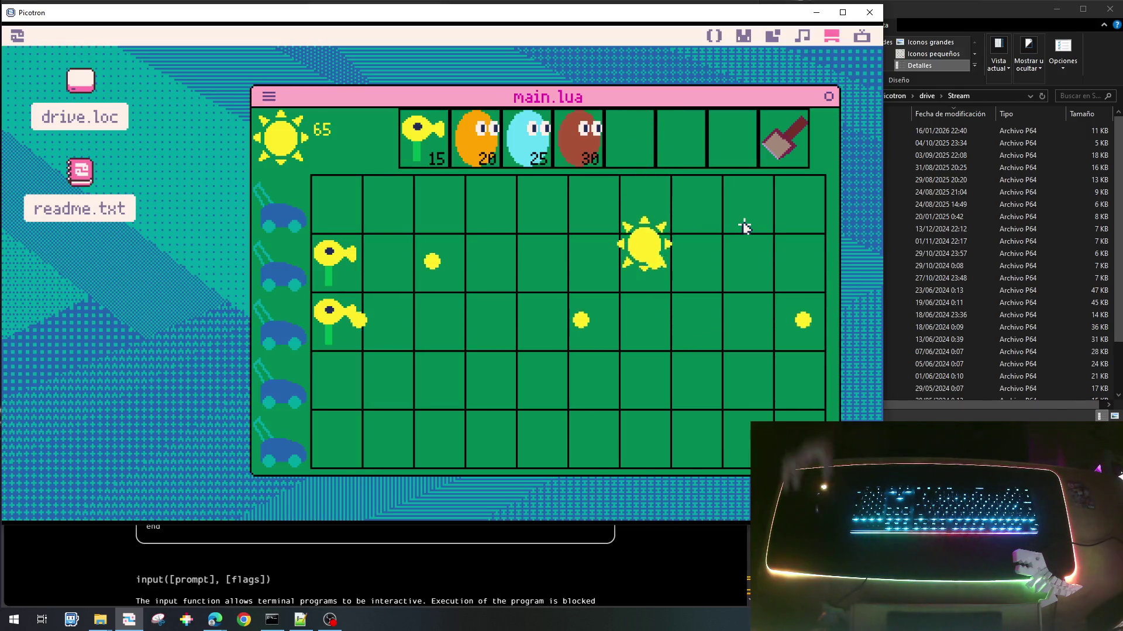
# Step: Plant orange plants in rows 2 and 3 of column 2, collecting a sun before and after
pyautogui.click(646, 263)
pyautogui.click(476, 150)
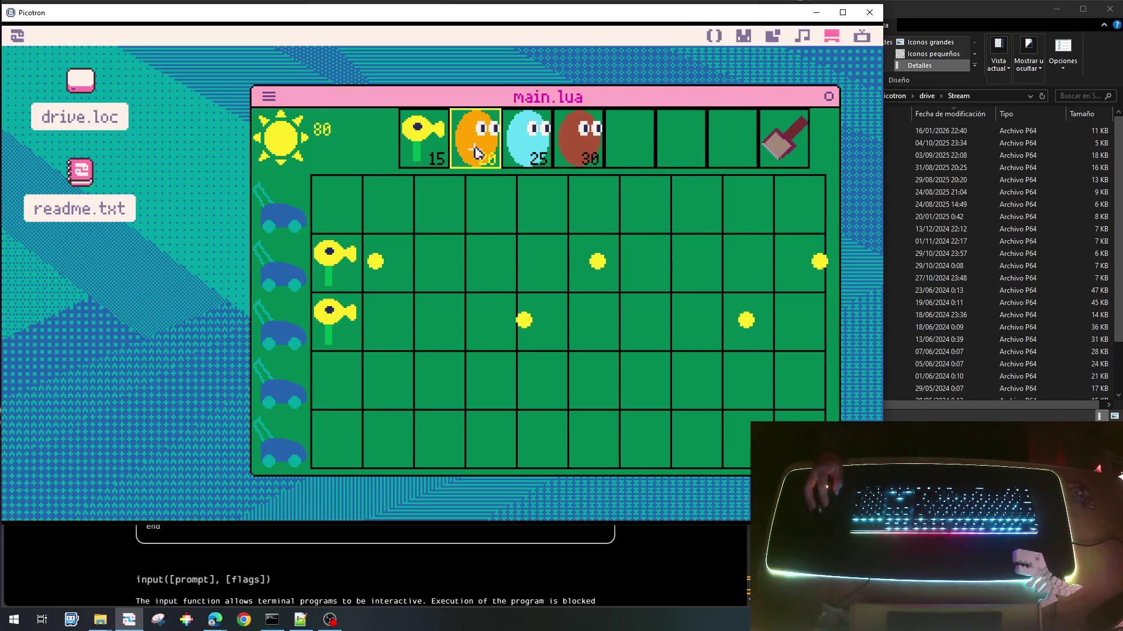
pyautogui.click(370, 282)
pyautogui.click(396, 309)
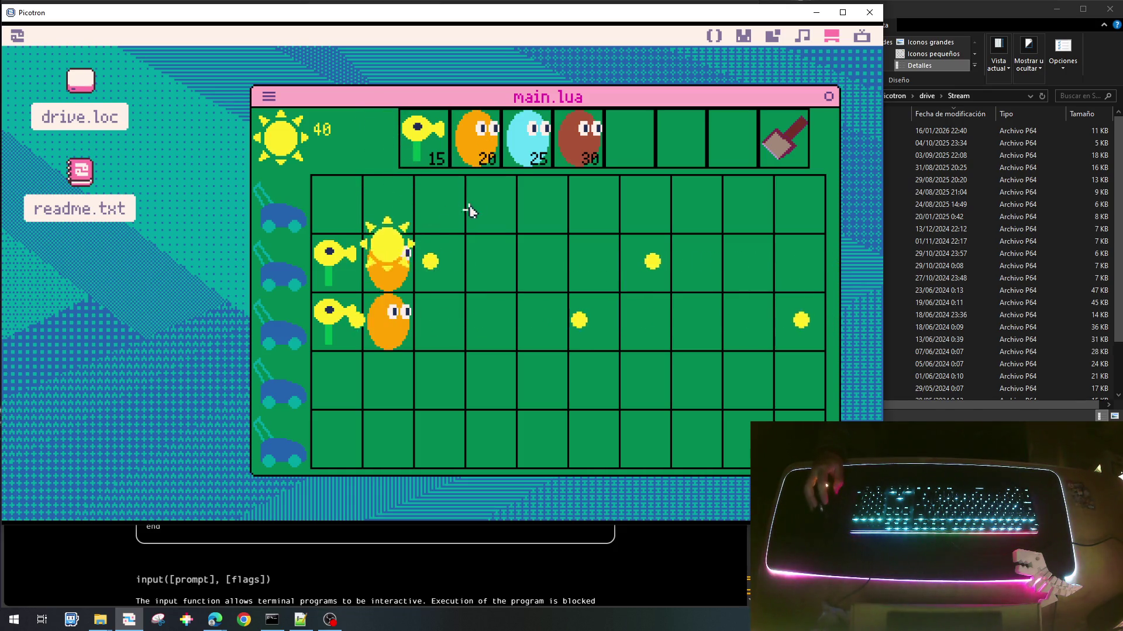
pyautogui.click(384, 321)
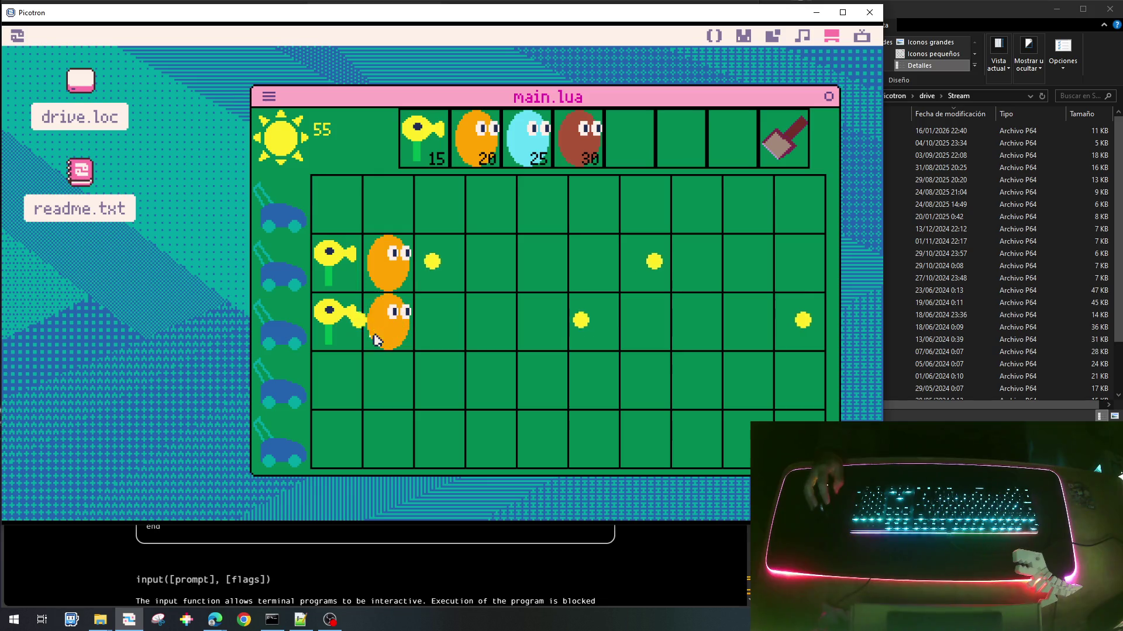
# Step: Plant a cyan plant in row 4 and a brown plant in row 1 of column 2, then collect a sun
pyautogui.click(527, 140)
pyautogui.click(388, 380)
pyautogui.click(579, 137)
pyautogui.click(402, 215)
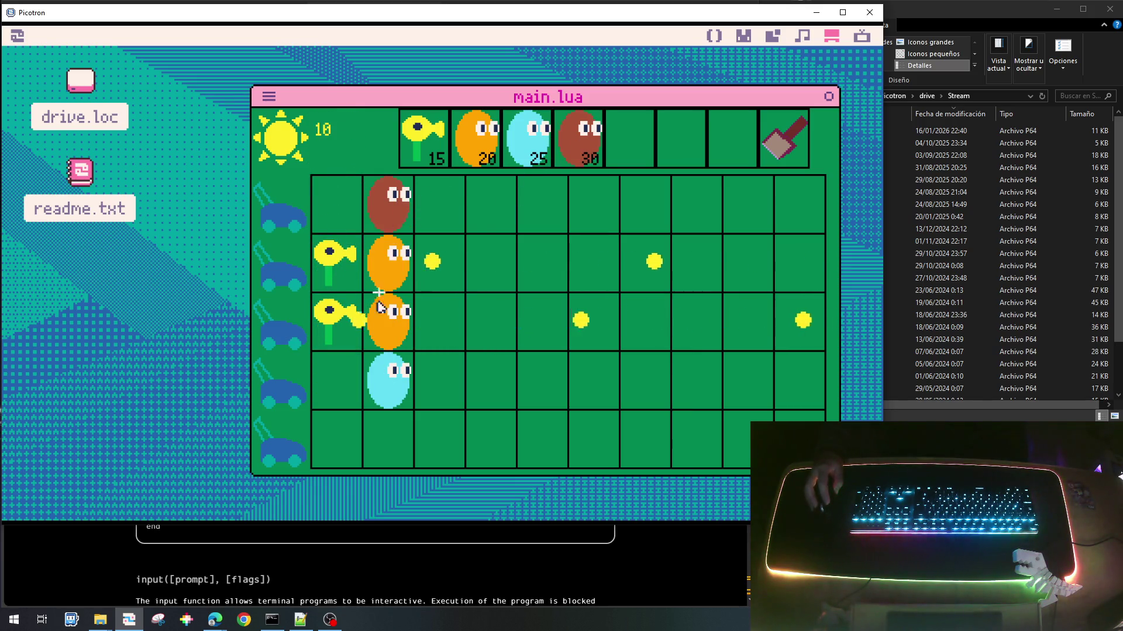
pyautogui.click(349, 206)
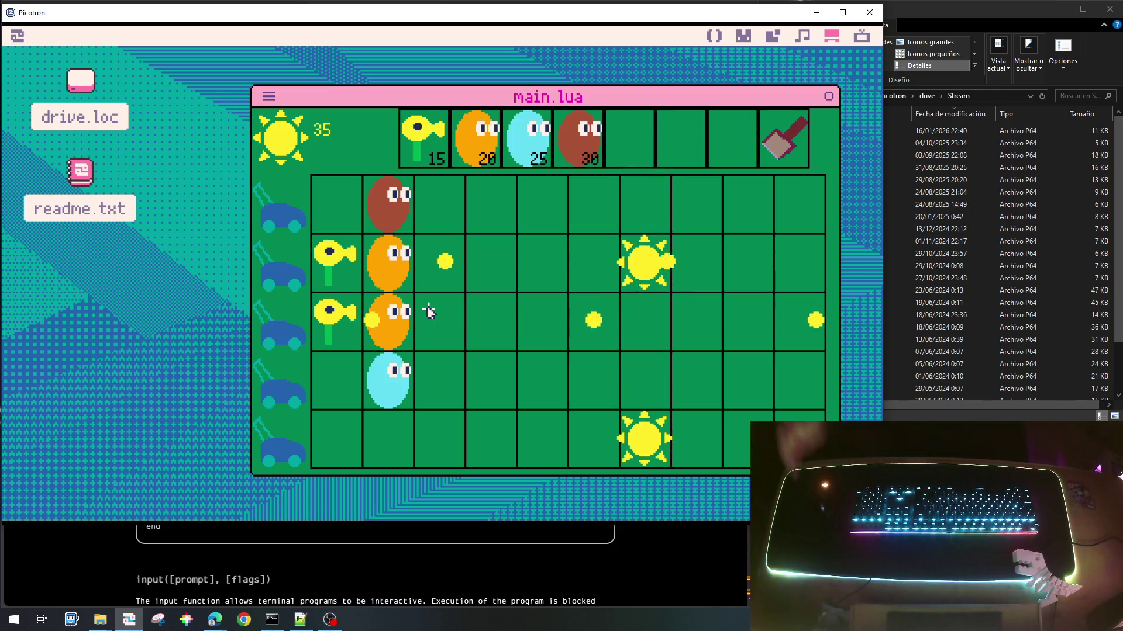
# Step: Collect the falling suns across rows 1, 2, 3 and 5 as they appear
pyautogui.click(655, 263)
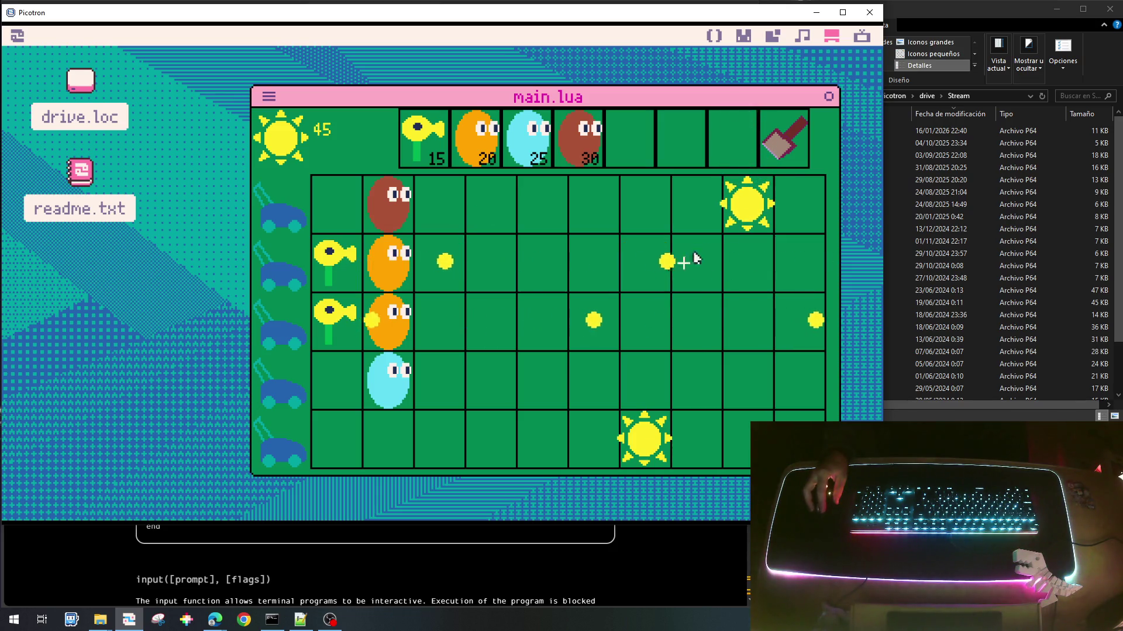
pyautogui.click(746, 205)
pyautogui.click(646, 442)
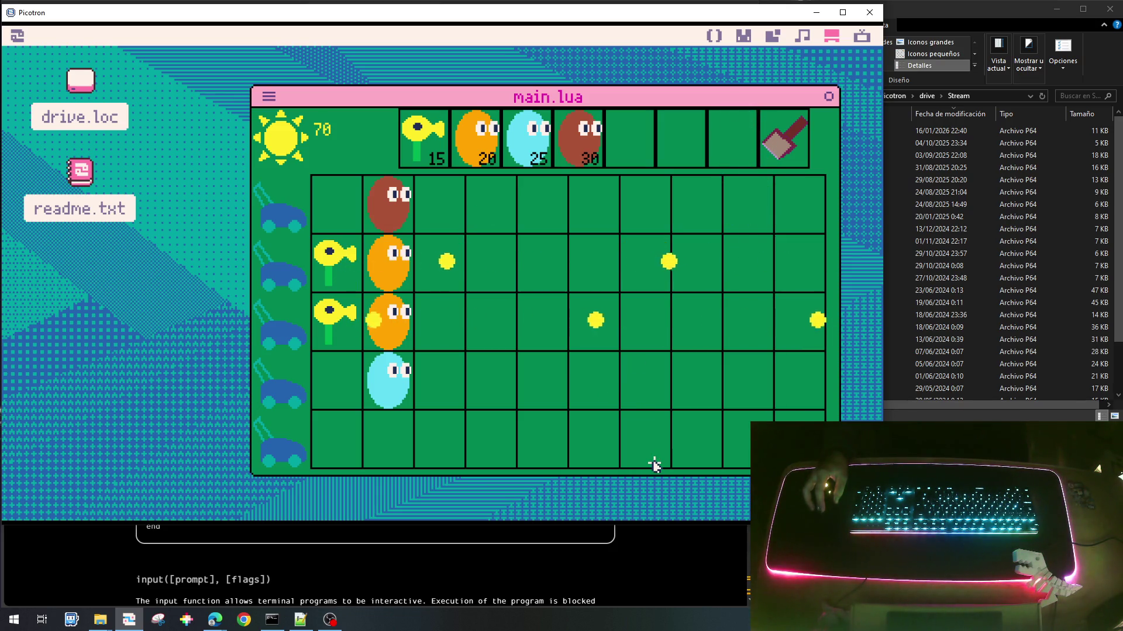
pyautogui.click(684, 233)
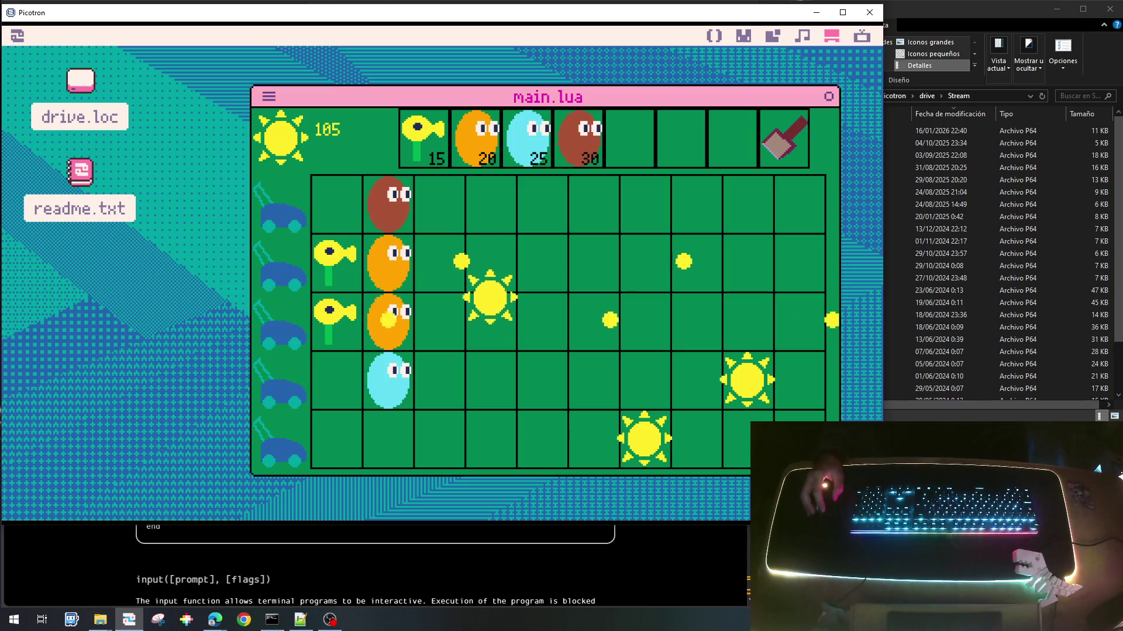
pyautogui.click(646, 442)
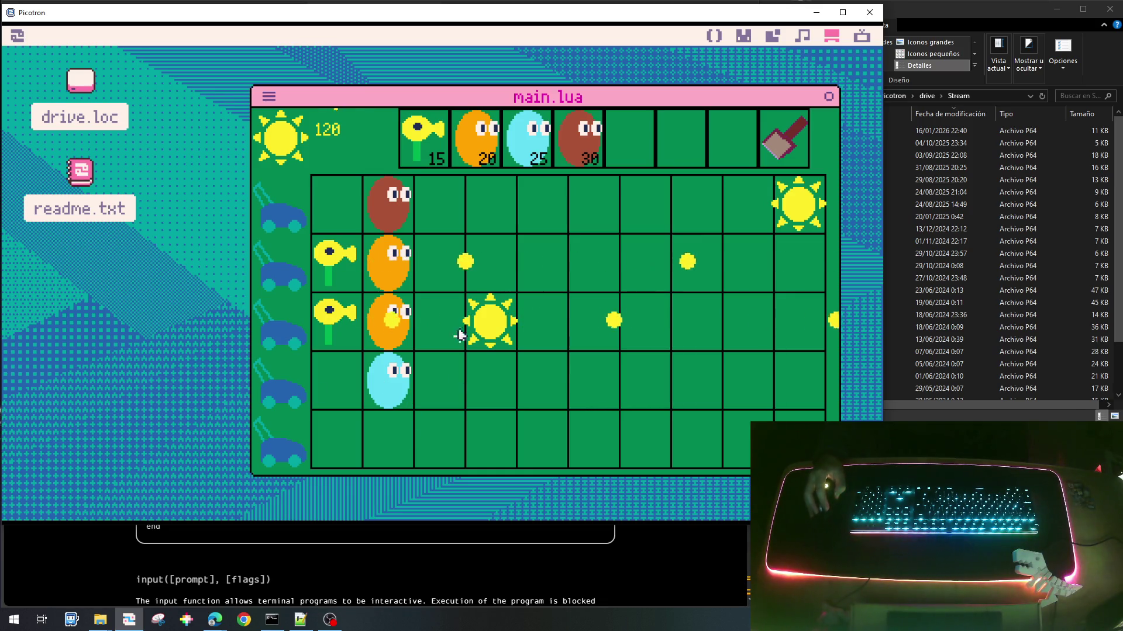
pyautogui.click(490, 321)
pyautogui.click(803, 212)
pyautogui.click(327, 252)
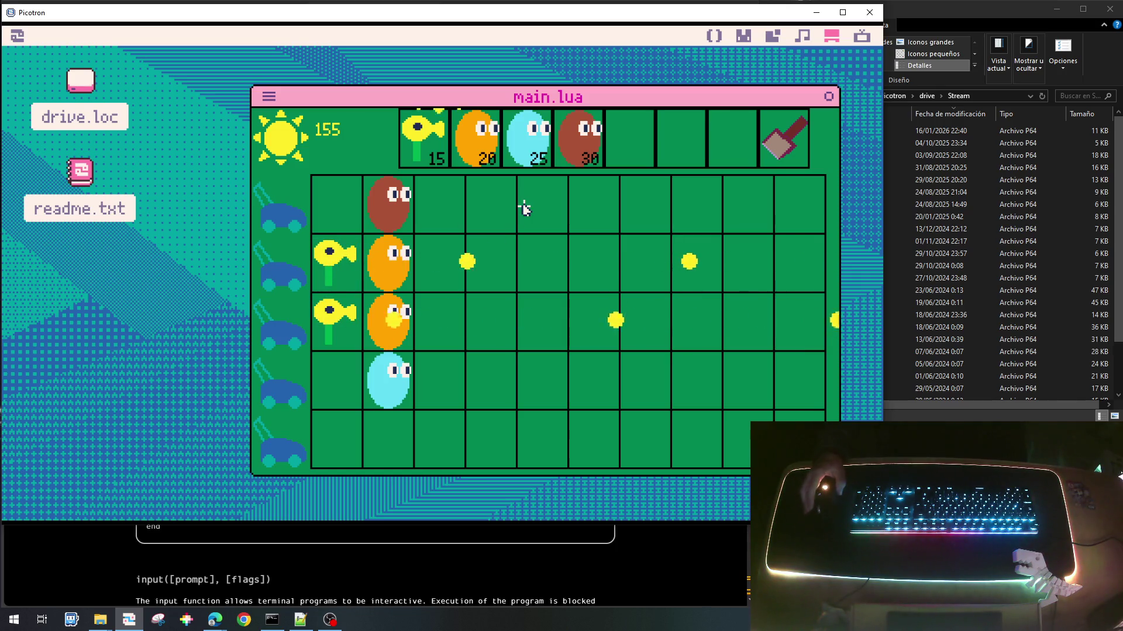
pyautogui.write('5')
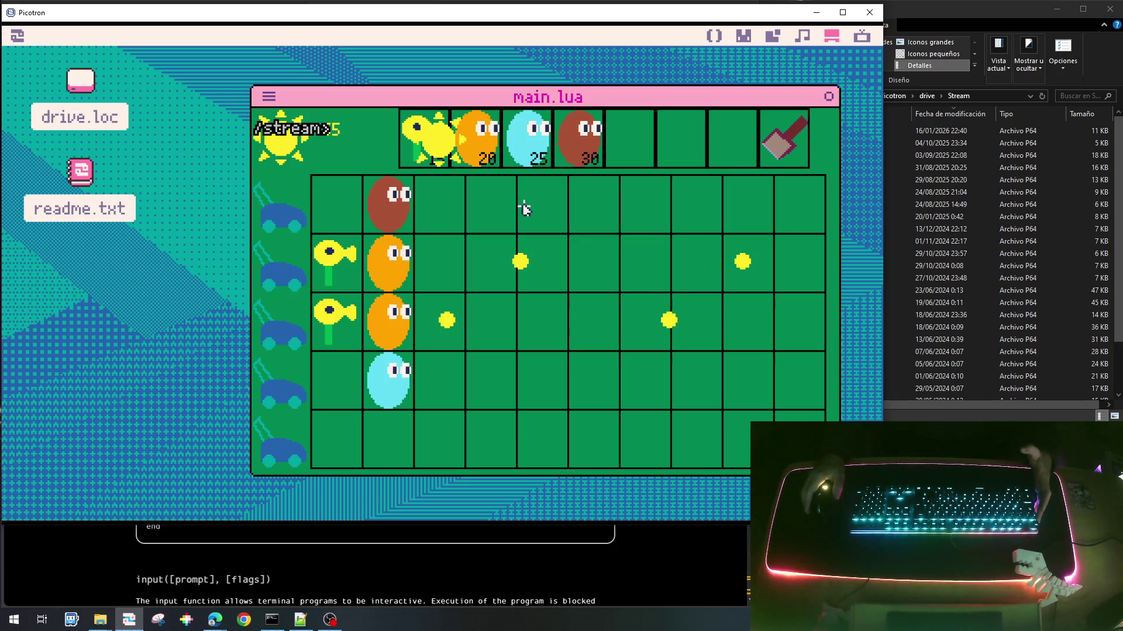
# Step: Stop the game and open the 0.gfx sprite sheet to view the creature and sun sprites
pyautogui.press('Escape')
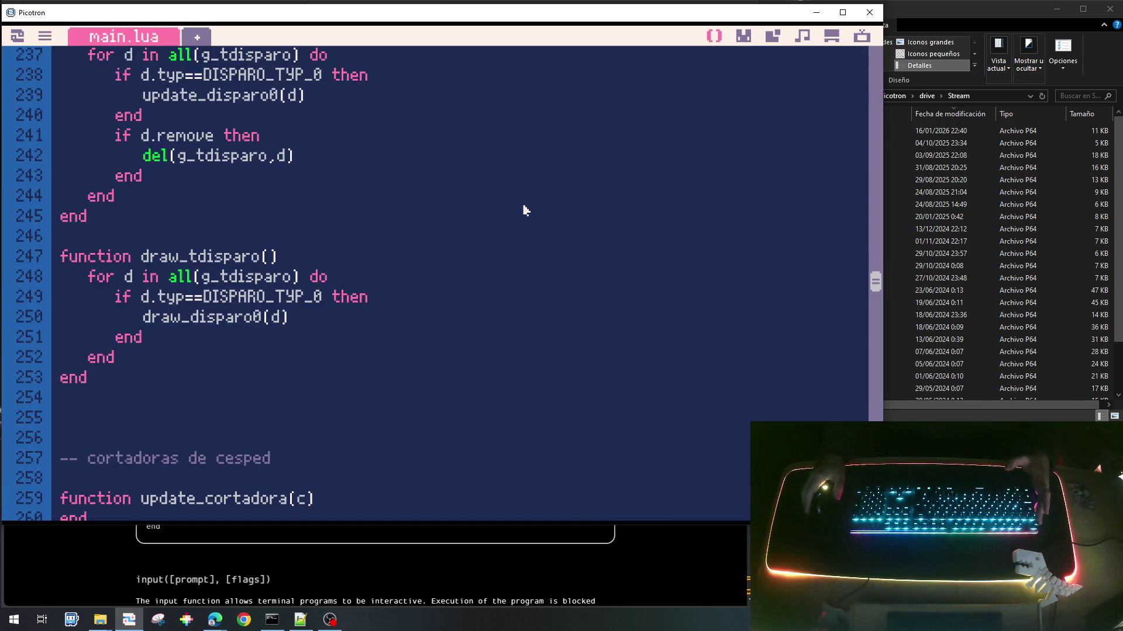
pyautogui.click(745, 38)
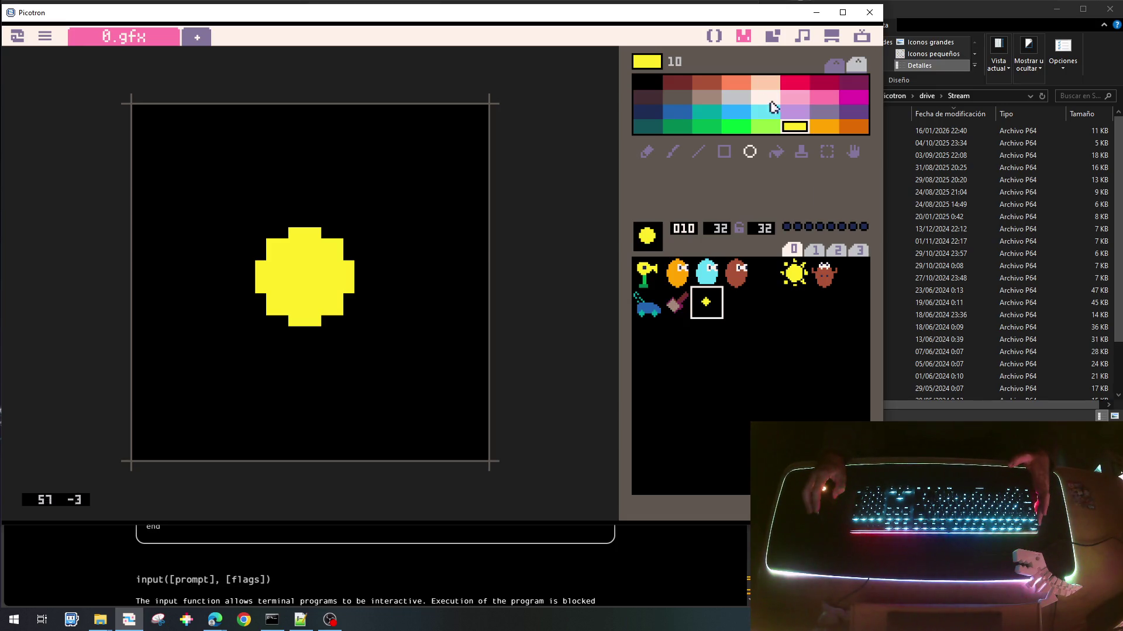
pyautogui.click(818, 275)
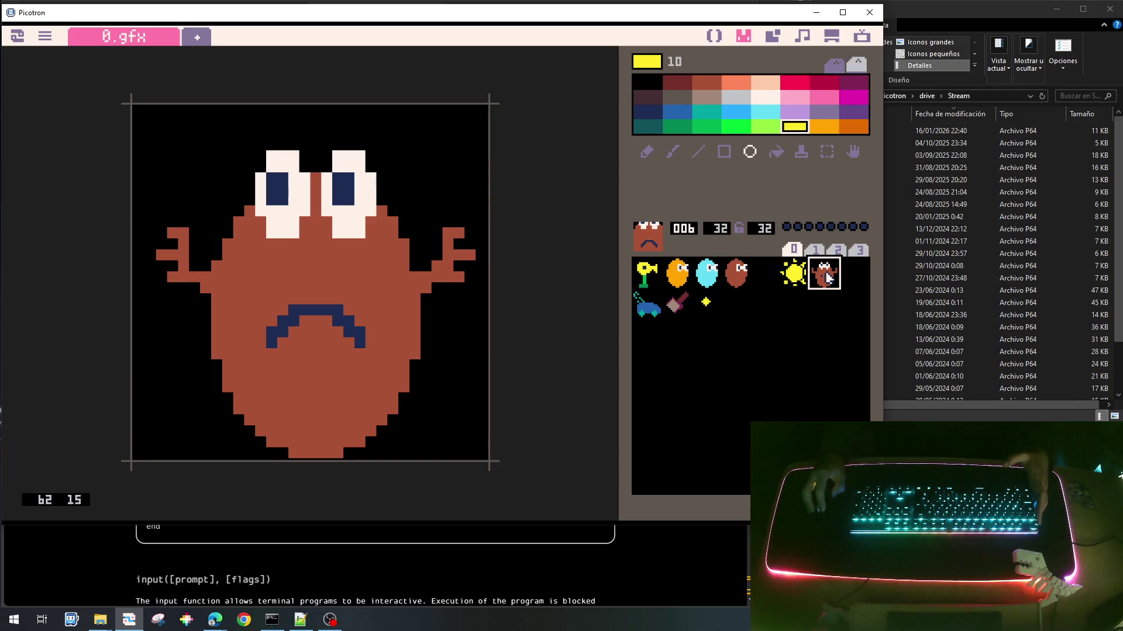
pyautogui.click(801, 275)
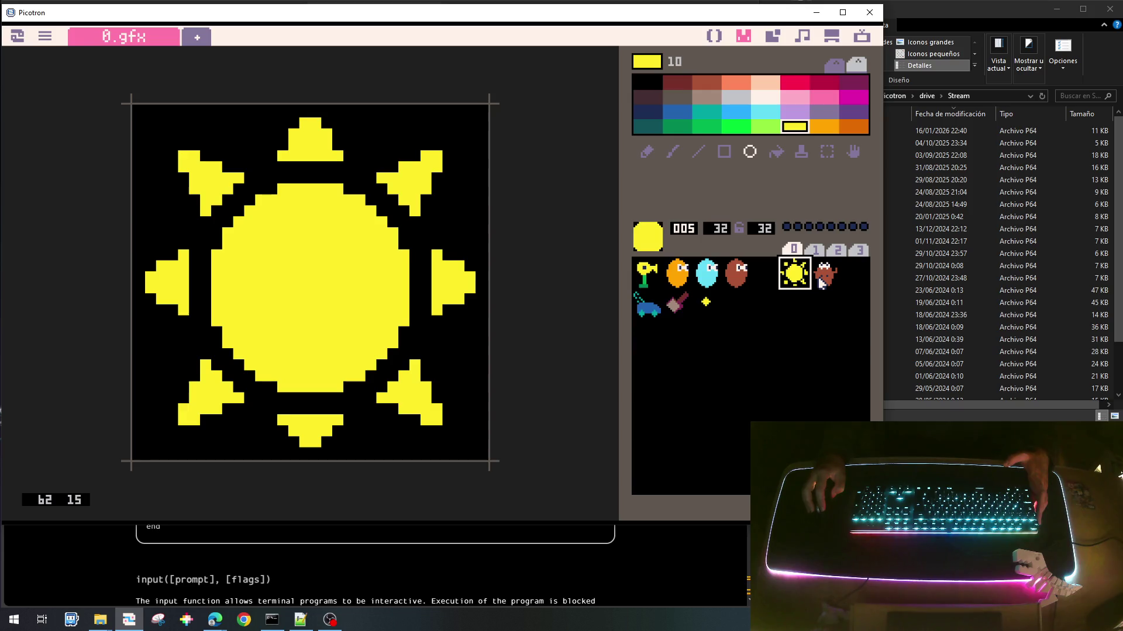
# Step: Copy the brown creature from sprite 6 into slot 7 and compare the two versions
pyautogui.click(830, 281)
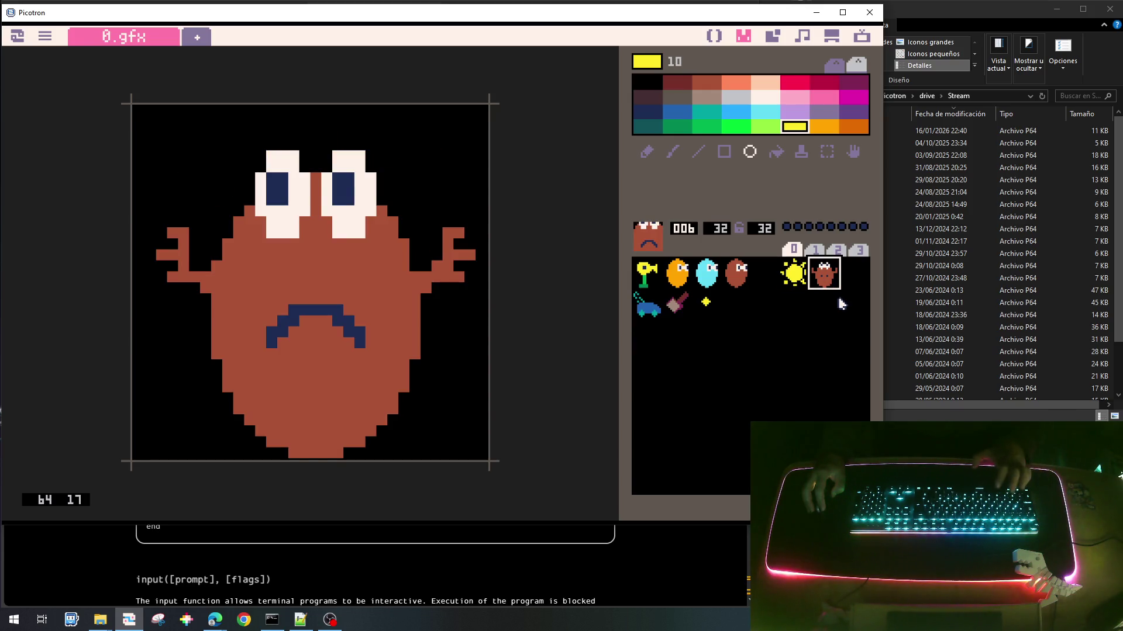
pyautogui.hotkey('ctrl', 'c')
pyautogui.click(853, 281)
pyautogui.hotkey('ctrl', 'v')
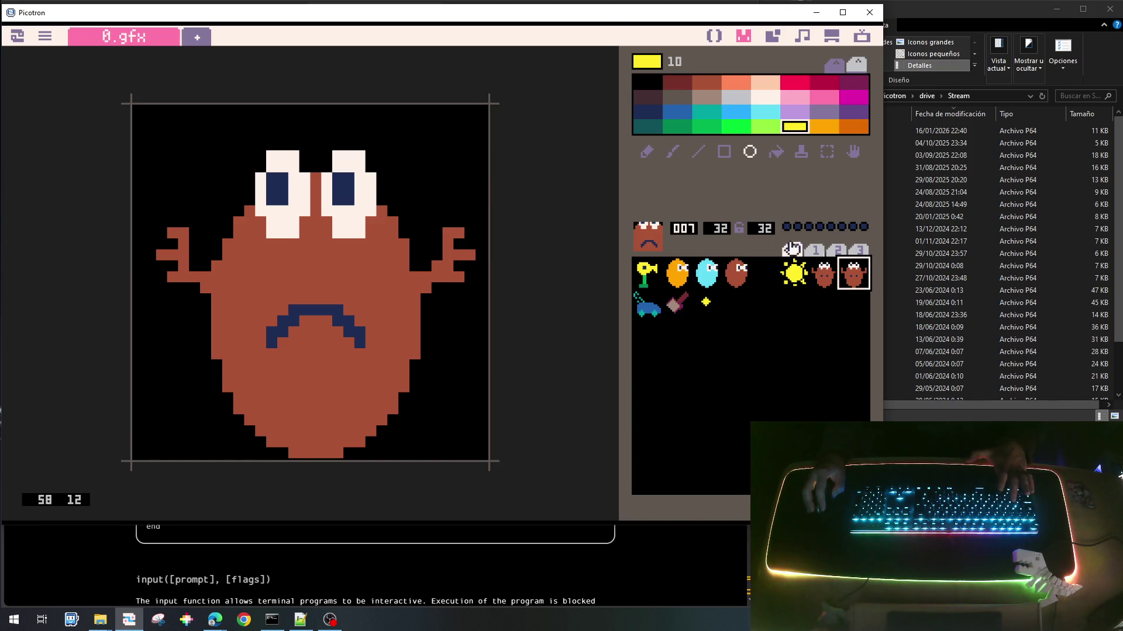
pyautogui.click(829, 282)
pyautogui.click(856, 280)
pyautogui.click(829, 282)
pyautogui.click(855, 279)
pyautogui.click(829, 281)
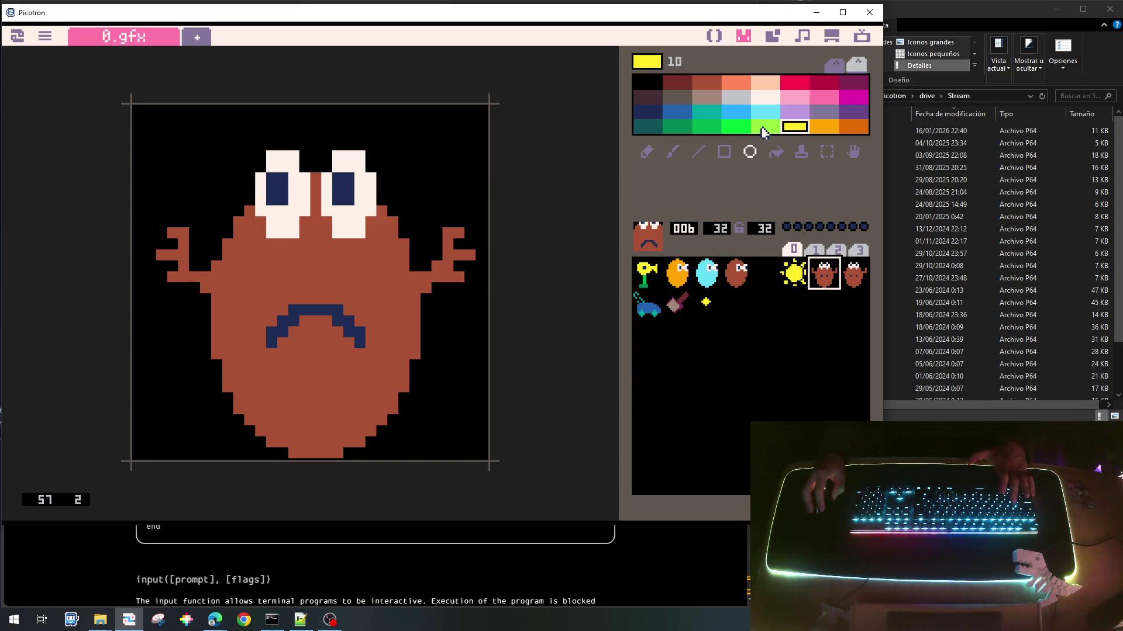
# Step: Flood-fill the sprite 6 creature's body with green colour 3, then with dark brown colour 21
pyautogui.click(674, 134)
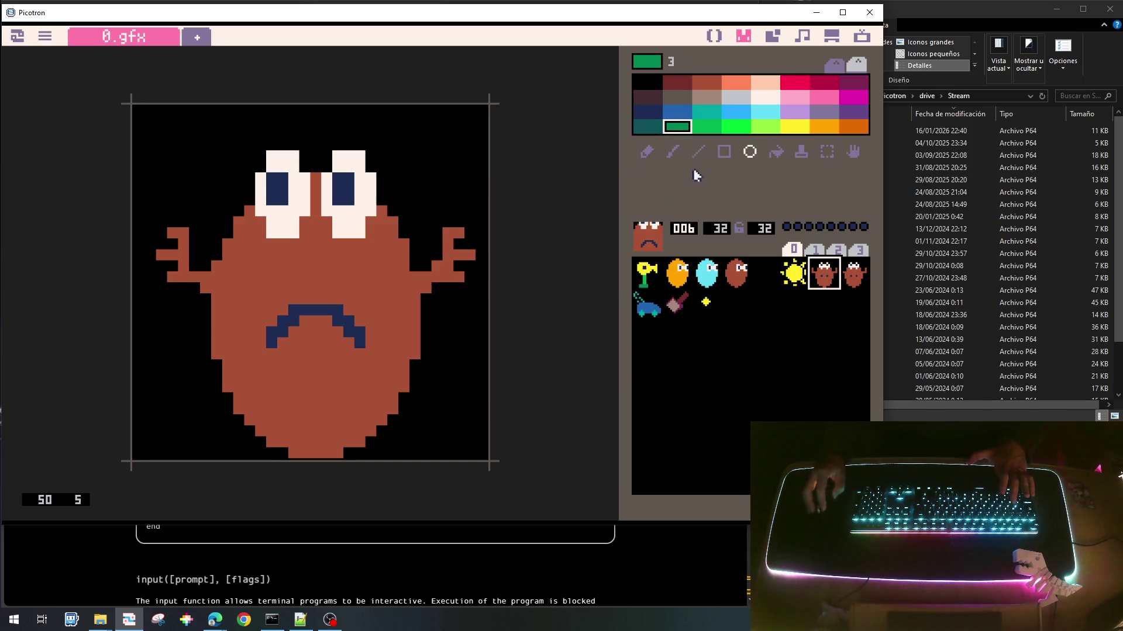
pyautogui.click(777, 154)
pyautogui.click(380, 270)
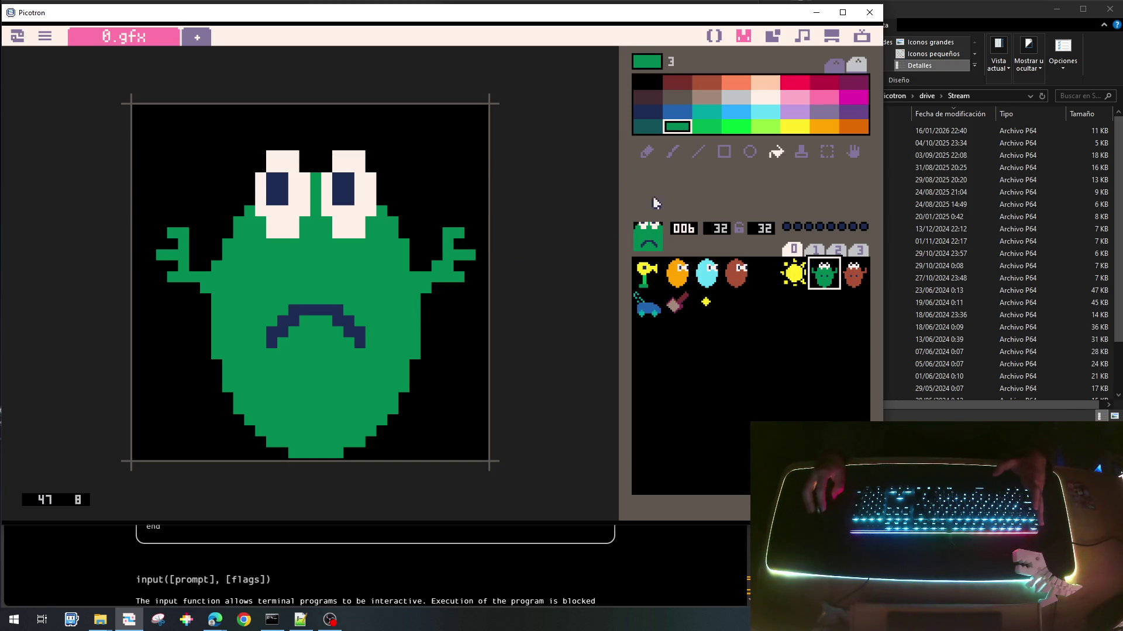
pyautogui.click(660, 100)
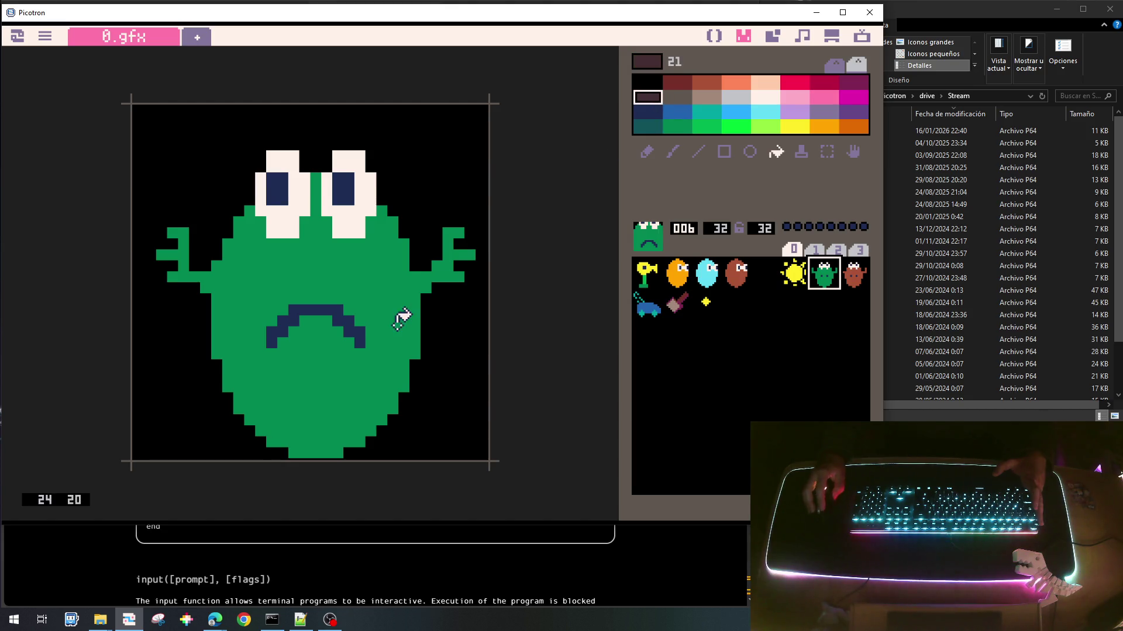
pyautogui.click(388, 306)
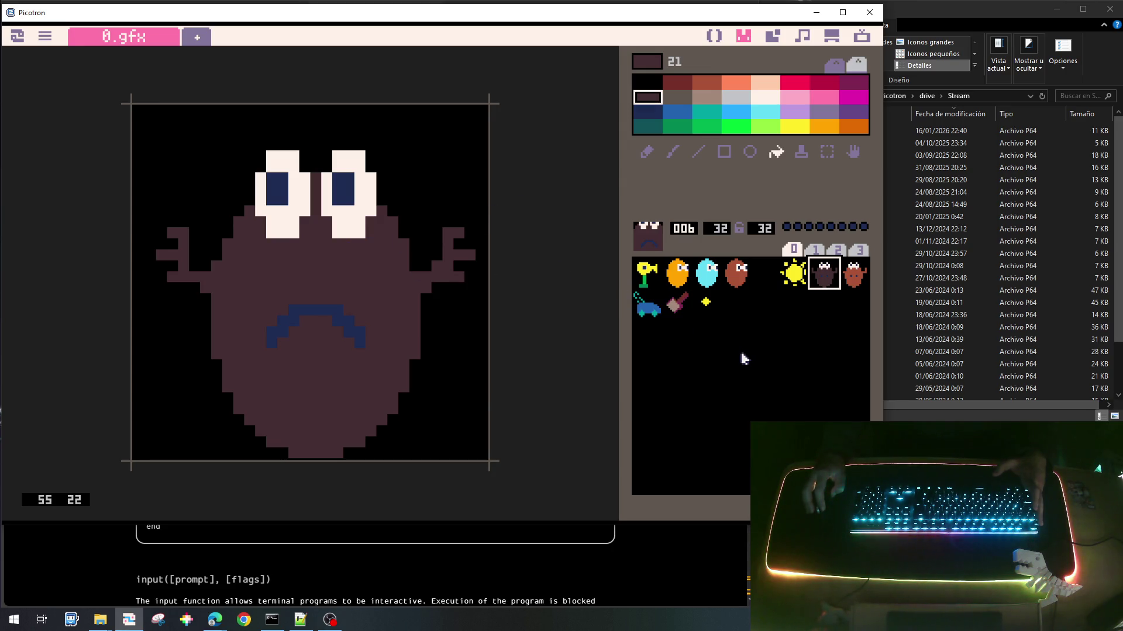
# Step: Copy the dark creature into slot 16 and the red-brown creature from slot 7 into slot 18
pyautogui.hotkey('ctrl', 'c')
pyautogui.click(647, 331)
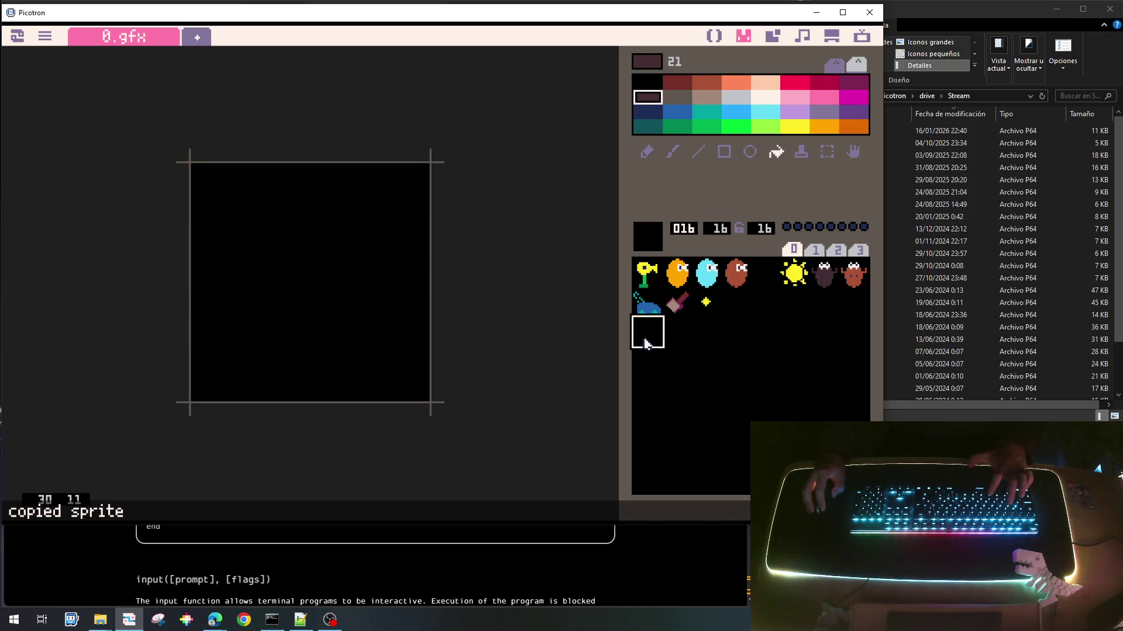
pyautogui.hotkey('ctrl', 'v')
pyautogui.click(840, 276)
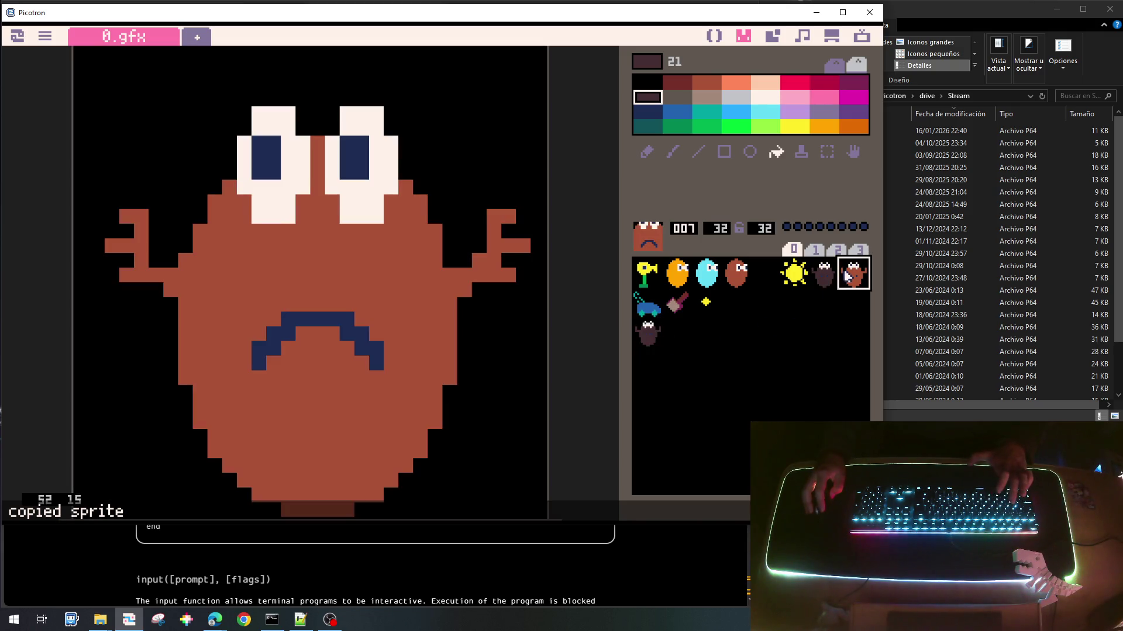
pyautogui.hotkey('ctrl', 'c')
pyautogui.click(708, 339)
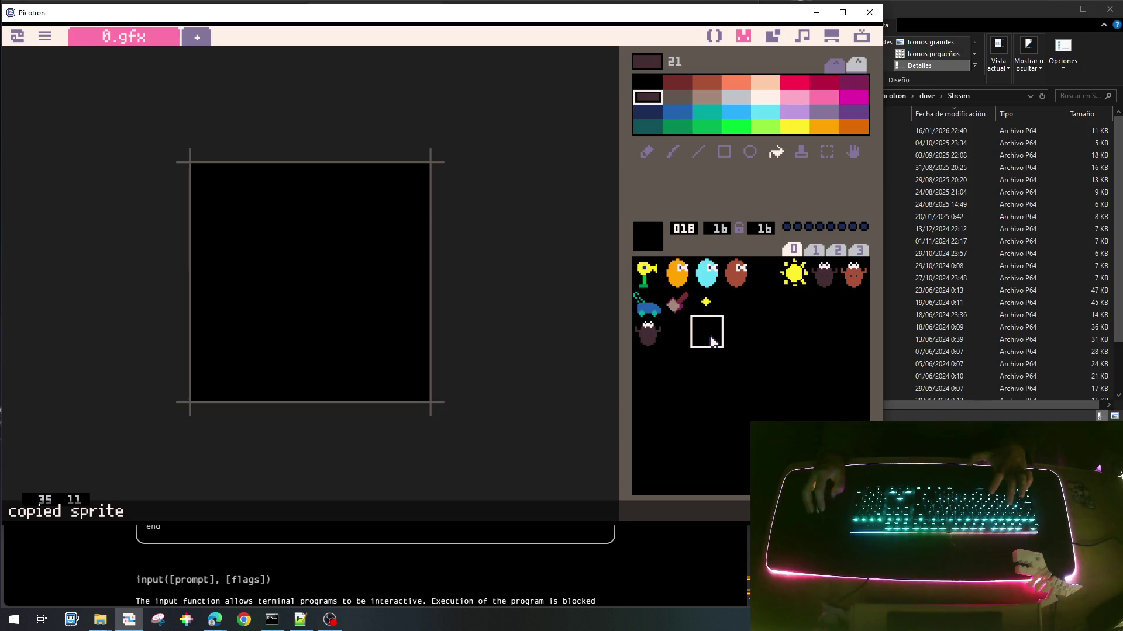
pyautogui.hotkey('ctrl', 'v')
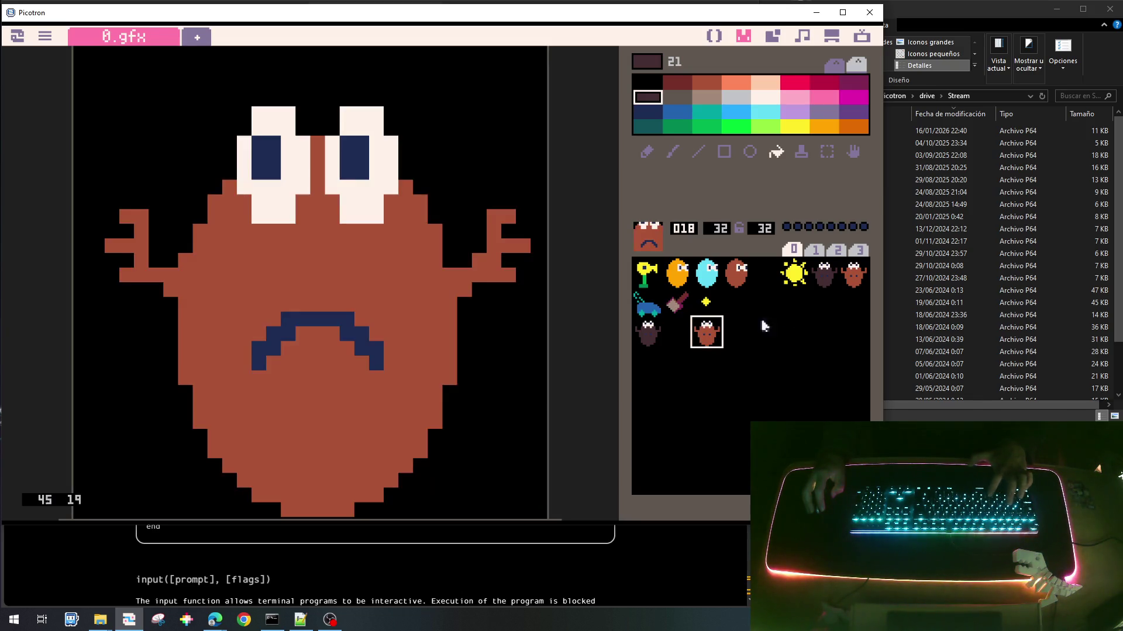
# Step: Clear slots 6 and 7 by pasting an empty sprite over each
pyautogui.click(823, 300)
pyautogui.hotkey('ctrl', 'c')
pyautogui.click(822, 279)
pyautogui.hotkey('ctrl', 'v')
pyautogui.click(842, 327)
pyautogui.hotkey('ctrl', 'c')
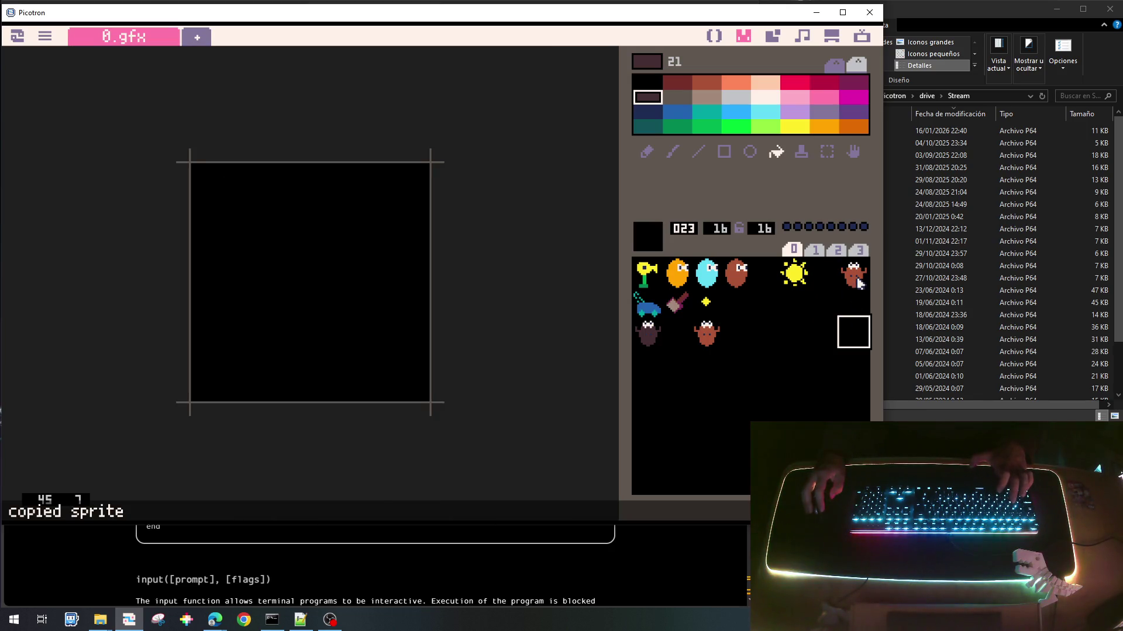
pyautogui.click(854, 278)
pyautogui.hotkey('ctrl', 'v')
# Step: Duplicate the brown creature from slot 18 into slots 17 and 25
pyautogui.click(643, 333)
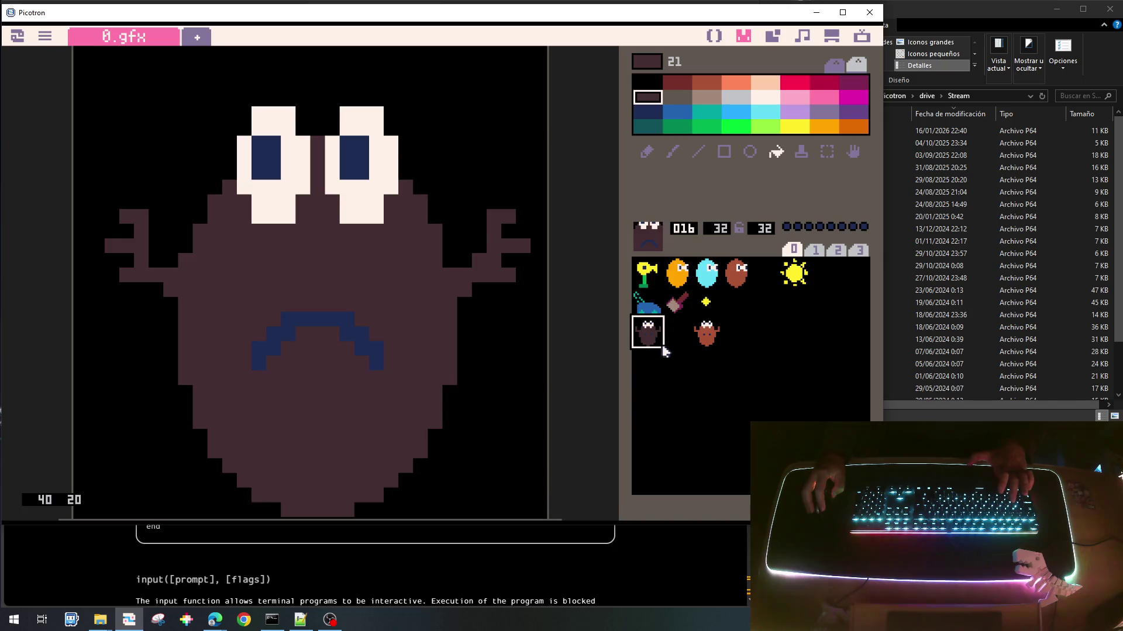
pyautogui.click(701, 340)
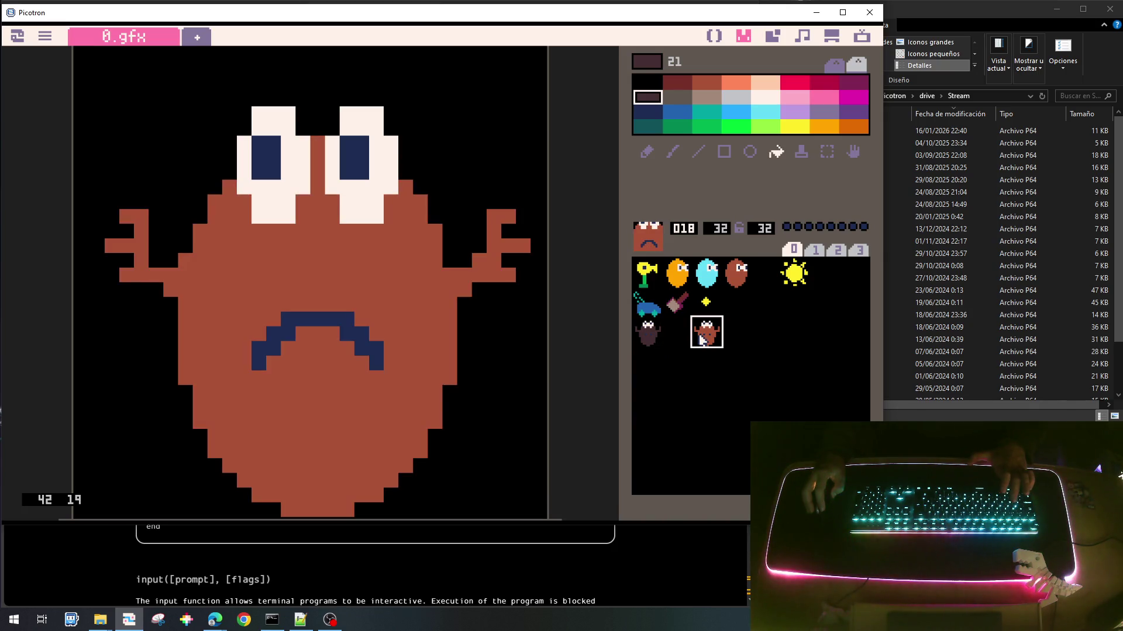
pyautogui.hotkey('ctrl', 'c')
pyautogui.click(677, 333)
pyautogui.hotkey('ctrl', 'v')
pyautogui.click(677, 362)
pyautogui.hotkey('ctrl', 'v')
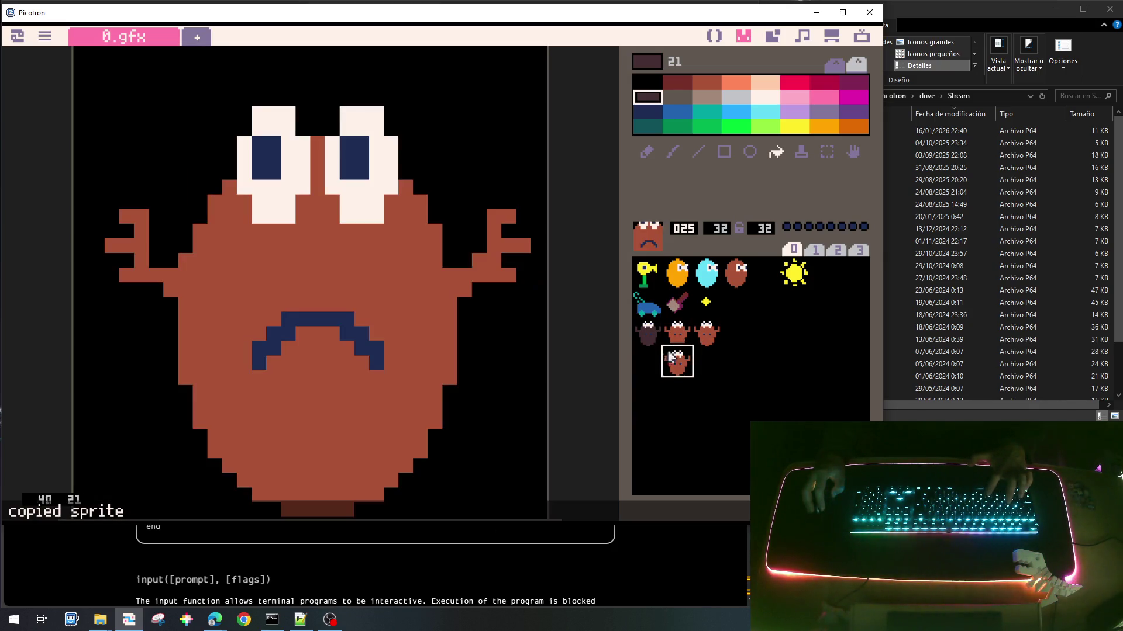
# Step: Copy the dark creature into slot 24 and the brown creature into slots 19 and 26
pyautogui.click(647, 332)
pyautogui.hotkey('ctrl', 'c')
pyautogui.click(647, 362)
pyautogui.hotkey('ctrl', 'v')
pyautogui.click(738, 342)
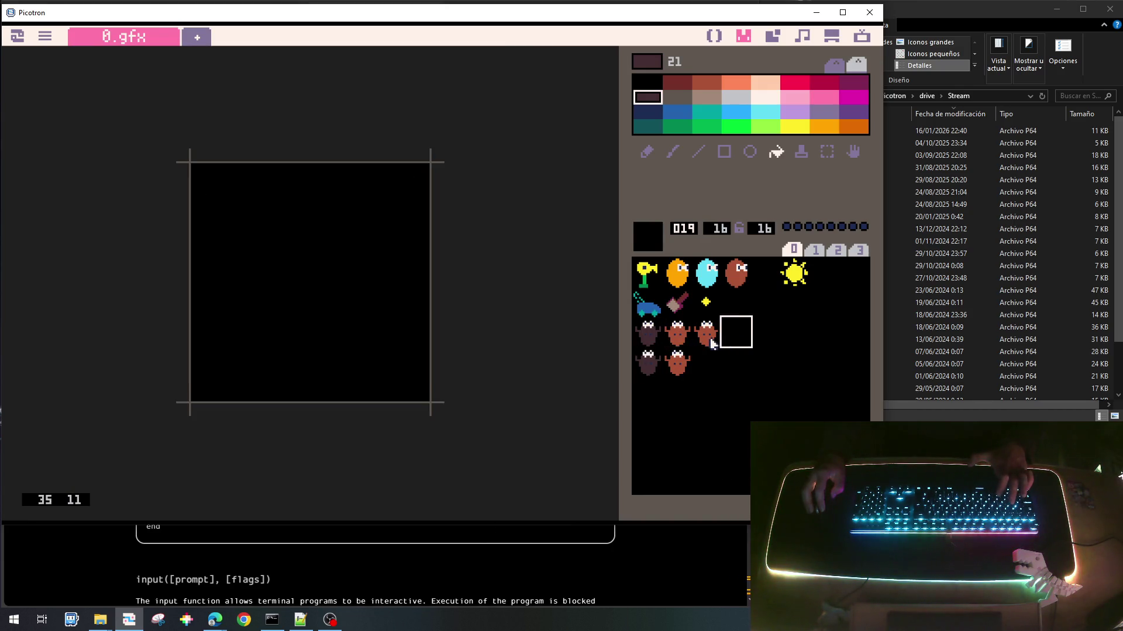
pyautogui.hotkey('ctrl', 'v')
pyautogui.hotkey('ctrl', 'c')
pyautogui.click(704, 359)
pyautogui.hotkey('ctrl', 'v')
# Step: Delete the brown creature copies in slots 25 and 26
pyautogui.click(685, 345)
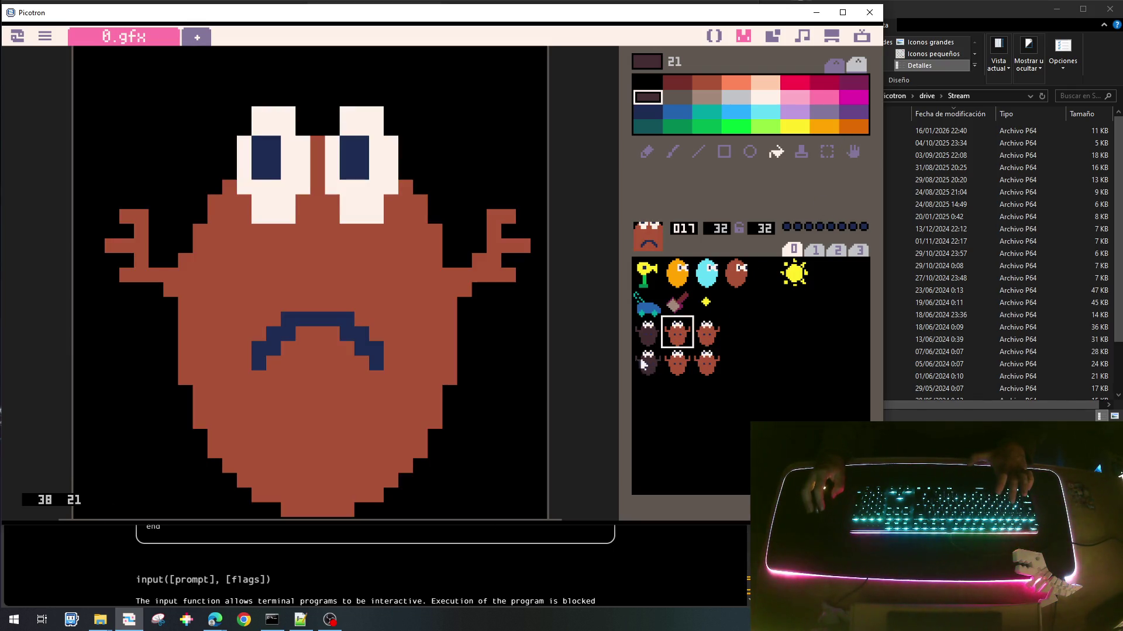
pyautogui.click(647, 361)
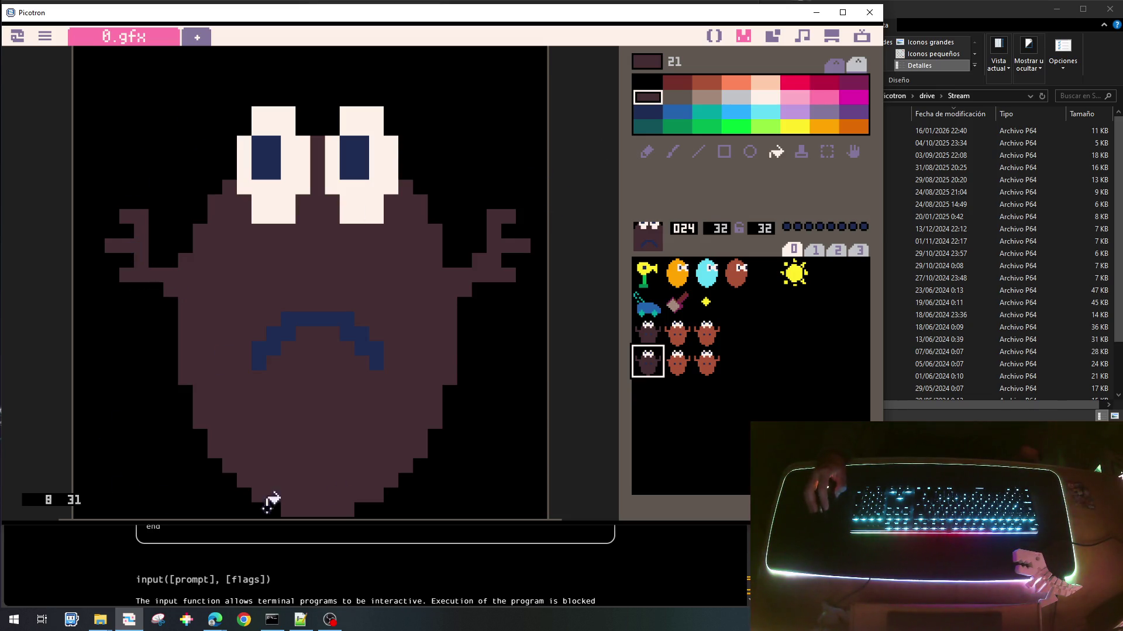
pyautogui.click(733, 364)
pyautogui.hotkey('ctrl', 'c')
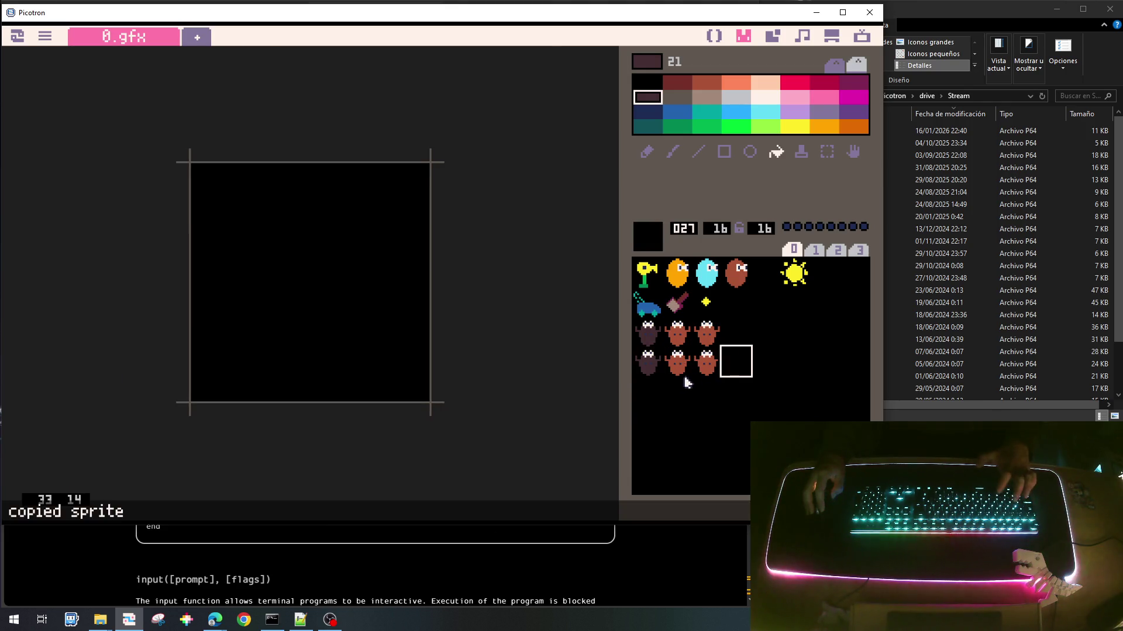
pyautogui.click(674, 363)
pyautogui.press('Delete')
pyautogui.click(706, 361)
pyautogui.press('Delete')
# Step: Check the remaining sprite slots, compare with sprite 16, and settle on sprite 24
pyautogui.click(737, 359)
pyautogui.click(778, 358)
pyautogui.click(795, 358)
pyautogui.click(825, 362)
pyautogui.click(851, 362)
pyautogui.click(855, 338)
pyautogui.click(825, 334)
pyautogui.click(782, 333)
pyautogui.click(761, 335)
pyautogui.click(725, 334)
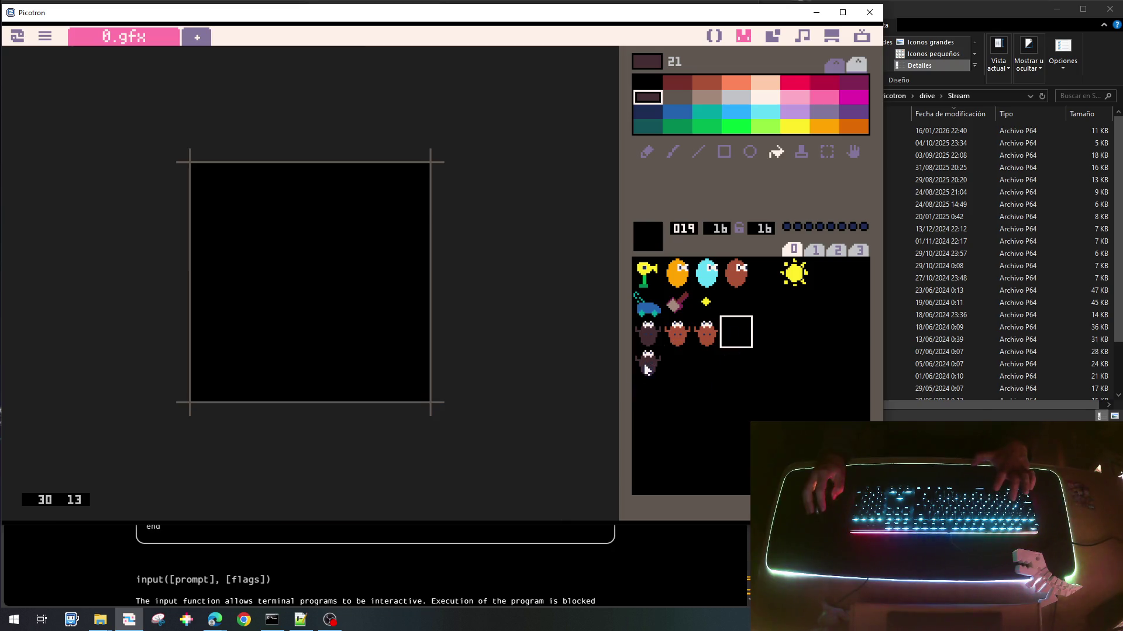
pyautogui.click(646, 369)
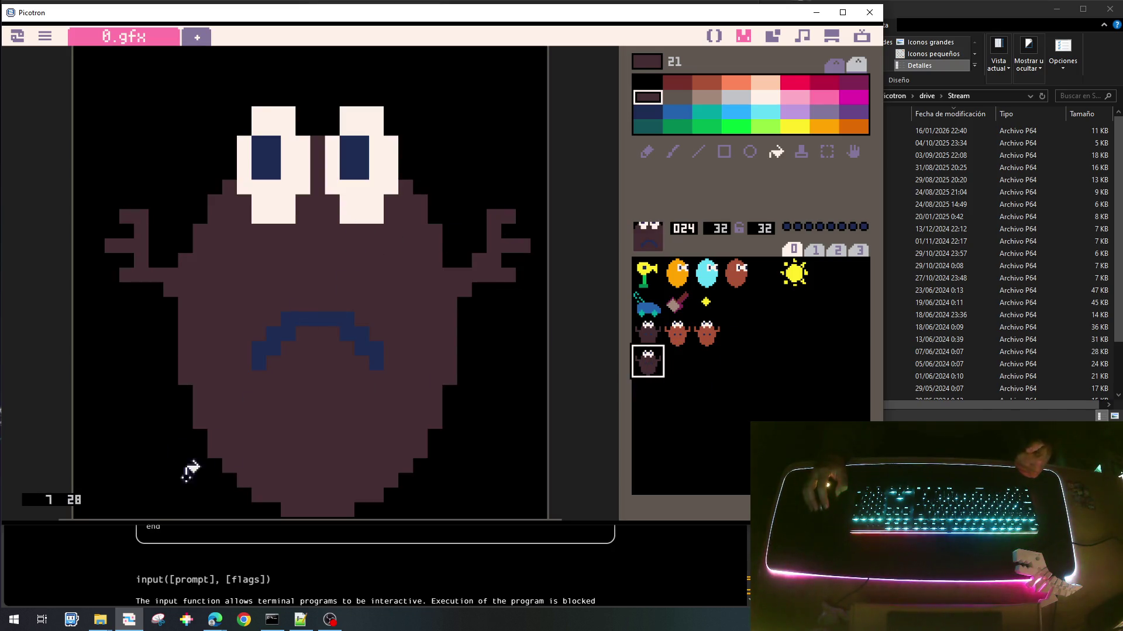
pyautogui.click(649, 335)
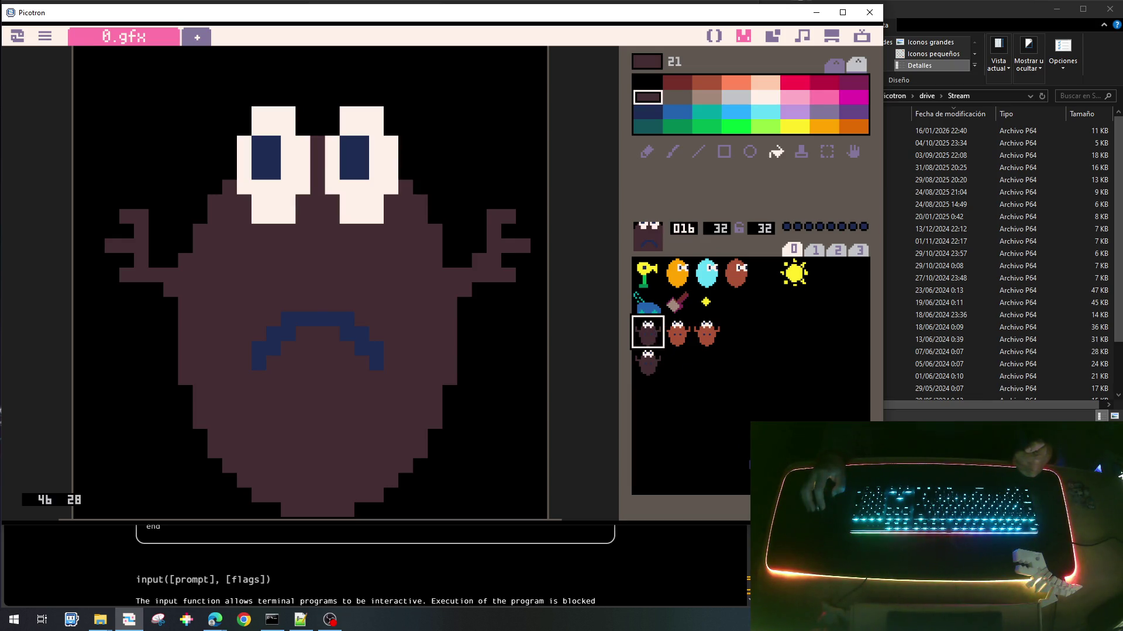
pyautogui.click(638, 371)
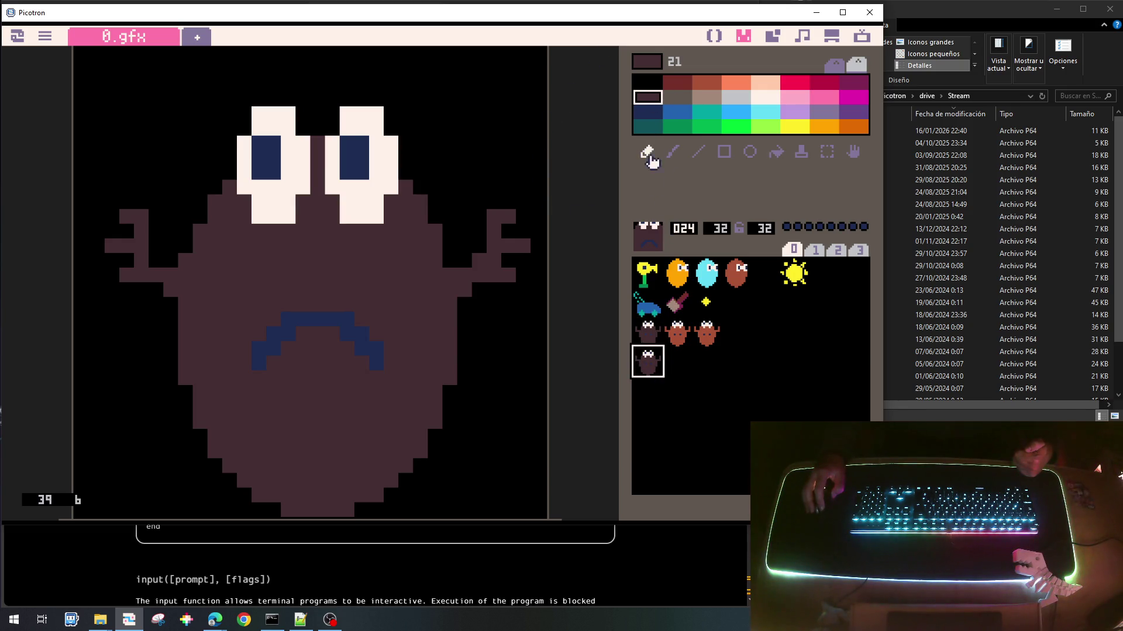
# Step: Draw a lowered right arm in dark brown and paint over the old raised right arm in black
pyautogui.moveTo(489, 301)
pyautogui.mouseDown()
pyautogui.moveTo(501, 318)
pyautogui.moveTo(516, 300)
pyautogui.moveTo(501, 328)
pyautogui.moveTo(514, 335)
pyautogui.mouseUp()
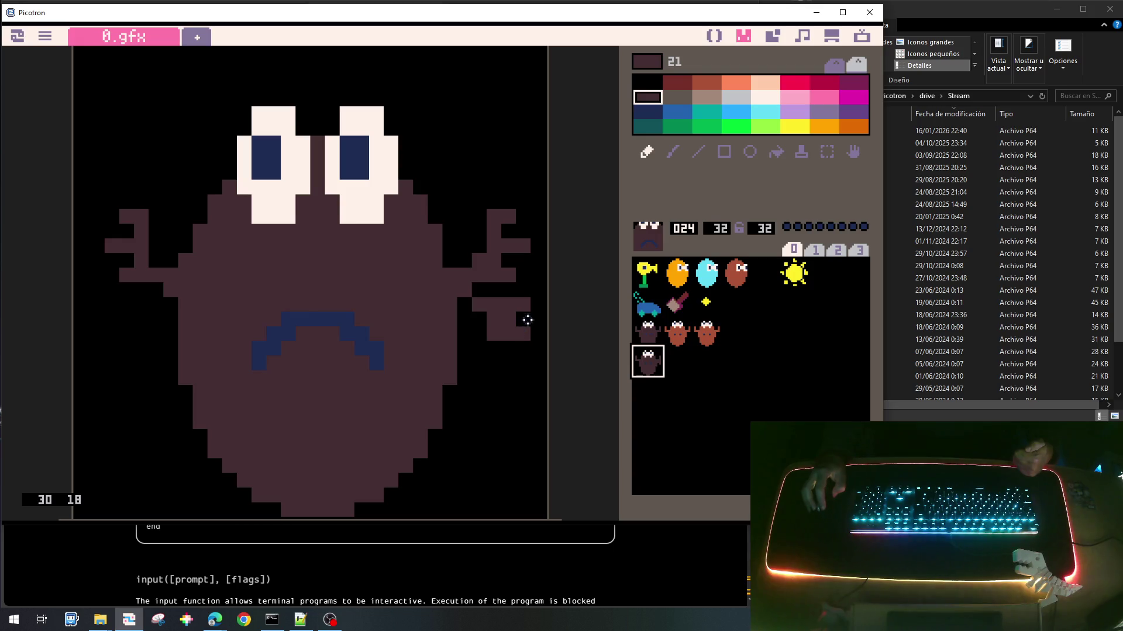
pyautogui.rightClick(525, 323)
pyautogui.click(509, 319)
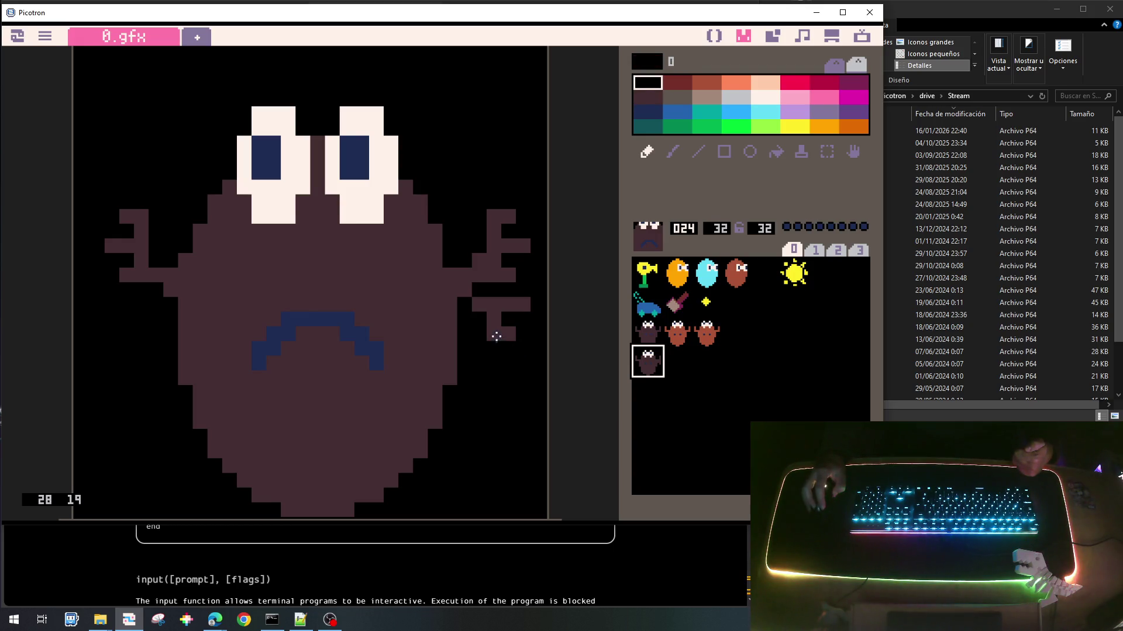
pyautogui.rightClick(494, 328)
pyautogui.click(495, 349)
pyautogui.click(497, 362)
pyautogui.click(508, 362)
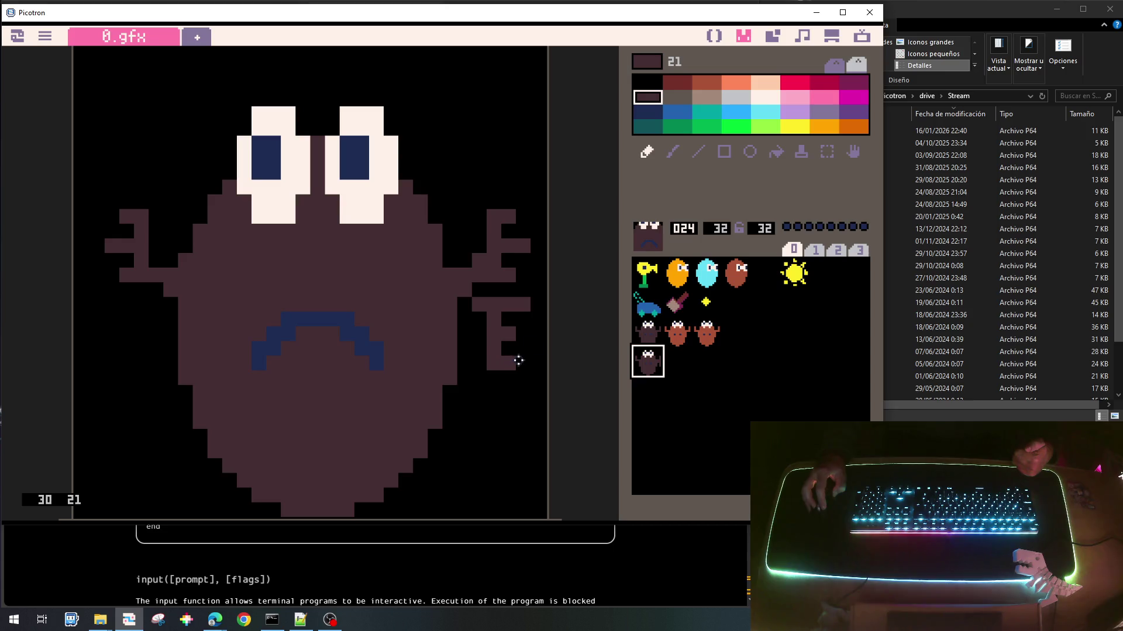
pyautogui.rightClick(501, 191)
pyautogui.moveTo(494, 216)
pyautogui.mouseDown()
pyautogui.moveTo(510, 274)
pyautogui.moveTo(476, 260)
pyautogui.moveTo(514, 244)
pyautogui.moveTo(514, 213)
pyautogui.mouseUp()
pyautogui.click(523, 303)
pyautogui.rightClick(508, 338)
pyautogui.click(523, 363)
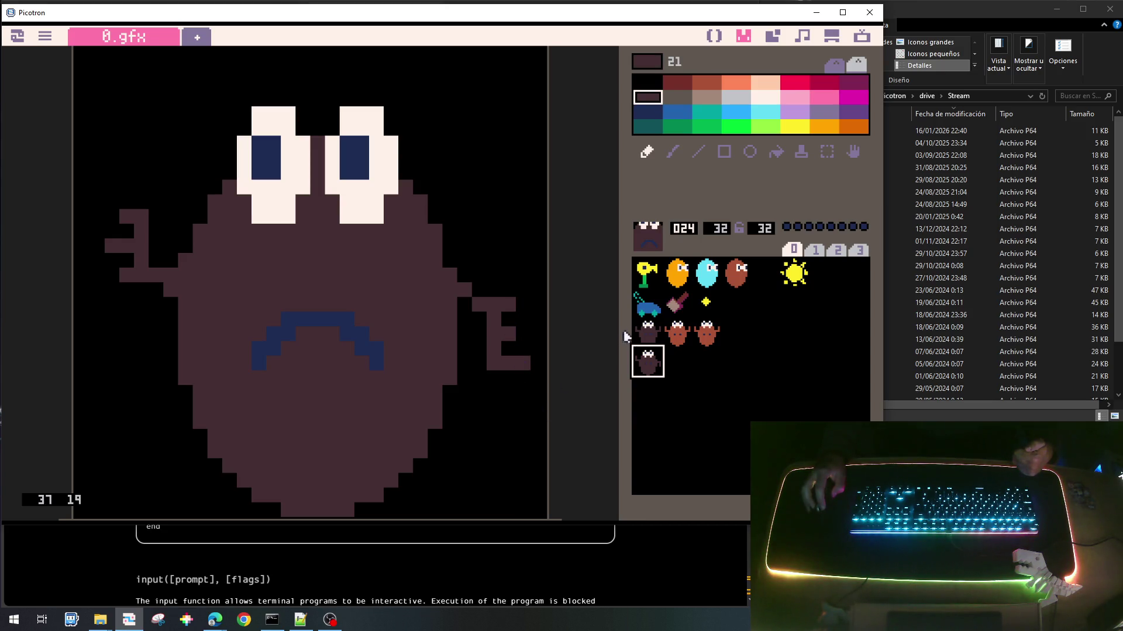
# Step: Compare sprite 24 against sprite 16 before continuing
pyautogui.click(640, 339)
pyautogui.click(643, 371)
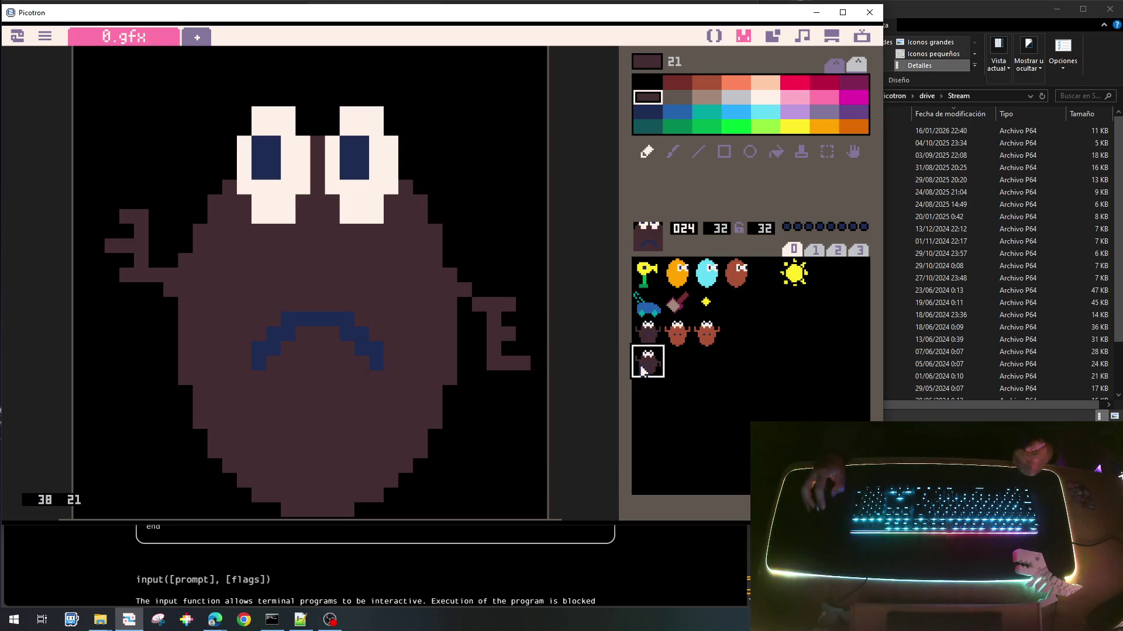
pyautogui.click(643, 321)
pyautogui.click(644, 366)
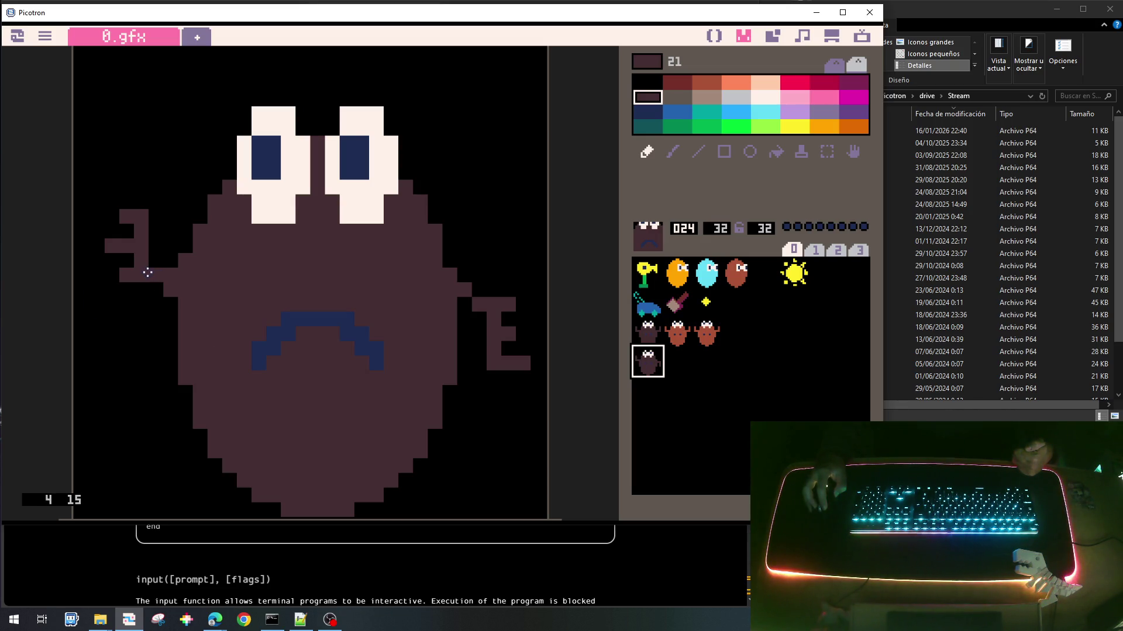
# Step: Draw the lowered left arm line in dark brown and black out stray pixels
pyautogui.moveTo(142, 275)
pyautogui.mouseDown()
pyautogui.moveTo(141, 340)
pyautogui.moveTo(114, 351)
pyautogui.mouseUp()
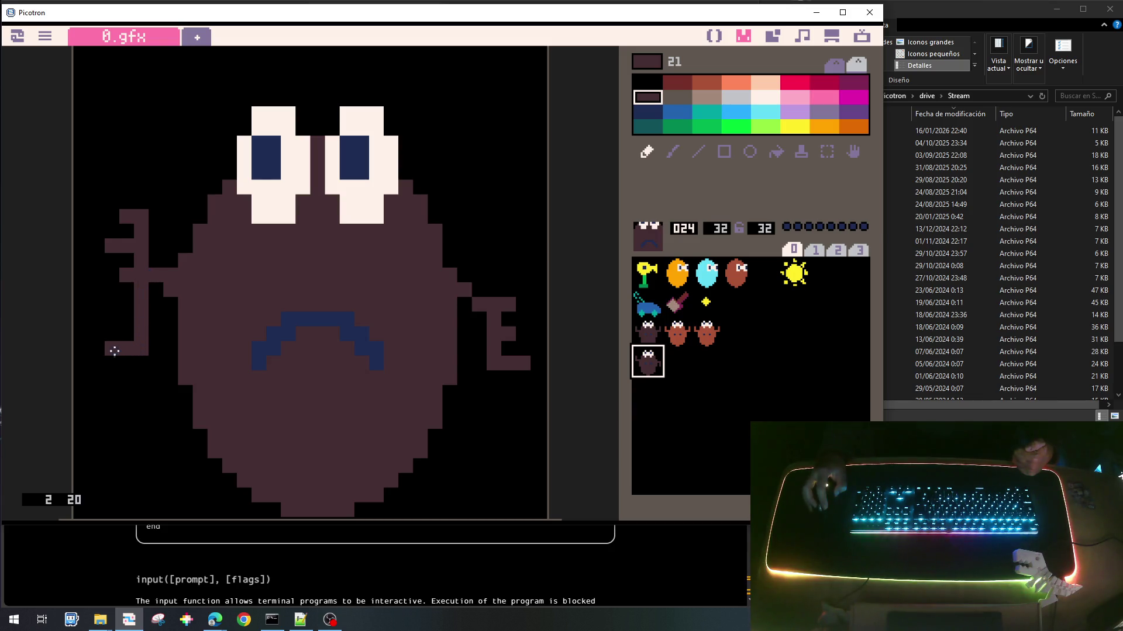
pyautogui.click(122, 319)
pyautogui.moveTo(131, 291); pyautogui.dragTo(111, 290)
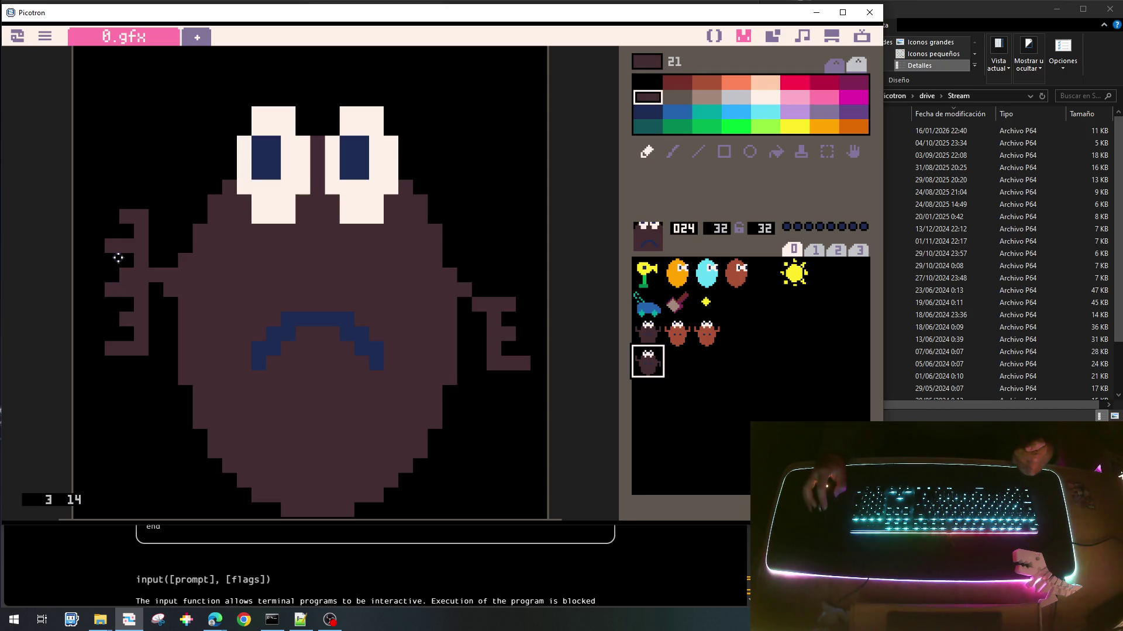
pyautogui.rightClick(120, 260)
pyautogui.click(111, 290)
pyautogui.click(142, 250)
pyautogui.click(138, 264)
pyautogui.click(139, 270)
# Step: Add dark brown pixels to the left arm and erase the old raised left arm in black
pyautogui.rightClick(153, 278)
pyautogui.click(156, 290)
pyautogui.click(159, 236)
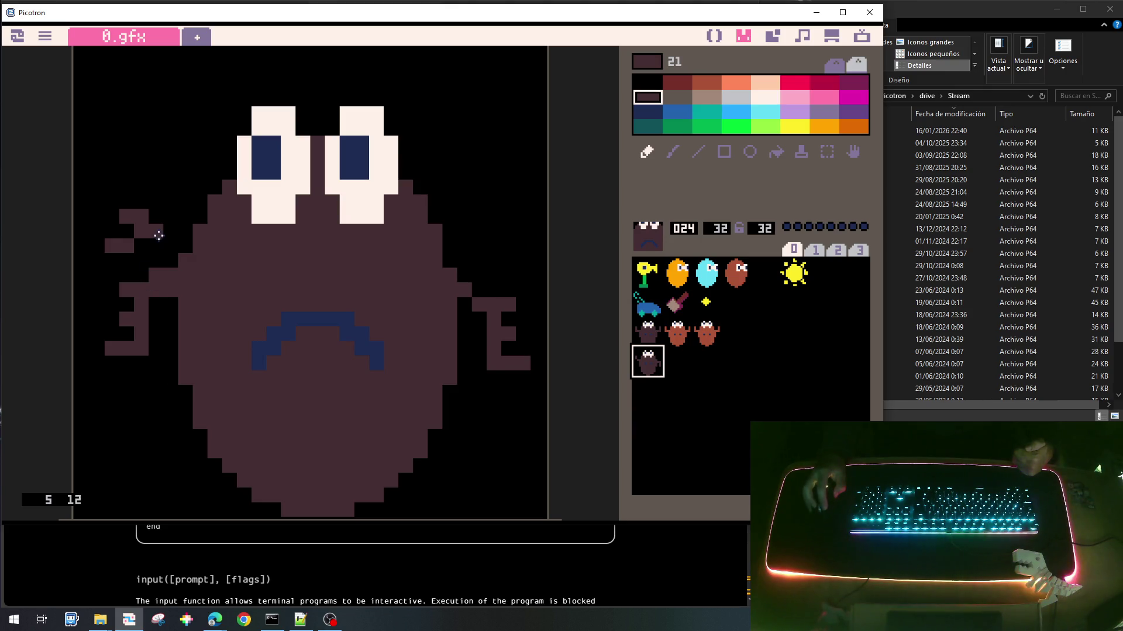
pyautogui.rightClick(166, 210)
pyautogui.moveTo(166, 210)
pyautogui.mouseDown()
pyautogui.moveTo(131, 201)
pyautogui.moveTo(112, 246)
pyautogui.mouseUp()
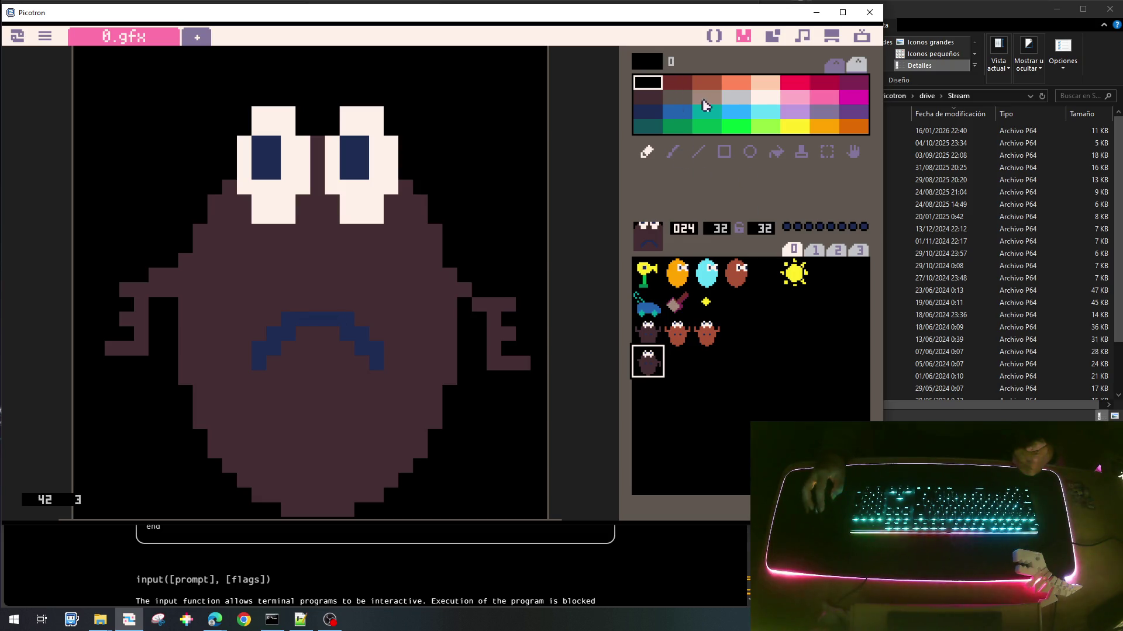
# Step: Paint cream teeth inside sprite 24's mouth arc, replacing a first light-grey attempt
pyautogui.click(736, 97)
pyautogui.moveTo(316, 334)
pyautogui.mouseDown()
pyautogui.moveTo(330, 338)
pyautogui.moveTo(321, 345)
pyautogui.moveTo(329, 335)
pyautogui.mouseUp()
pyautogui.rightClick(349, 372)
pyautogui.click(766, 100)
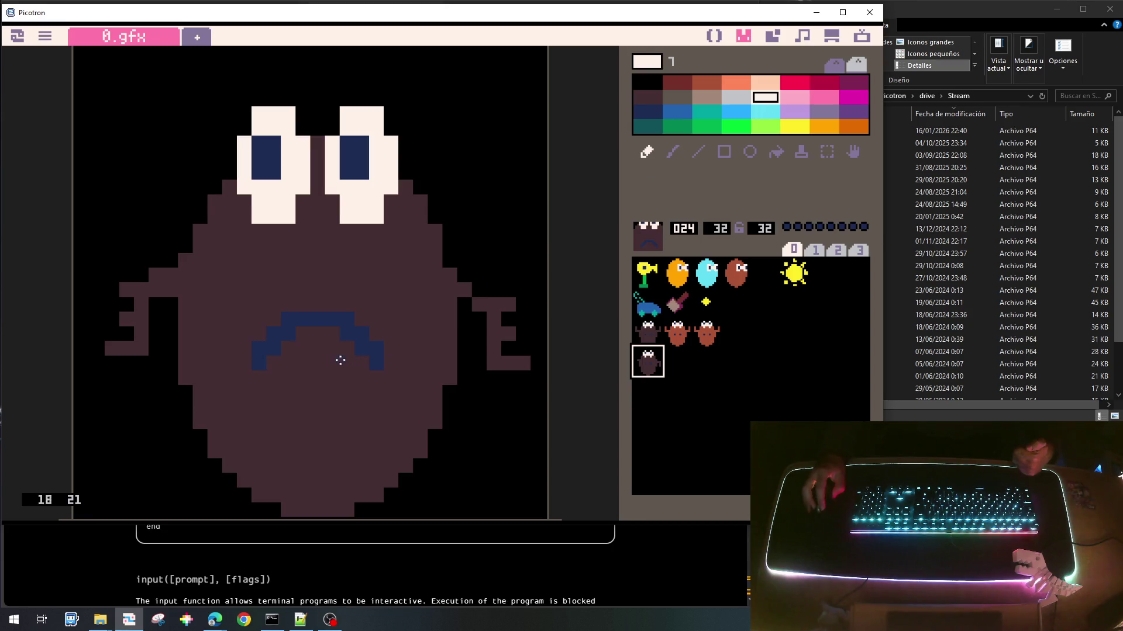
pyautogui.moveTo(287, 330)
pyautogui.mouseDown()
pyautogui.moveTo(288, 348)
pyautogui.moveTo(332, 349)
pyautogui.mouseUp()
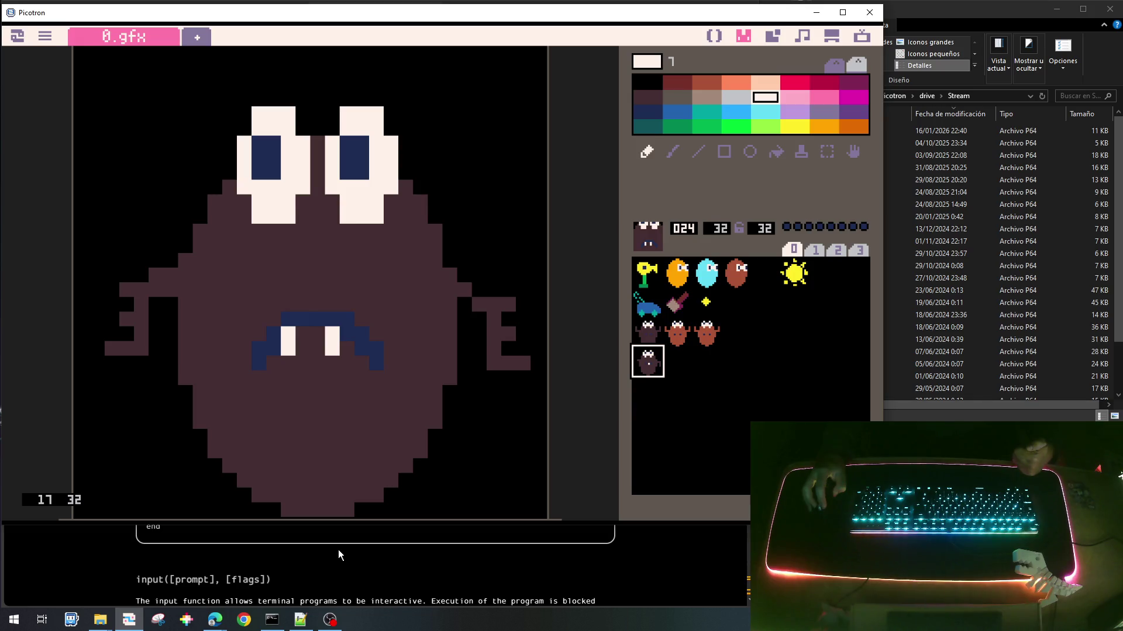
# Step: Compare with sprite 16, then touch up sprite 24's arm pixels with maroon and black
pyautogui.click(648, 330)
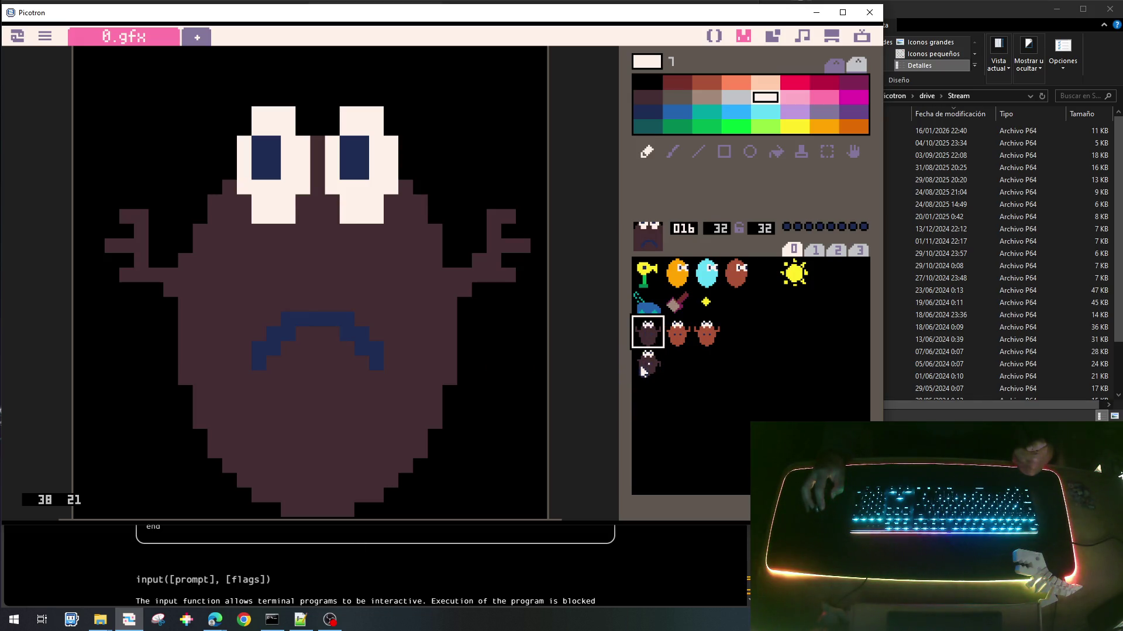
pyautogui.click(643, 370)
pyautogui.click(645, 329)
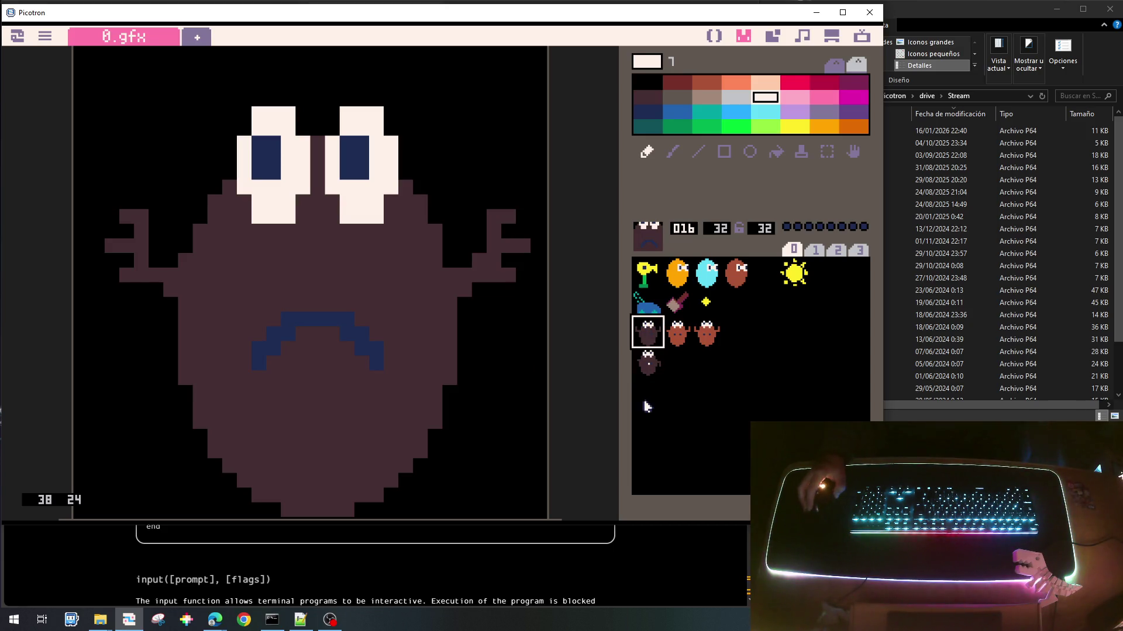
pyautogui.click(644, 358)
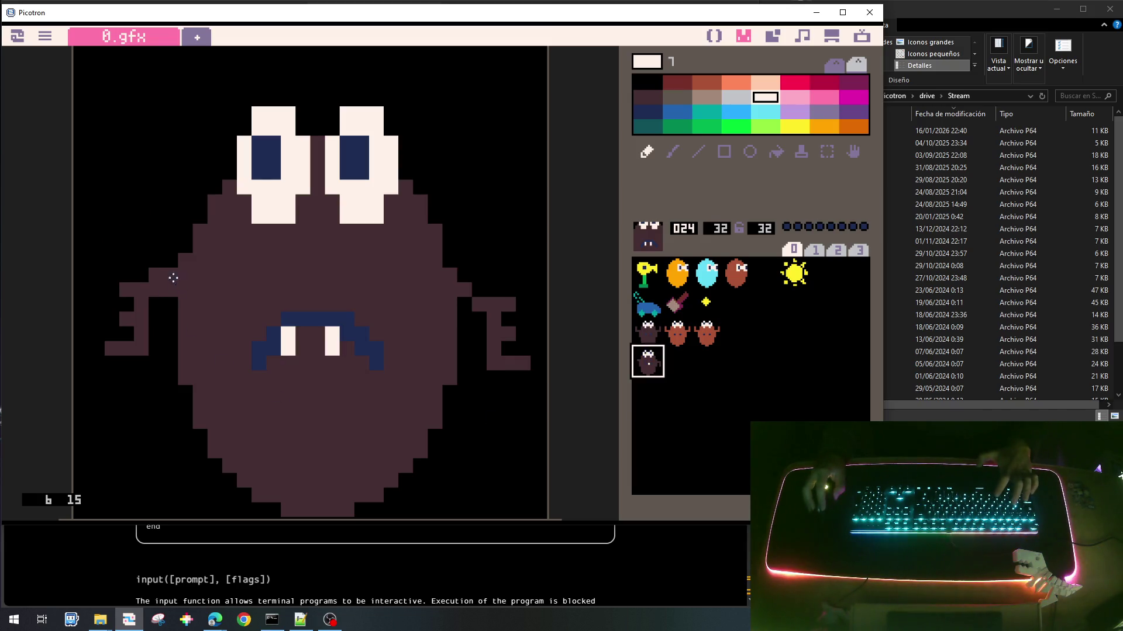
pyautogui.rightClick(163, 284)
pyautogui.click(153, 304)
pyautogui.rightClick(146, 265)
pyautogui.click(153, 272)
pyautogui.rightClick(146, 304)
pyautogui.click(479, 318)
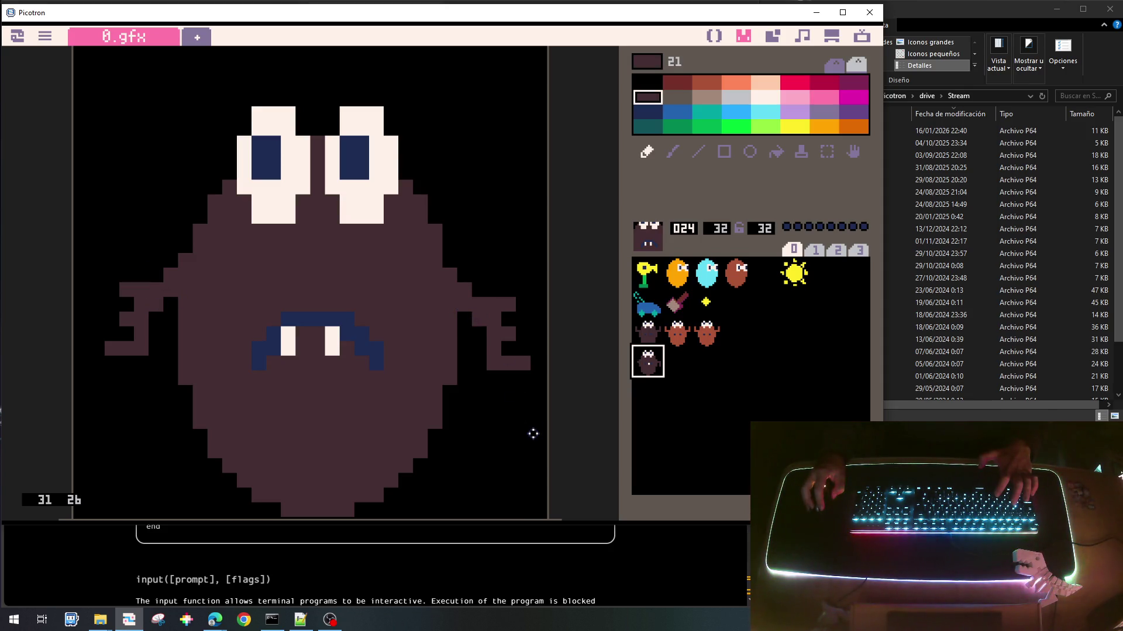
pyautogui.rightClick(481, 353)
pyautogui.click(156, 302)
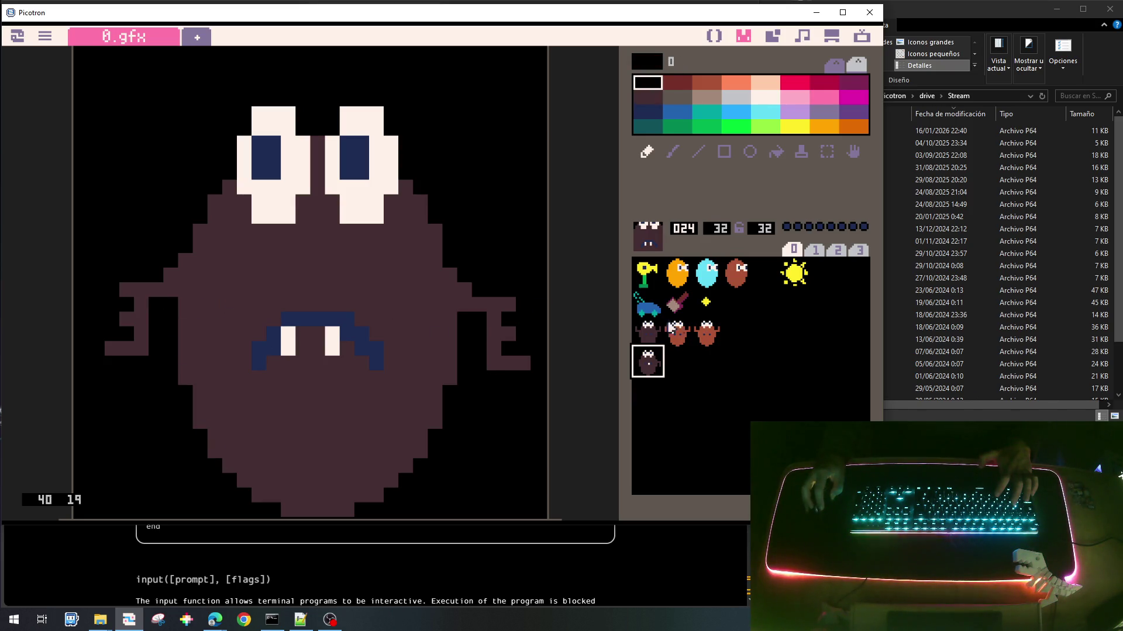
# Step: Shorten both teeth in sprite 24 by painting their tips maroon
pyautogui.click(637, 325)
pyautogui.click(643, 361)
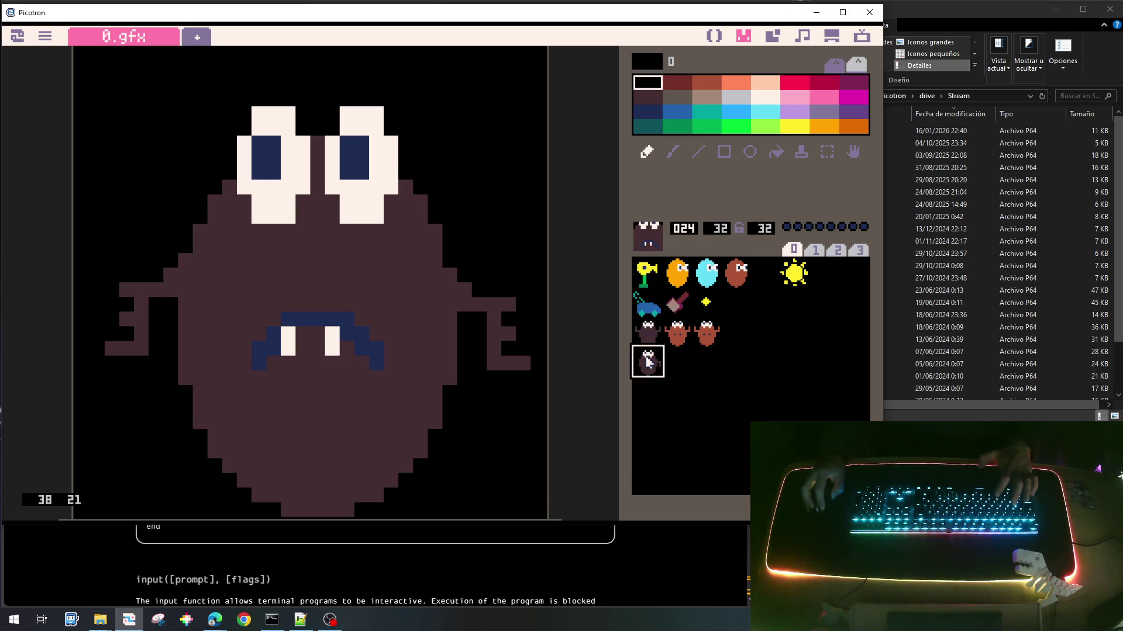
pyautogui.rightClick(328, 389)
pyautogui.click(326, 350)
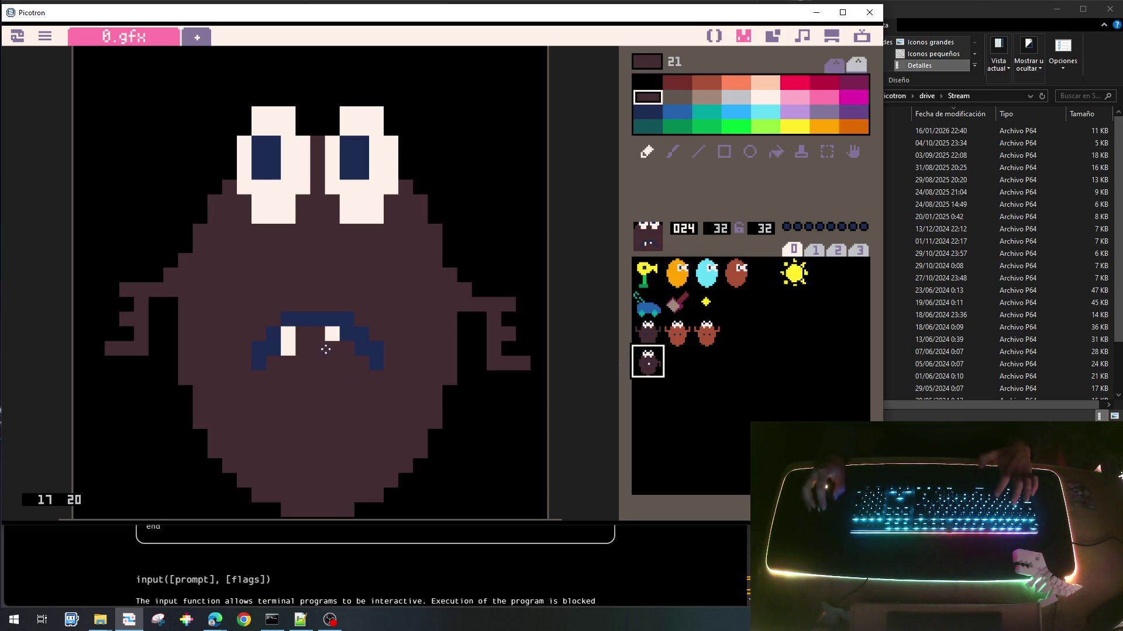
pyautogui.click(287, 351)
# Step: Draw two cream teeth in sprite 16's mouth and compare it against sprite 24
pyautogui.click(643, 331)
pyautogui.click(643, 371)
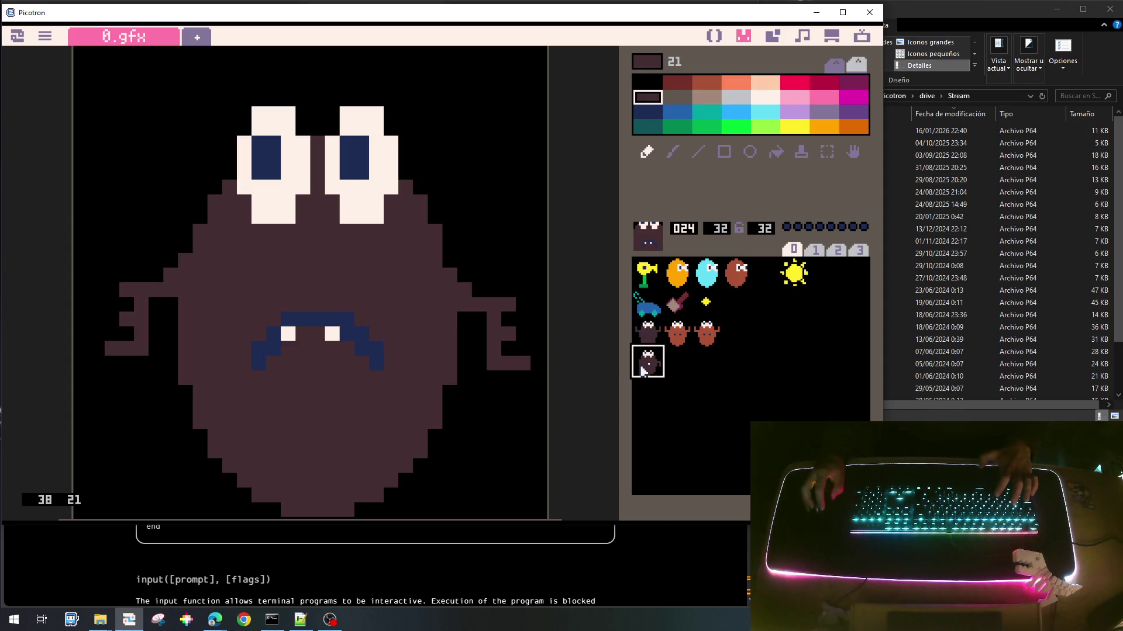
pyautogui.click(646, 313)
pyautogui.click(650, 332)
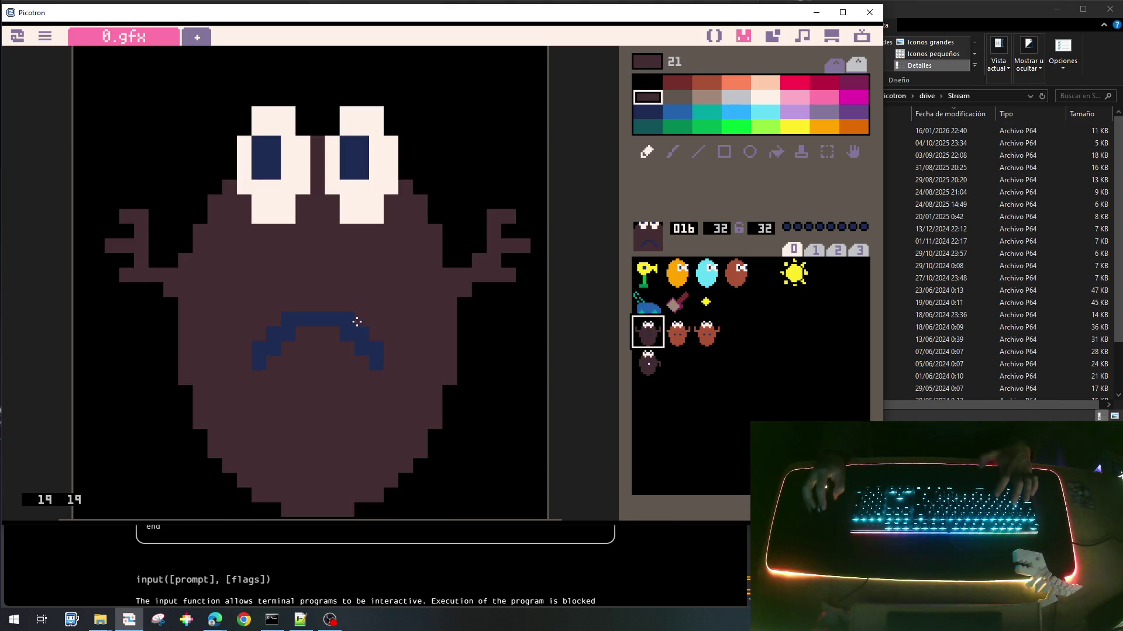
pyautogui.rightClick(362, 203)
pyautogui.click(331, 334)
pyautogui.click(288, 334)
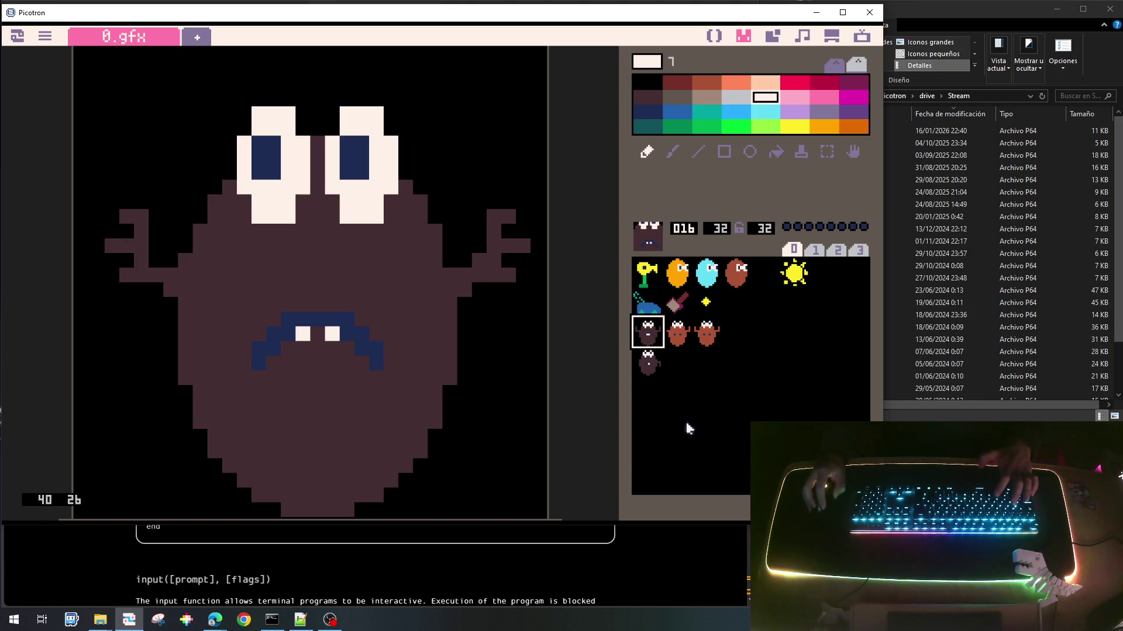
pyautogui.click(636, 349)
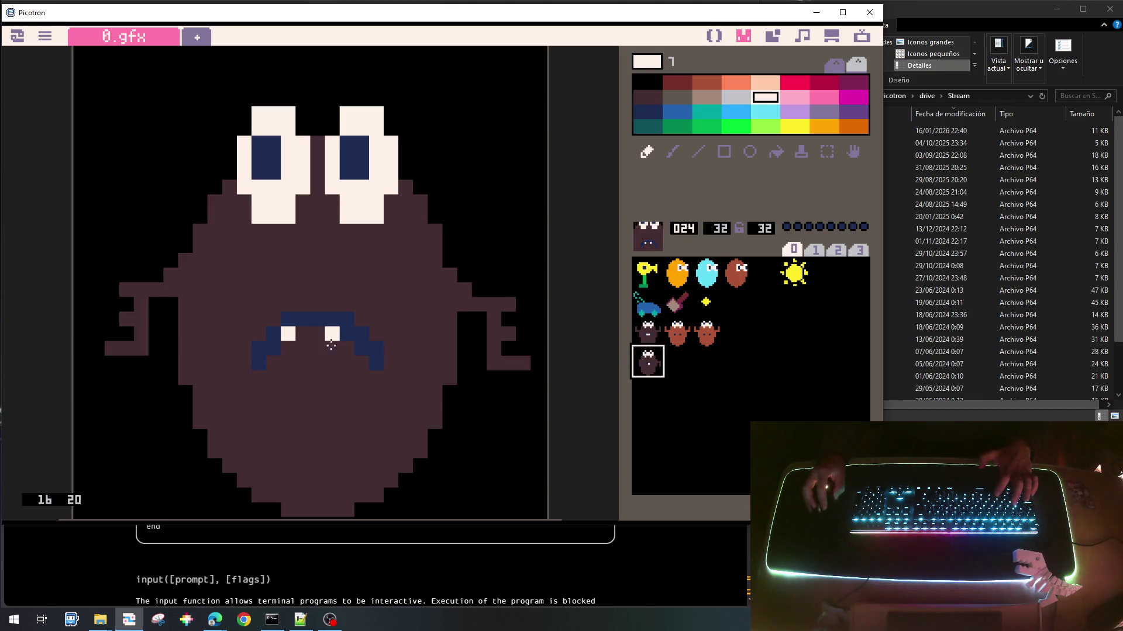
pyautogui.click(648, 334)
pyautogui.click(654, 372)
pyautogui.click(644, 334)
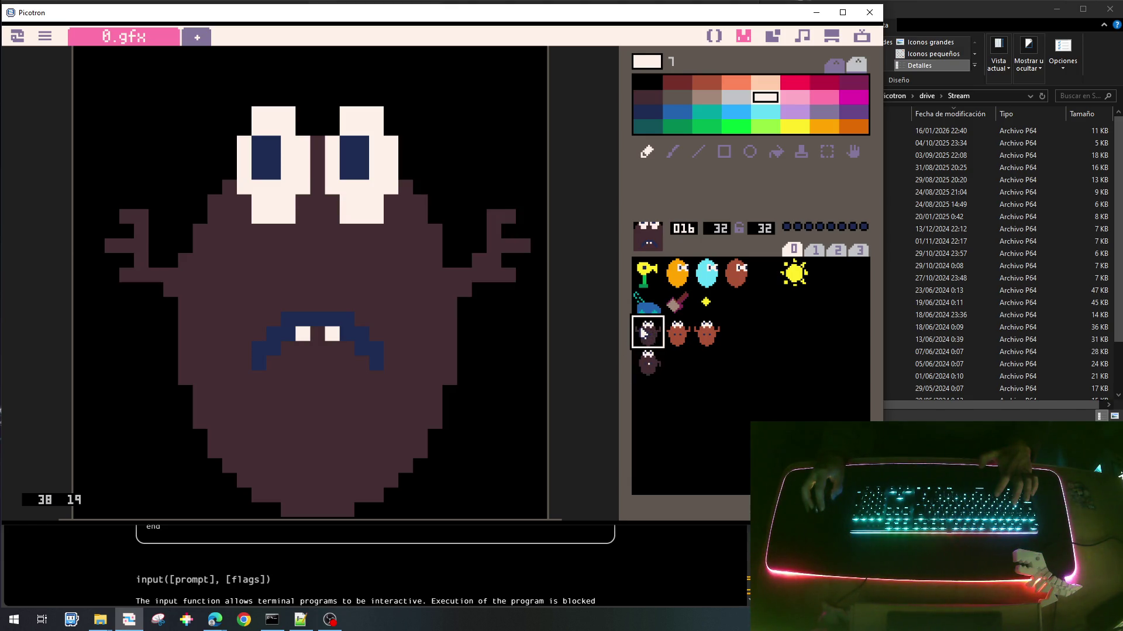
pyautogui.click(644, 366)
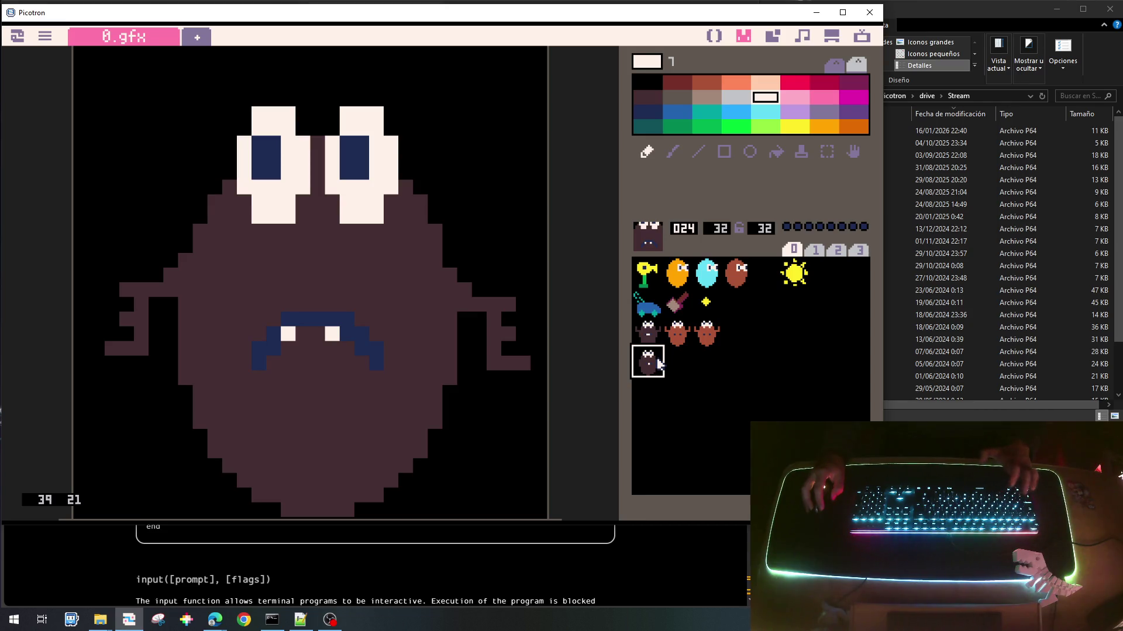
# Step: Paste a copy of sprite 24 into slot 025 and flood-fill its body brown
pyautogui.hotkey('ctrl', 'c')
pyautogui.click(676, 360)
pyautogui.hotkey('ctrl', 'v')
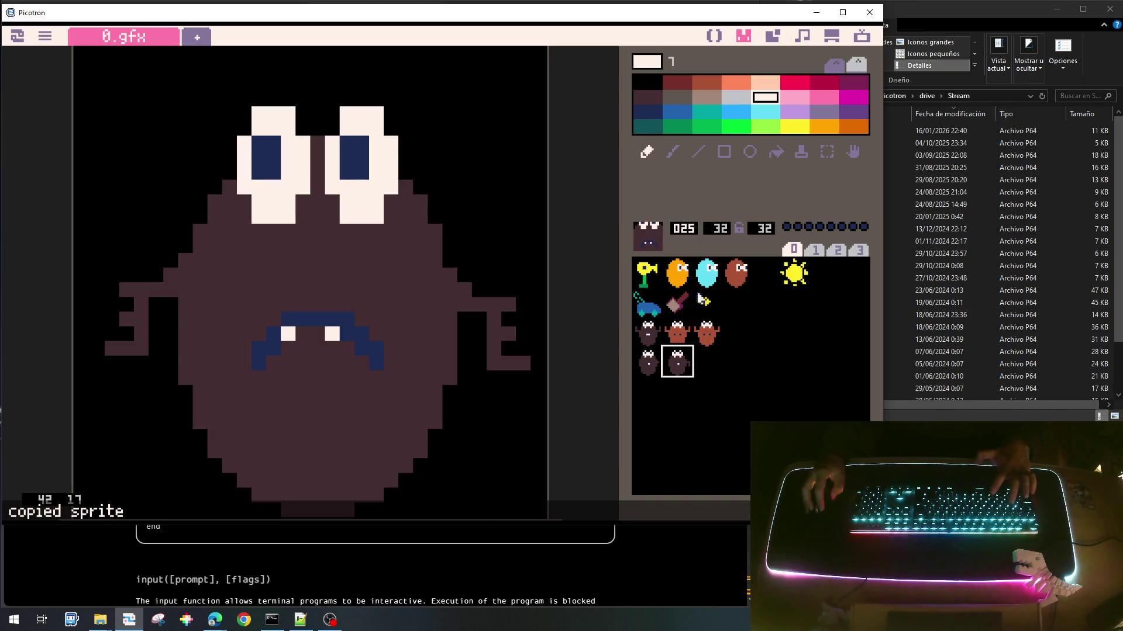
pyautogui.click(677, 332)
pyautogui.rightClick(373, 292)
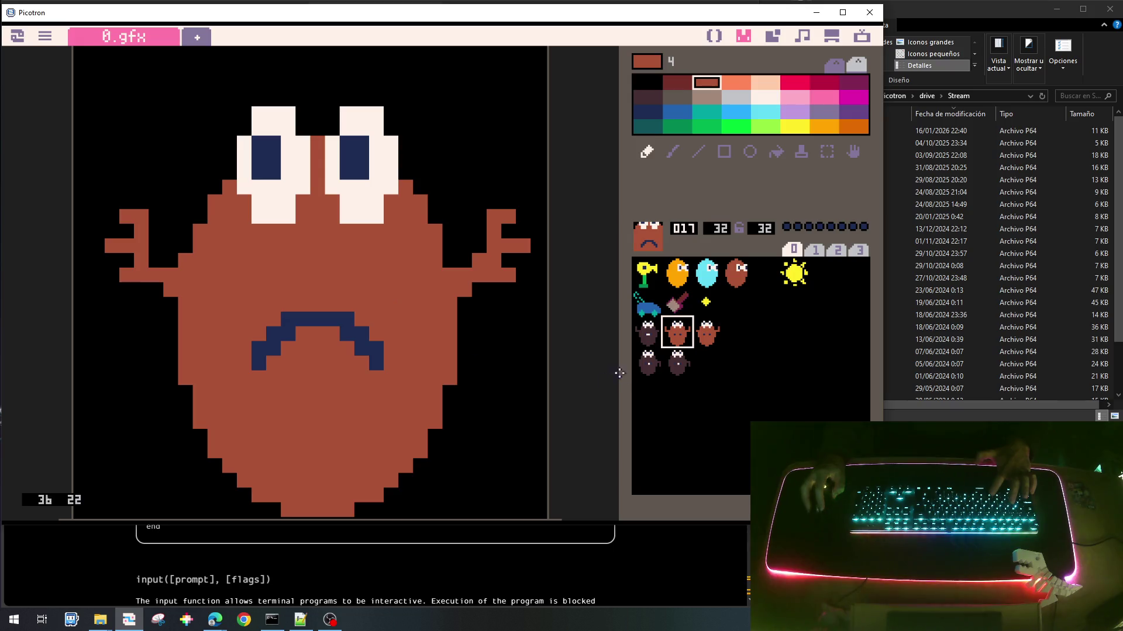
pyautogui.click(677, 361)
pyautogui.click(776, 153)
pyautogui.click(412, 302)
# Step: Flood-fill the frowning creature in sprite 018 red
pyautogui.click(703, 332)
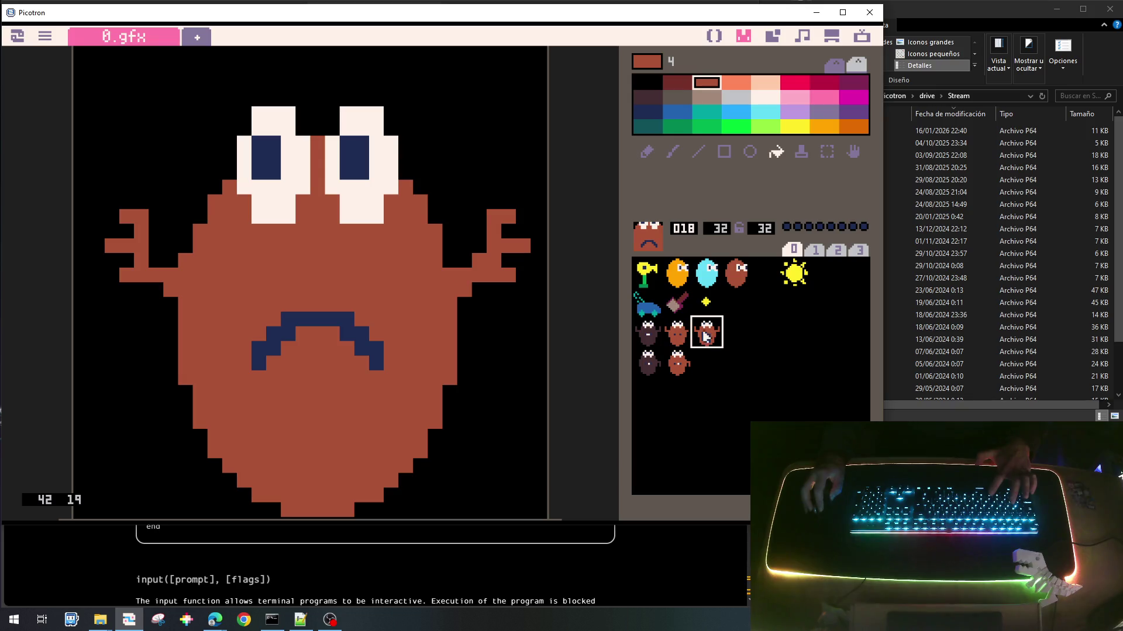
pyautogui.click(682, 383)
pyautogui.click(706, 332)
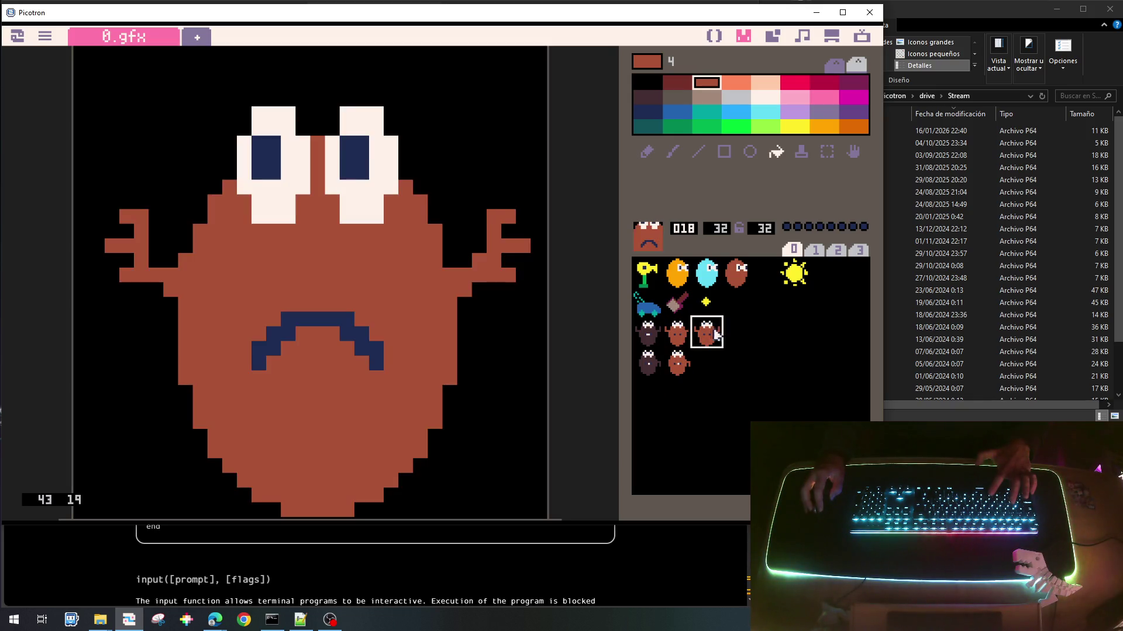
pyautogui.click(796, 85)
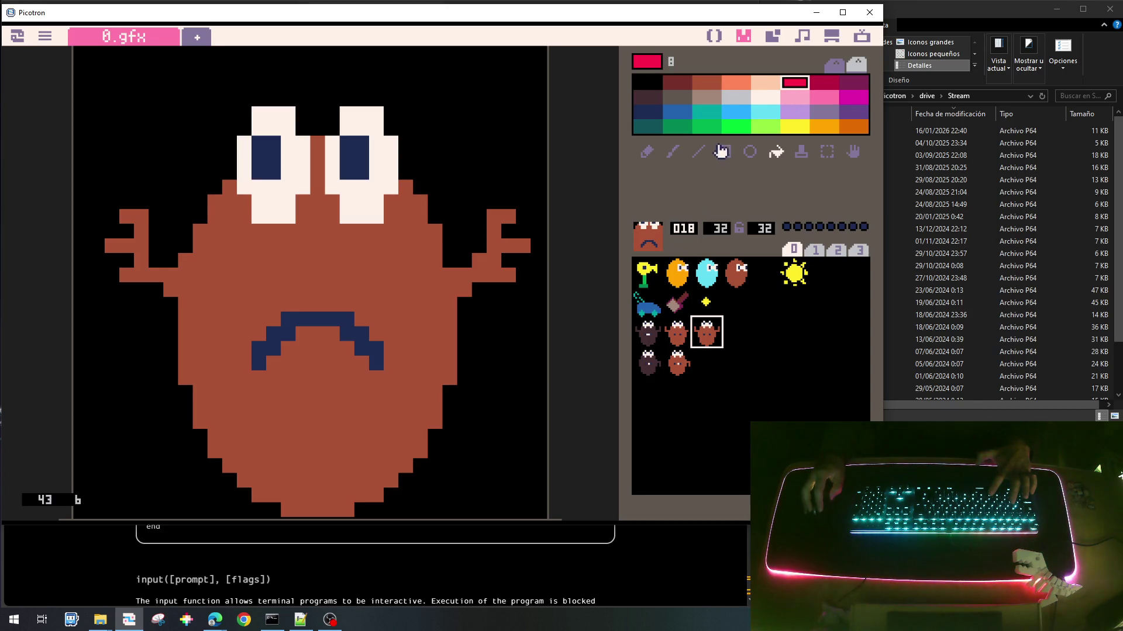
pyautogui.click(412, 290)
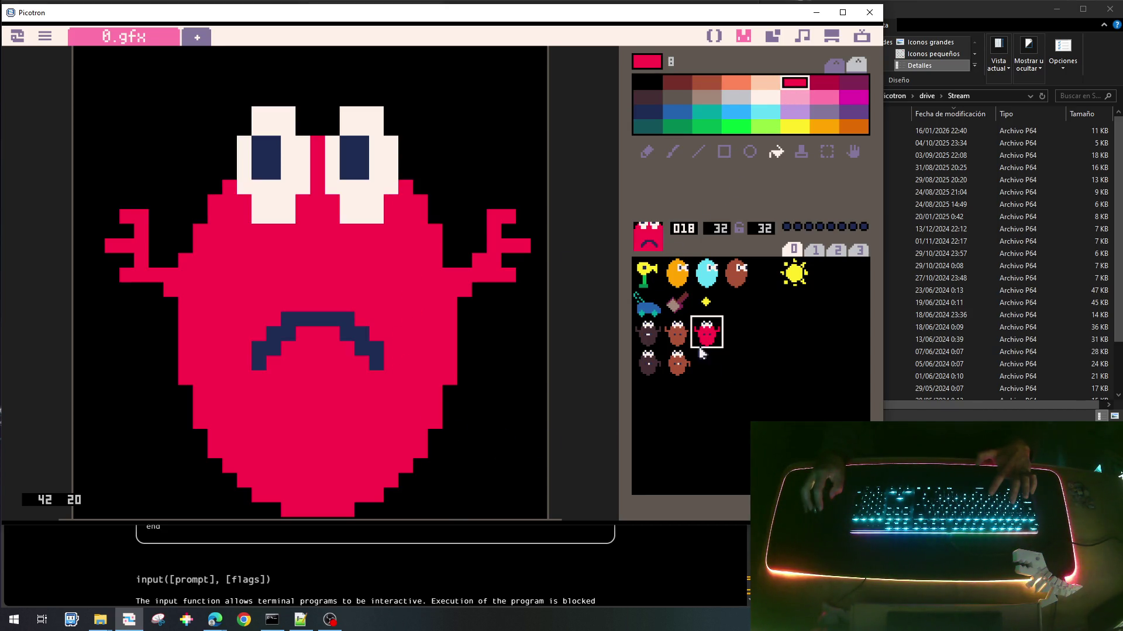
# Step: Copy the brown toothed sprite 025 into empty slot 026
pyautogui.click(672, 367)
pyautogui.hotkey('ctrl', 'c')
pyautogui.click(706, 361)
pyautogui.hotkey('ctrl', 'v')
# Step: Fill sprite 026's body with 018's red and save the cart
pyautogui.rightClick(412, 287)
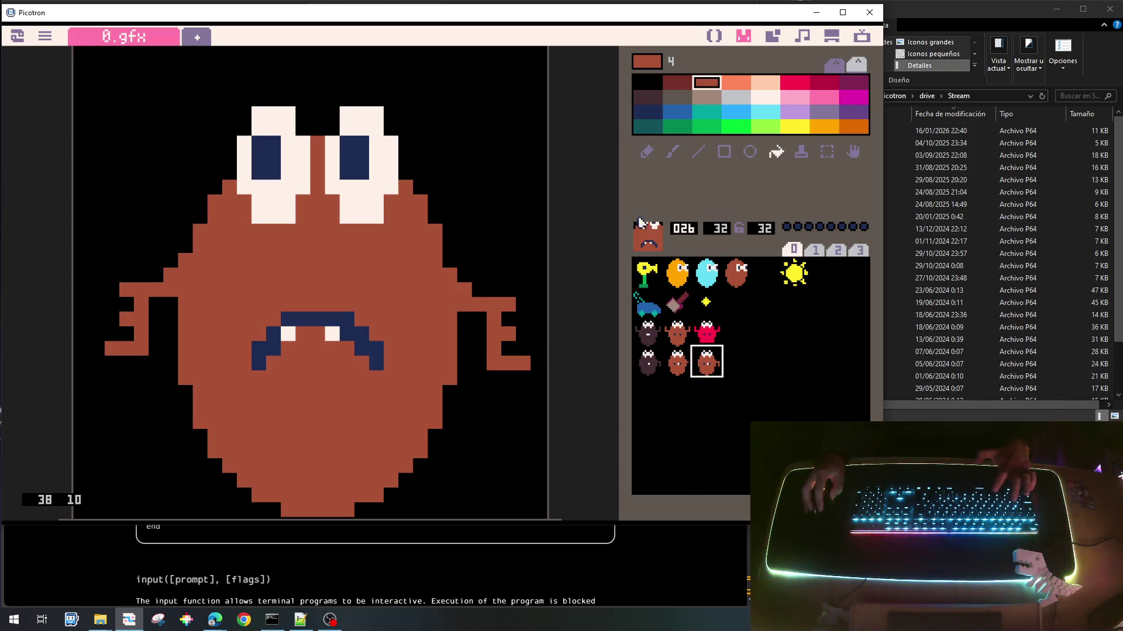
pyautogui.click(706, 332)
pyautogui.click(705, 358)
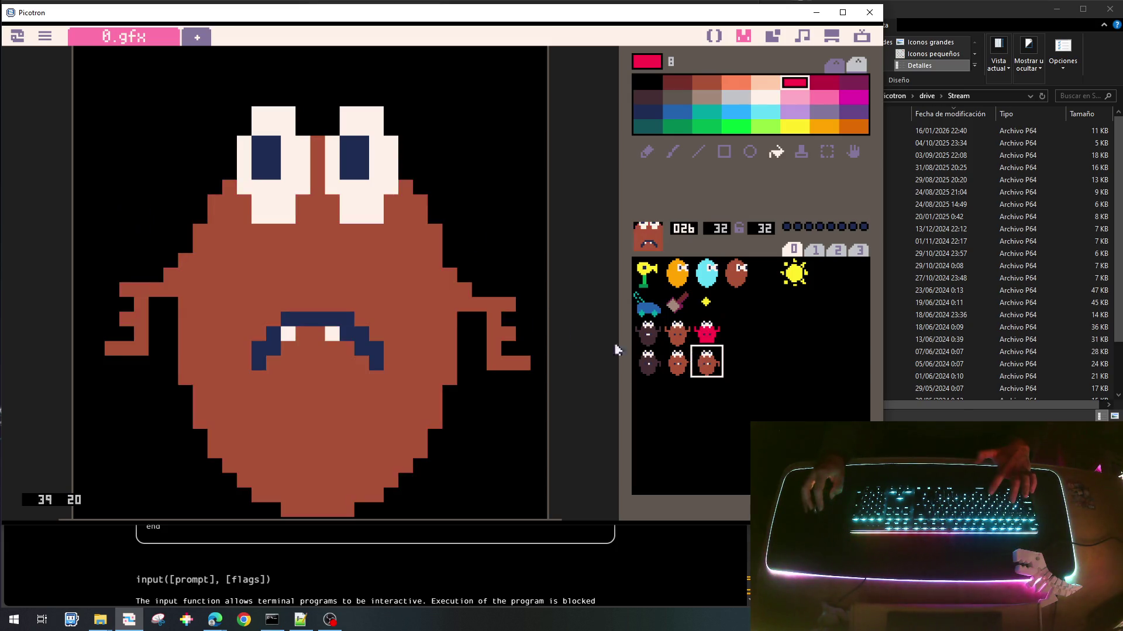
pyautogui.click(707, 332)
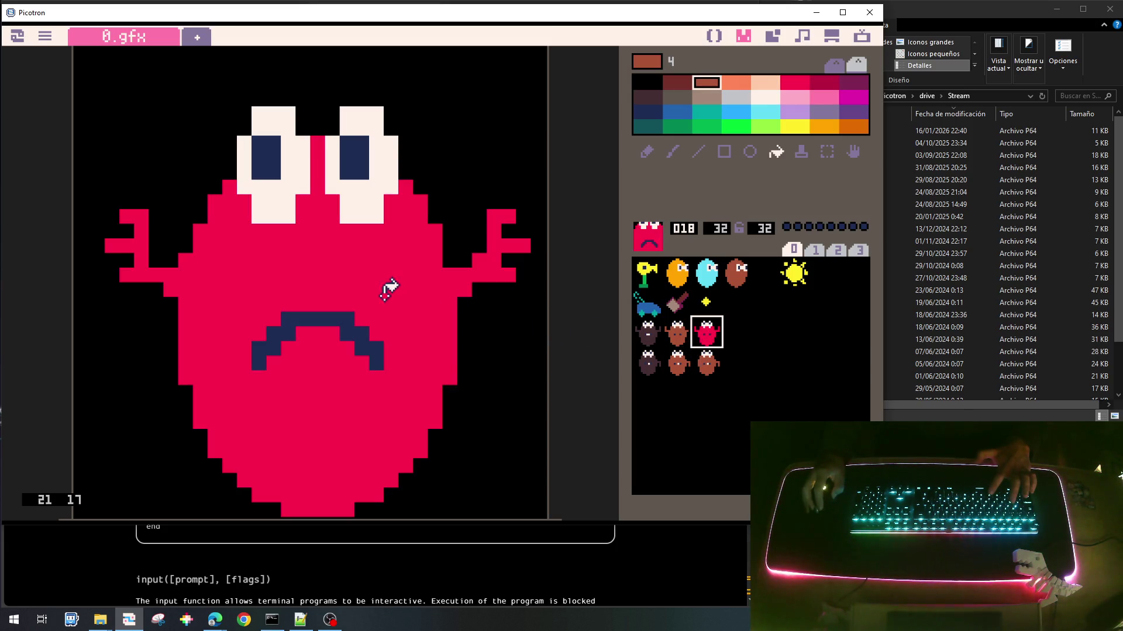
pyautogui.rightClick(410, 295)
pyautogui.click(701, 358)
pyautogui.click(412, 309)
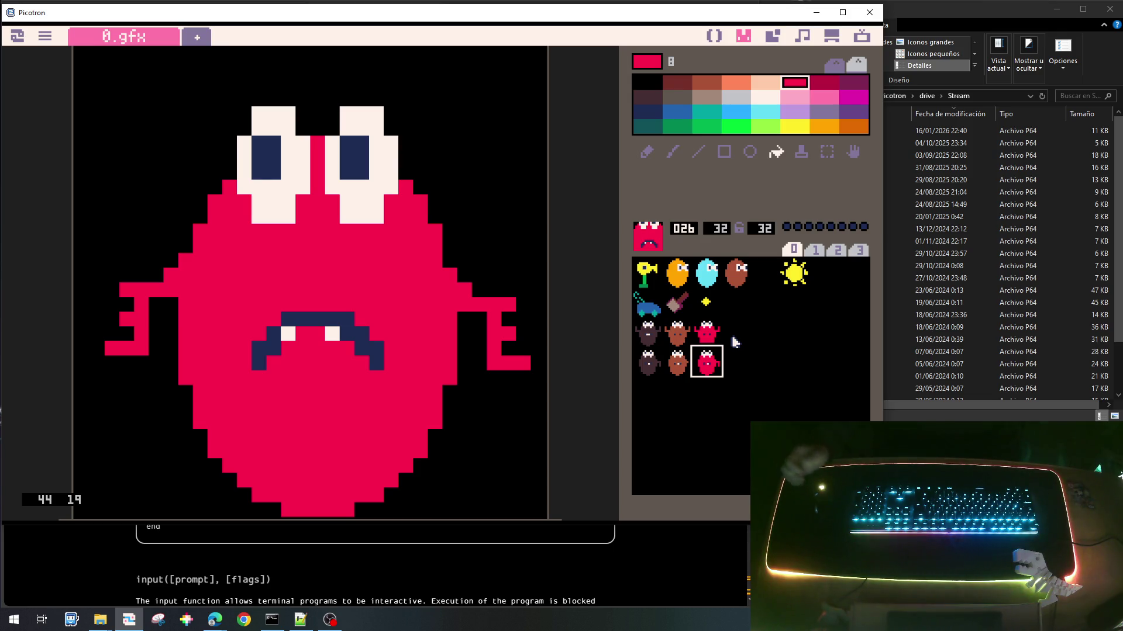
pyautogui.hotkey('ctrl', 's')
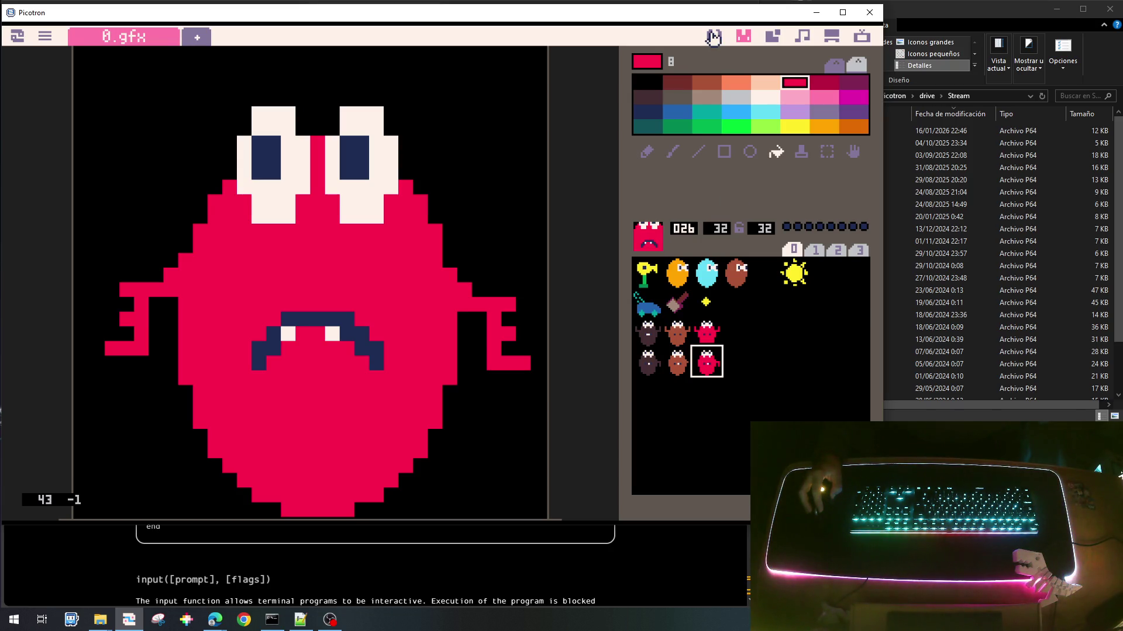
pyautogui.click(713, 37)
# Step: Add an '-- oleadas' comment below the DISPARO_TYP_0 constant at line 56
pyautogui.scroll(20, 515, 345)
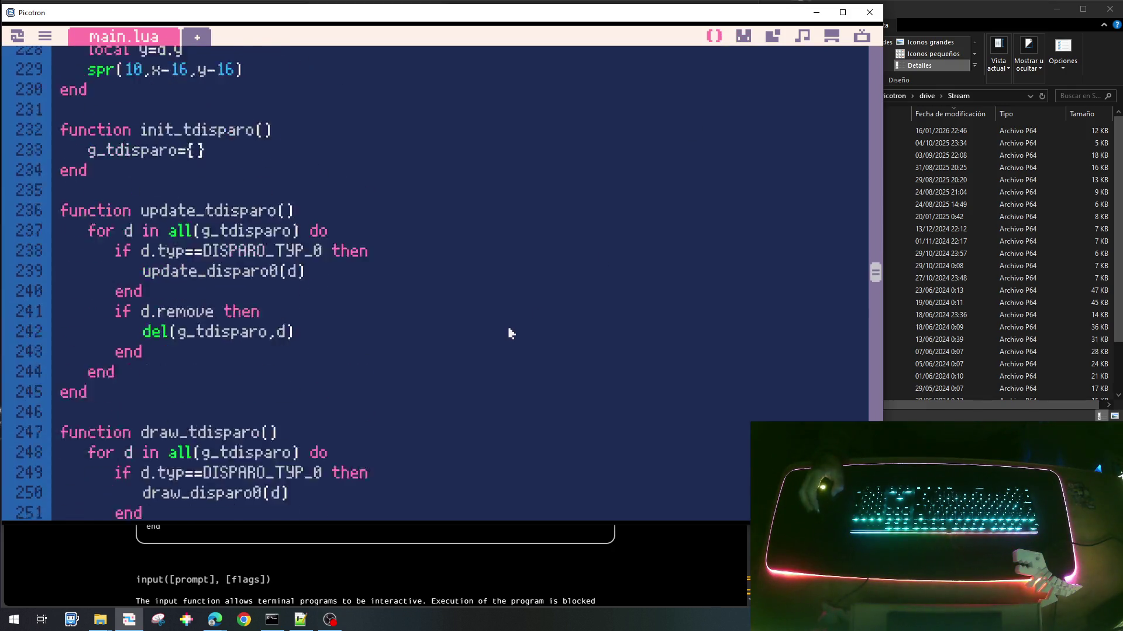
pyautogui.scroll(18, 520, 357)
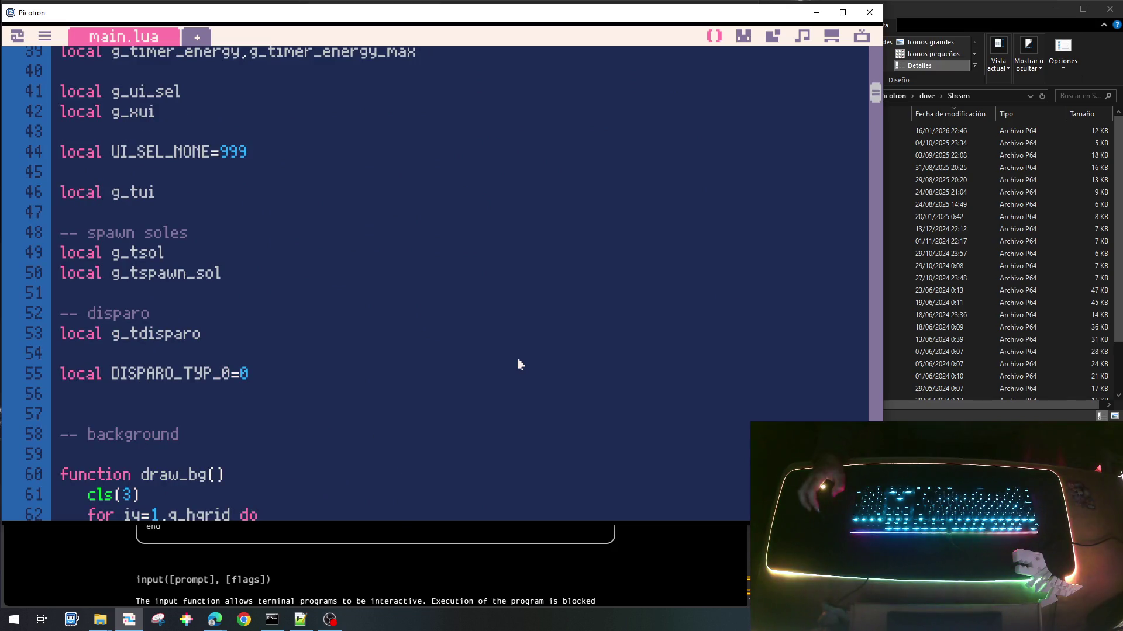
pyautogui.click(138, 400)
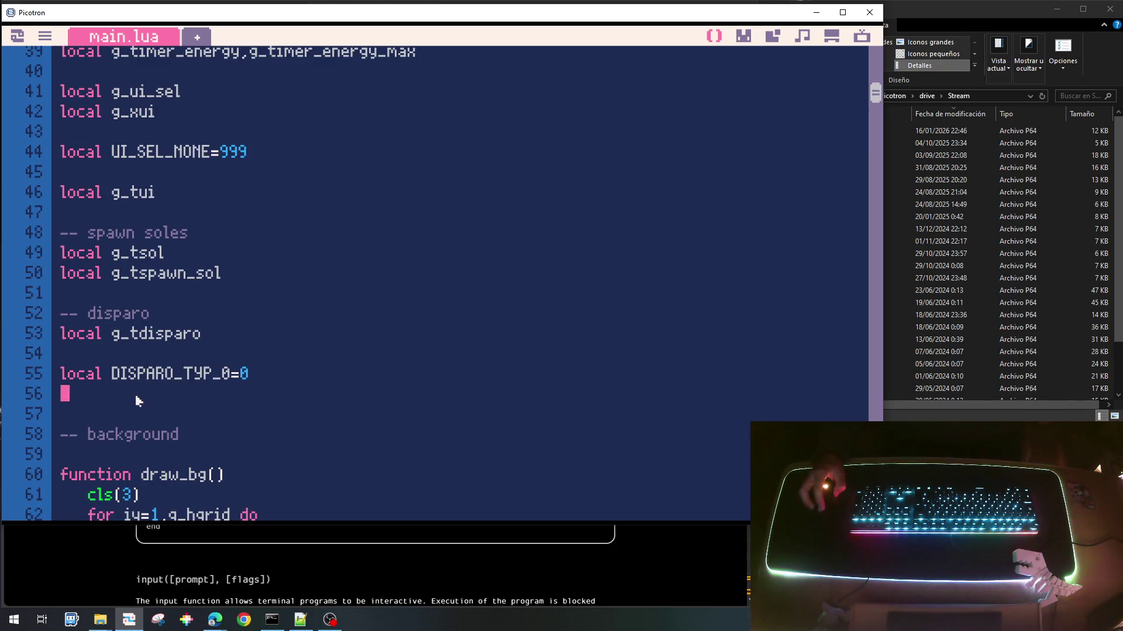
pyautogui.press('Return')
pyautogui.press('Return')
pyautogui.press('Return')
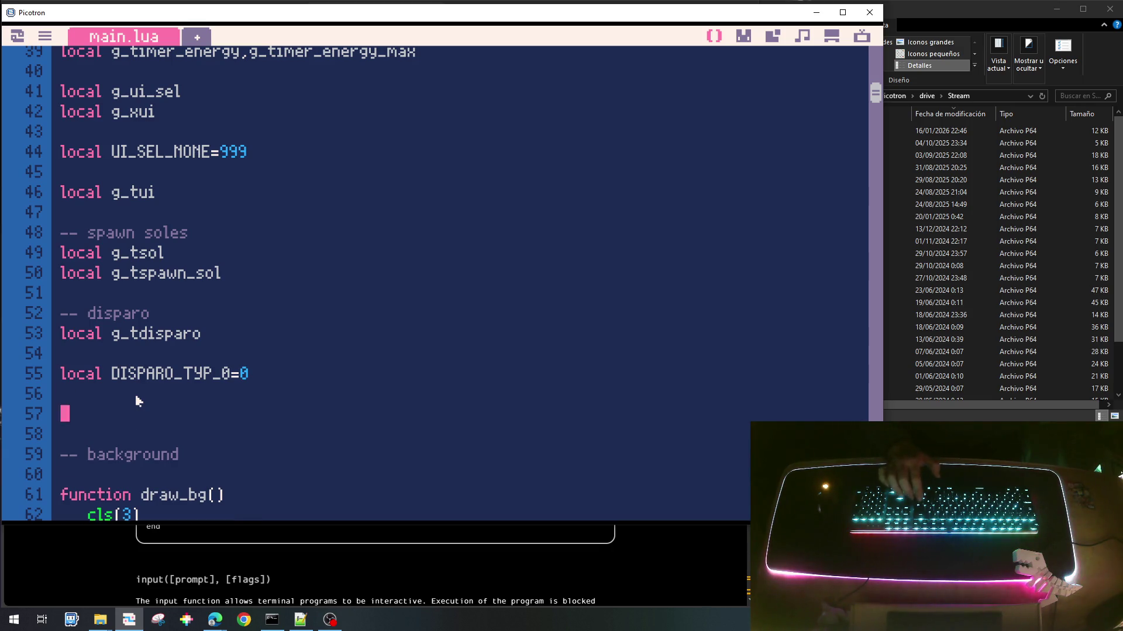
pyautogui.press('Up')
pyautogui.press('Up')
pyautogui.press('Up')
pyautogui.write('l')
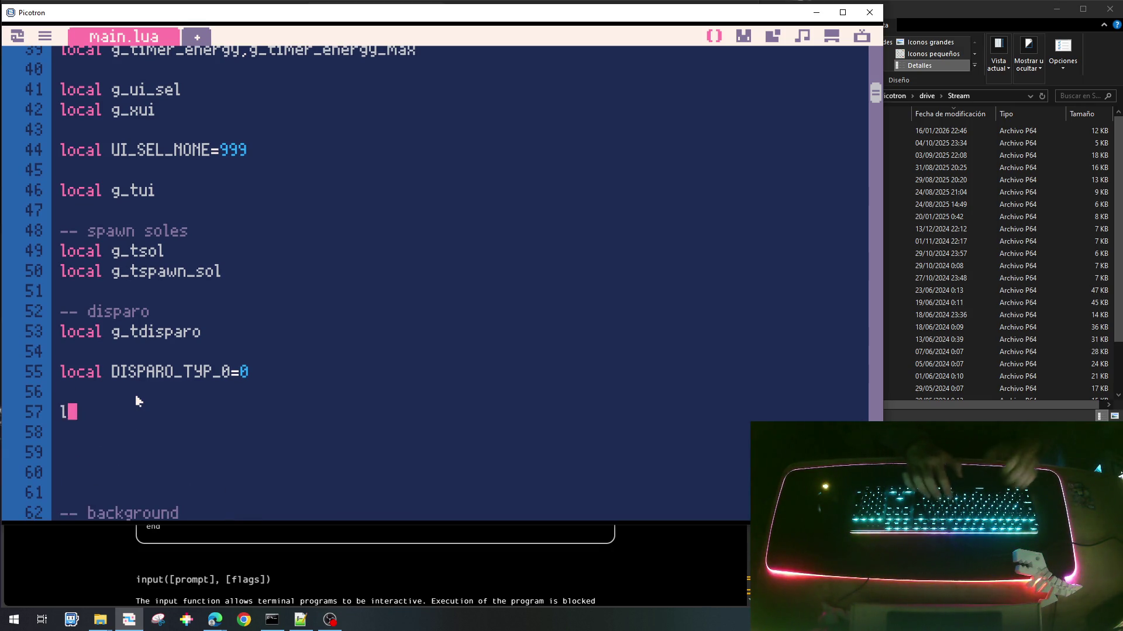
pyautogui.press('BackSpace')
pyautogui.write('-- oleadad')
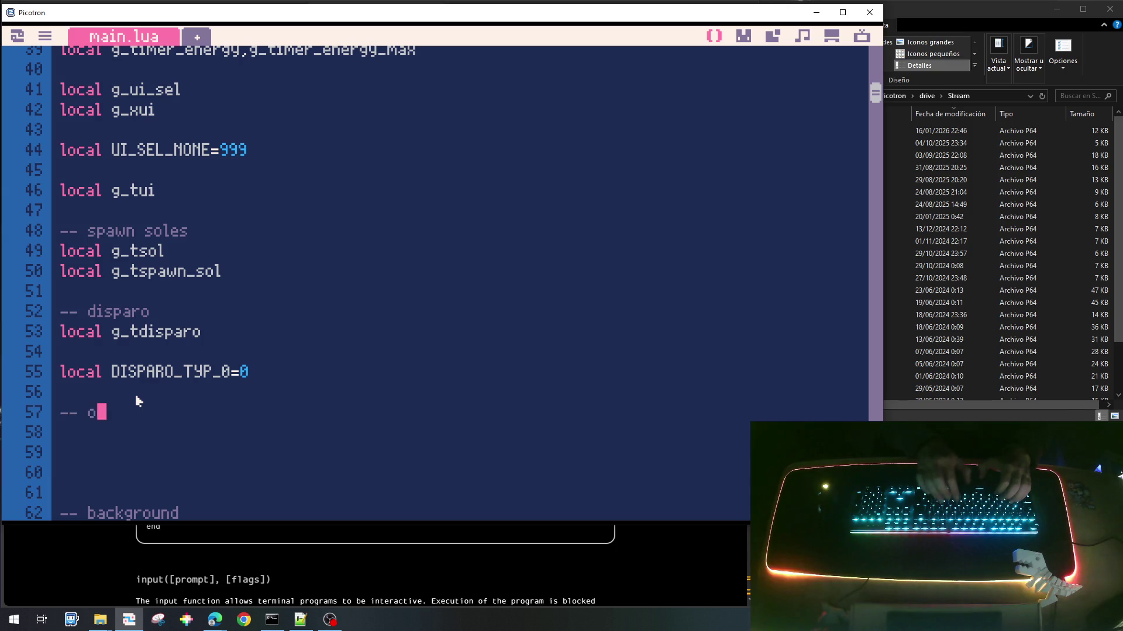
pyautogui.press('BackSpace')
pyautogui.write('s')
pyautogui.press('Return')
pyautogui.press('Return')
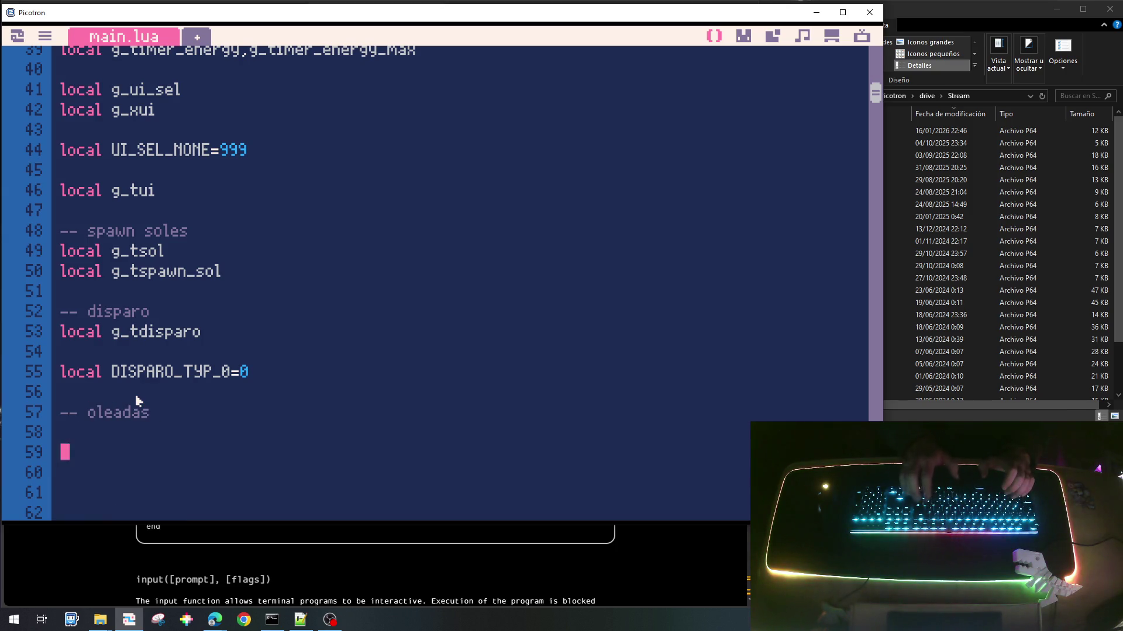
# Step: Add '-- spawn oleadas' and '-- enemigos' section comments with blank lines between
pyautogui.write('-- ')
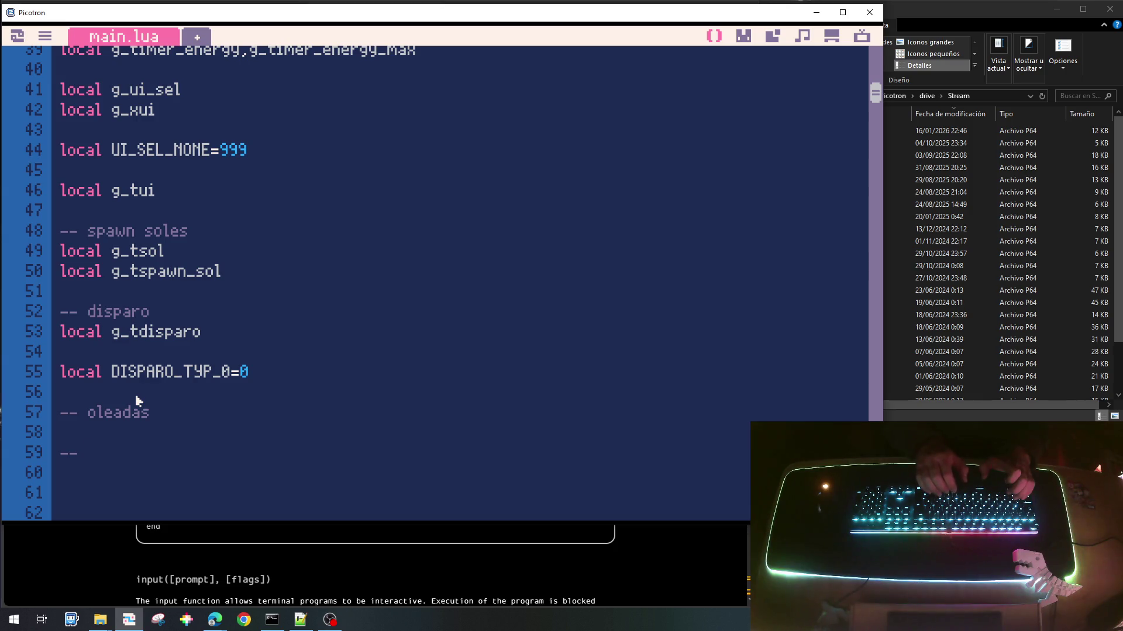
pyautogui.write('spawn')
pyautogui.press('Down')
pyautogui.press('Down')
pyautogui.press('Down')
pyautogui.press('Up')
pyautogui.write('lead')
pyautogui.press('Return')
pyautogui.write('-- enemigos')
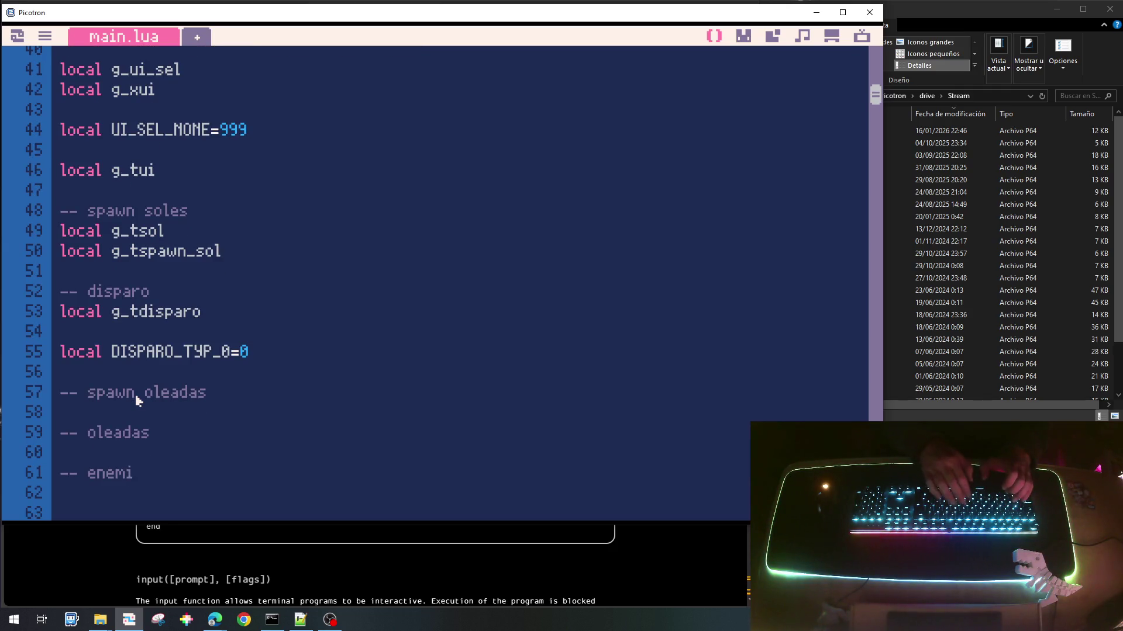
pyautogui.press('Up')
pyautogui.press('Up')
pyautogui.press('Up')
pyautogui.press('Return')
pyautogui.press('Return')
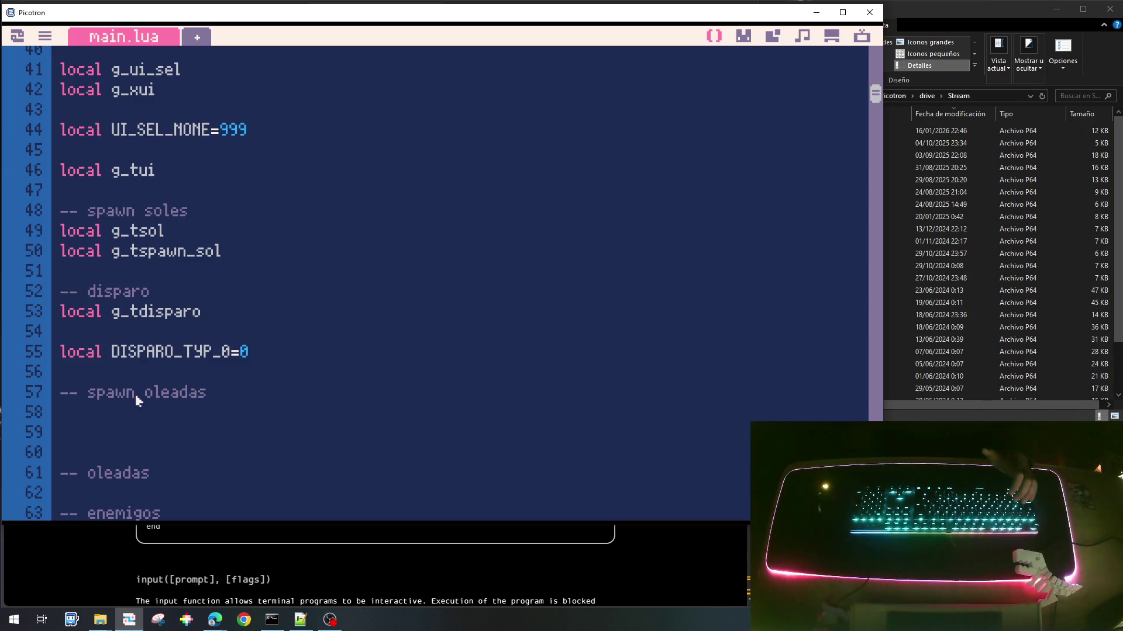
# Step: Declare 'local g_tspawn_oleada', pasting g_tspawn_ copied from line 50
pyautogui.write('local ')
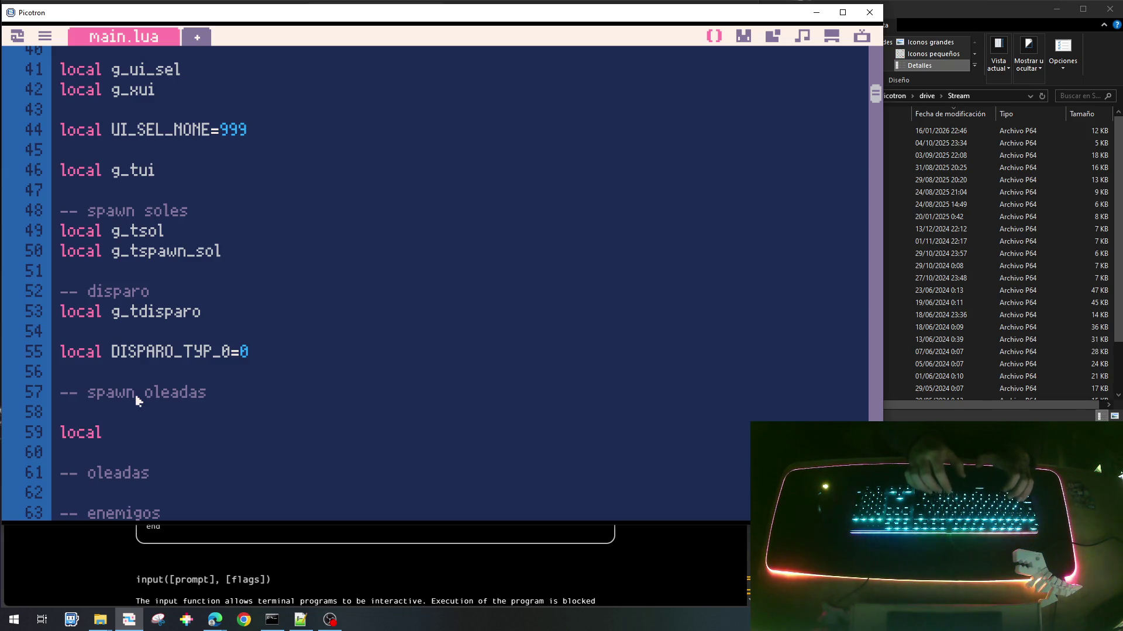
pyautogui.write('g_t')
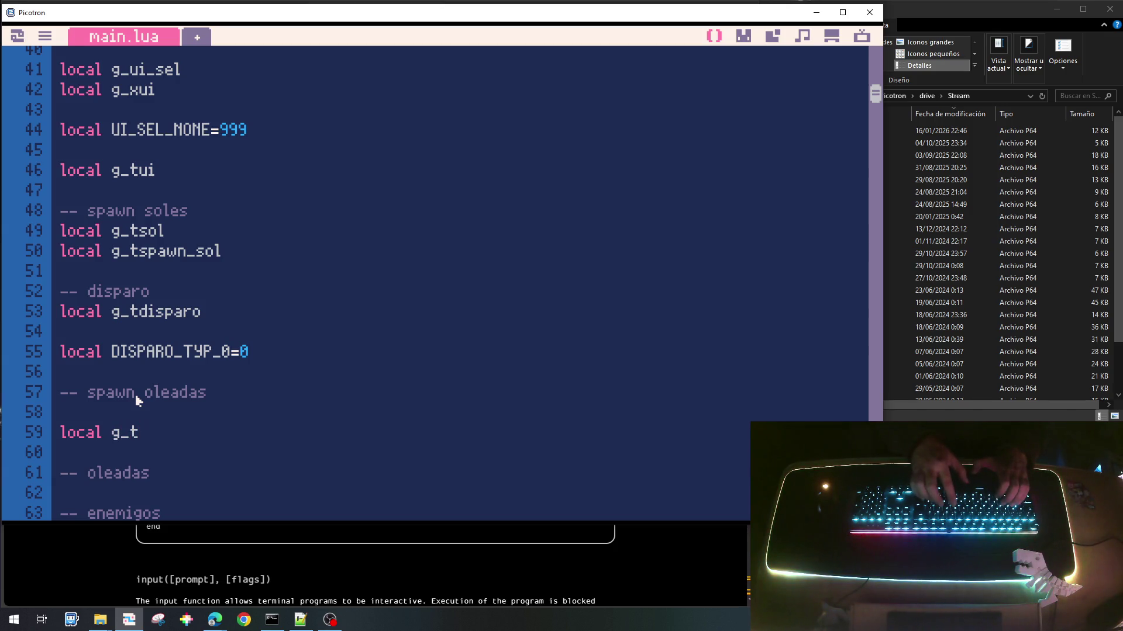
pyautogui.write('spawn_oc')
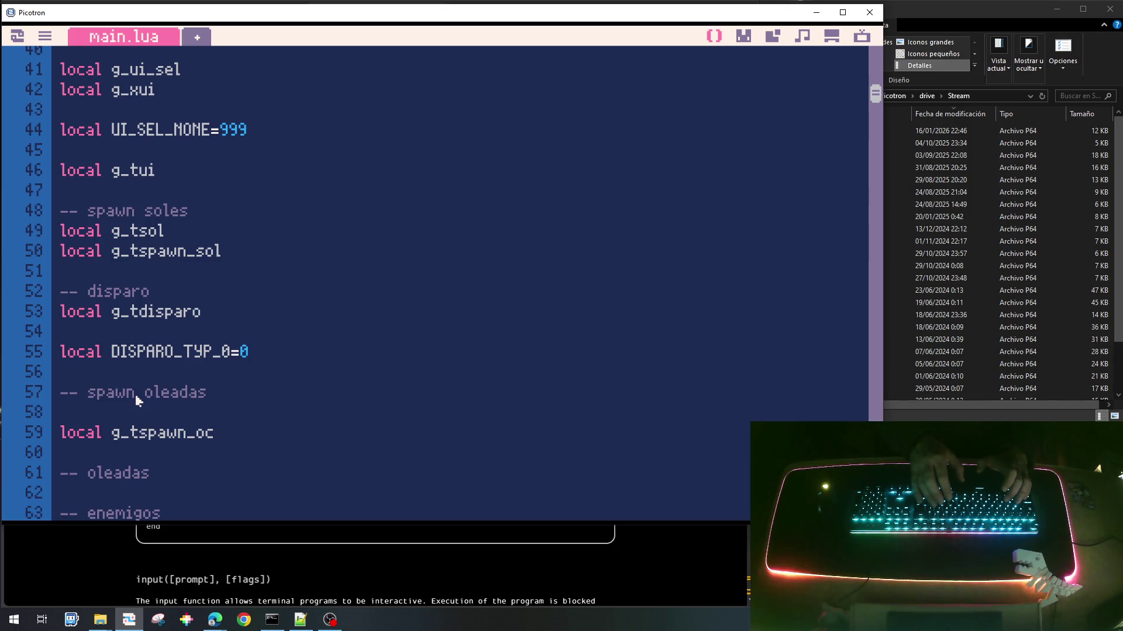
pyautogui.press('BackSpace')
pyautogui.press('BackSpace')
pyautogui.press('BackSpace')
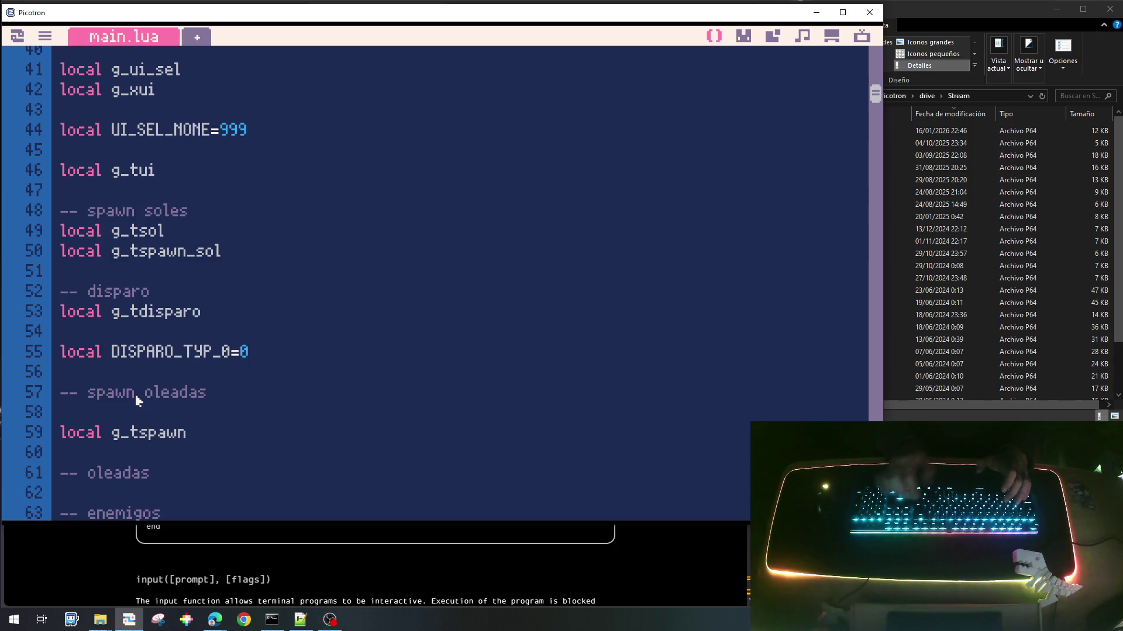
pyautogui.scroll(5, 140, 394)
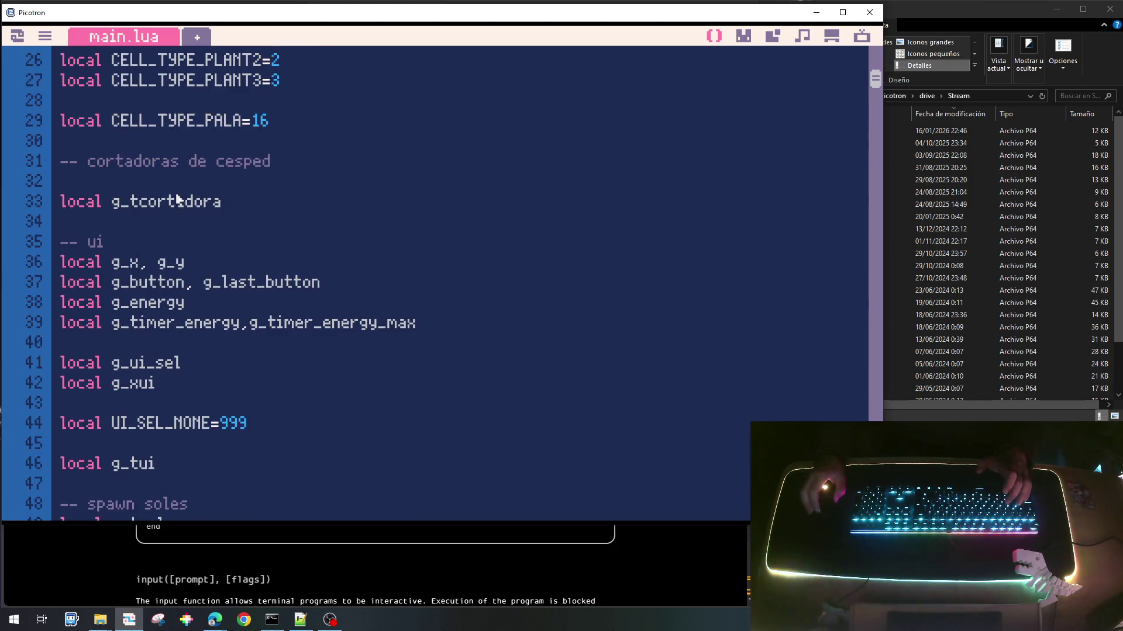
pyautogui.scroll(4, 176, 322)
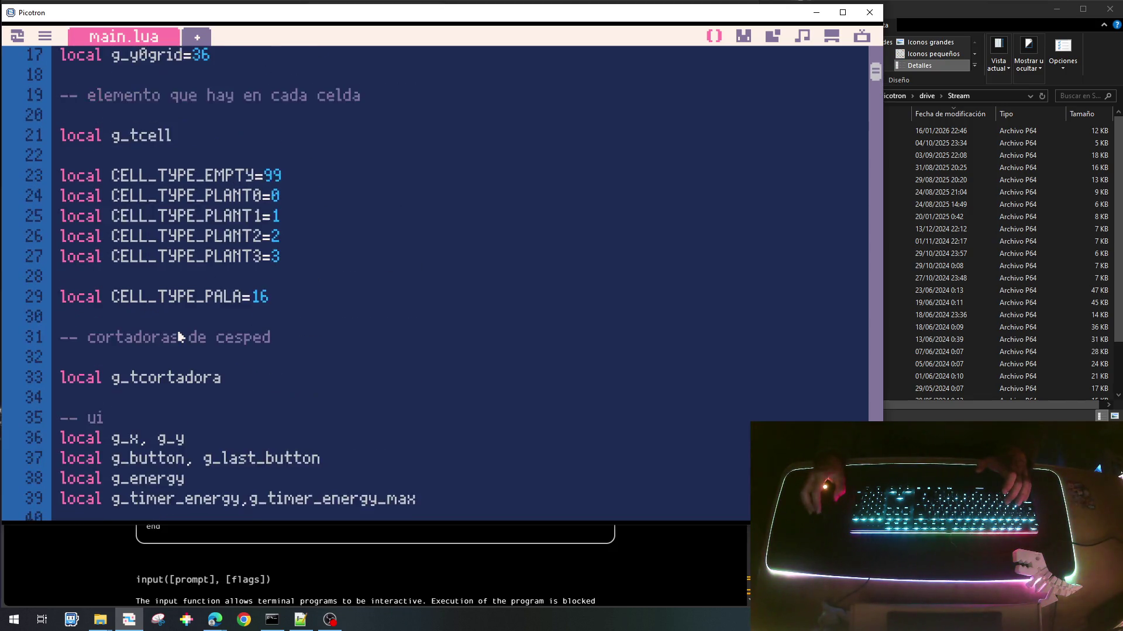
pyautogui.scroll(4, 179, 337)
pyautogui.scroll(-5, 179, 336)
pyautogui.scroll(-3, 179, 337)
pyautogui.scroll(-3, 179, 337)
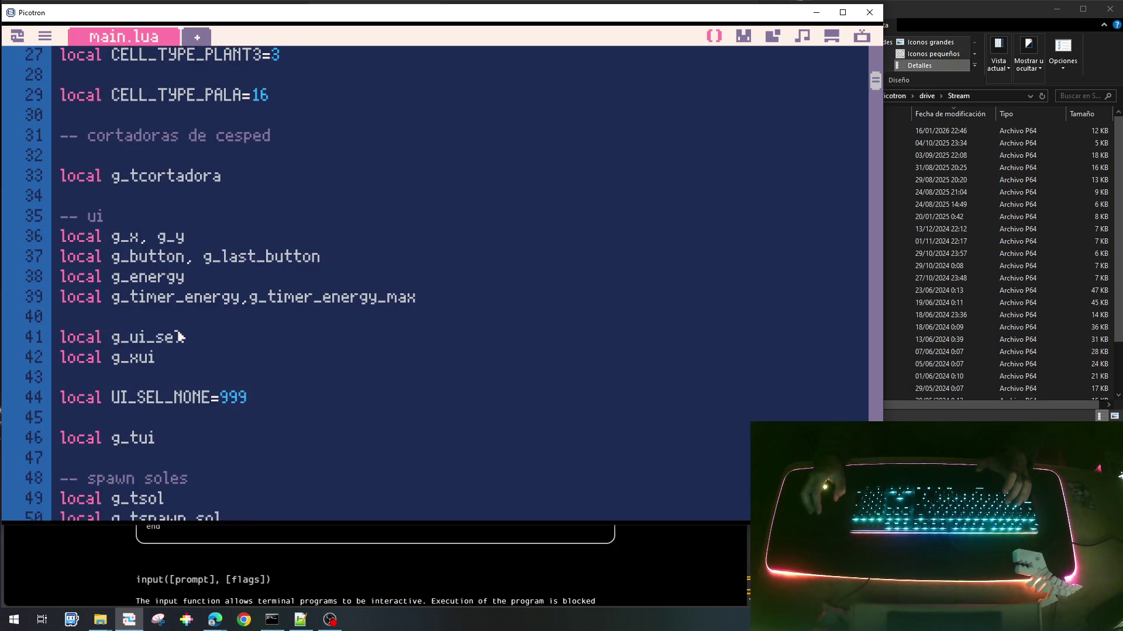
pyautogui.moveTo(112, 405); pyautogui.dragTo(203, 411)
pyautogui.hotkey('ctrl', 'c')
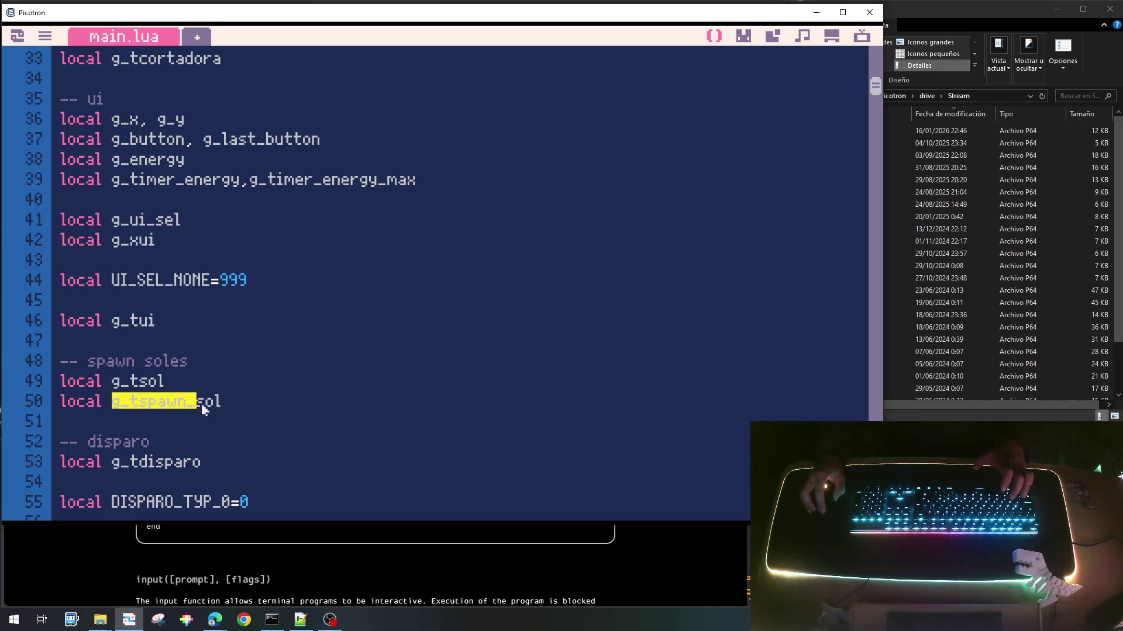
pyautogui.scroll(-5, 234, 385)
pyautogui.moveTo(179, 232); pyautogui.dragTo(111, 240)
pyautogui.hotkey('ctrl', 'v')
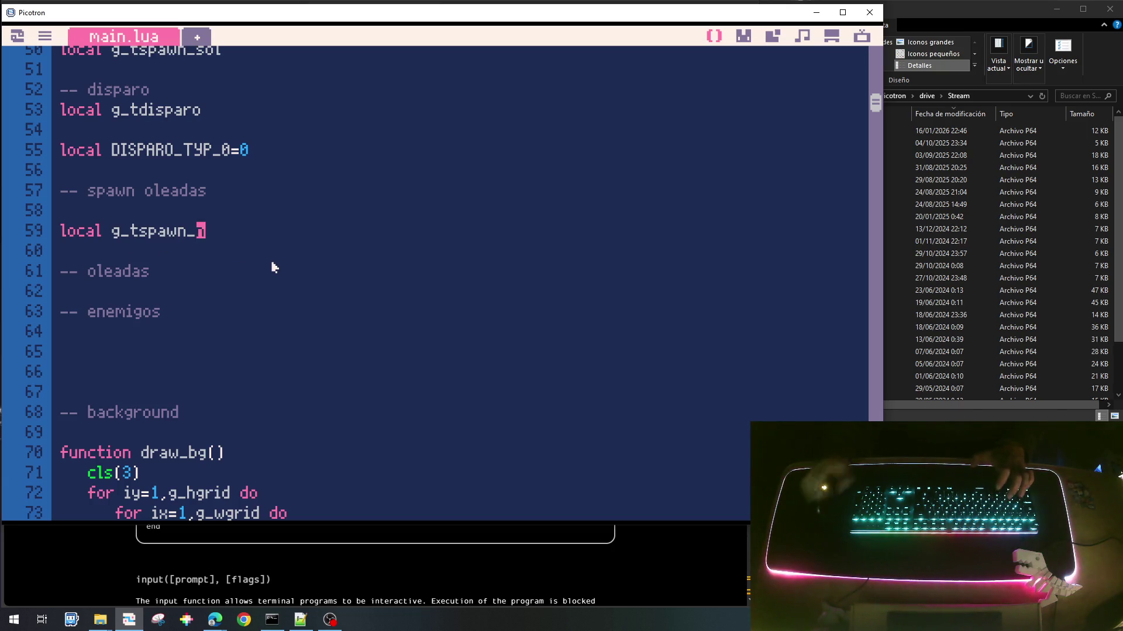
pyautogui.write('oleada')
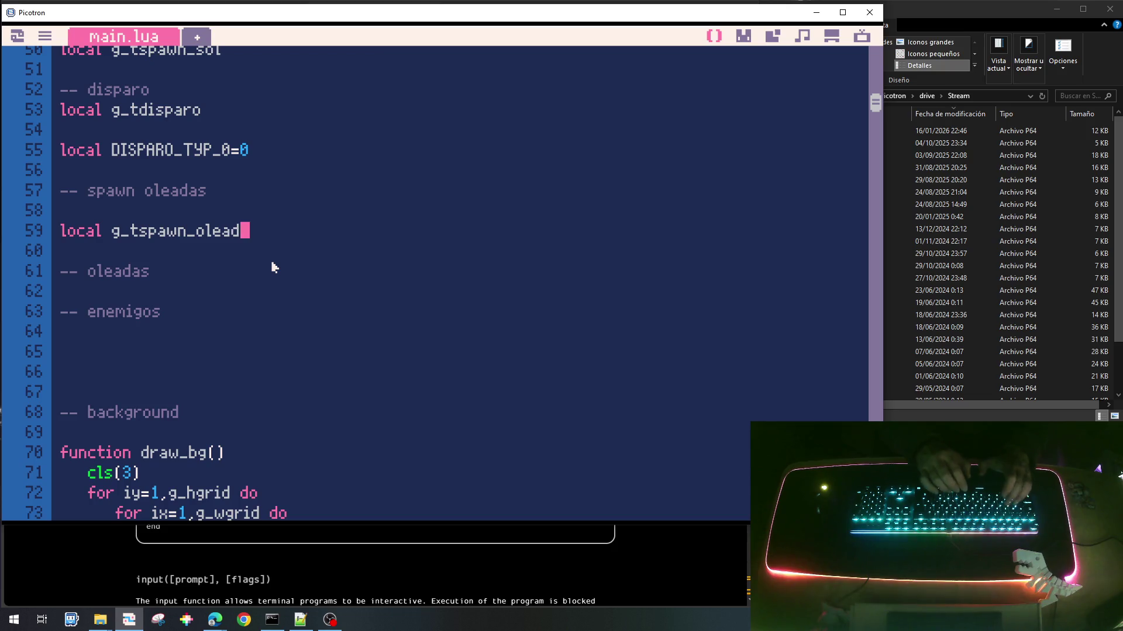
# Step: Insert blank lines under the '-- oleadas' comment
pyautogui.click(159, 273)
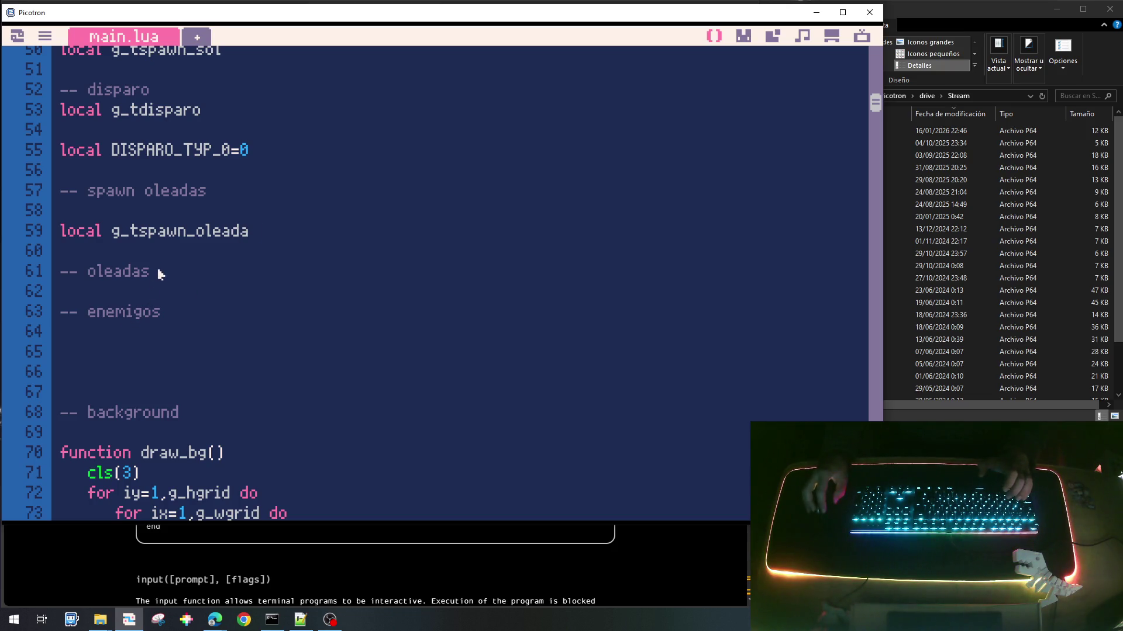
pyautogui.press('Return')
pyautogui.press('Return')
pyautogui.press('Up')
pyautogui.press('Return')
# Step: Write 'local g_toleada=' with a closing brace and an inner '{' block
pyautogui.write('local g_to')
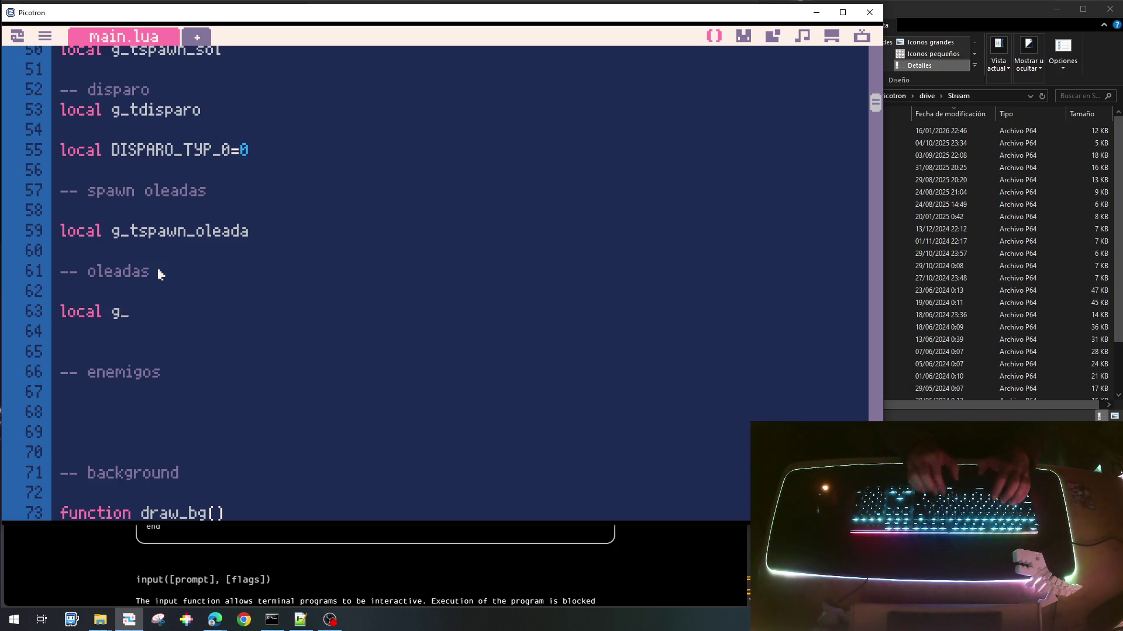
pyautogui.write('leada={')
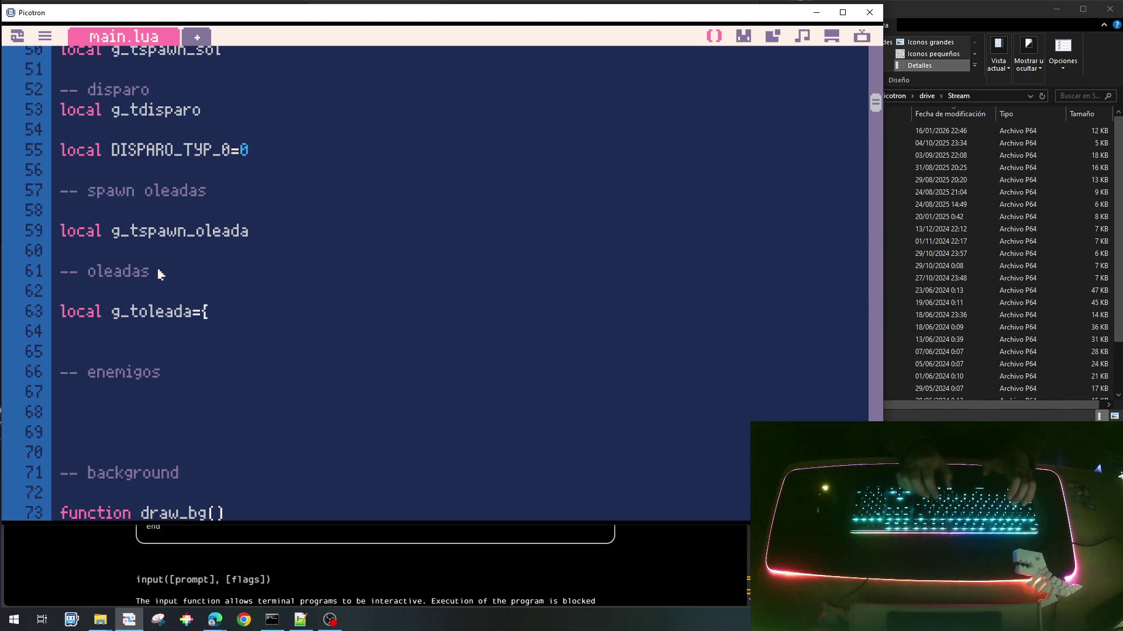
pyautogui.press('Return')
pyautogui.write('}')
pyautogui.press('Return')
pyautogui.press('Return')
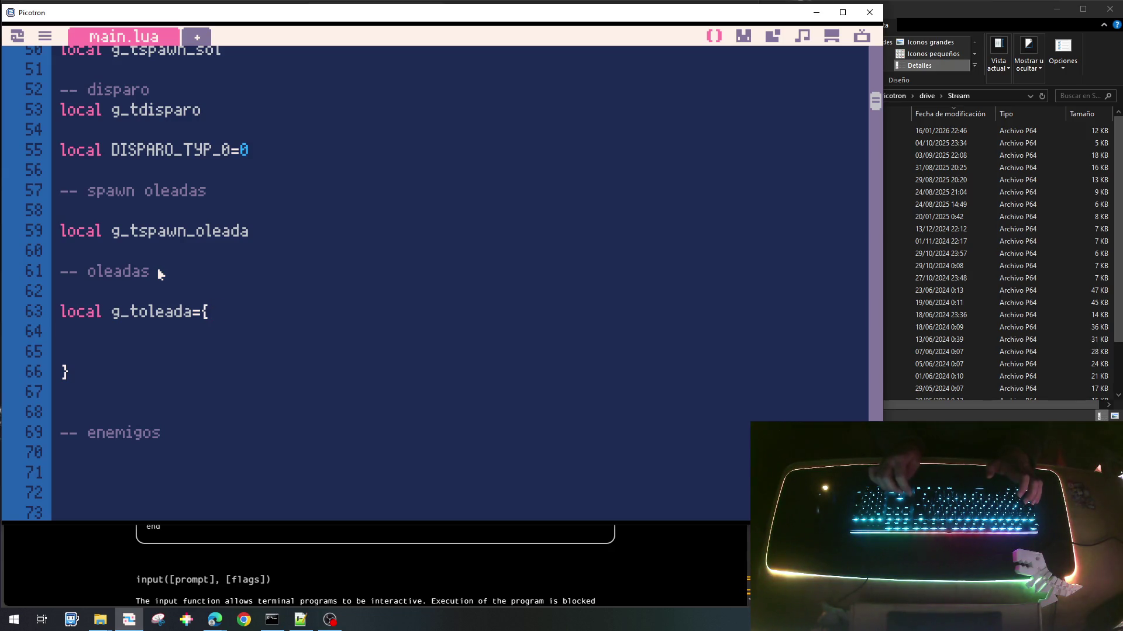
pyautogui.write('{')
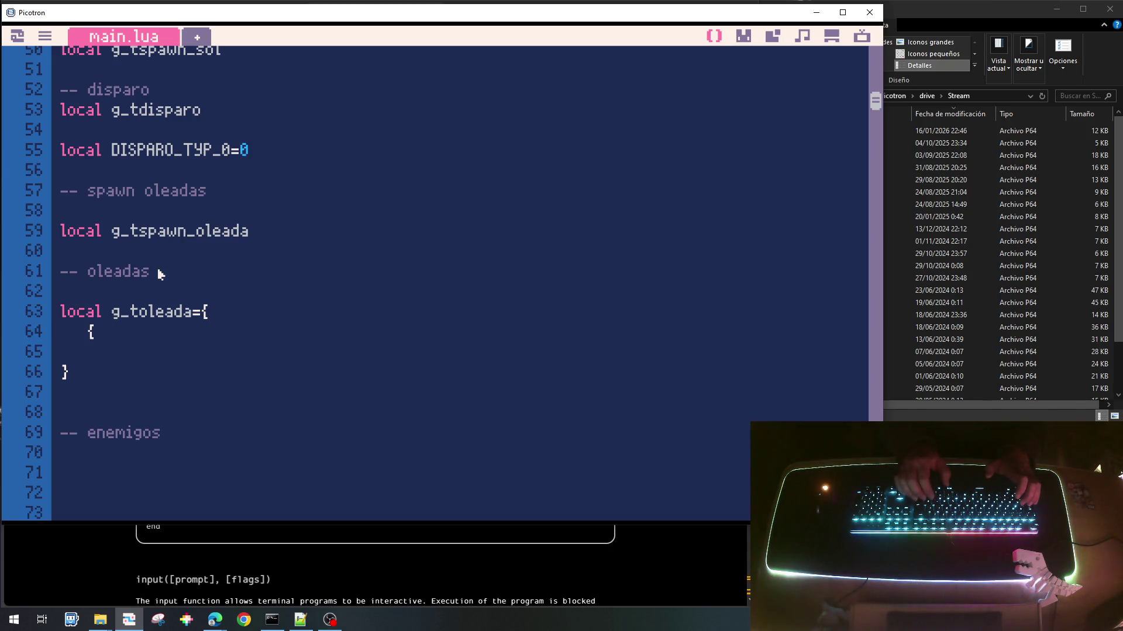
# Step: Add the comment '-- oleada 0' above the inner wave block
pyautogui.press('Return')
pyautogui.write('// Oleae')
pyautogui.press('BackSpace')
pyautogui.press('BackSpace')
pyautogui.press('BackSpace')
pyautogui.write('-- oleada0')
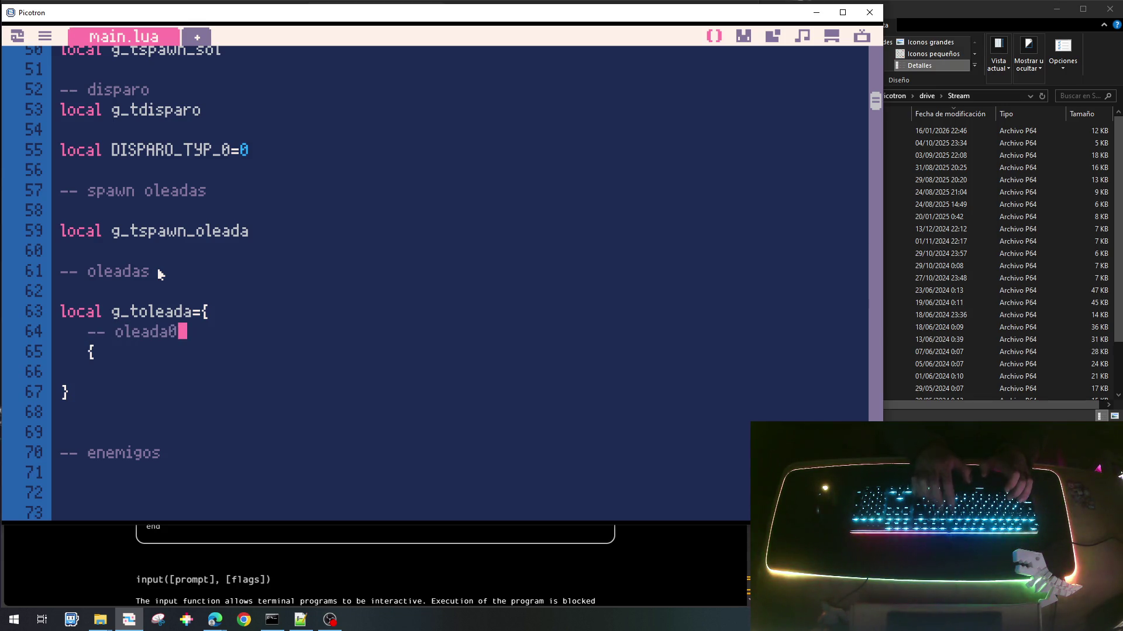
pyautogui.press('BackSpace')
pyautogui.write('3')
# Step: Start an indented '{typ=' entry inside the first wave block
pyautogui.press('Return')
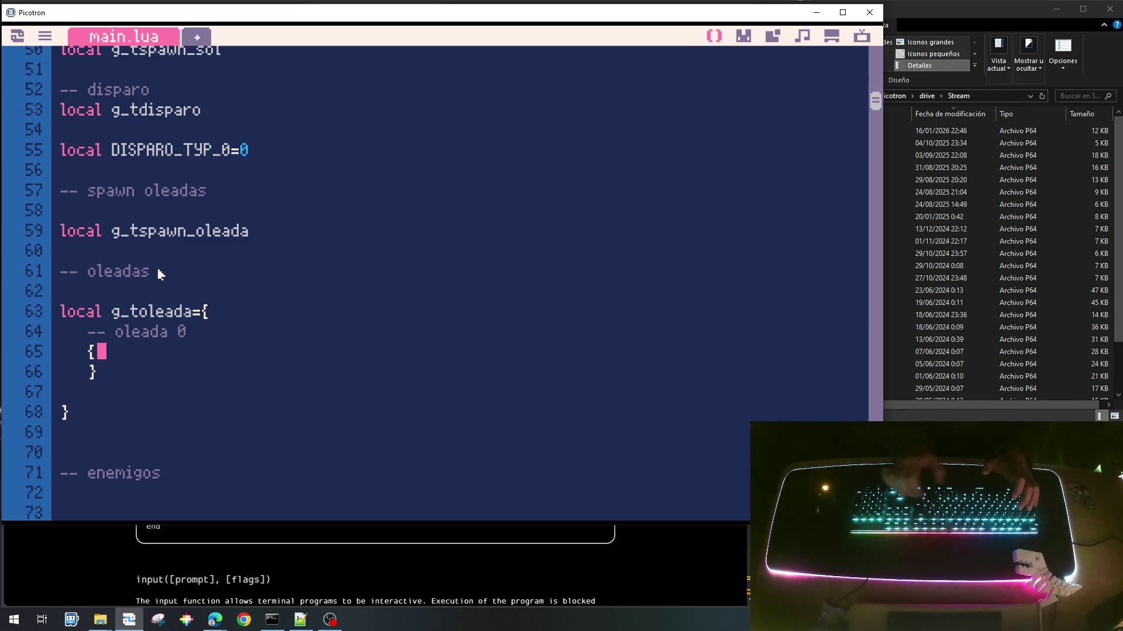
pyautogui.press('Return')
pyautogui.press('Tab')
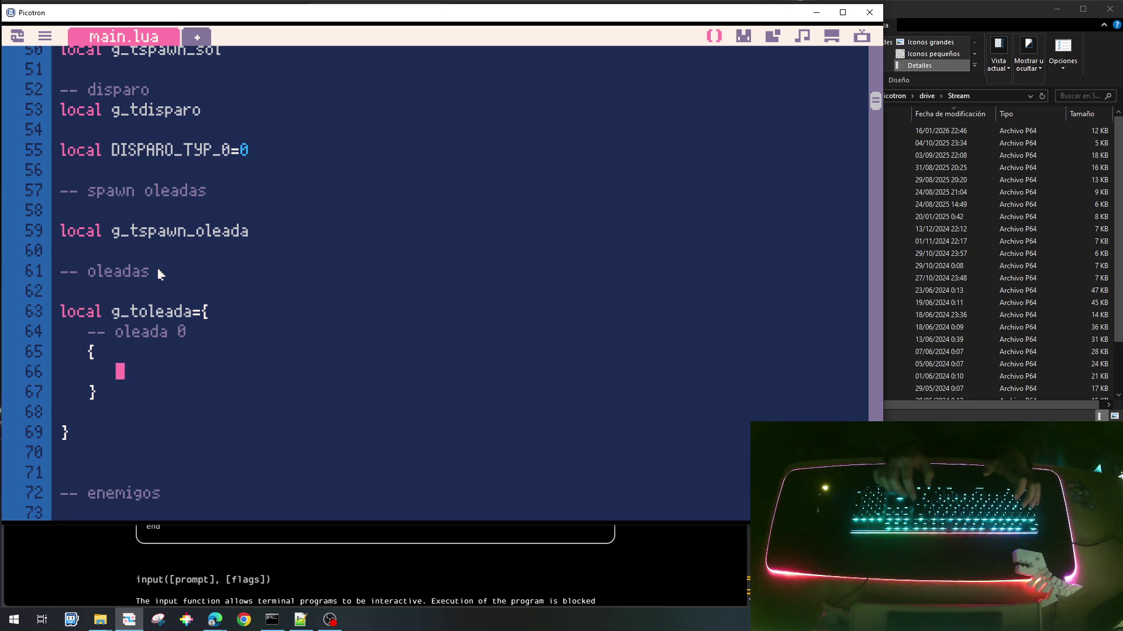
pyautogui.write('g')
pyautogui.write('typ')
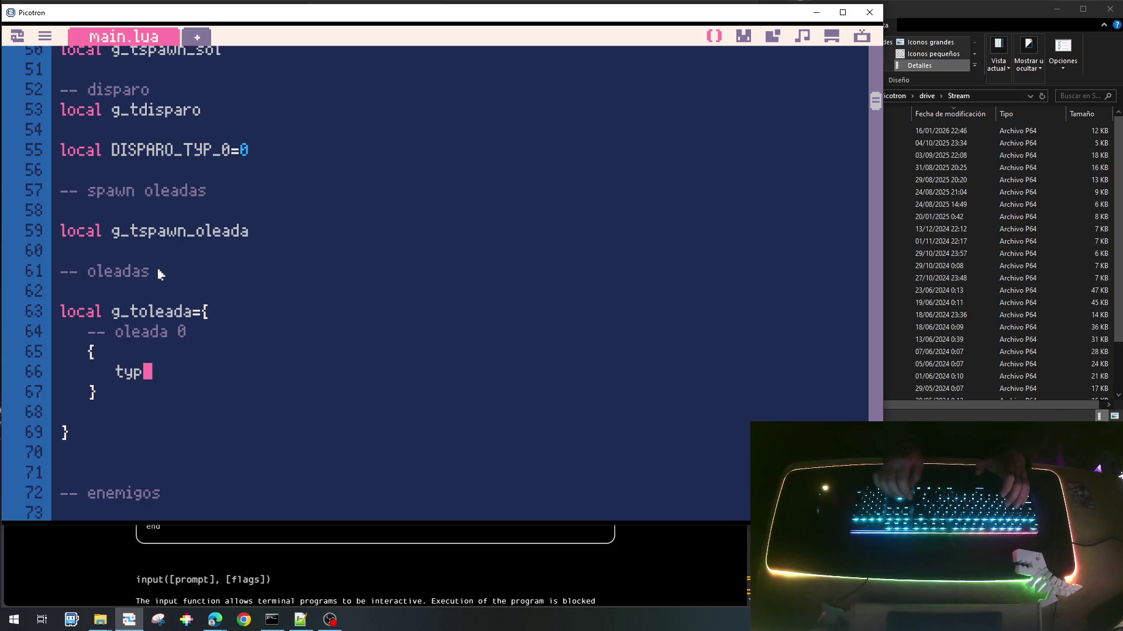
pyautogui.press('Left')
pyautogui.write('{typ')
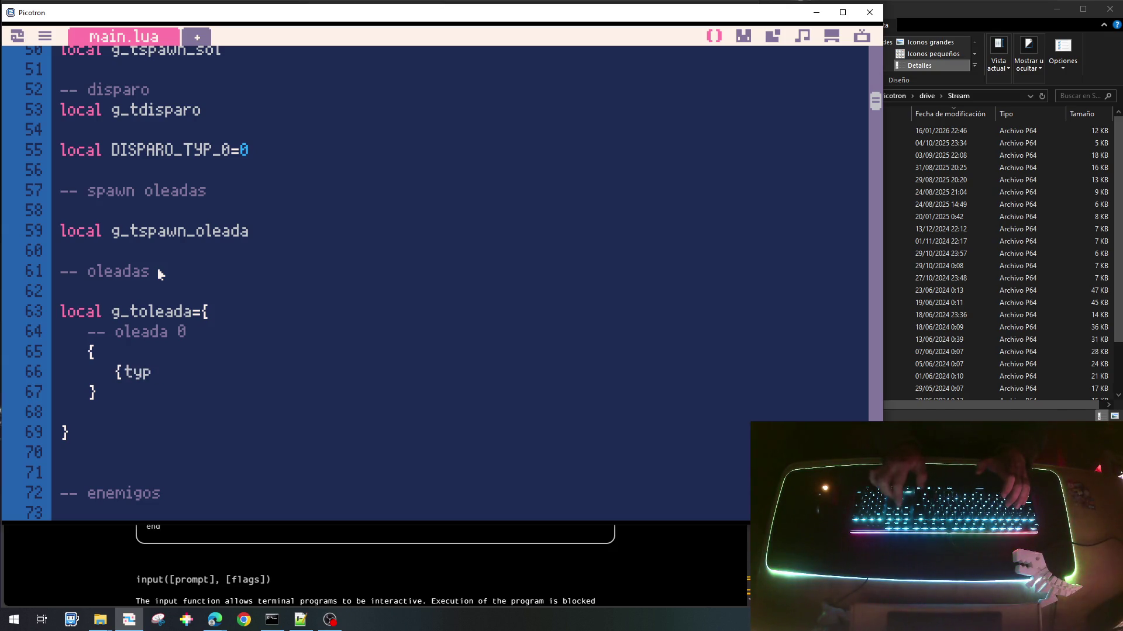
pyautogui.write('=')
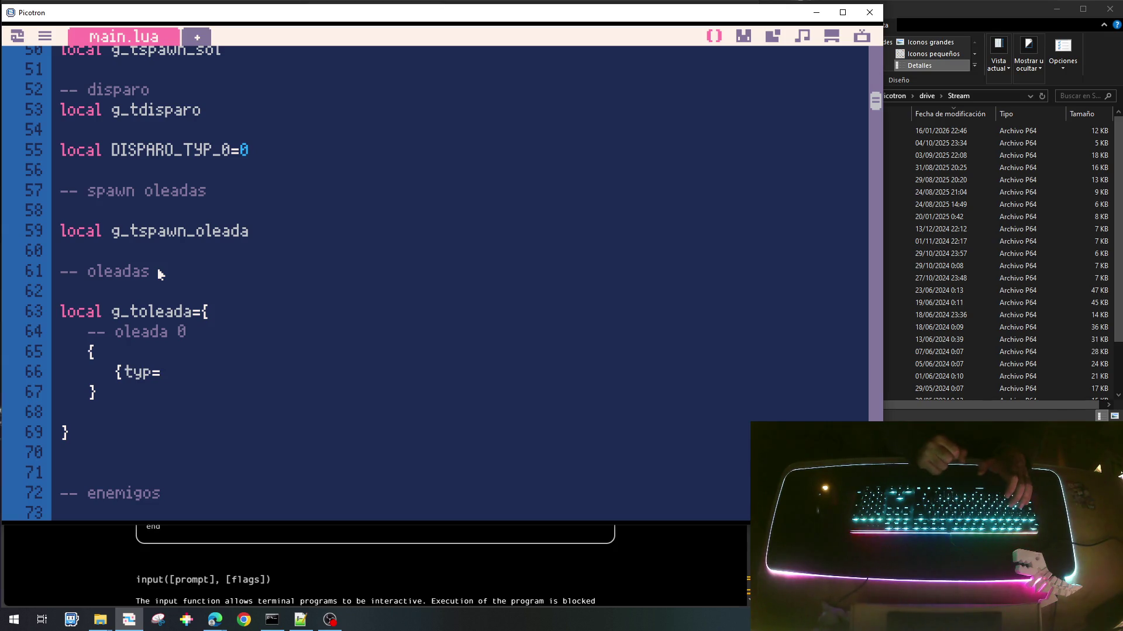
pyautogui.scroll(3, 159, 273)
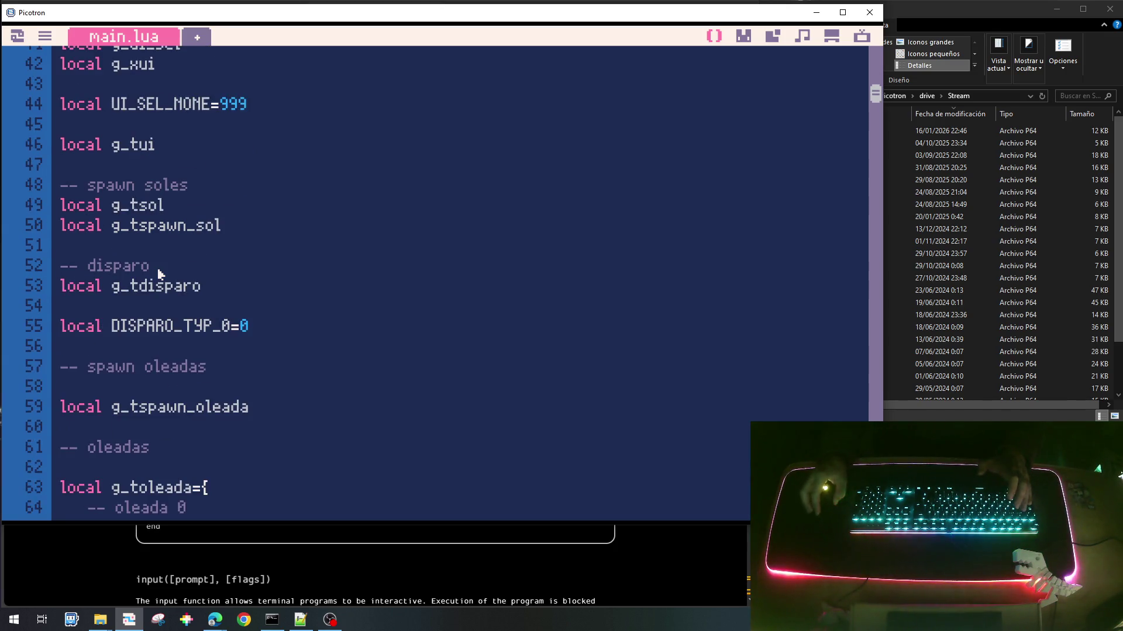
pyautogui.scroll(-3, 159, 273)
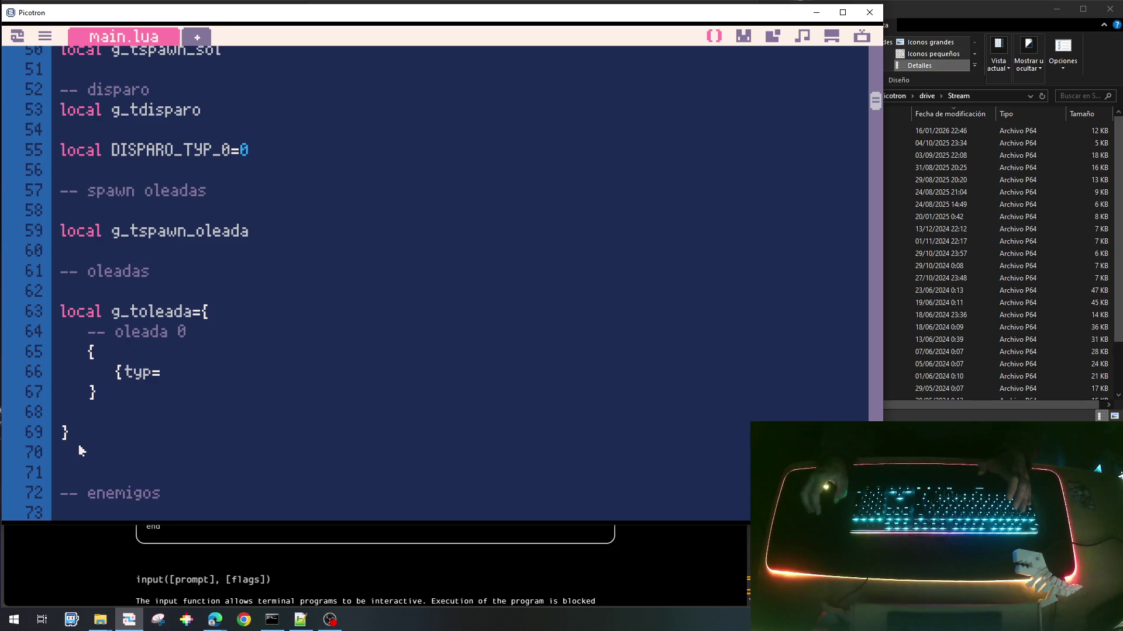
pyautogui.scroll(-2, 80, 454)
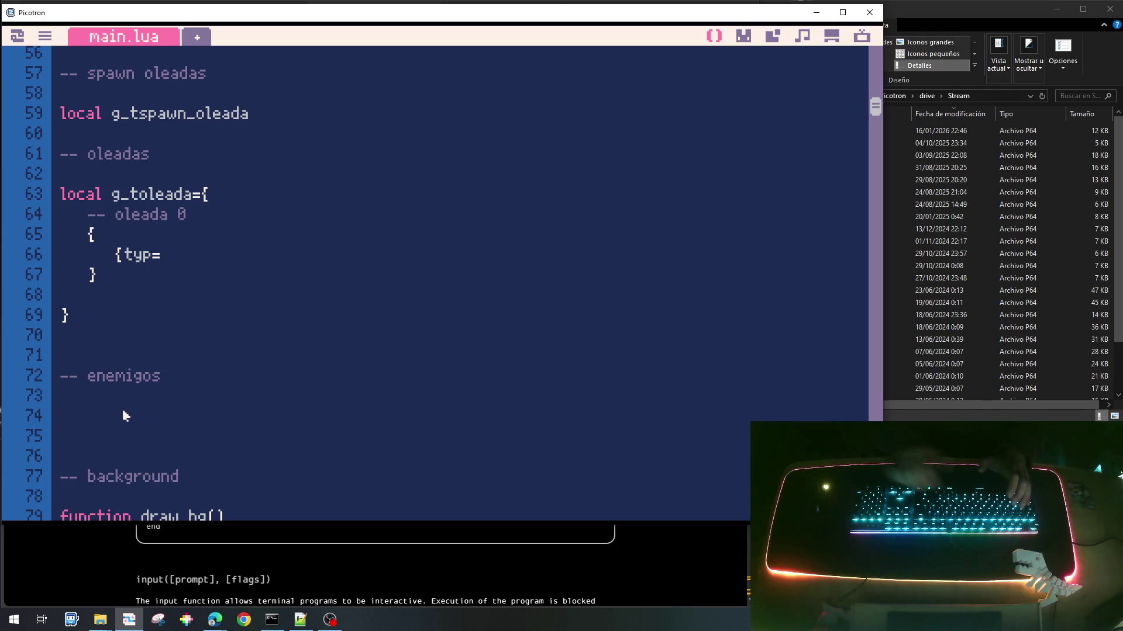
# Step: Add a line declaring local ENEMY_TYPE_0=0 above the g_toleada table
pyautogui.press('Up')
pyautogui.press('Up')
pyautogui.press('Up')
pyautogui.press('Down')
pyautogui.hotkey('shift', 'Down')
pyautogui.press('Up')
pyautogui.press('Up')
pyautogui.press('Up')
pyautogui.press('Up')
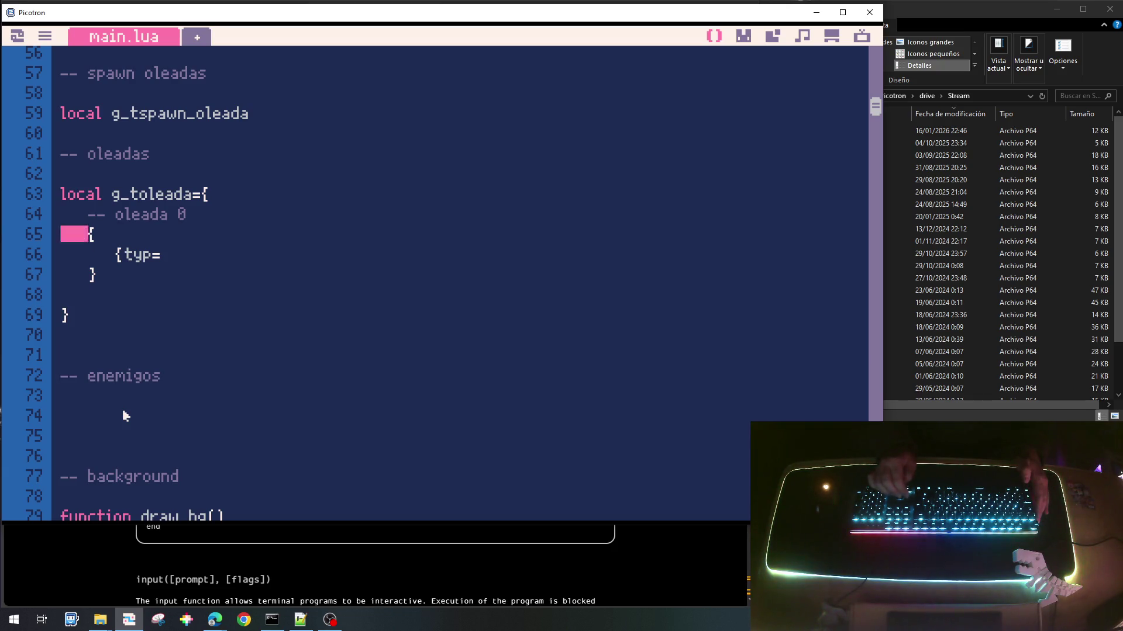
pyautogui.press('Return')
pyautogui.press('Return')
pyautogui.press('Up')
pyautogui.write('local ENEMY_TYPE_0')
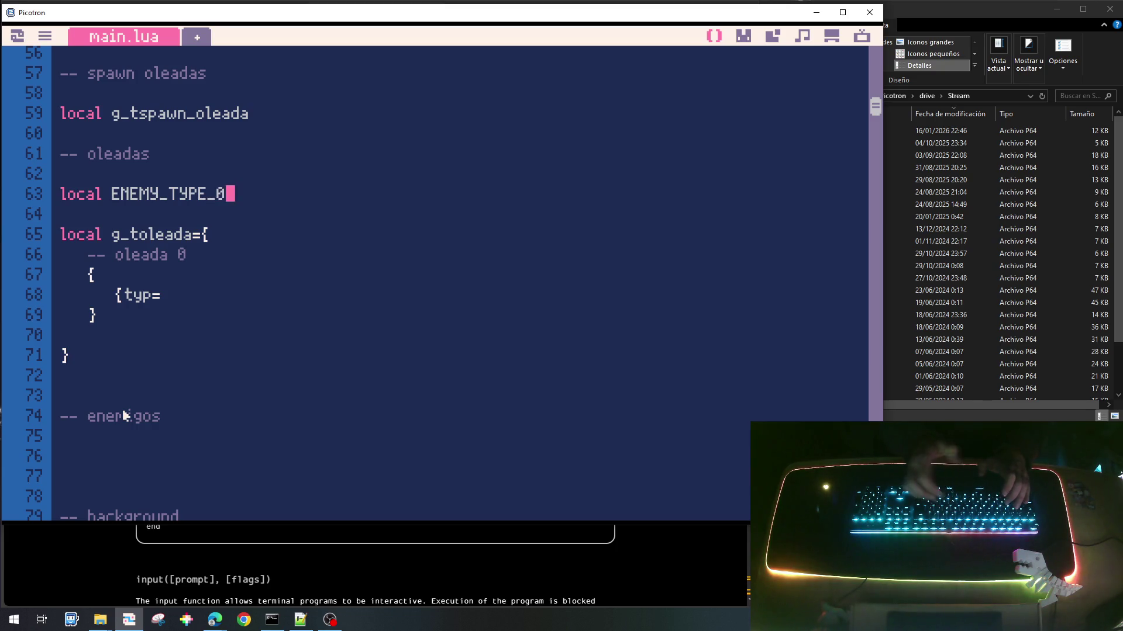
pyautogui.press('Tab')
pyautogui.write('0')
pyautogui.press('BackSpace')
pyautogui.press('BackSpace')
pyautogui.write('0=0')
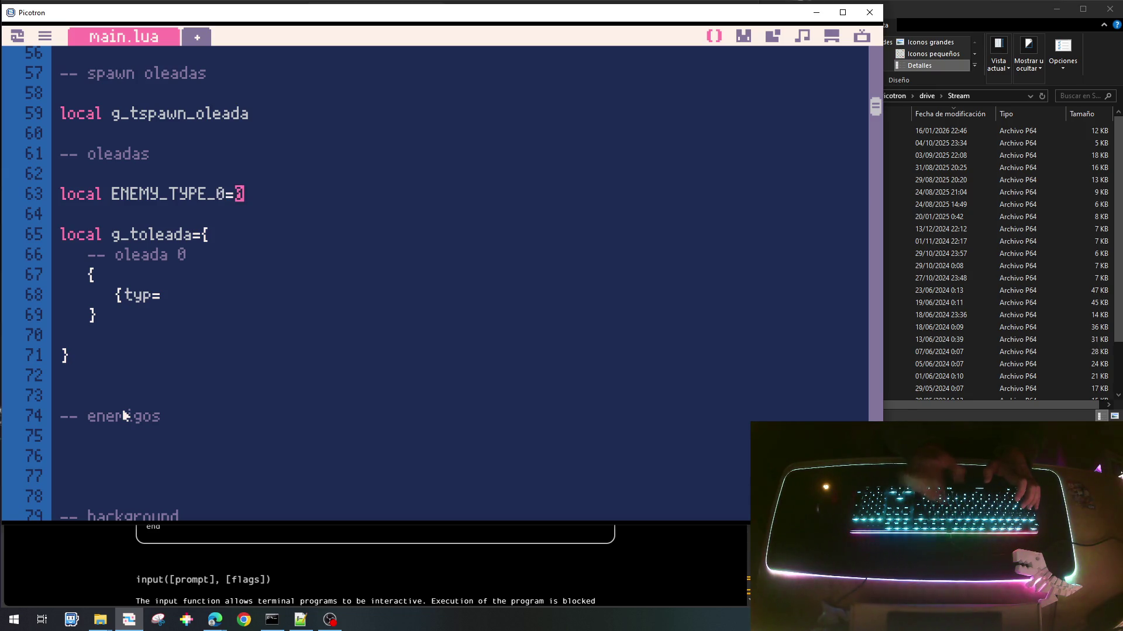
# Step: Duplicate that line twice, edit the copies to ENEMY_TYPE_1=1 and ENEMY_TYPE_2=2, and add a blank line
pyautogui.hotkey('shift', 'Down')
pyautogui.hotkey('ctrl', 'c')
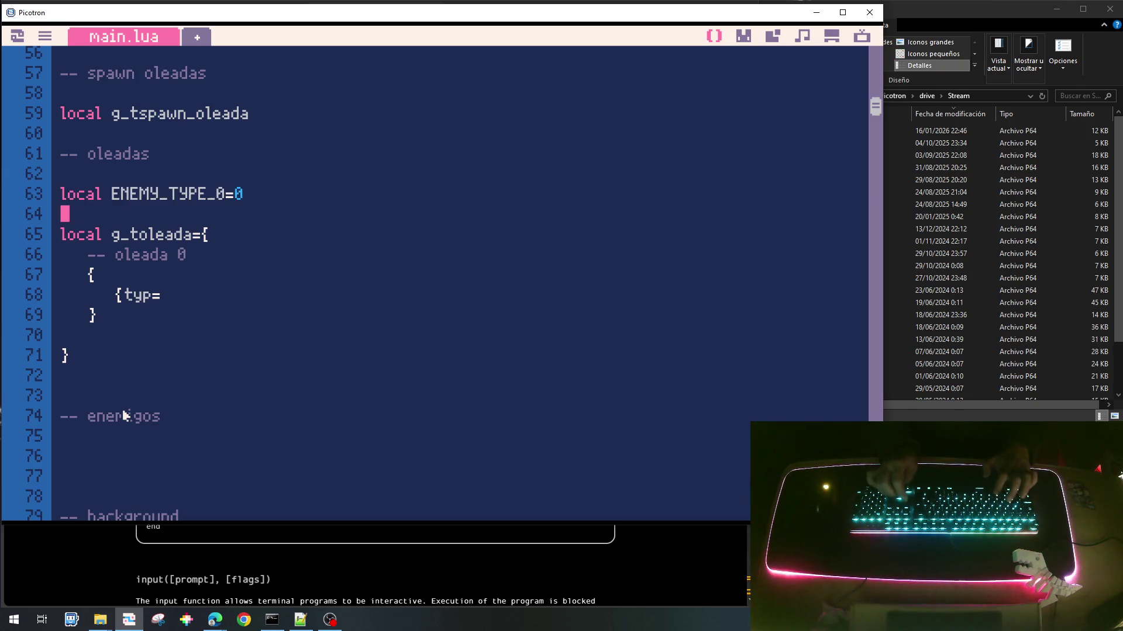
pyautogui.hotkey('ctrl', 'v')
pyautogui.hotkey('ctrl', 'v')
pyautogui.press('Left')
pyautogui.press('BackSpace')
pyautogui.write('1')
pyautogui.press('Down')
pyautogui.press('BackSpace')
pyautogui.write('2')
pyautogui.press('BackSpace')
pyautogui.write('1')
pyautogui.press('Down')
pyautogui.press('BackSpace')
pyautogui.write('2')
pyautogui.press('Down')
pyautogui.press('Return')
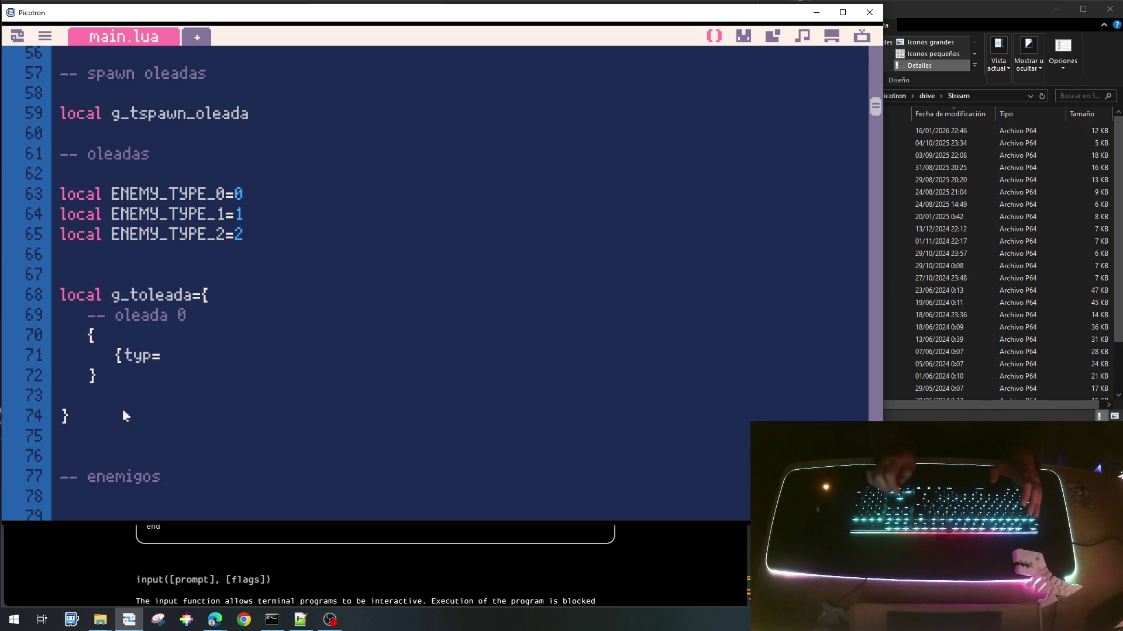
# Step: Fill the wave entry with typ=ENEMY_TYPE_0, cnt=6 and a timer_spawn_max field
pyautogui.doubleClick(161, 195)
pyautogui.hotkey('ctrl', 'c')
pyautogui.click(187, 357)
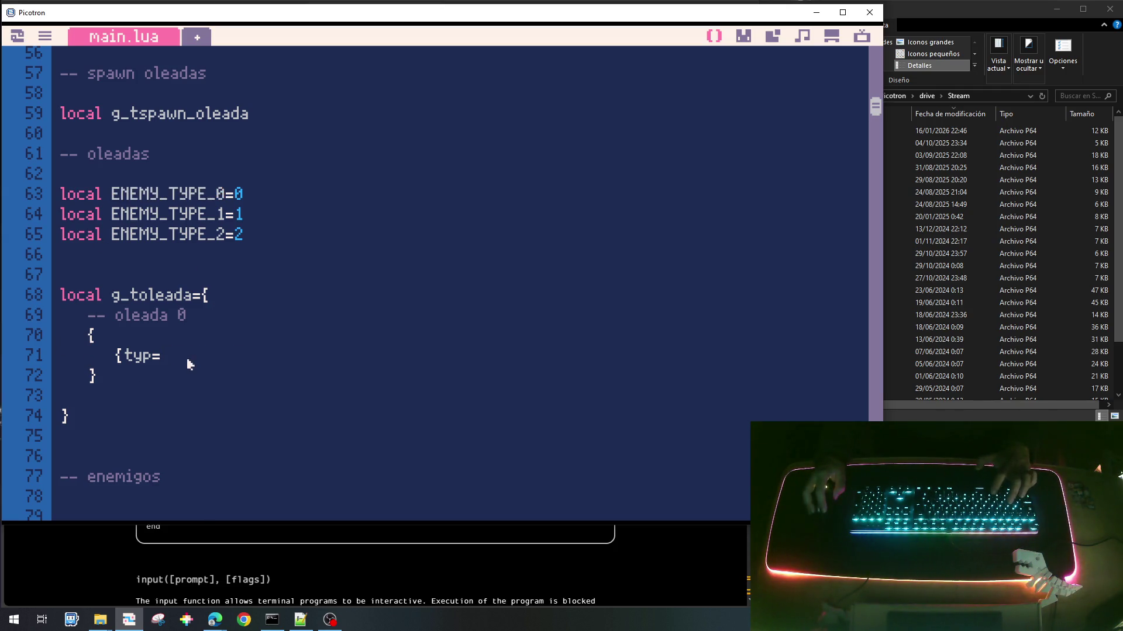
pyautogui.hotkey('ctrl', 'v')
pyautogui.write(',count')
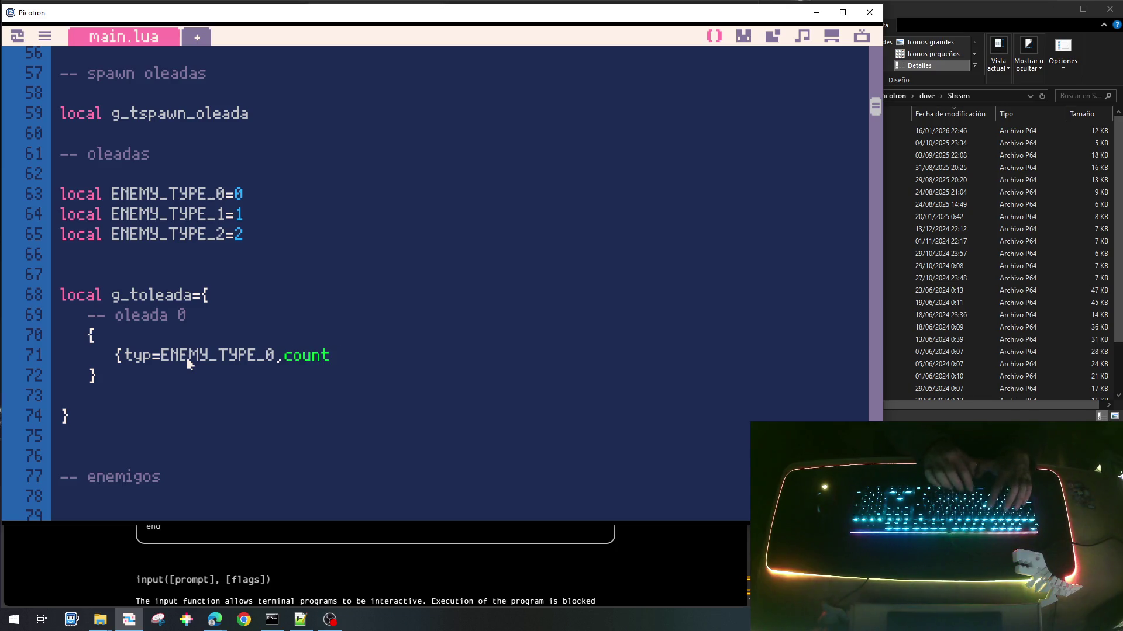
pyautogui.press('BackSpace')
pyautogui.press('BackSpace')
pyautogui.press('BackSpace')
pyautogui.press('BackSpace')
pyautogui.write('n')
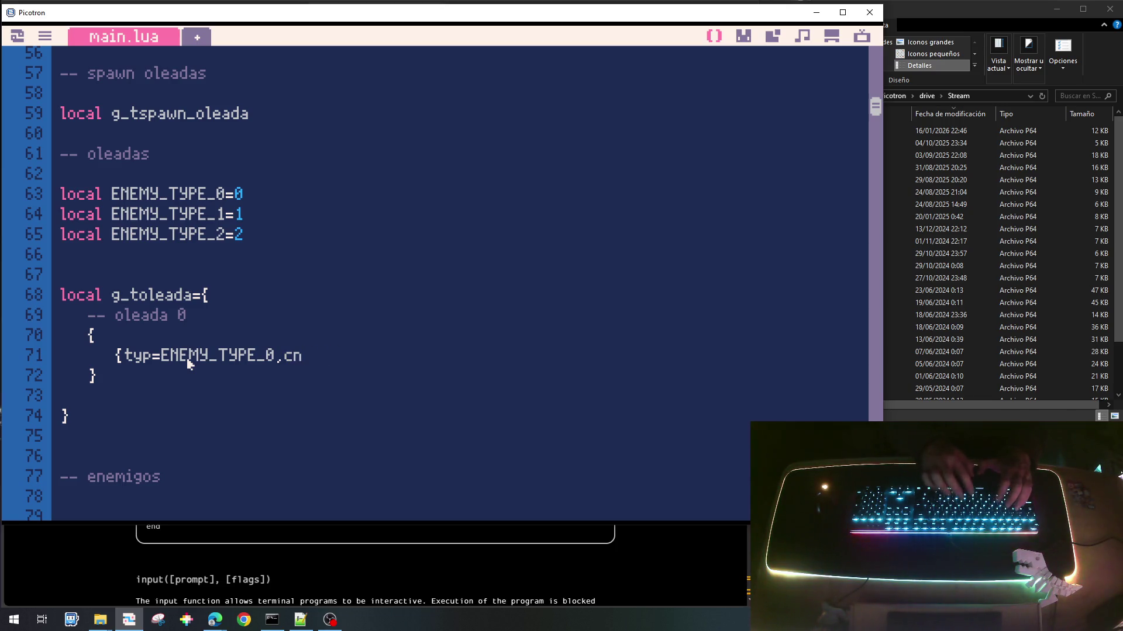
pyautogui.write('t=')
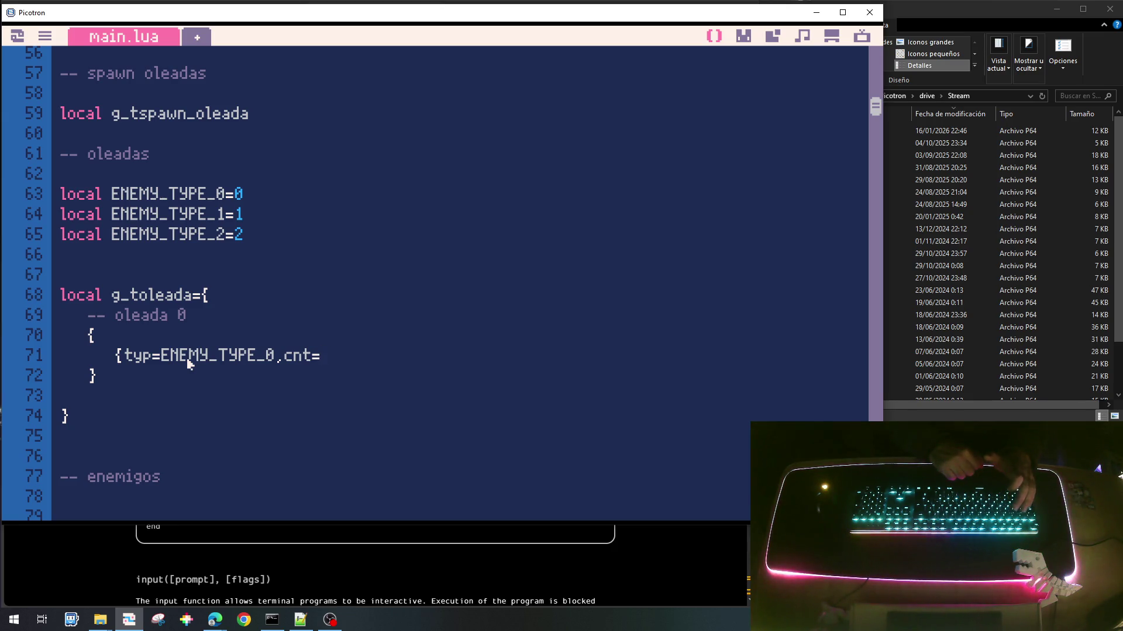
pyautogui.write('6')
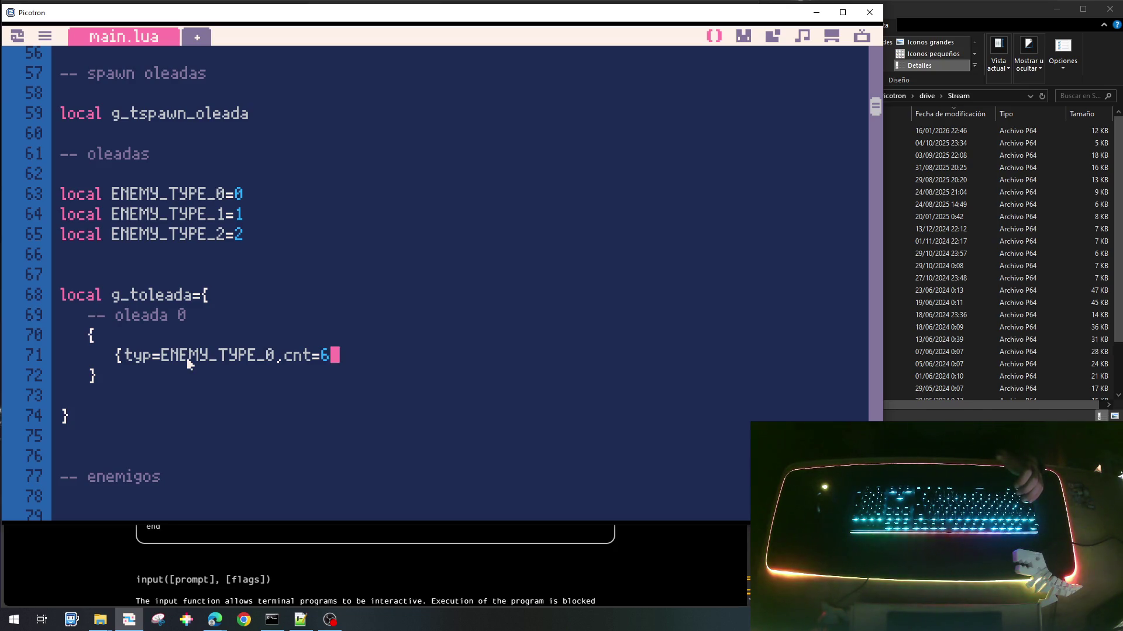
pyautogui.write('tiem')
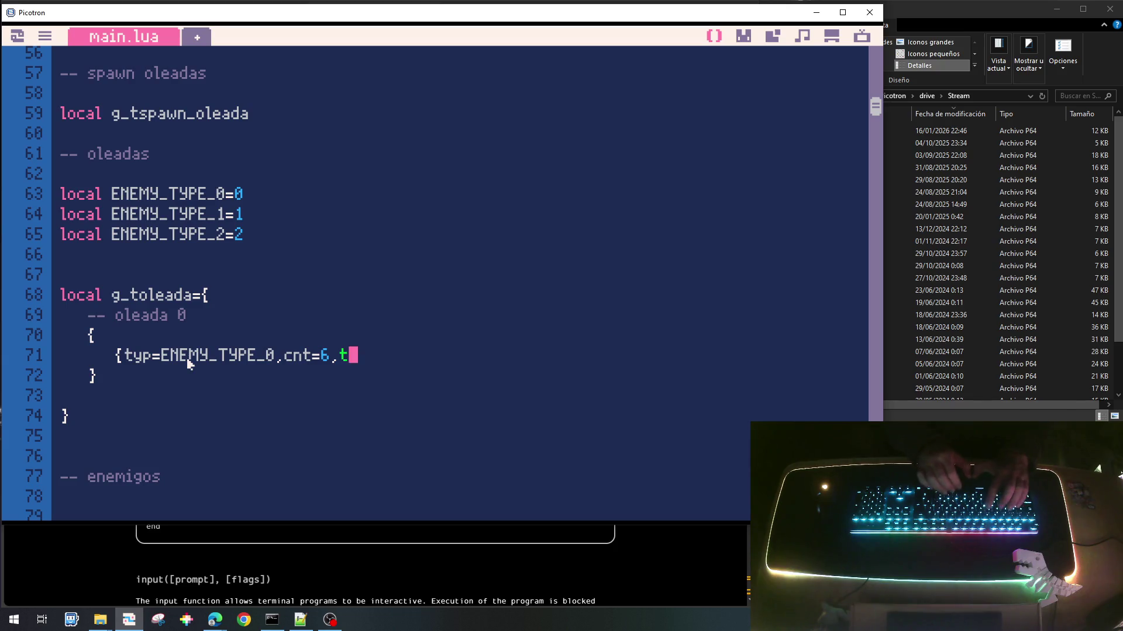
pyautogui.press('BackSpace')
pyautogui.press('BackSpace')
pyautogui.write('mer')
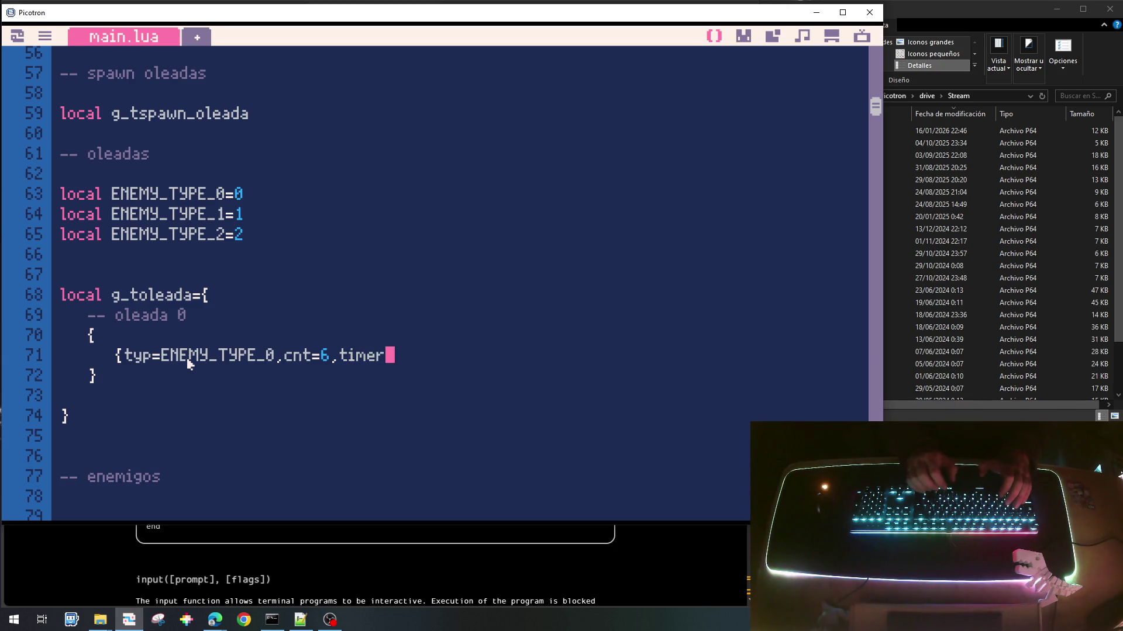
pyautogui.write('_spawn_max=')
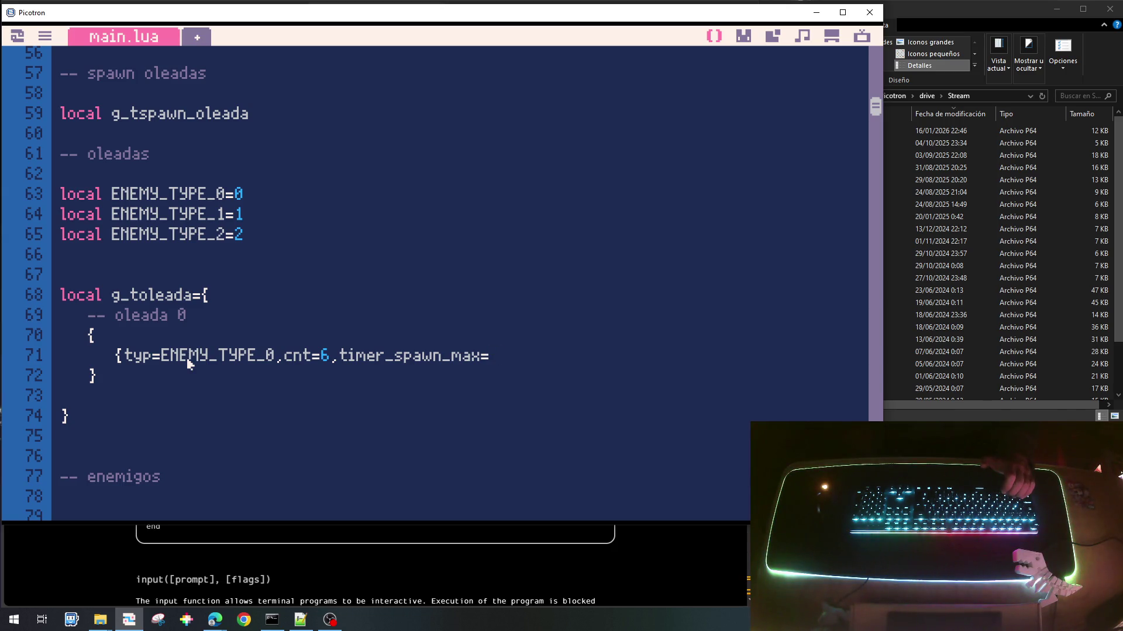
pyautogui.write('60}')
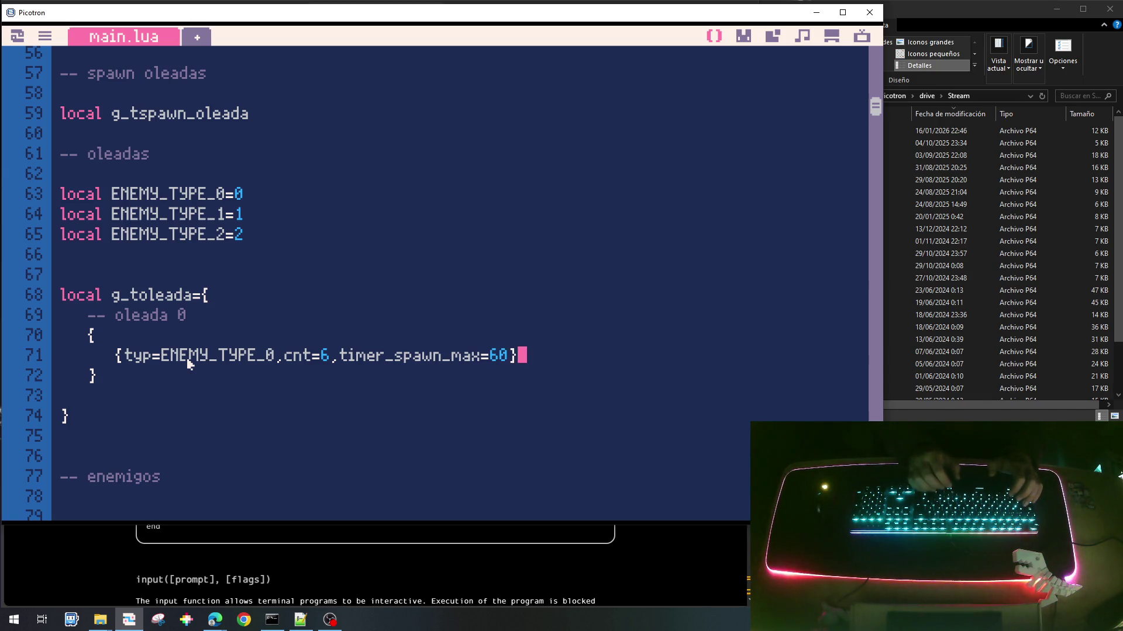
pyautogui.write(',')
# Step: Duplicate the wave entry and set the first one to cnt=3 with a 3*60 timer
pyautogui.press('Home')
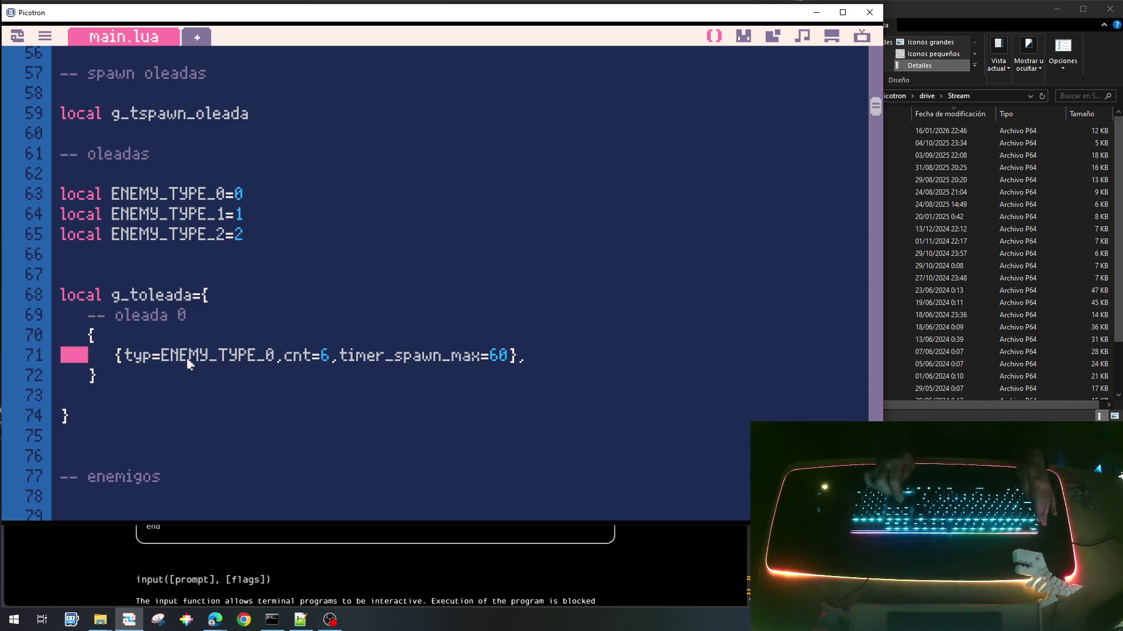
pyautogui.hotkey('shift', 'End')
pyautogui.hotkey('ctrl', 'c')
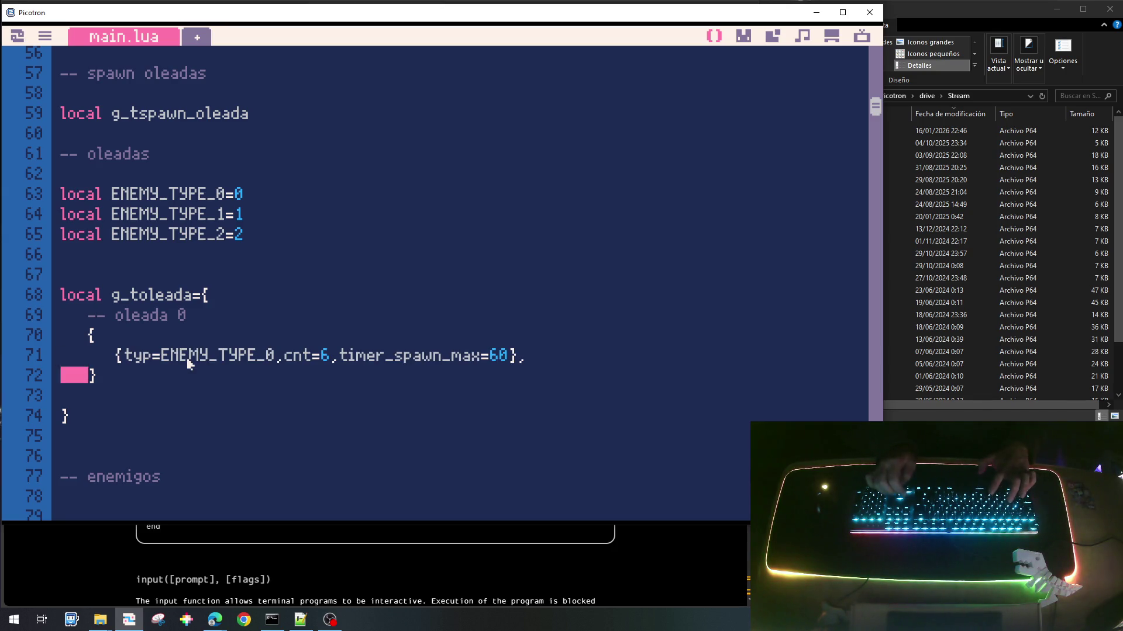
pyautogui.hotkey('ctrl', 'v')
pyautogui.press('Up')
pyautogui.press('Right')
pyautogui.press('Right')
pyautogui.press('Right')
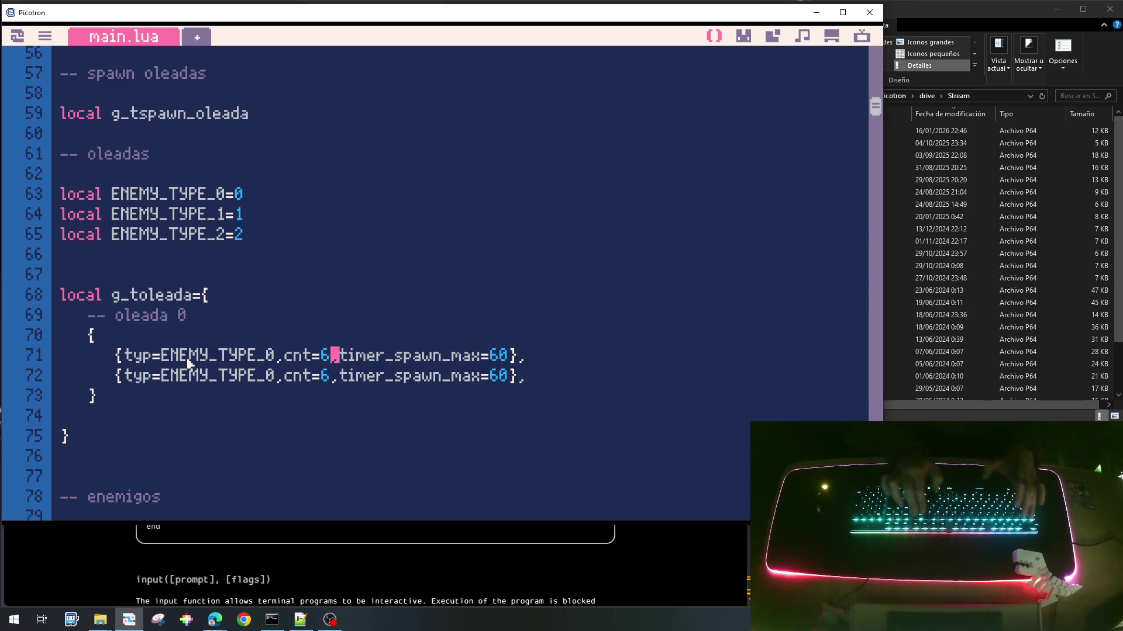
pyautogui.press('BackSpace')
pyautogui.write('3')
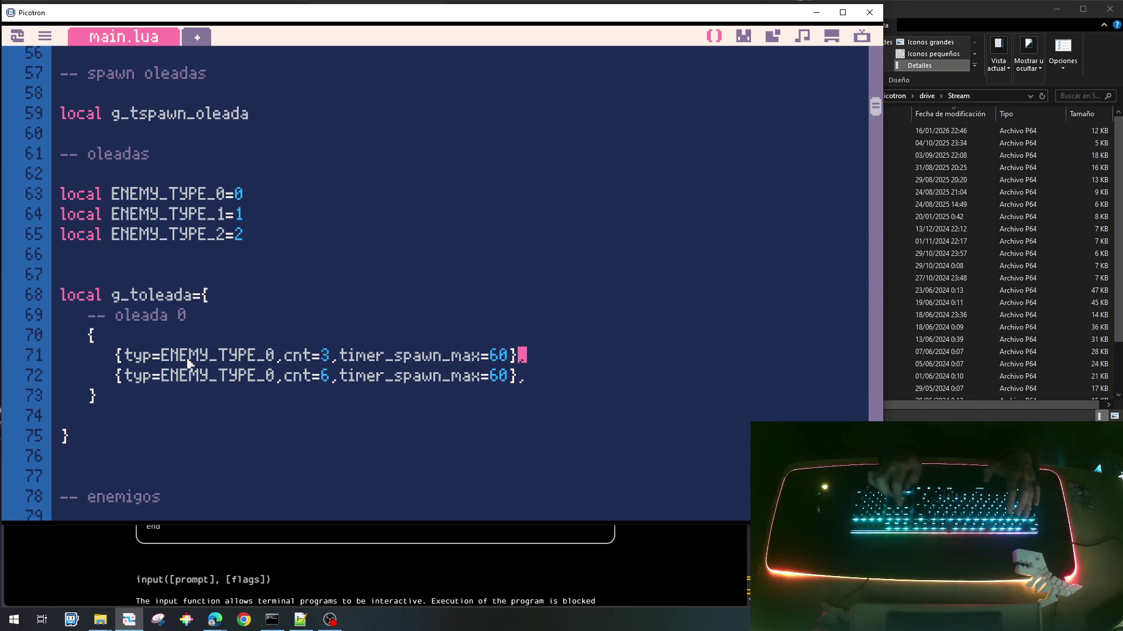
pyautogui.write('3*')
# Step: Change the second entry to ENEMY_TYPE_1 with cnt=2 and a 5*60 timer
pyautogui.press('Home')
pyautogui.press('Right')
pyautogui.press('Right')
pyautogui.press('Right')
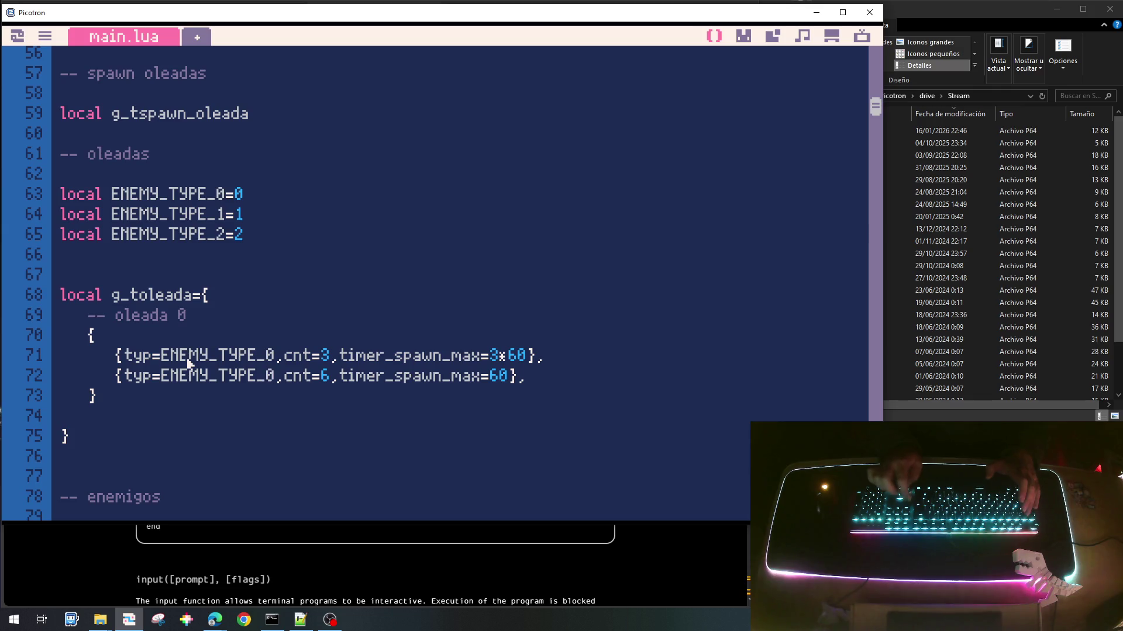
pyautogui.press('BackSpace')
pyautogui.write('1')
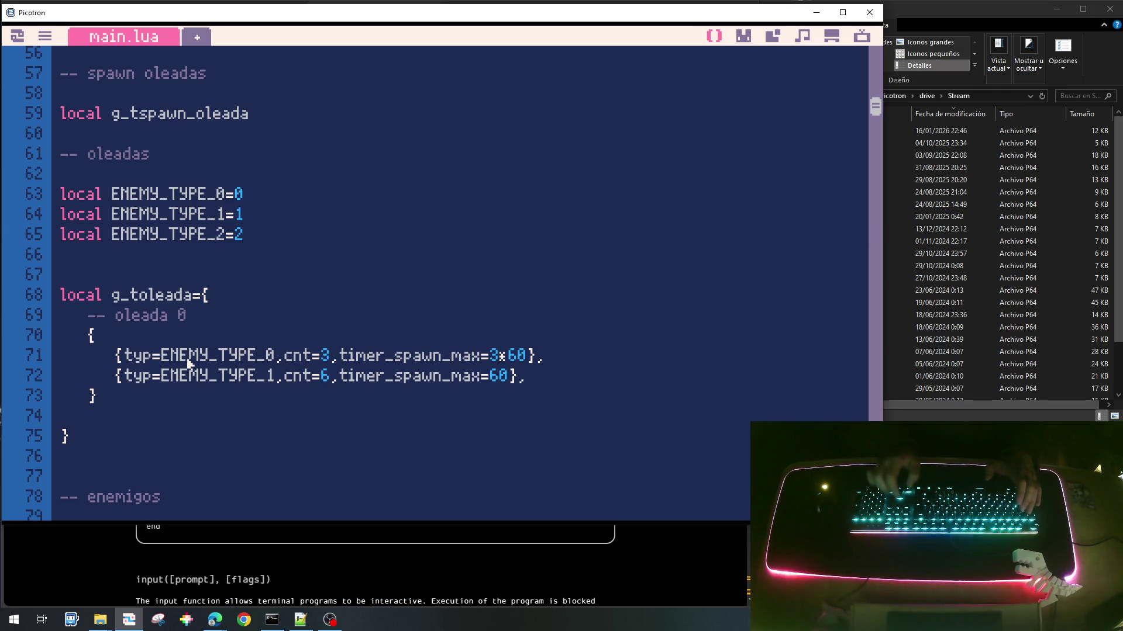
pyautogui.press('BackSpace')
pyautogui.write('2')
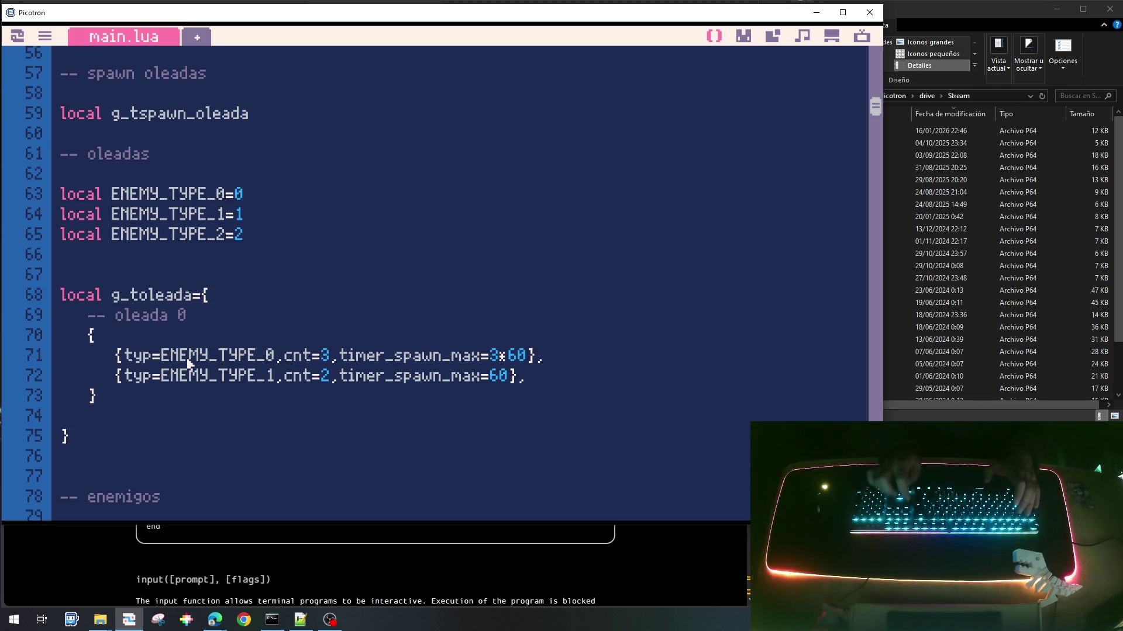
pyautogui.write('5*')
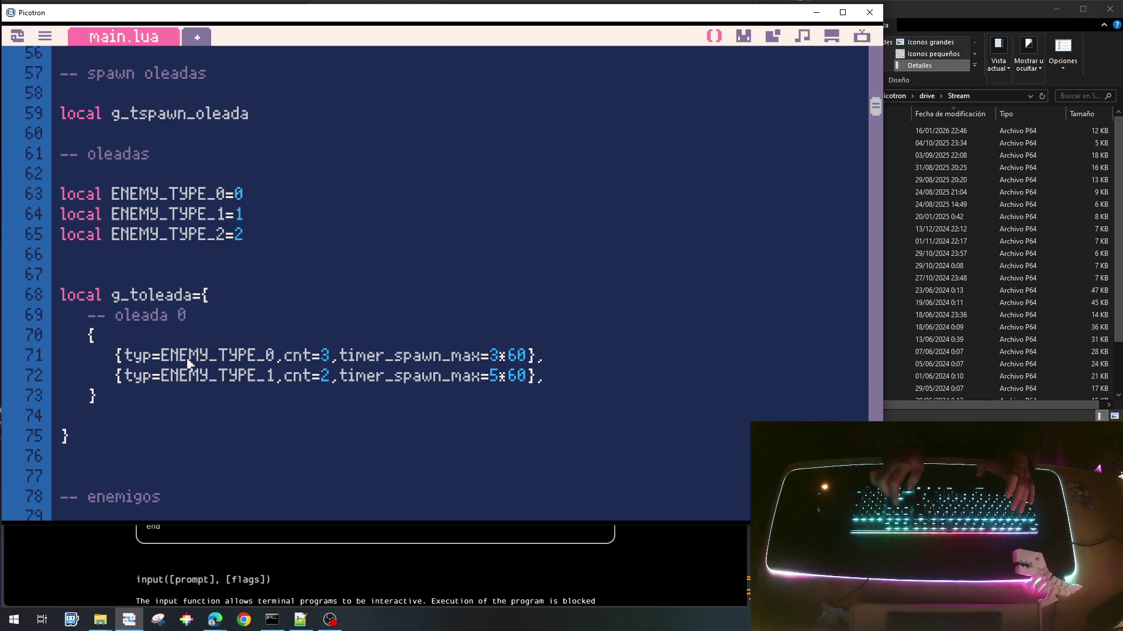
# Step: Add a third entry for ENEMY_TYPE_2 with cnt=1 and remove the empty line in the table
pyautogui.press('Home')
pyautogui.hotkey('shift', 'End')
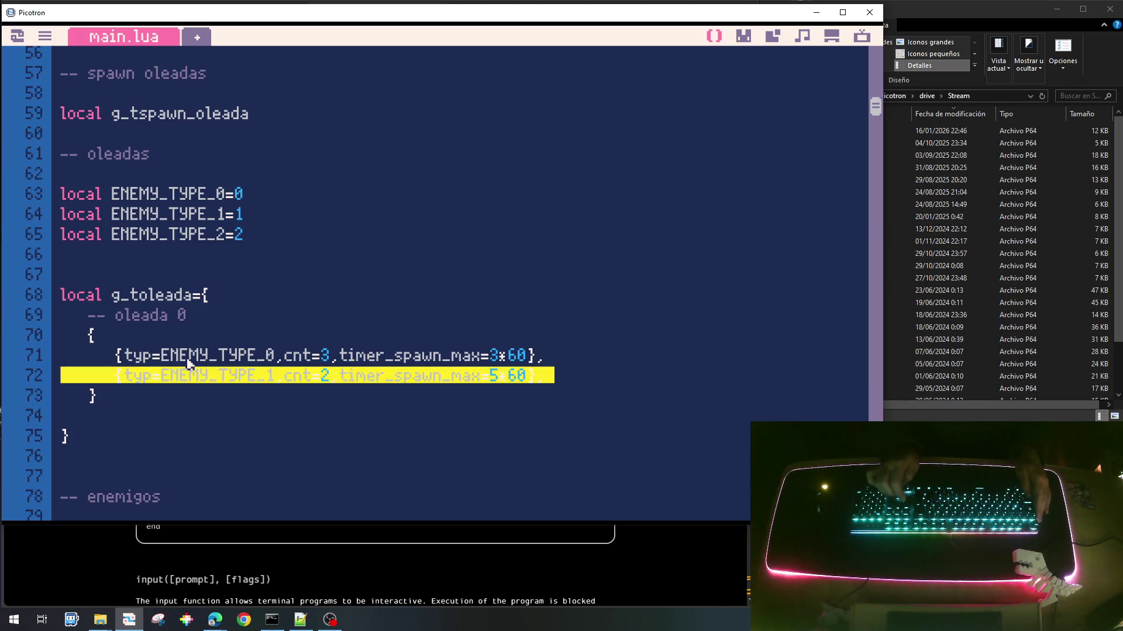
pyautogui.hotkey('ctrl', 'c')
pyautogui.press('End')
pyautogui.press('Return')
pyautogui.hotkey('ctrl', 'v')
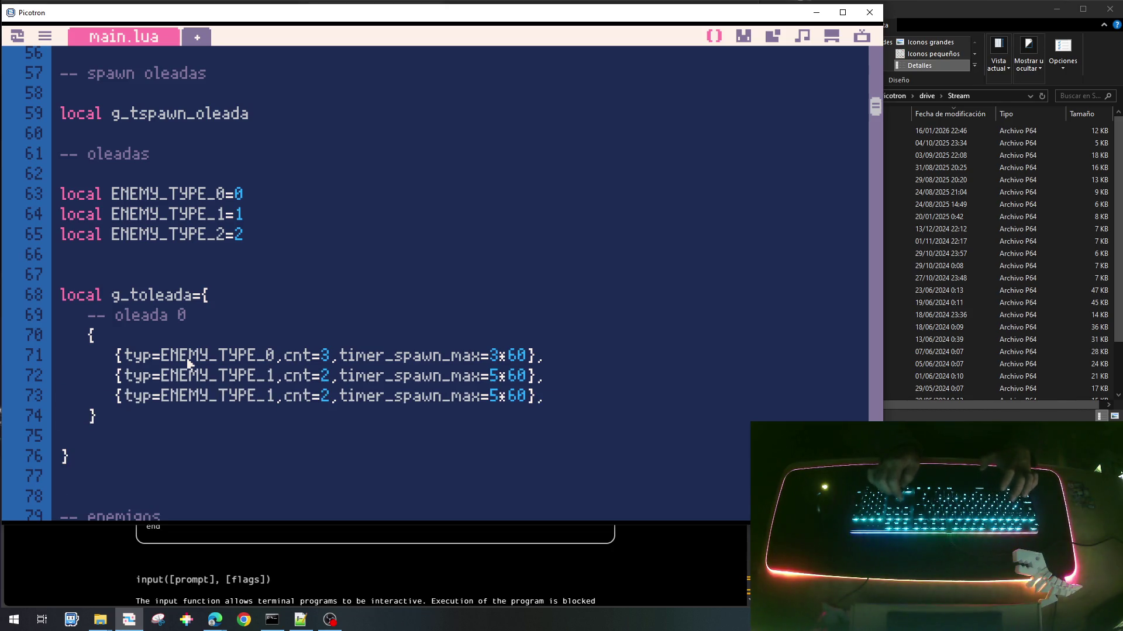
pyautogui.press('BackSpace')
pyautogui.write('2')
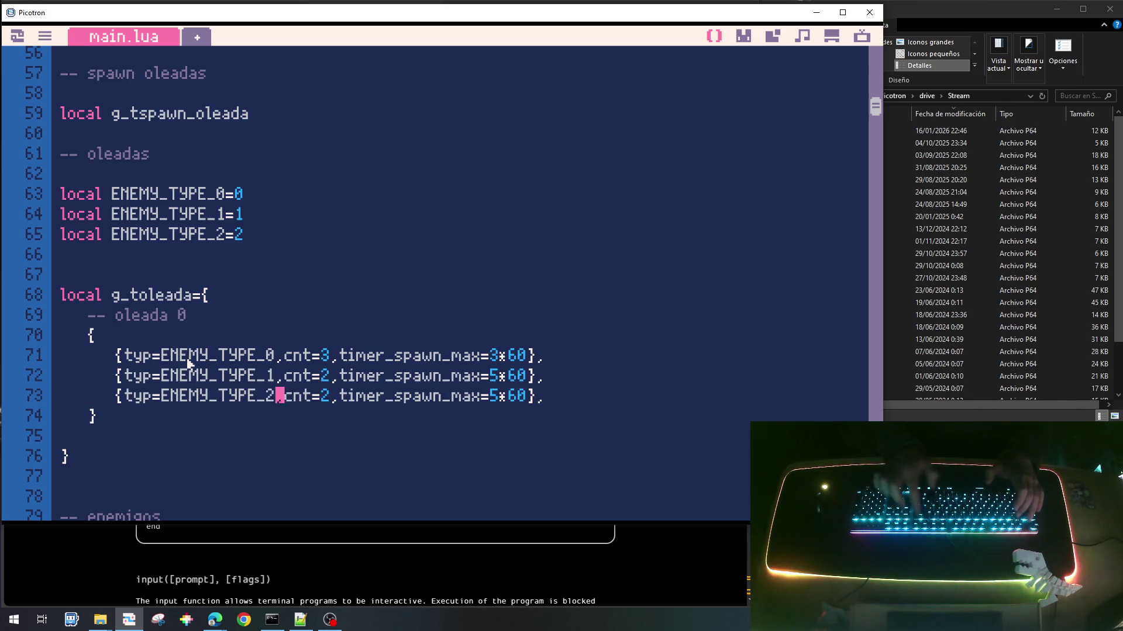
pyautogui.press('Delete')
pyautogui.write('1')
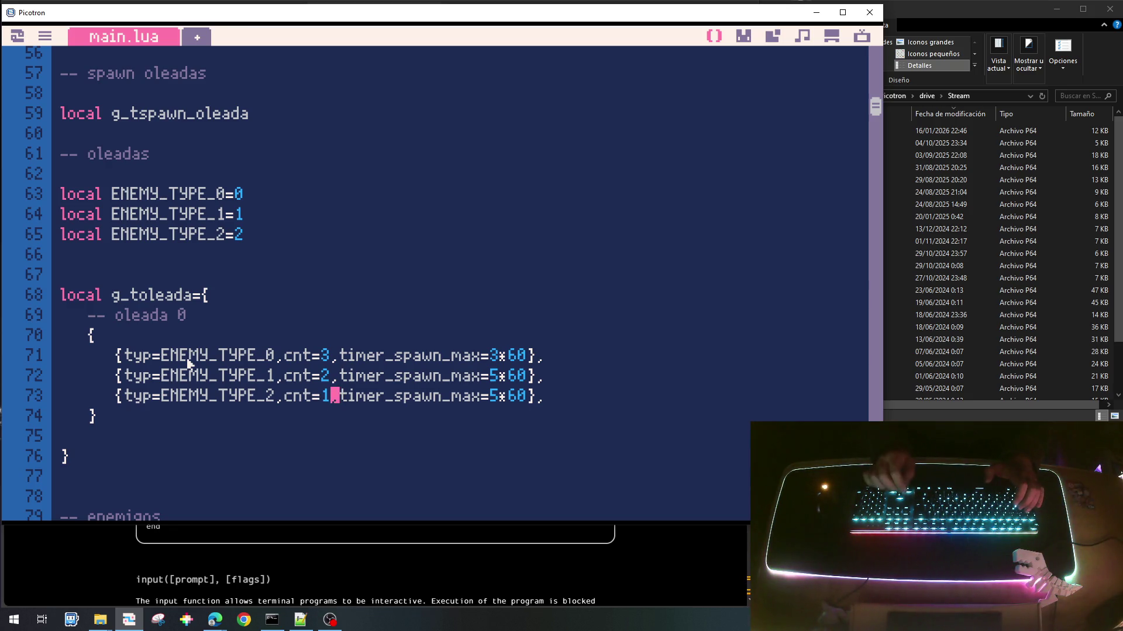
pyautogui.hotkey('ctrl', 'shift', 'Right')
pyautogui.hotkey('ctrl', 'shift', 'Right')
pyautogui.hotkey('ctrl', 'shift', 'Right')
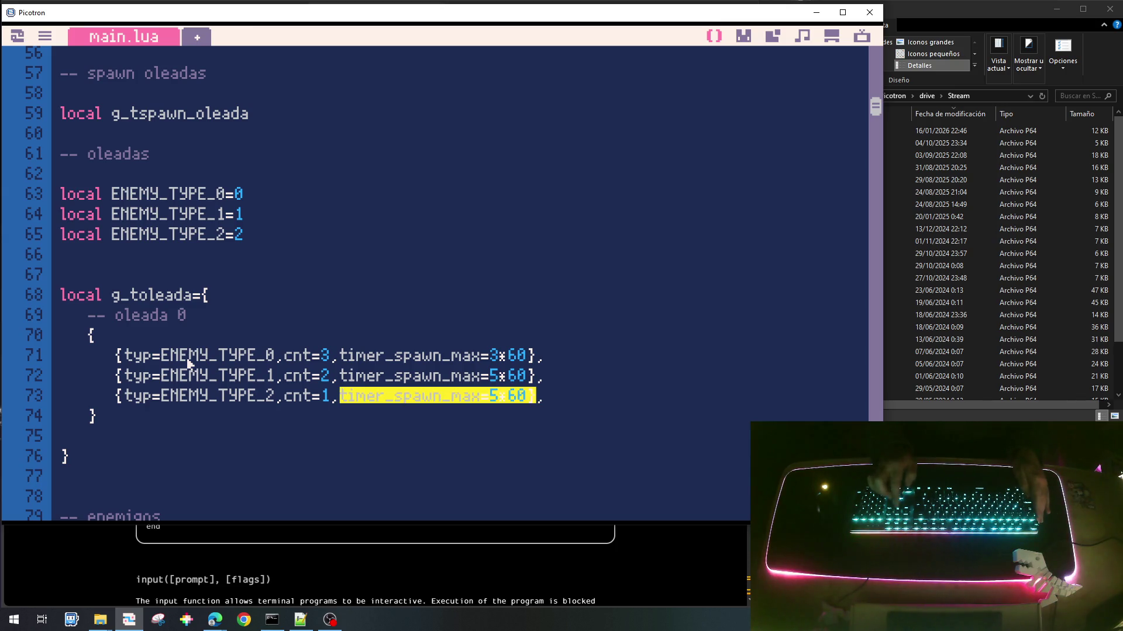
pyautogui.press('Up')
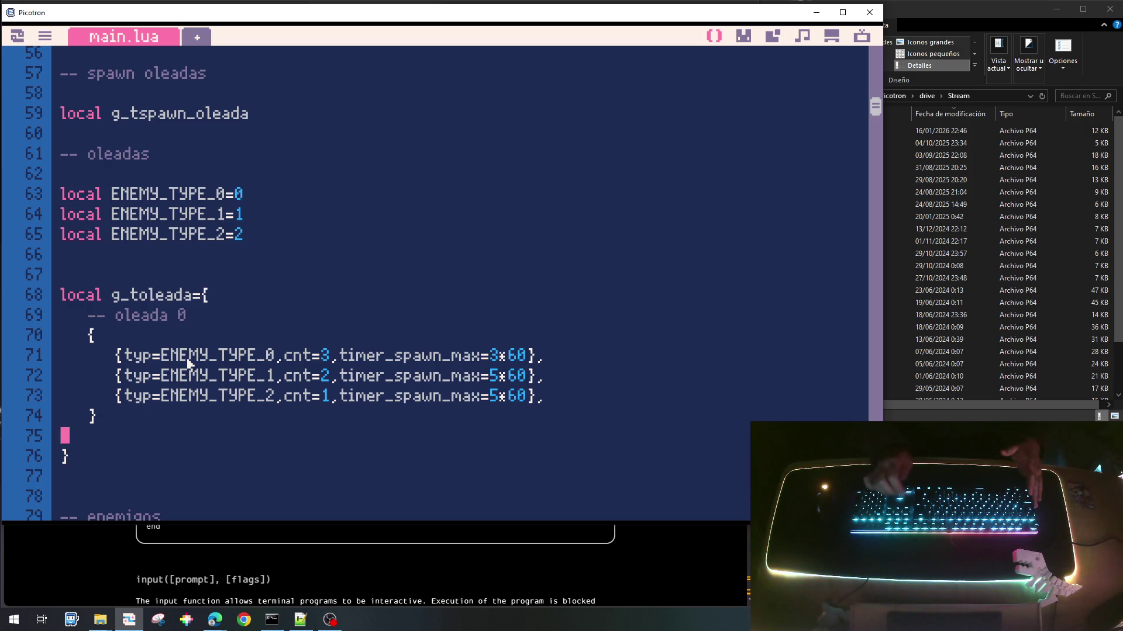
pyautogui.press('BackSpace')
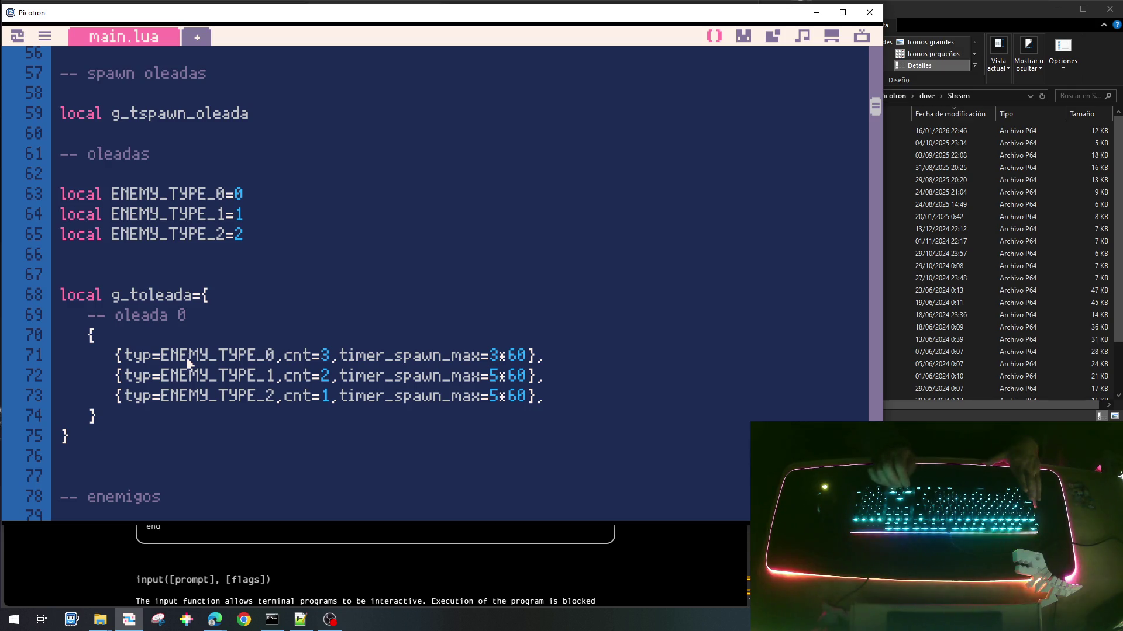
pyautogui.scroll(-2, 189, 364)
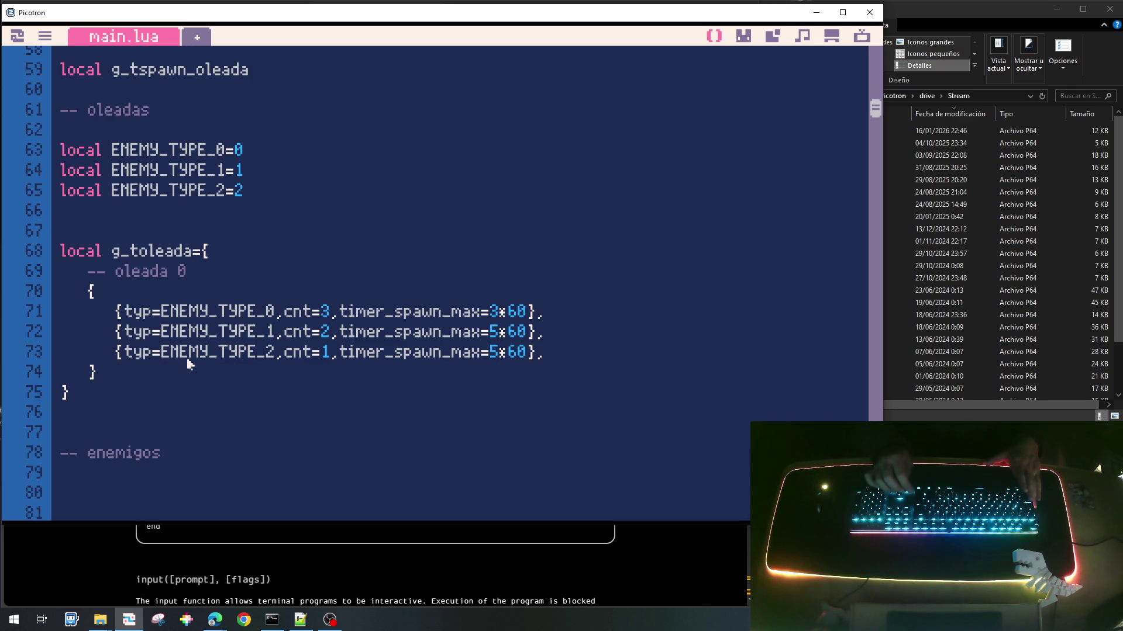
# Step: Declare local g_tenemigo under the enemigos comment and local g_ioleada after the g_toleada table
pyautogui.write('local g_tenemigo')
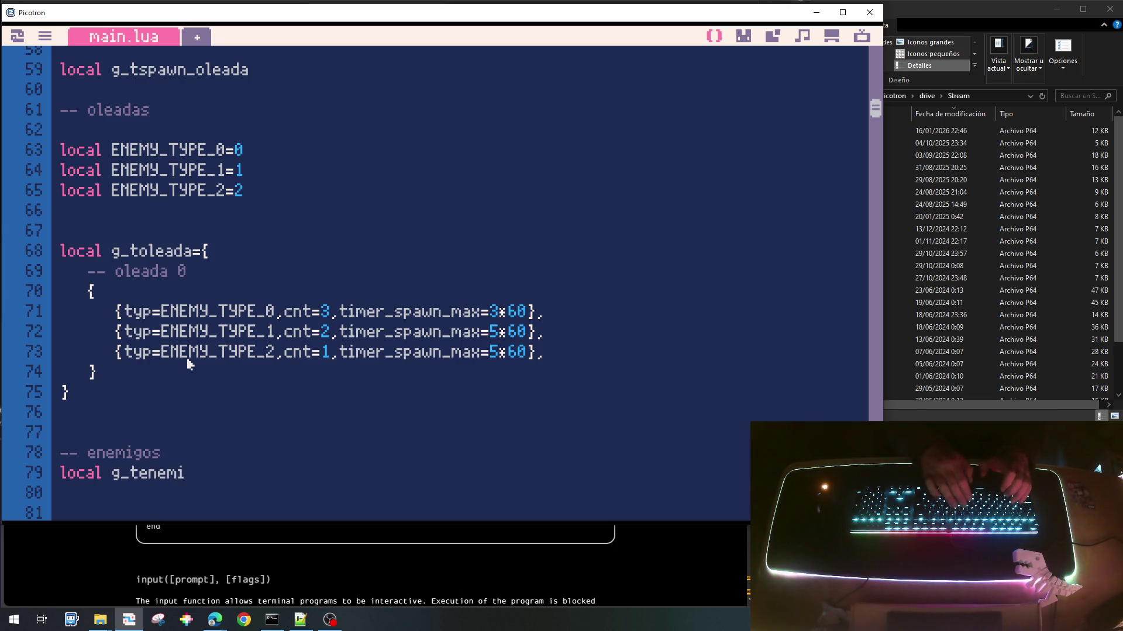
pyautogui.press('Return')
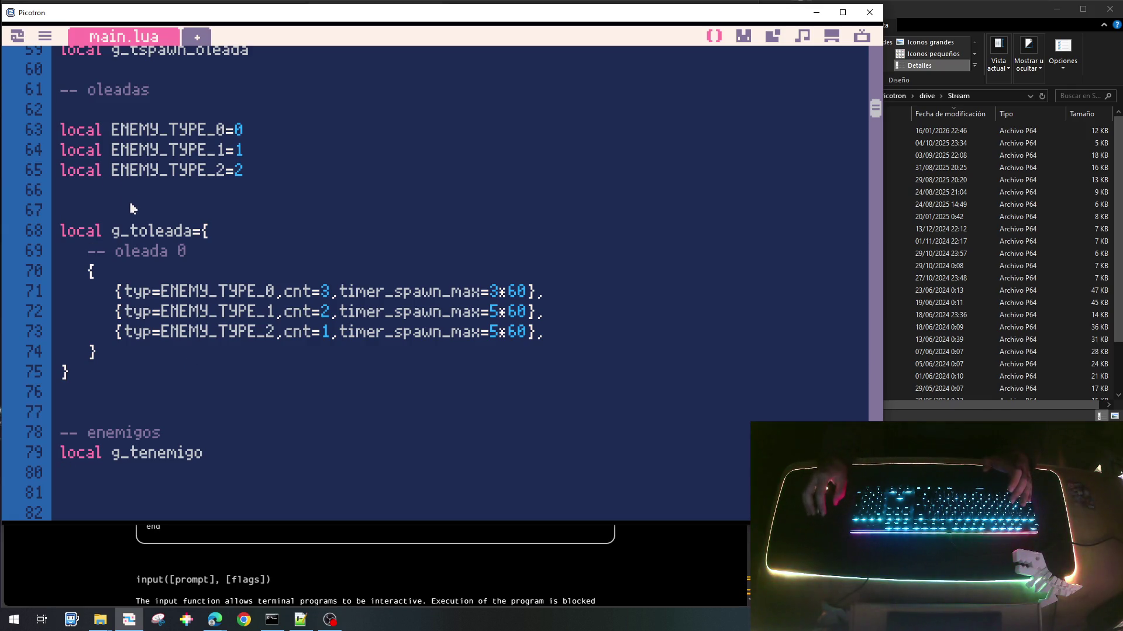
pyautogui.click(92, 381)
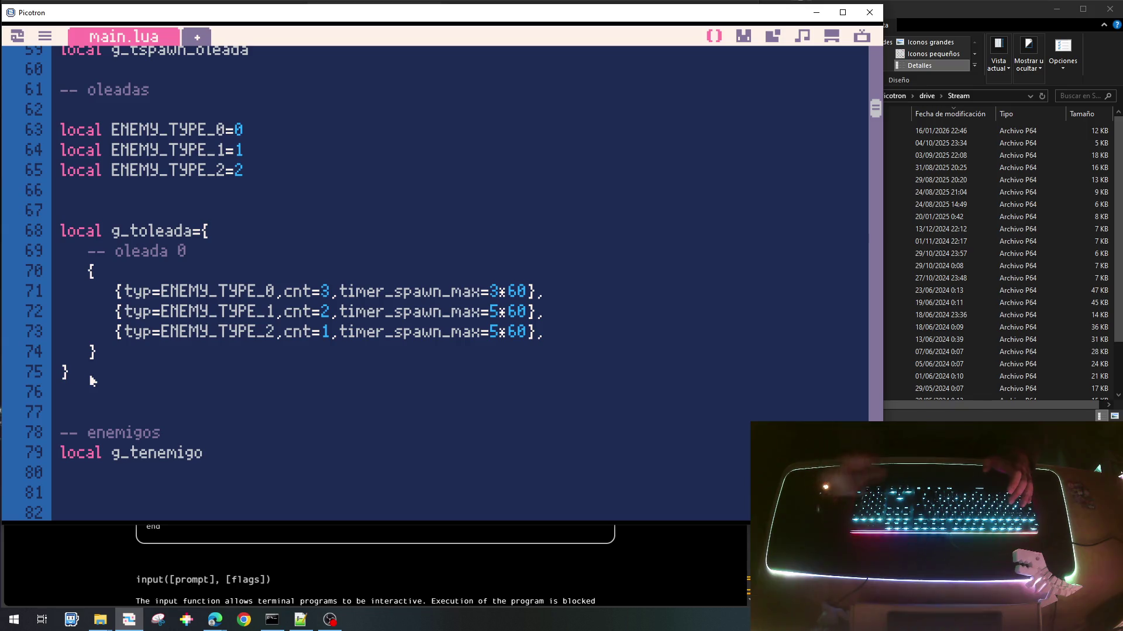
pyautogui.press('Return')
pyautogui.write('coal')
pyautogui.press('BackSpace')
pyautogui.press('BackSpace')
pyautogui.press('BackSpace')
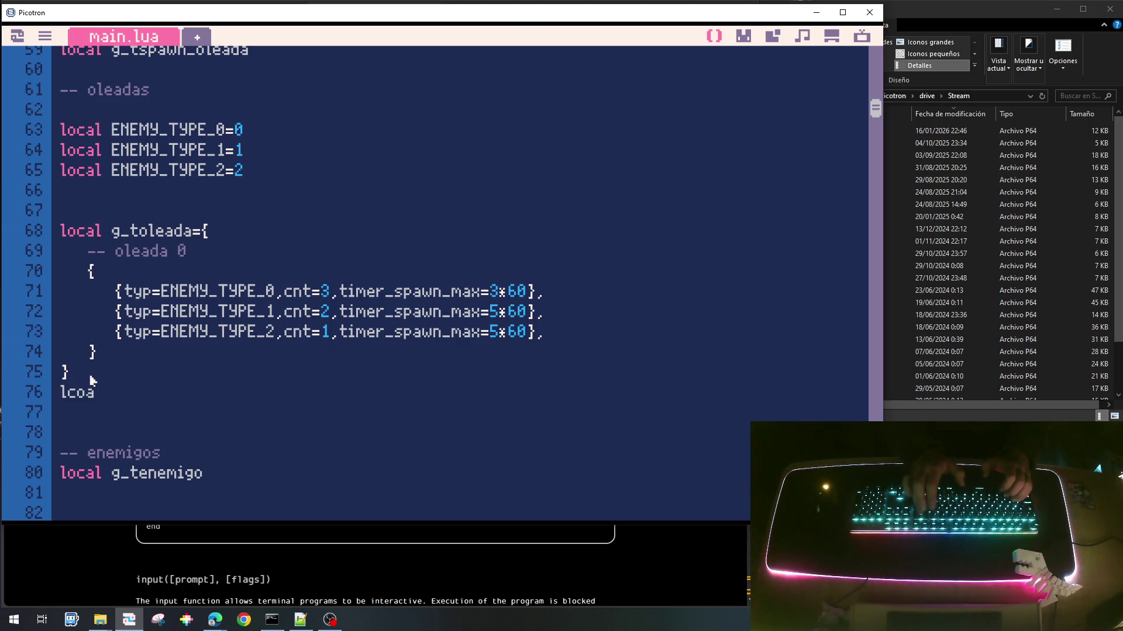
pyautogui.write('ocal g')
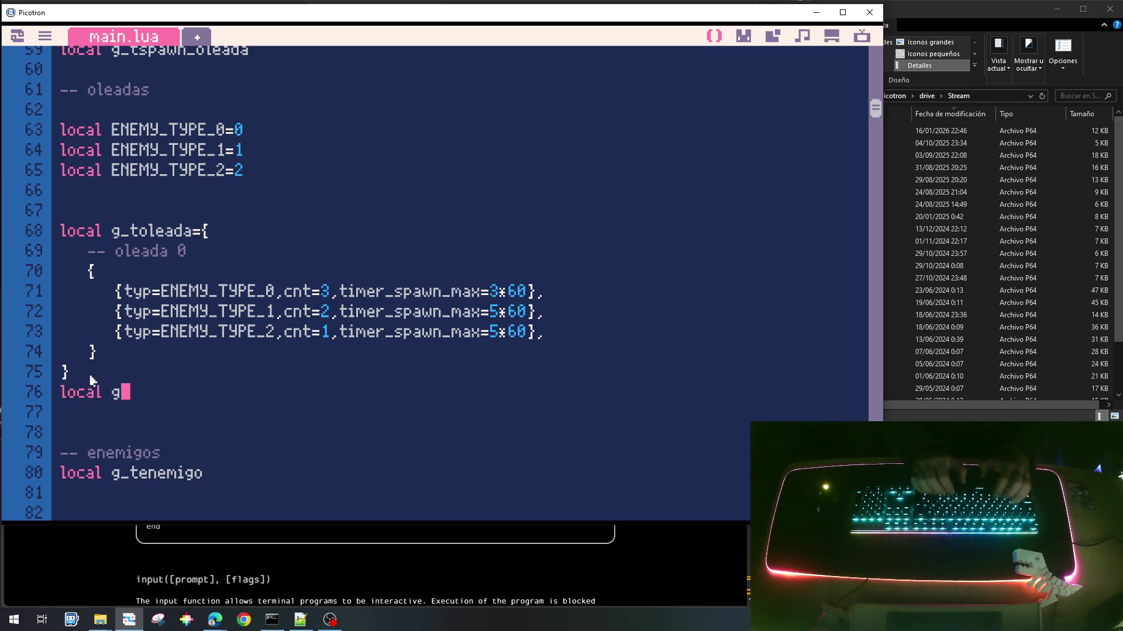
pyautogui.write('_ioleada')
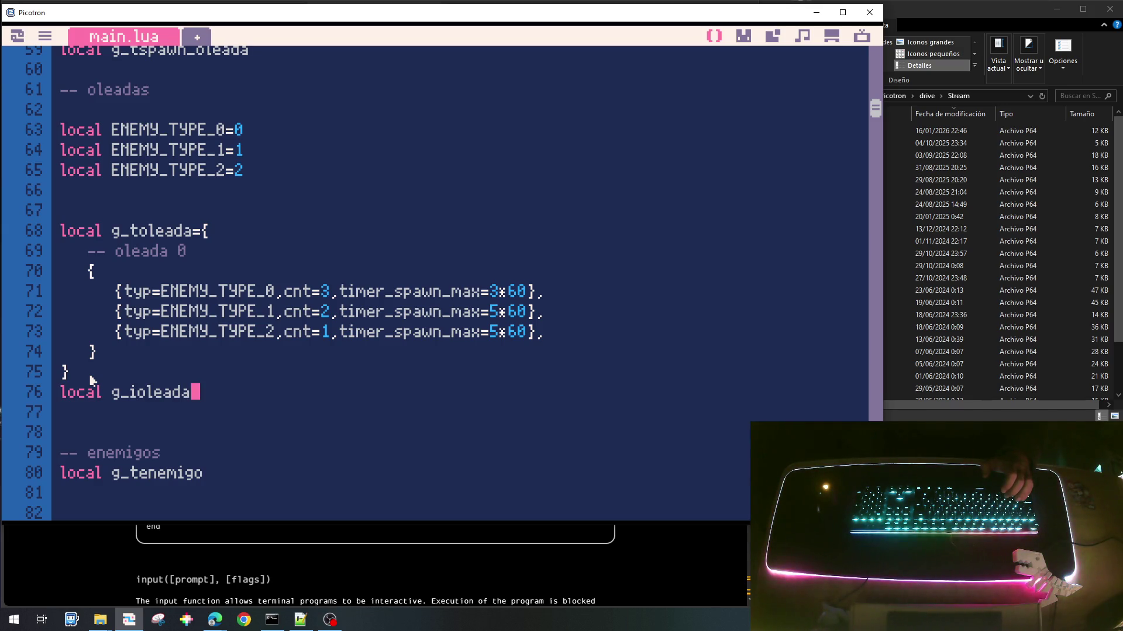
pyautogui.press('Up')
pyautogui.press('Up')
pyautogui.press('Up')
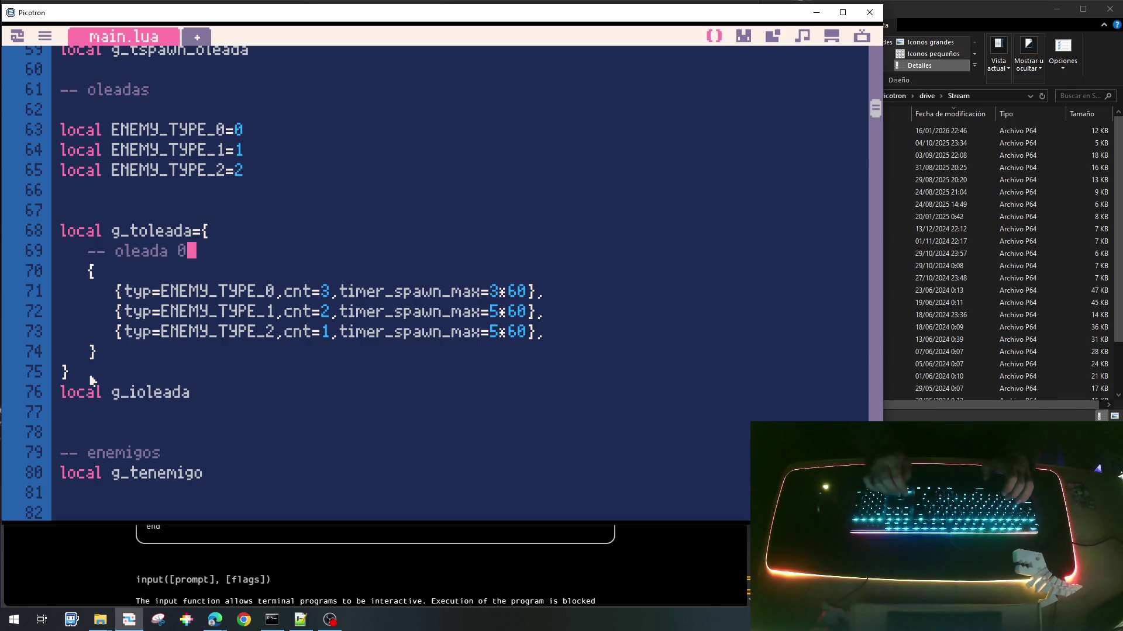
# Step: Remove the oleada 0 comment and inner brace lines, and dedent the three enemy entries
pyautogui.press('Home')
pyautogui.hotkey('shift', 'End')
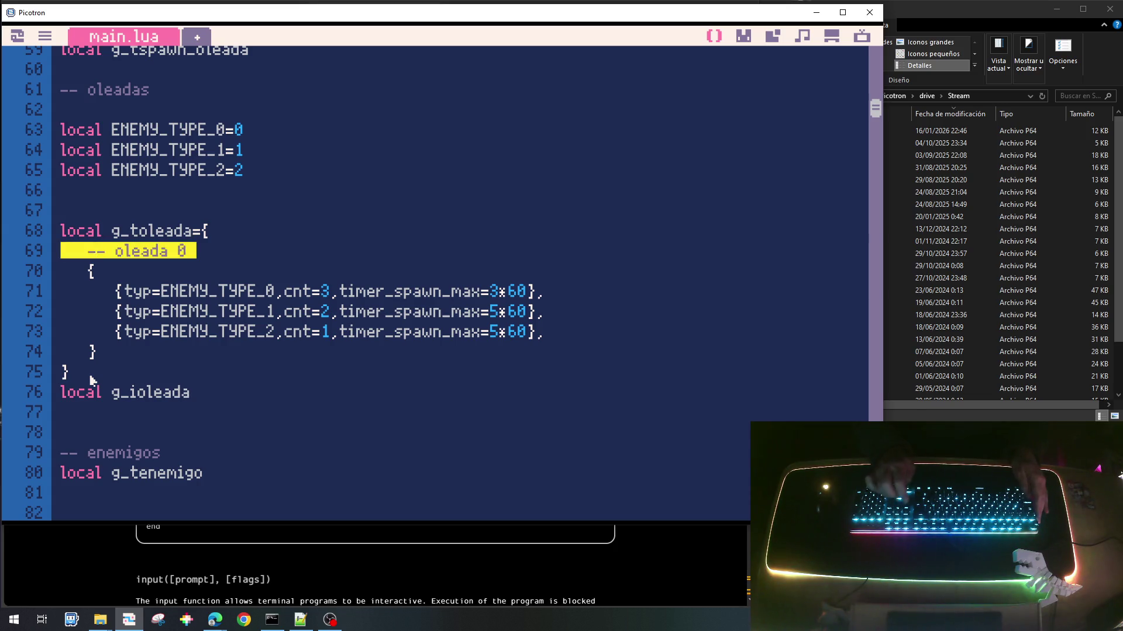
pyautogui.hotkey('ctrl', 'x')
pyautogui.hotkey('ctrl', 'x')
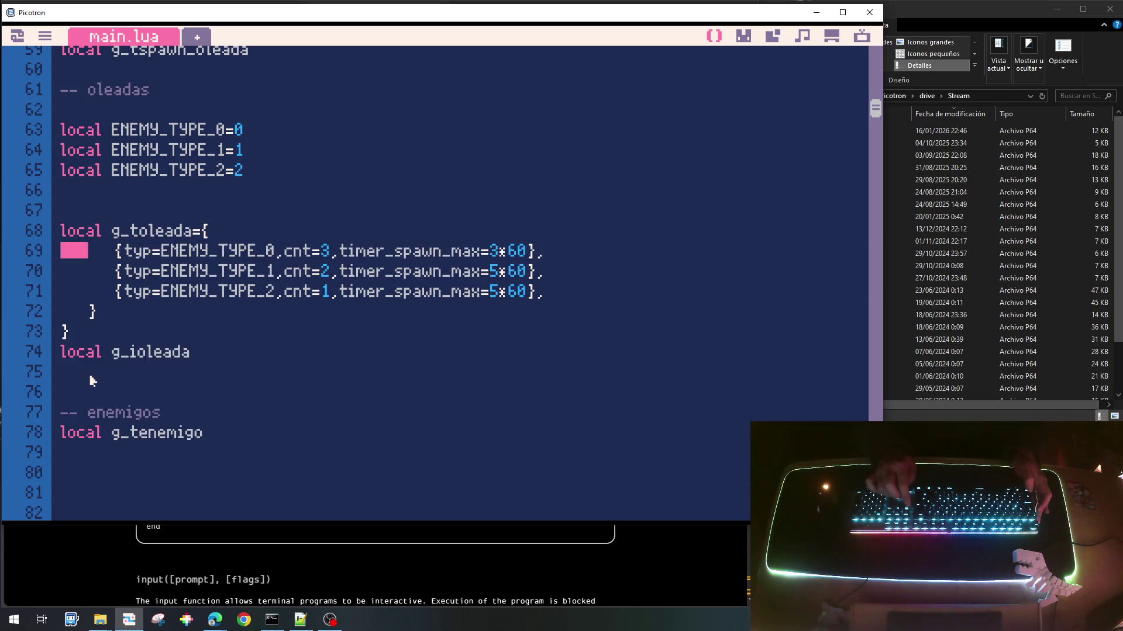
pyautogui.hotkey('shift', 'Down')
pyautogui.hotkey('shift', 'Down')
pyautogui.hotkey('shift', 'Down')
pyautogui.hotkey('shift', 'Tab')
pyautogui.hotkey('shift', 'Up')
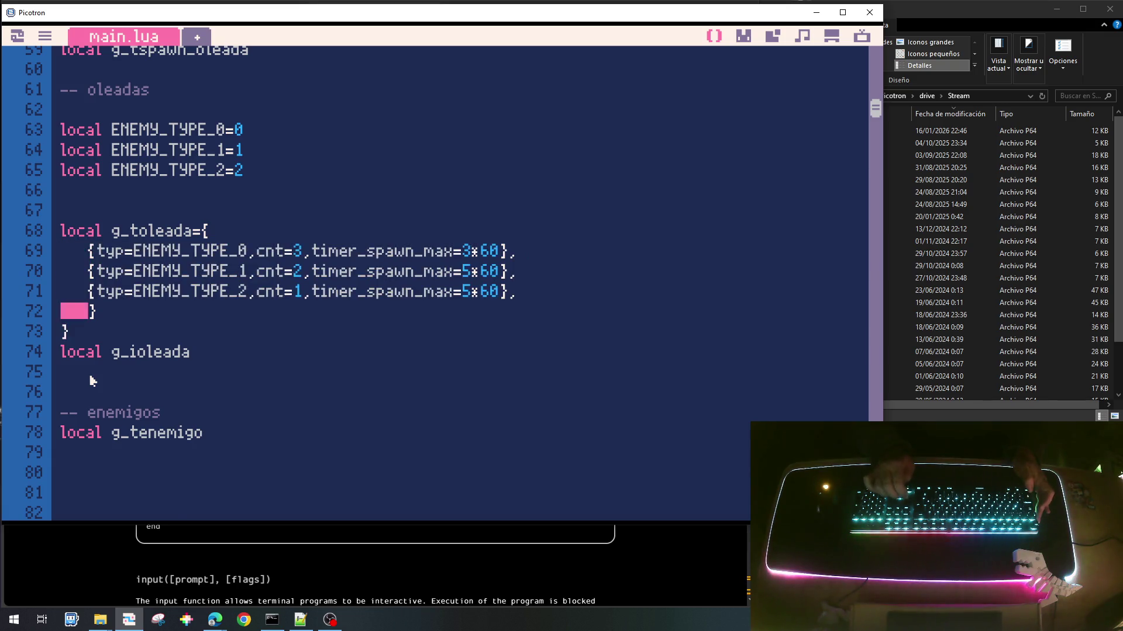
pyautogui.hotkey('ctrl', 'x')
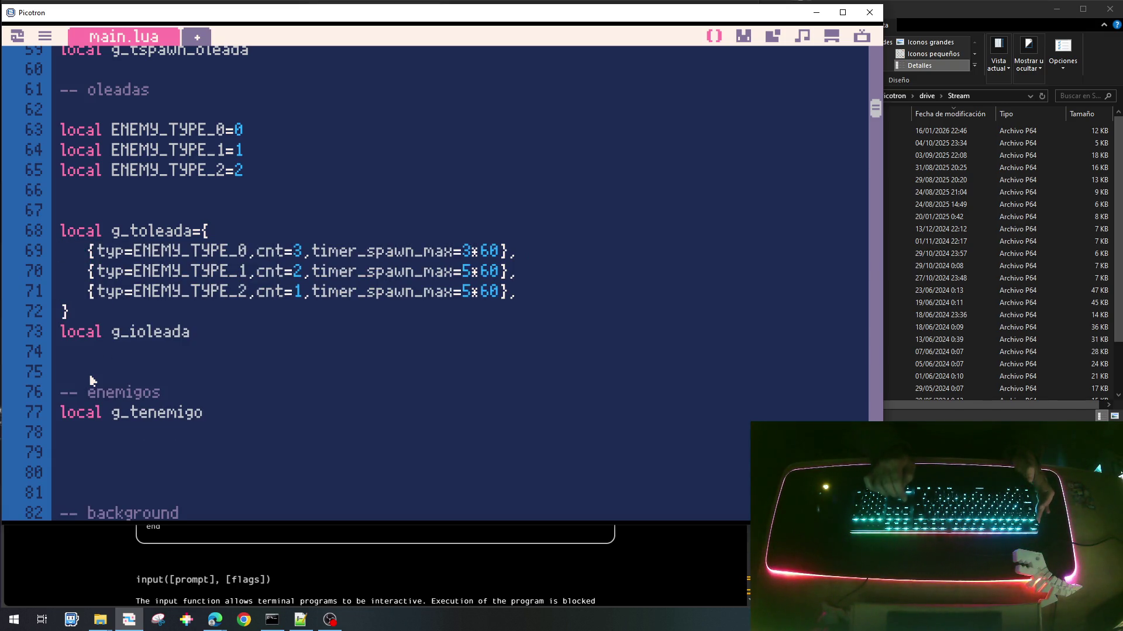
# Step: Add timer_wait=10*60 to the first entry and paste it into the other two
pyautogui.write(',timer')
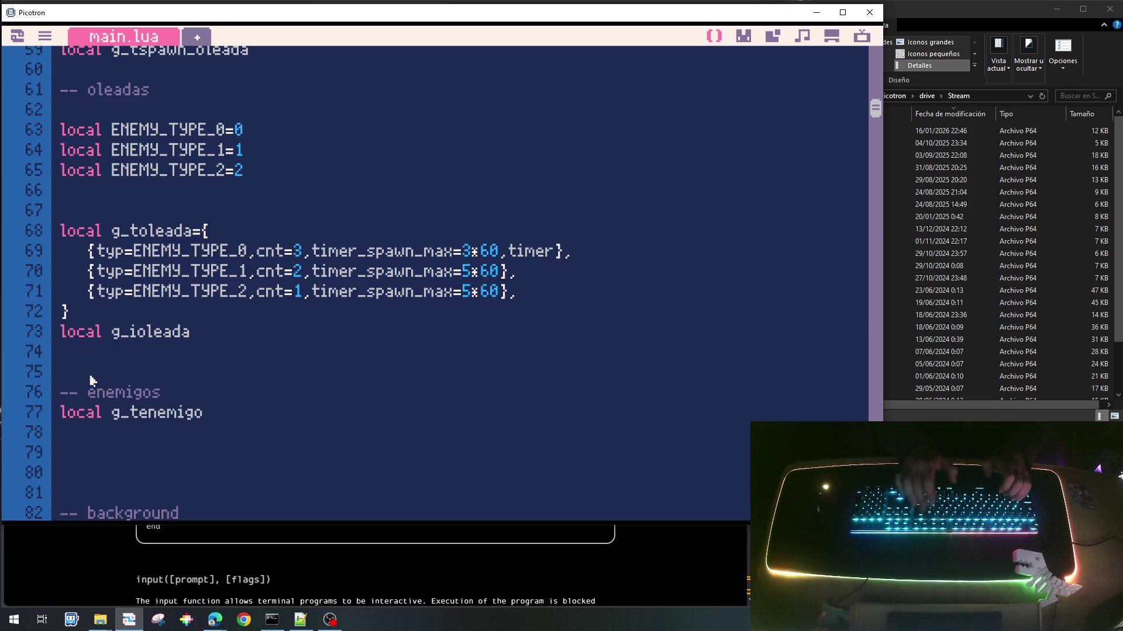
pyautogui.write('_wait=')
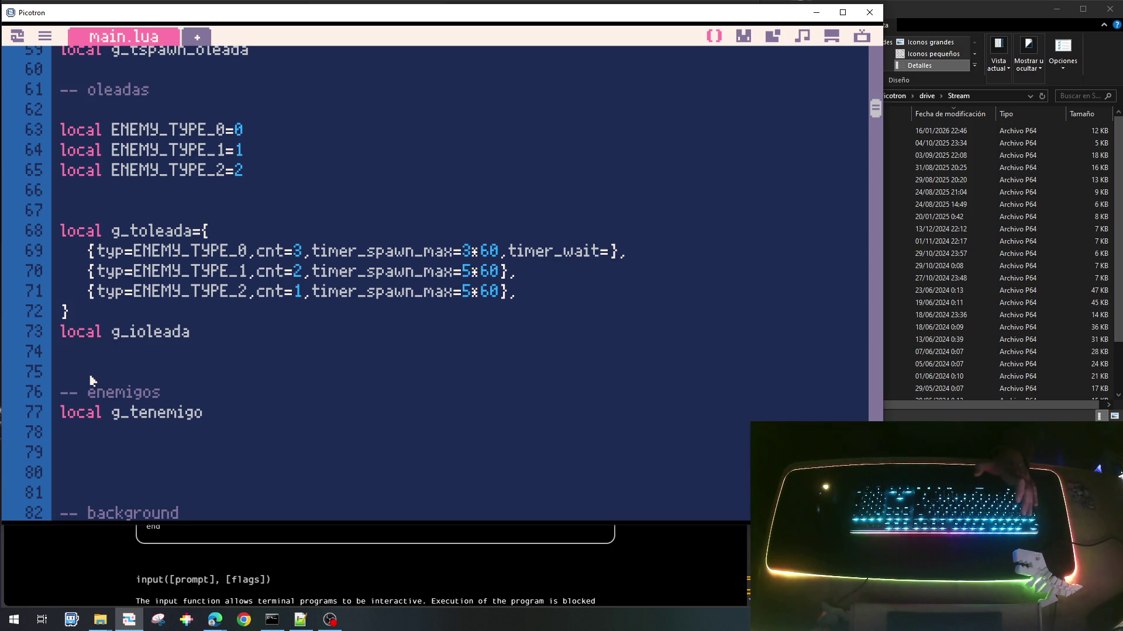
pyautogui.write('10*')
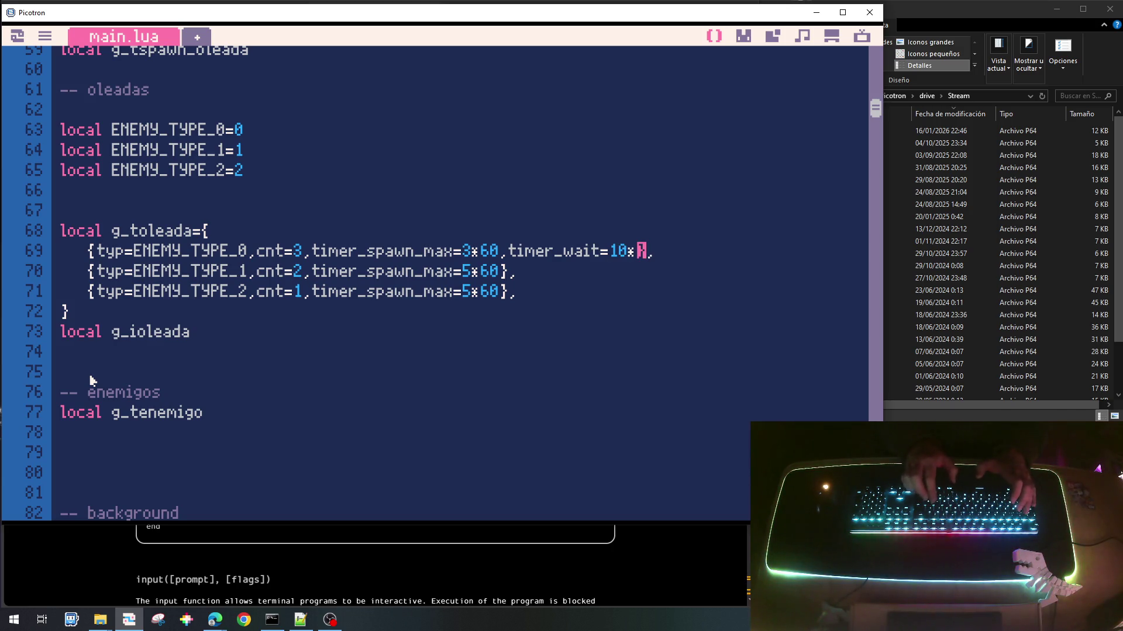
pyautogui.write('60')
pyautogui.press('Left')
pyautogui.hotkey('shift', 'Left')
pyautogui.hotkey('shift', 'Left')
pyautogui.hotkey('shift', 'Left')
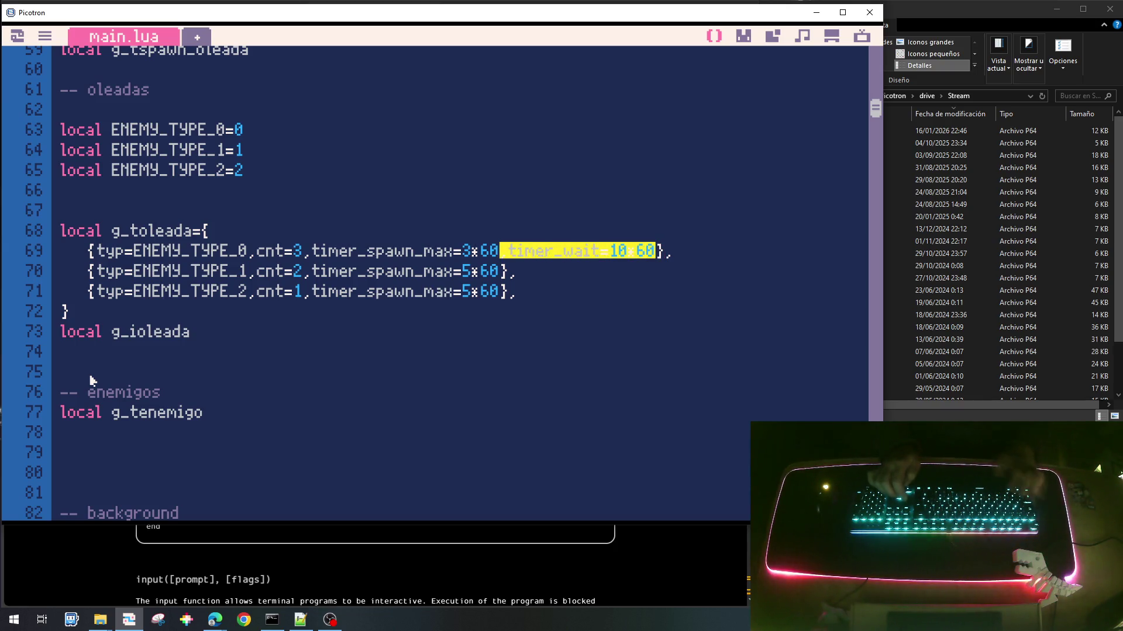
pyautogui.hotkey('ctrl', 'c')
pyautogui.press('Down')
pyautogui.hotkey('ctrl', 'v')
pyautogui.press('Down')
pyautogui.press('Left')
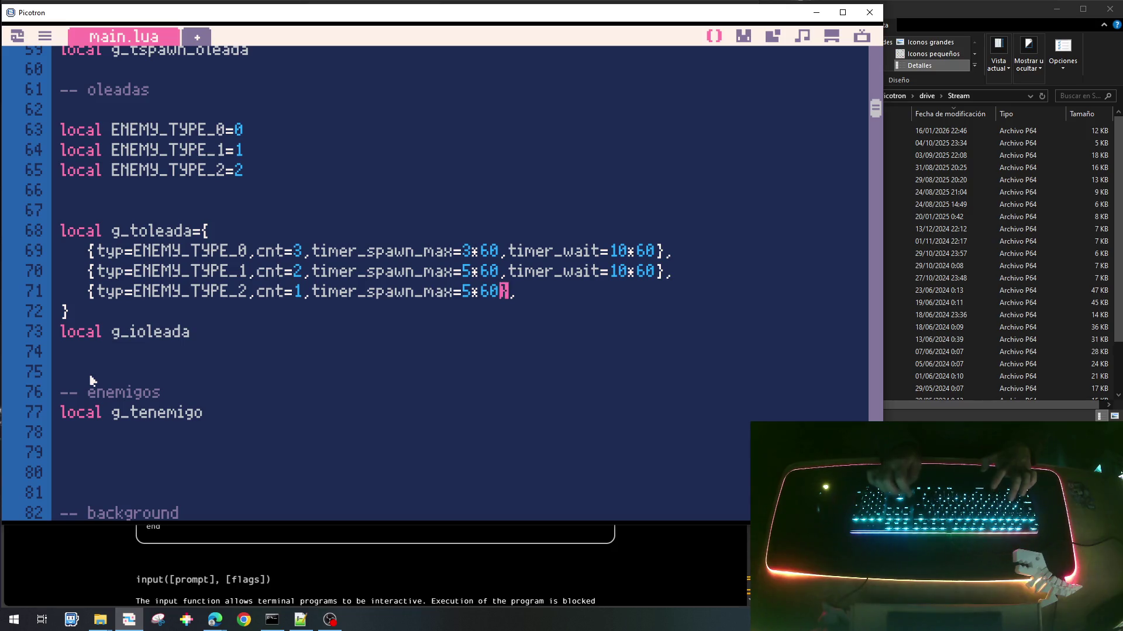
pyautogui.hotkey('ctrl', 'v')
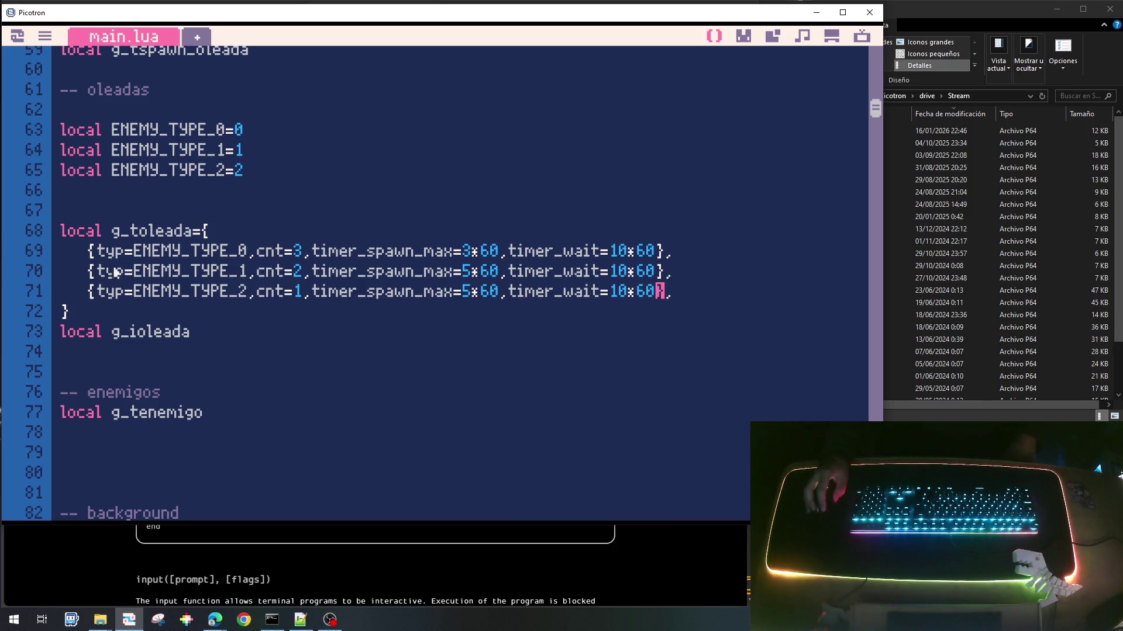
pyautogui.click(101, 253)
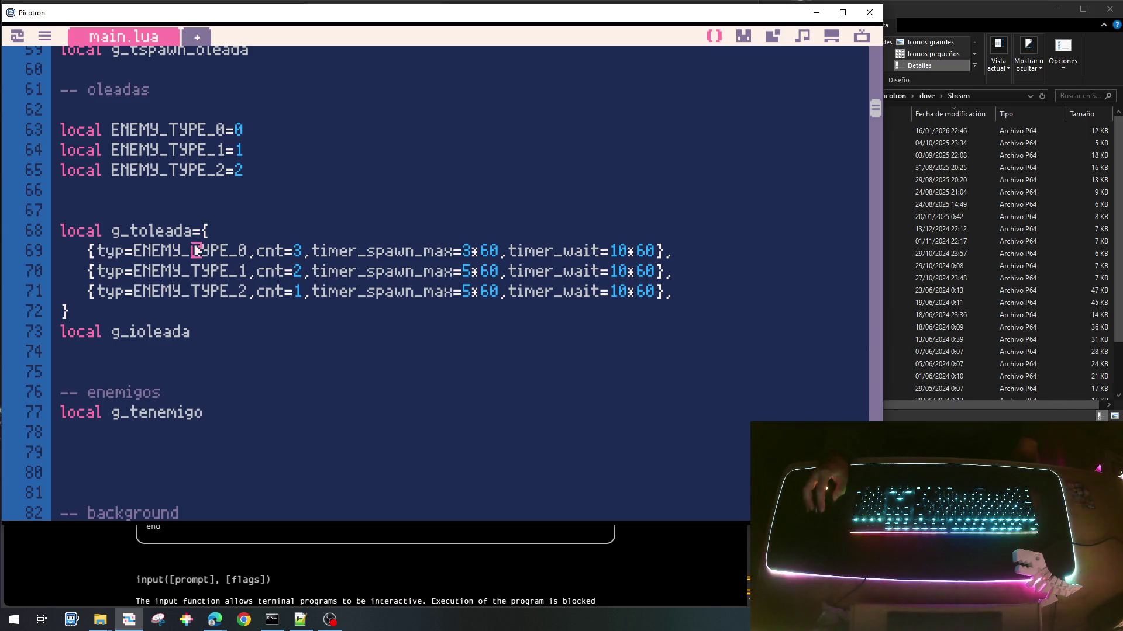
pyautogui.click(224, 270)
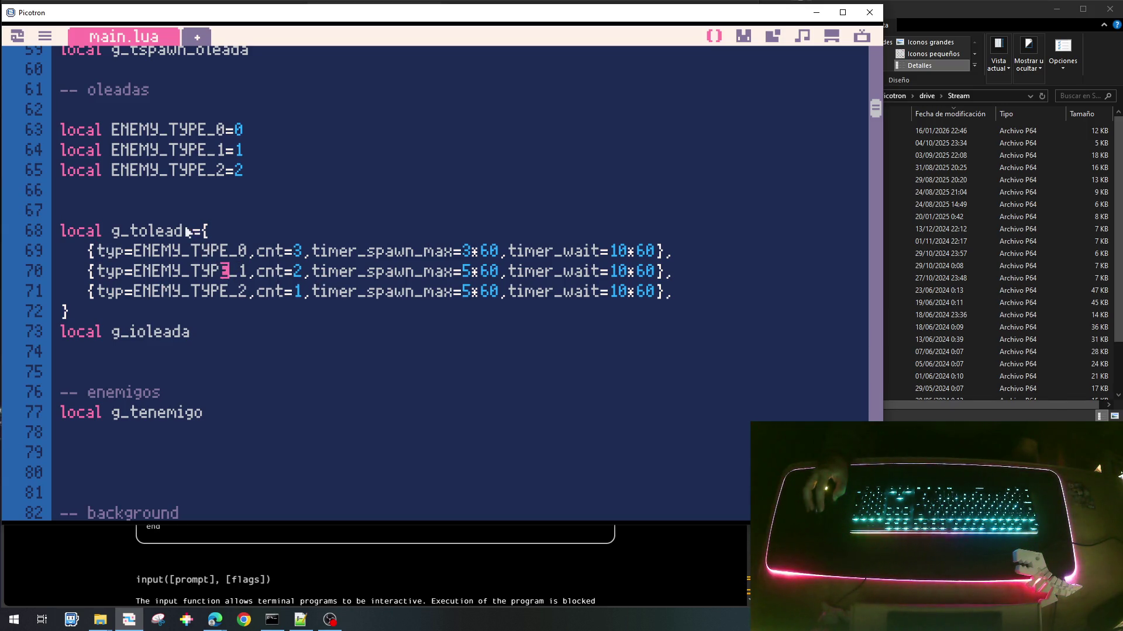
pyautogui.click(111, 251)
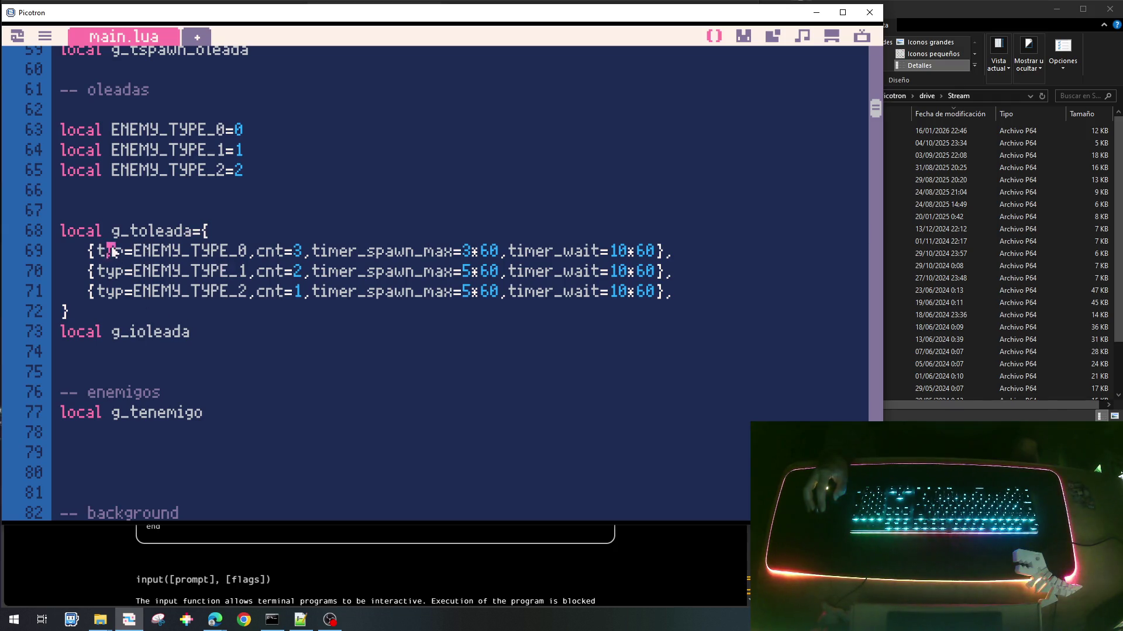
pyautogui.click(121, 291)
pyautogui.click(202, 332)
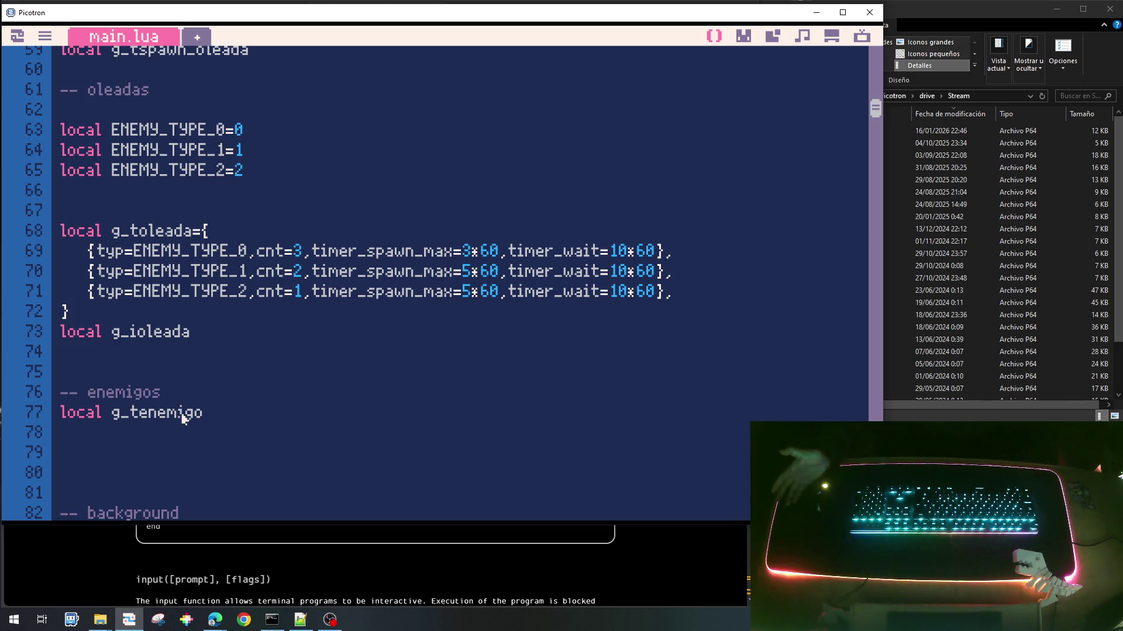
pyautogui.click(183, 413)
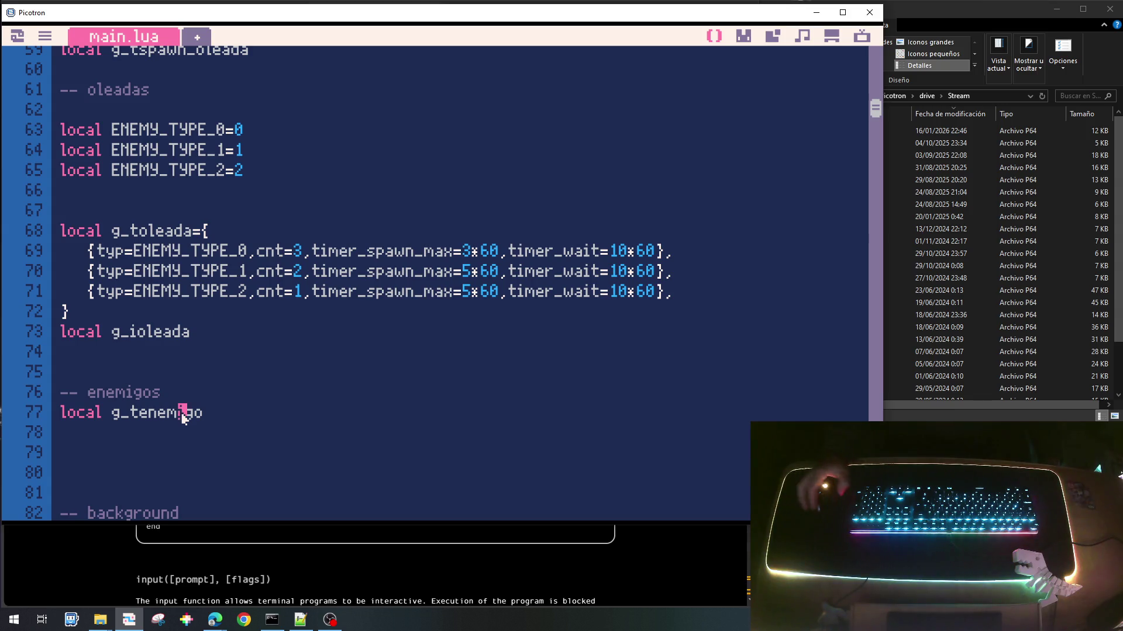
pyautogui.scroll(2, 184, 414)
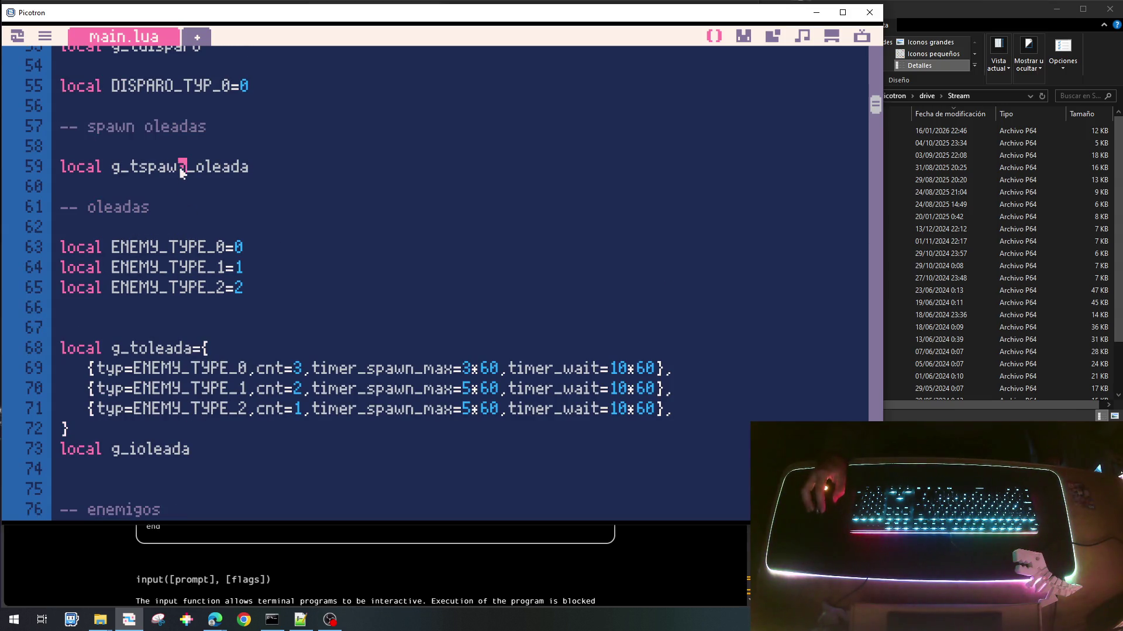
pyautogui.click(199, 354)
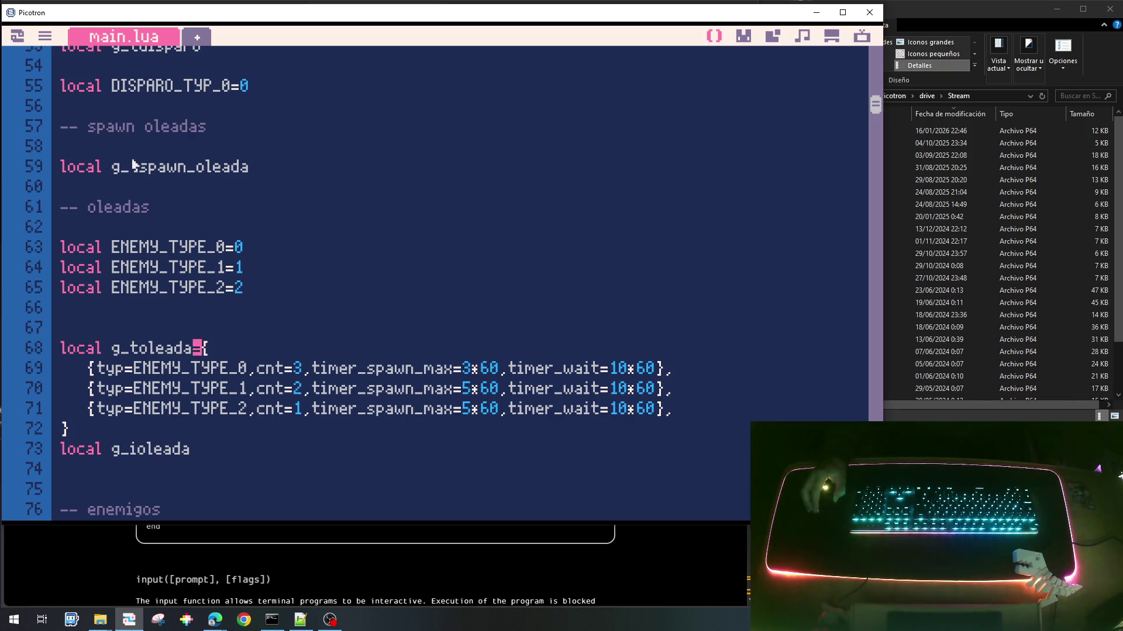
pyautogui.click(62, 130)
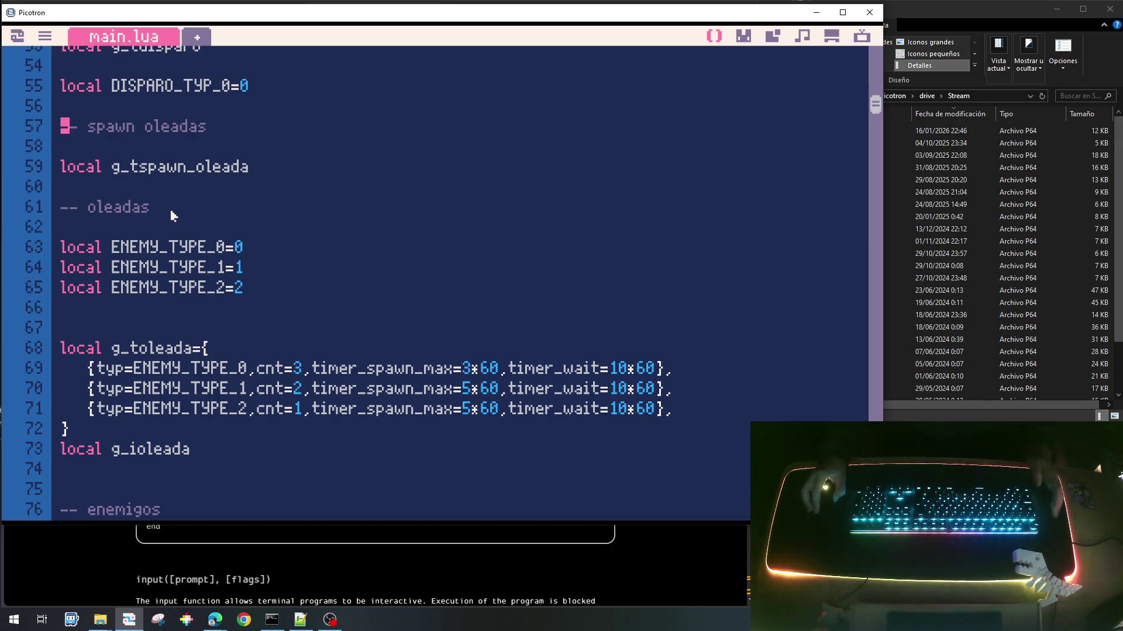
# Step: Select the spawn oleadas, oleadas and enemigos declarations on lines 57–77
pyautogui.scroll(-1, 169, 234)
pyautogui.keyDown('shift'); pyautogui.click(227, 474); pyautogui.keyUp('shift')
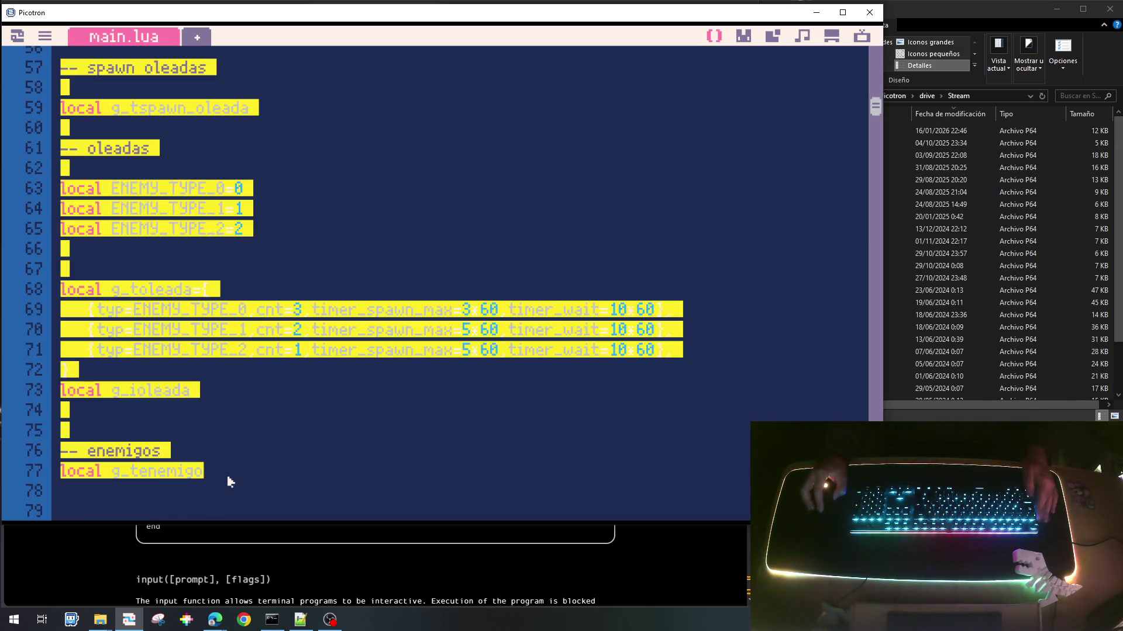
pyautogui.scroll(1, 259, 310)
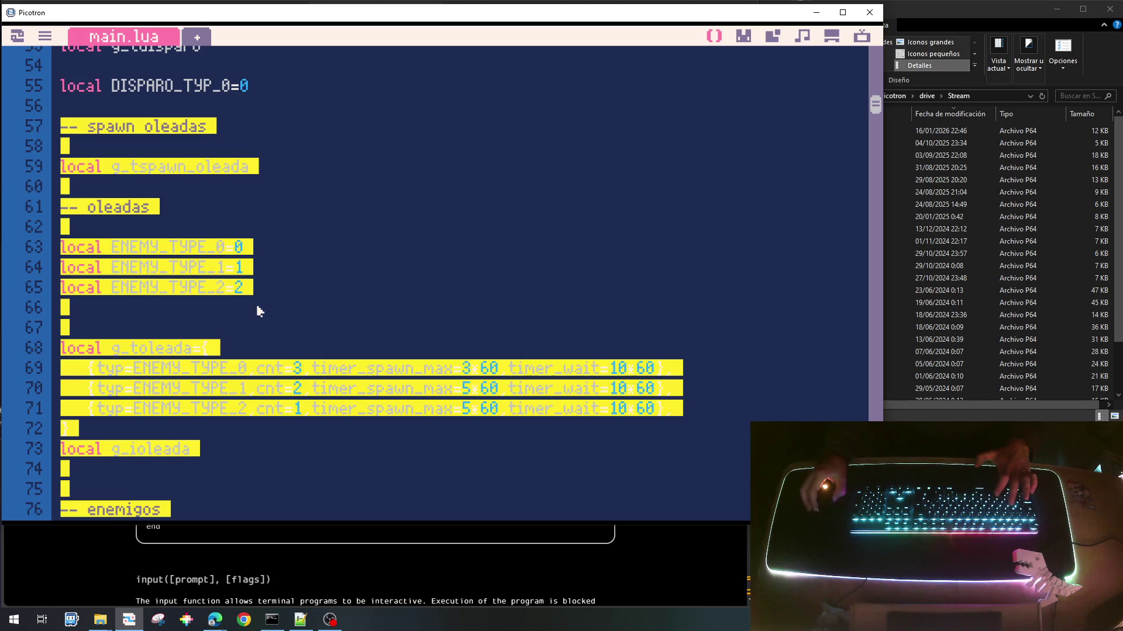
pyautogui.scroll(-20, 259, 310)
pyautogui.scroll(-16, 259, 310)
pyautogui.scroll(-8, 259, 310)
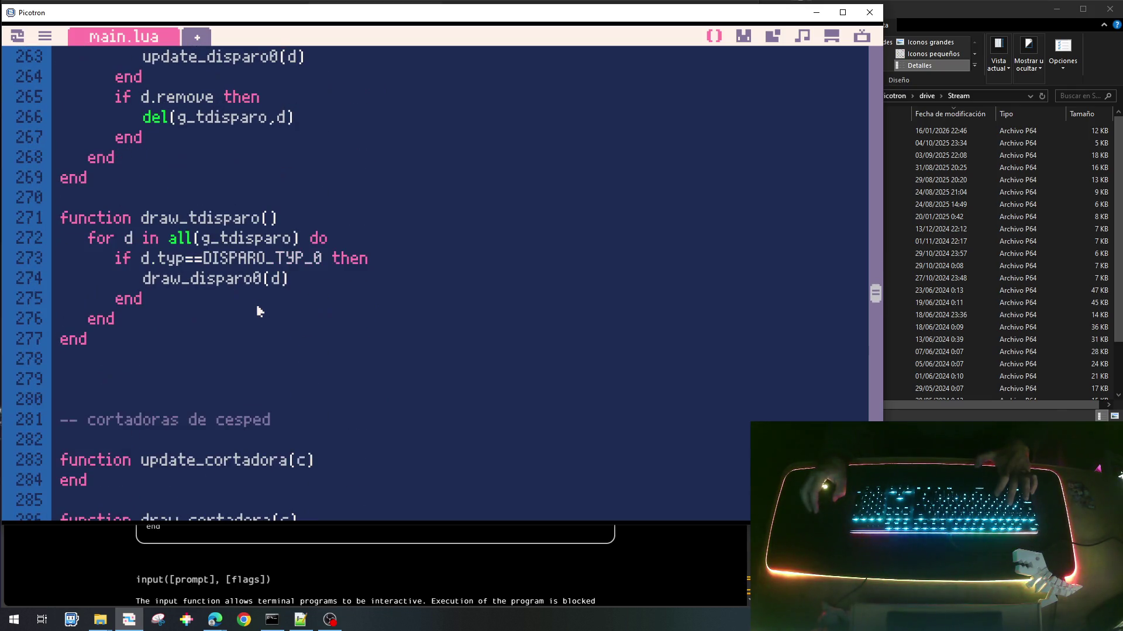
pyautogui.scroll(-1, 259, 311)
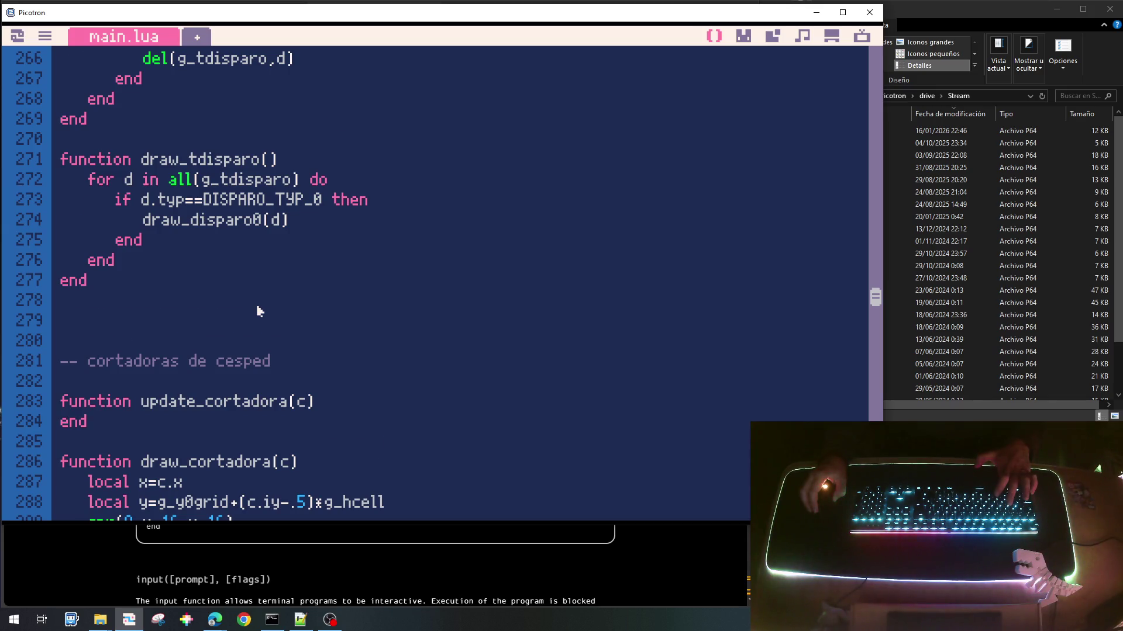
pyautogui.scroll(4, 259, 311)
pyautogui.scroll(-2, 258, 311)
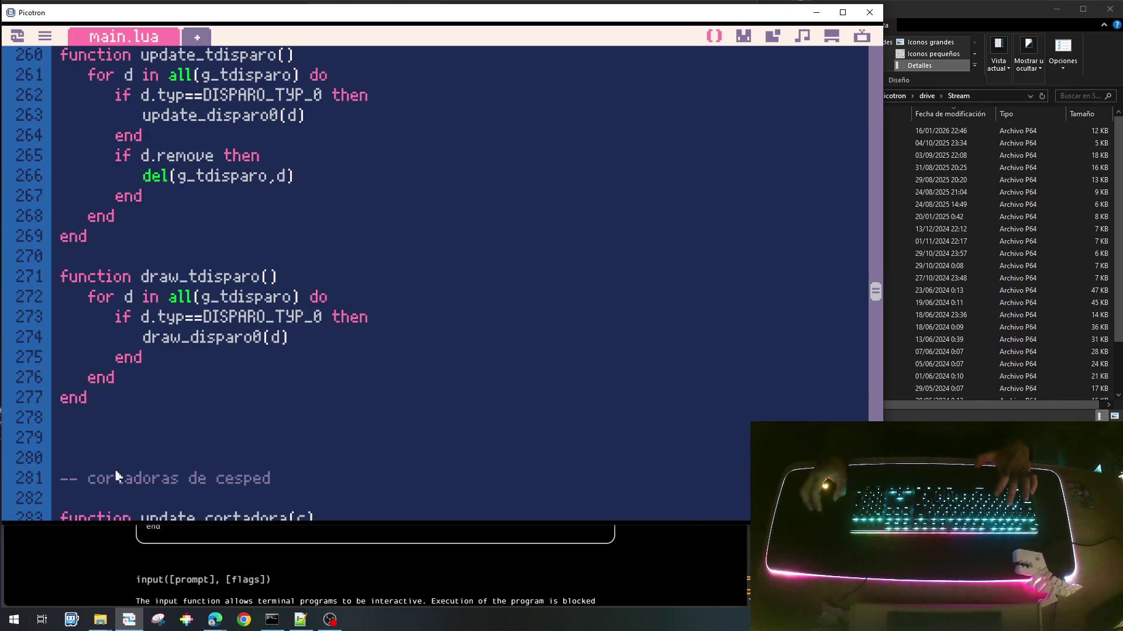
# Step: Insert the copied block on new lines below draw_tdisparo, after line 277
pyautogui.click(105, 426)
pyautogui.press('Return')
pyautogui.press('Return')
pyautogui.press('Return')
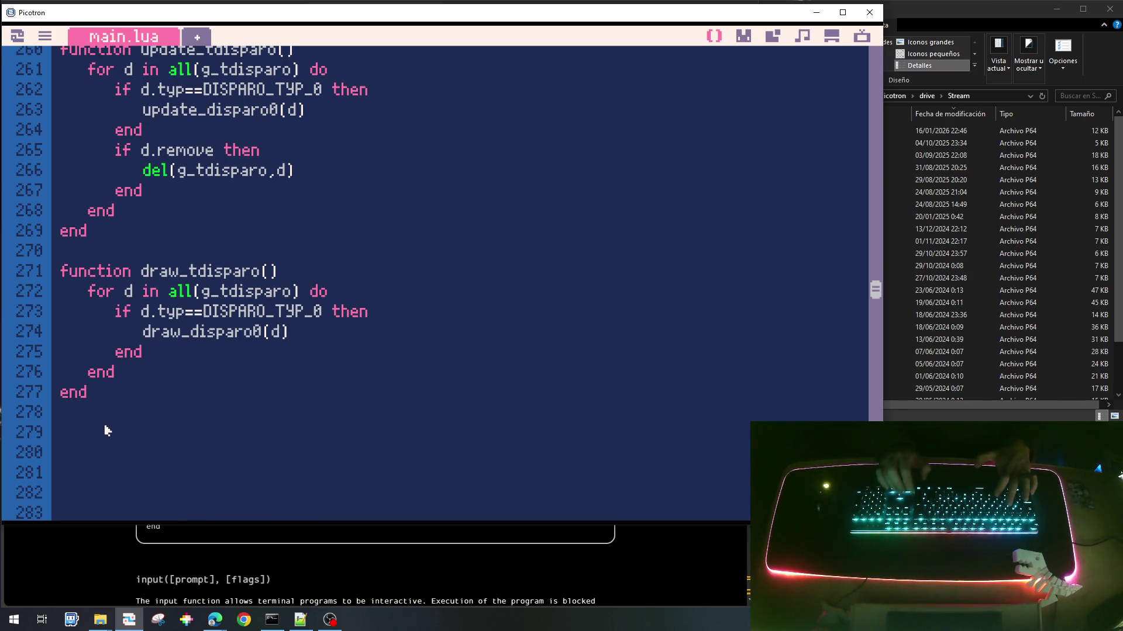
pyautogui.write('-- enem')
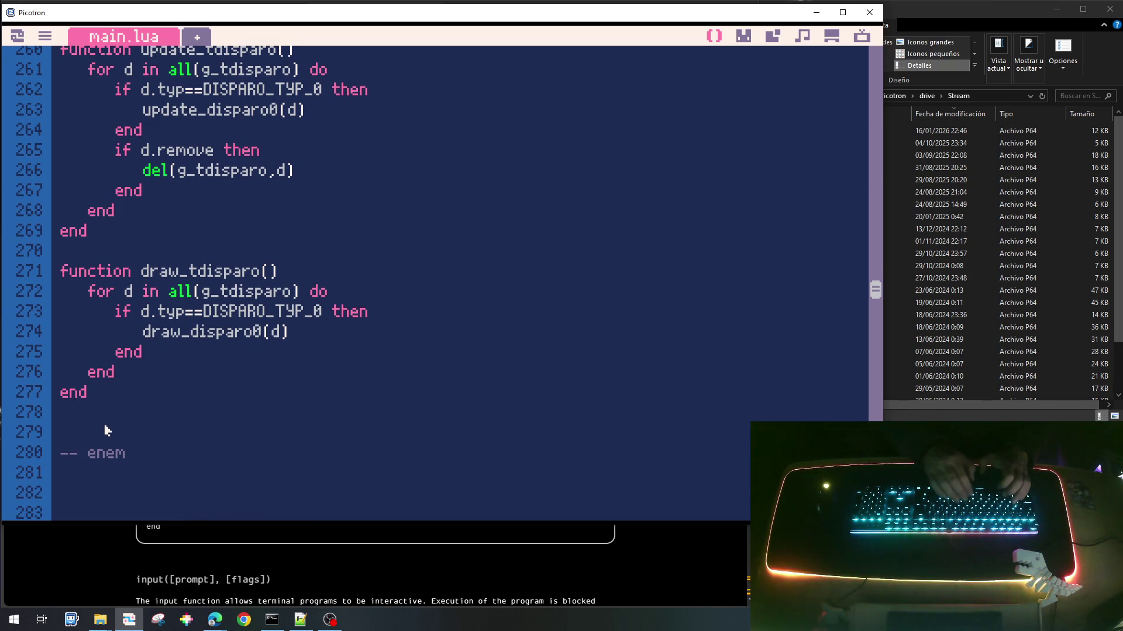
pyautogui.press('BackSpace')
pyautogui.press('BackSpace')
pyautogui.press('BackSpace')
pyautogui.scroll(-6, 106, 431)
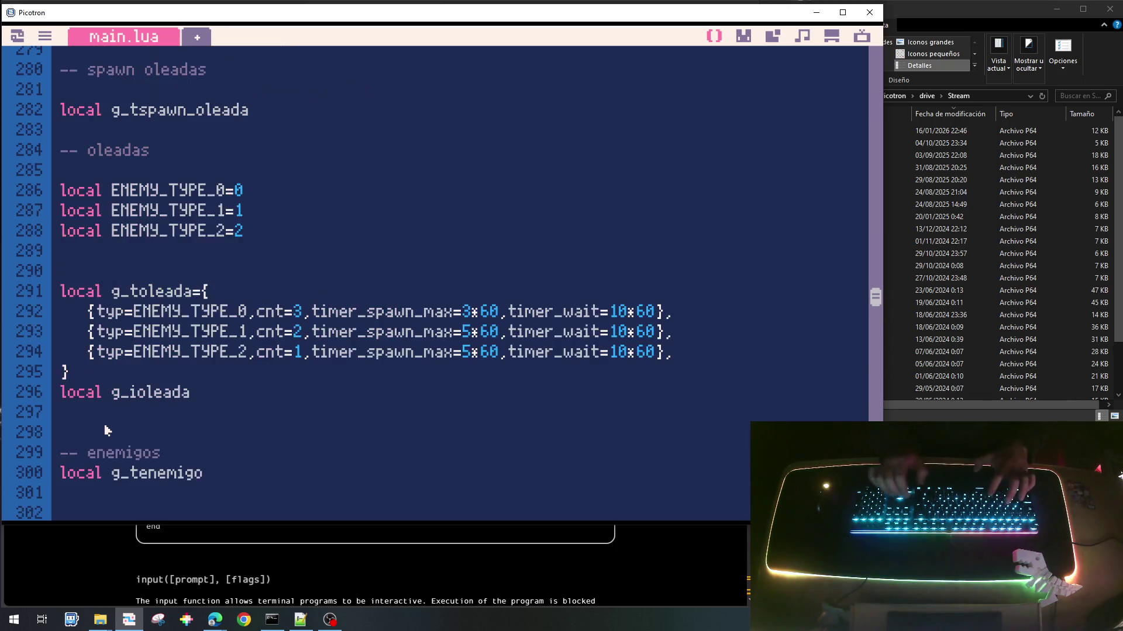
pyautogui.scroll(-2, 170, 415)
pyautogui.scroll(4, 181, 386)
pyautogui.scroll(5, 181, 385)
pyautogui.scroll(-1, 183, 393)
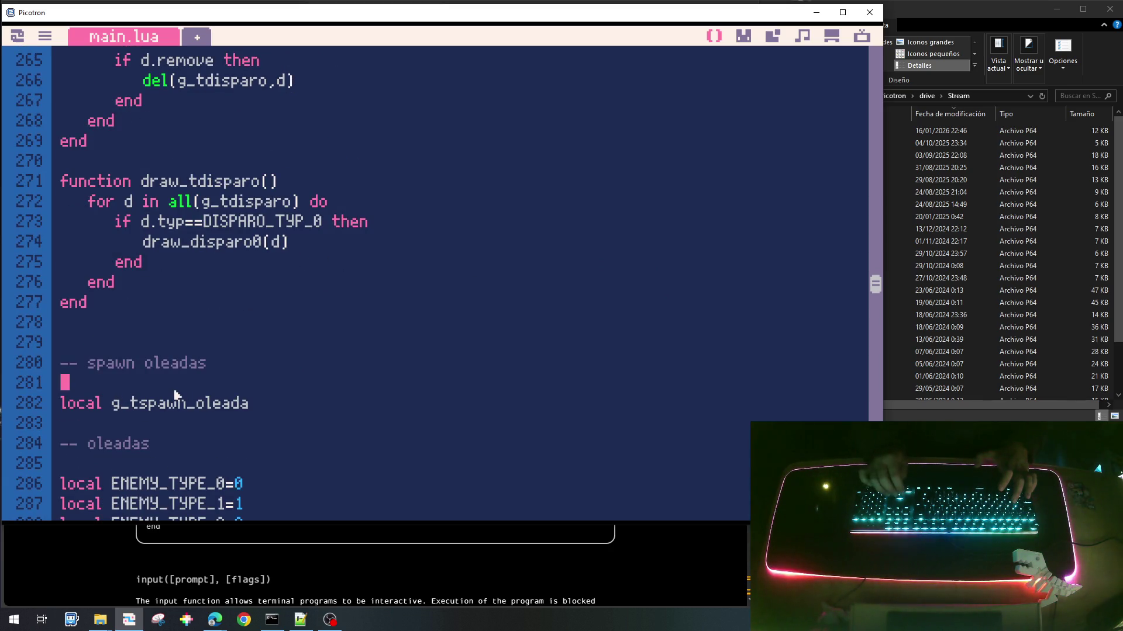
# Step: Write the header function init_tspawn_oleada() on a new line after '-- spawn oleadas'
pyautogui.press('Return')
pyautogui.write('funct')
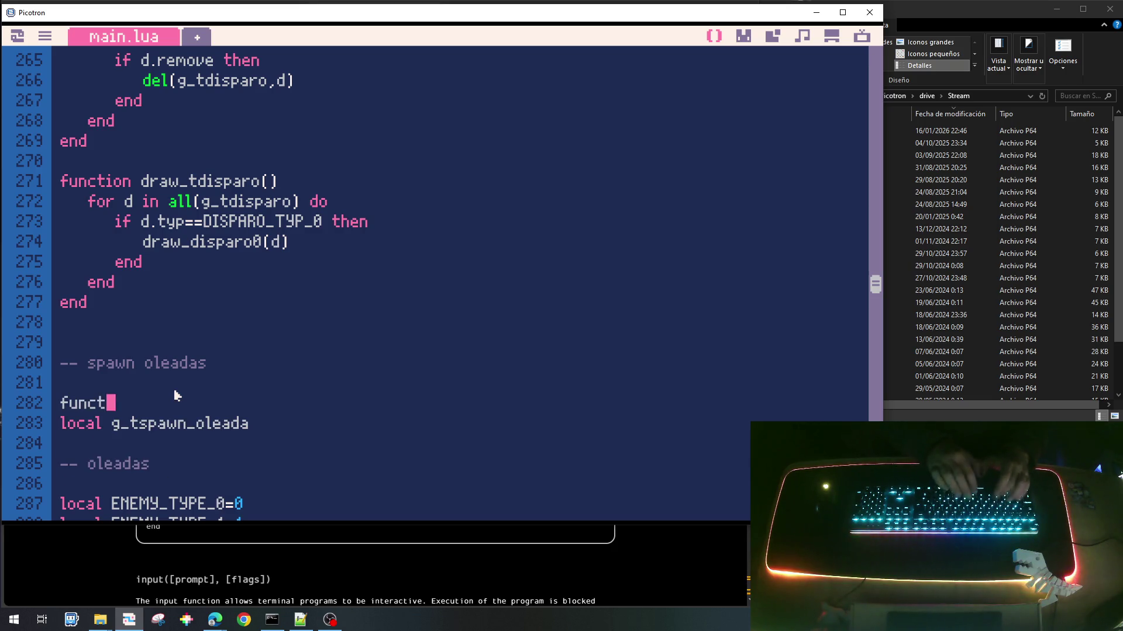
pyautogui.write('ion i')
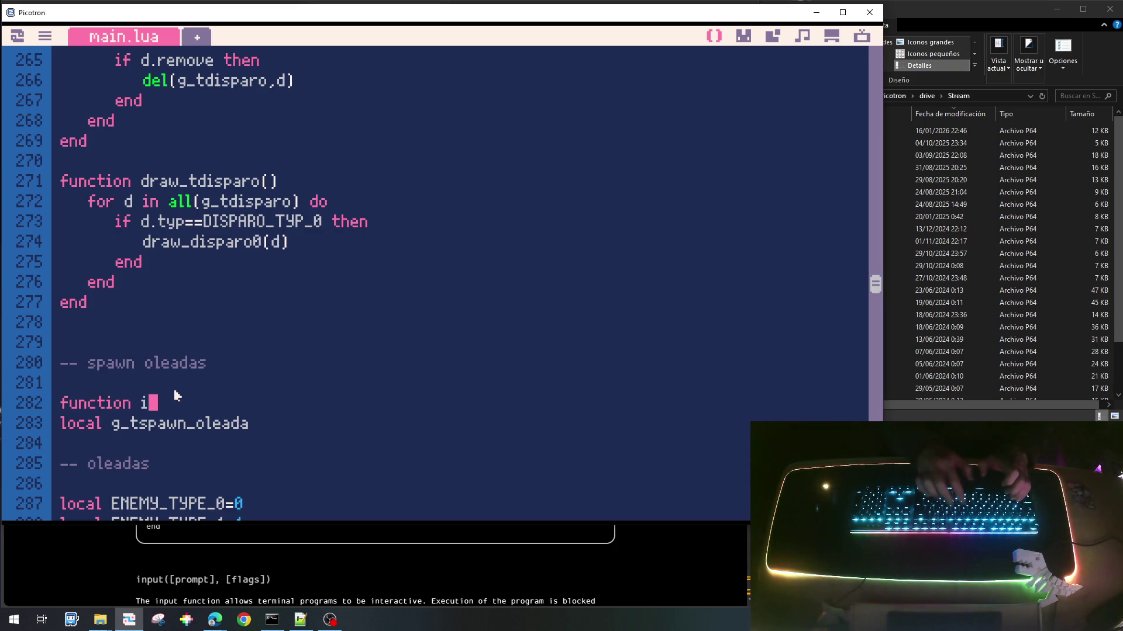
pyautogui.write('nit_t')
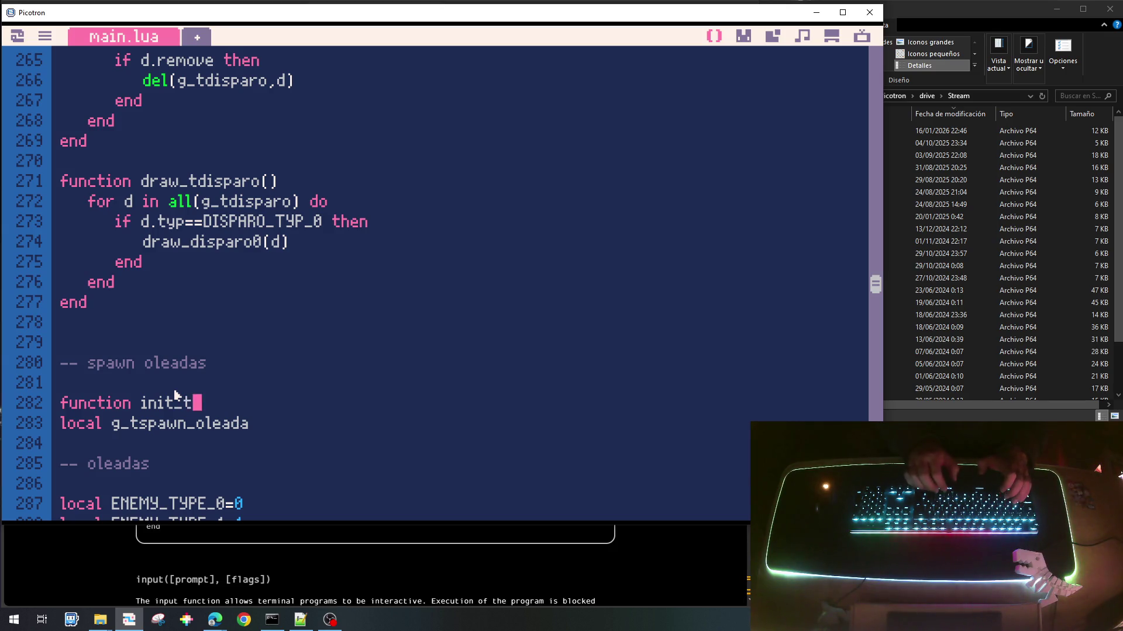
pyautogui.write('spawn')
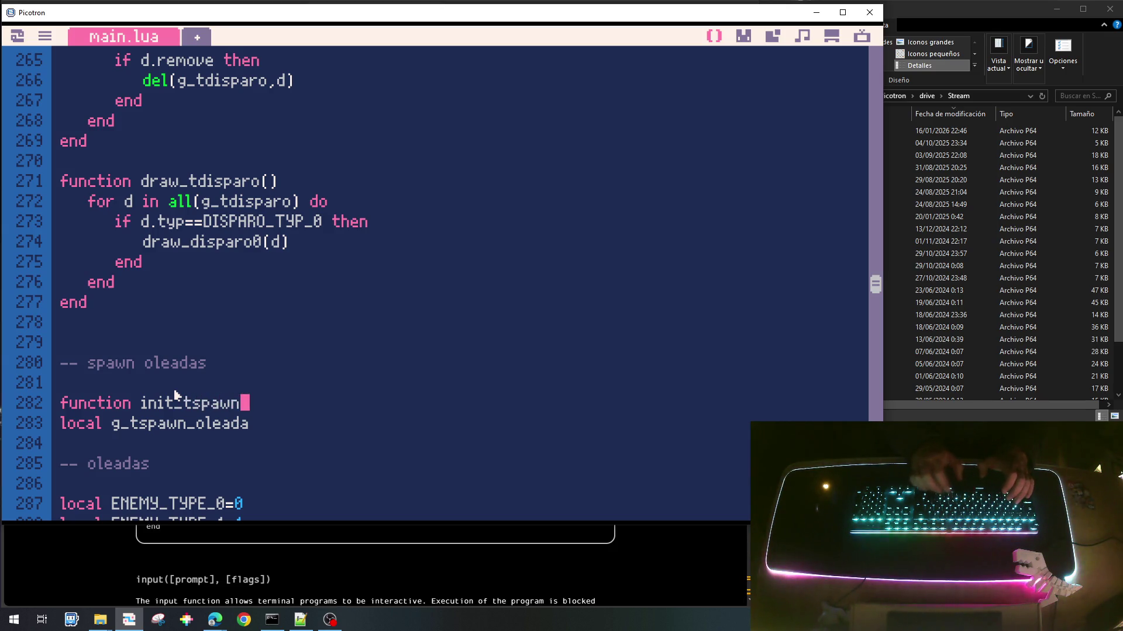
pyautogui.write('_oleada(')
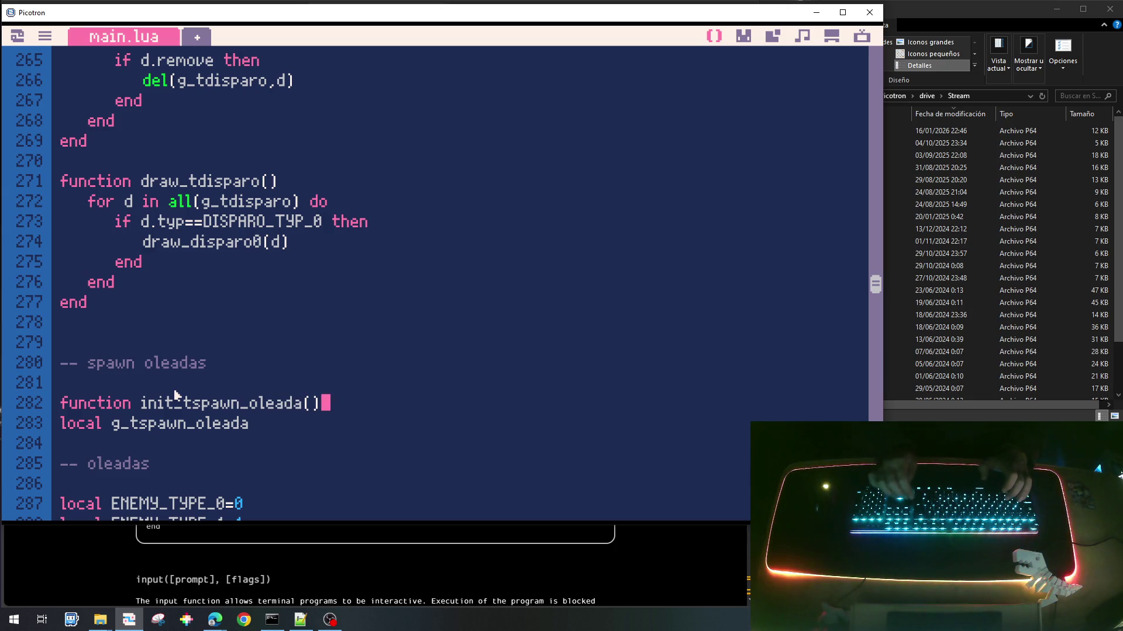
pyautogui.press('Down')
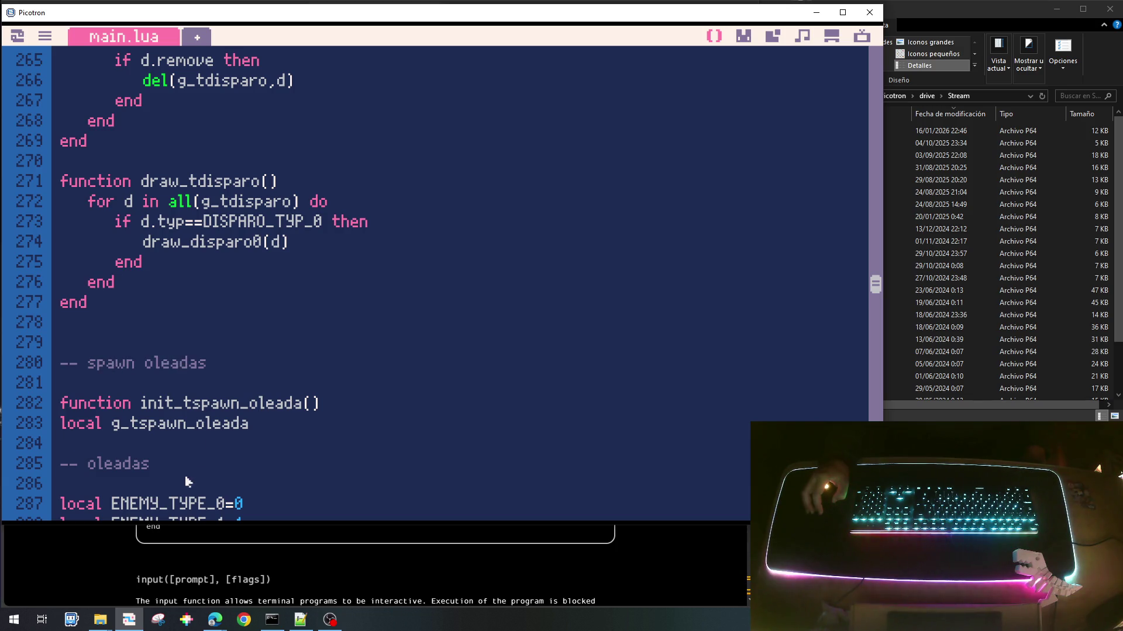
pyautogui.scroll(-3, 188, 468)
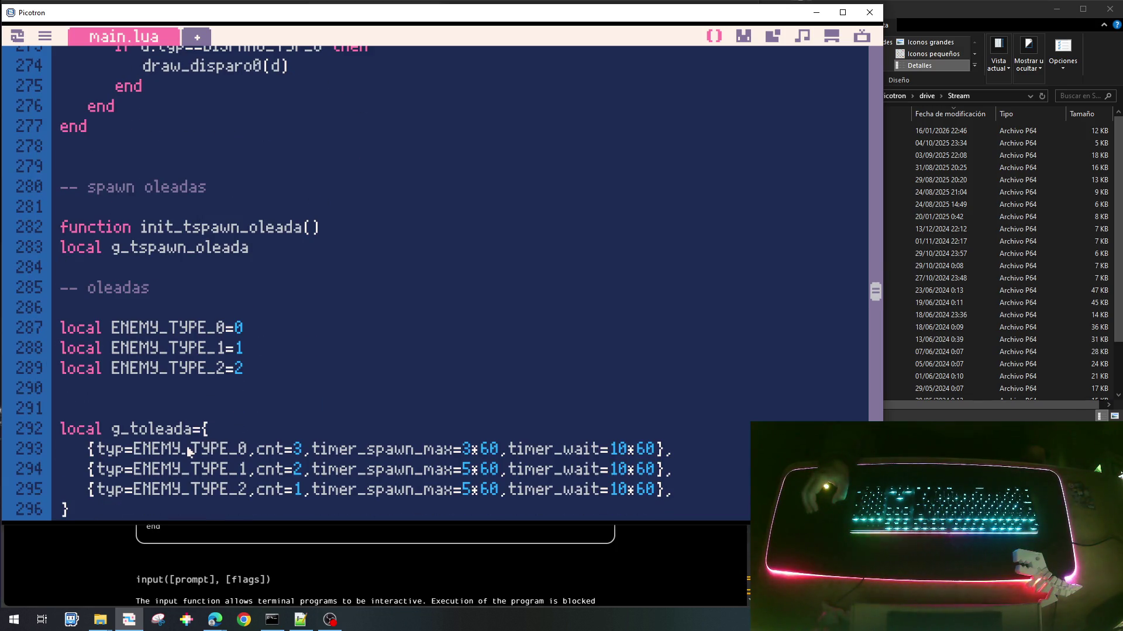
# Step: Replace 'local' on the copied line so it reads g_tspawn_oleada={
pyautogui.click(115, 248)
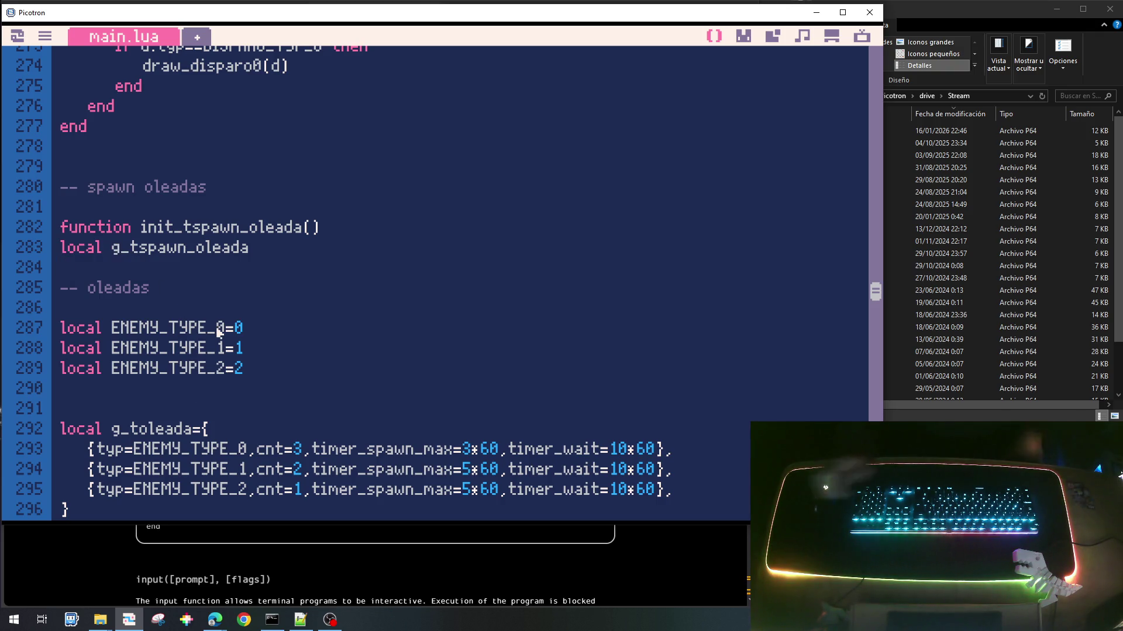
pyautogui.press('BackSpace')
pyautogui.press('BackSpace')
pyautogui.press('BackSpace')
pyautogui.write('={')
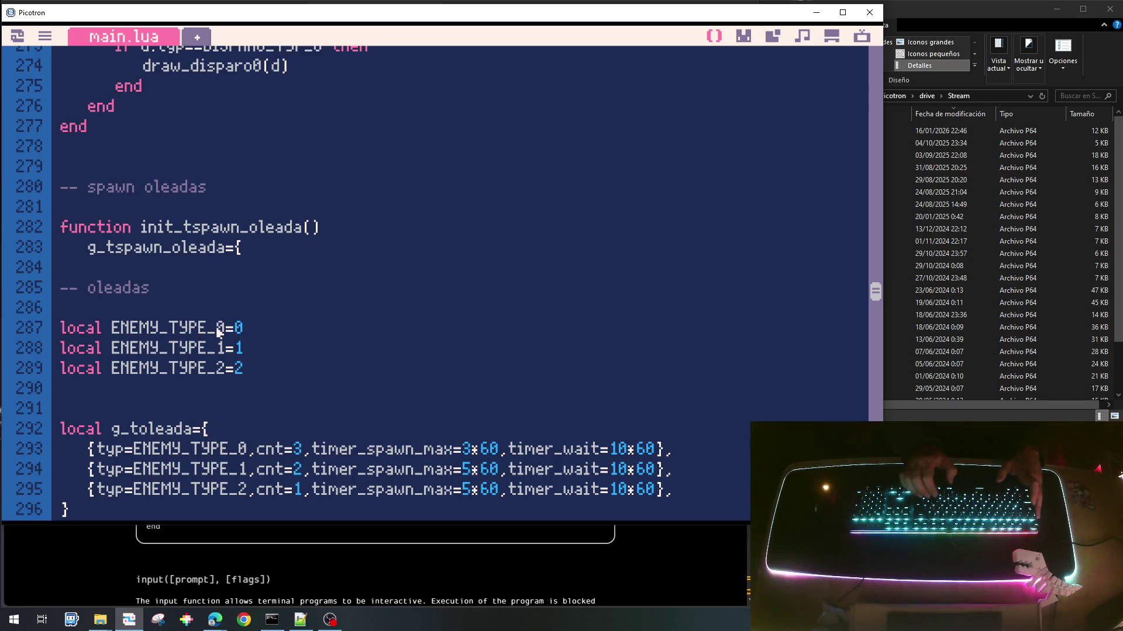
pyautogui.scroll(-2, 218, 332)
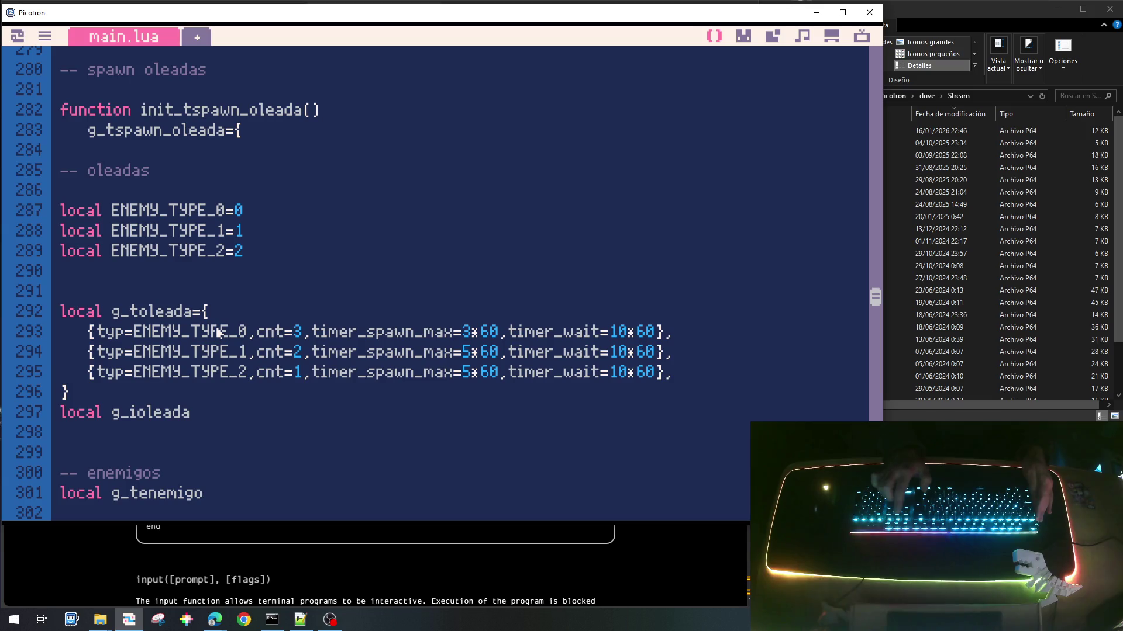
# Step: Delete the local g_ioleada line after both the copied and original g_toleada tables
pyautogui.hotkey('ctrl', 'x')
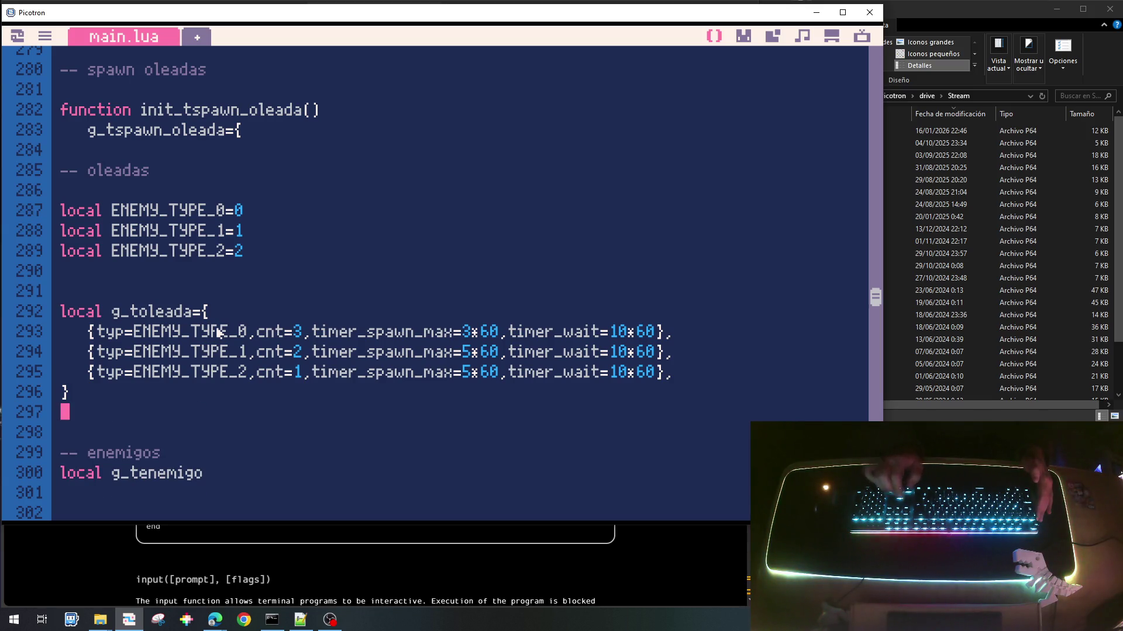
pyautogui.scroll(20, 251, 339)
pyautogui.scroll(20, 288, 348)
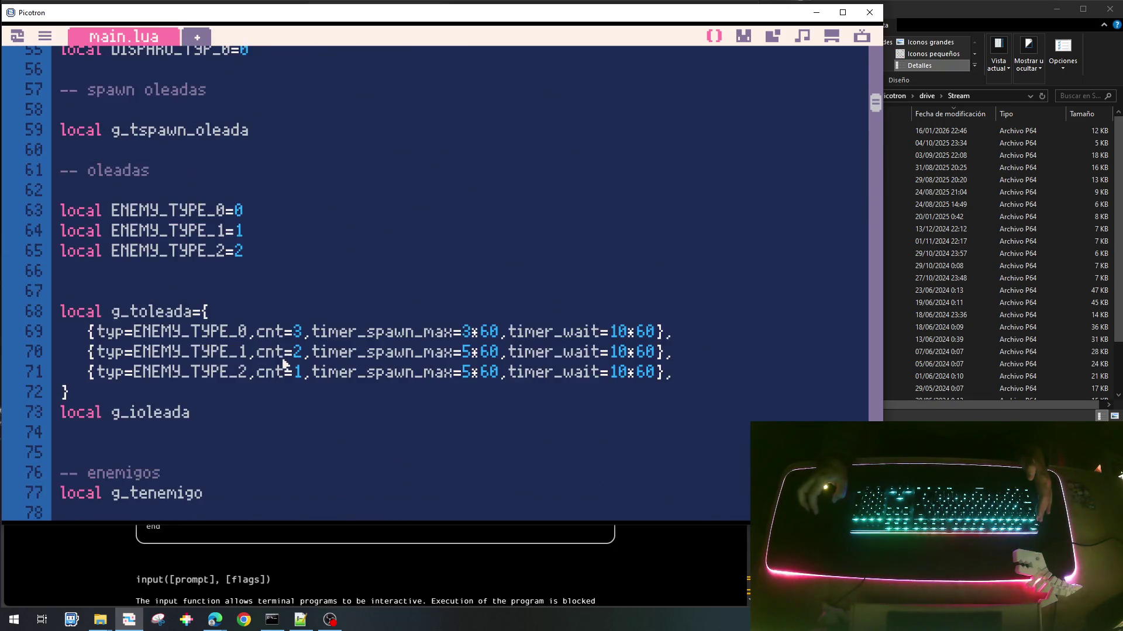
pyautogui.scroll(-1, 282, 368)
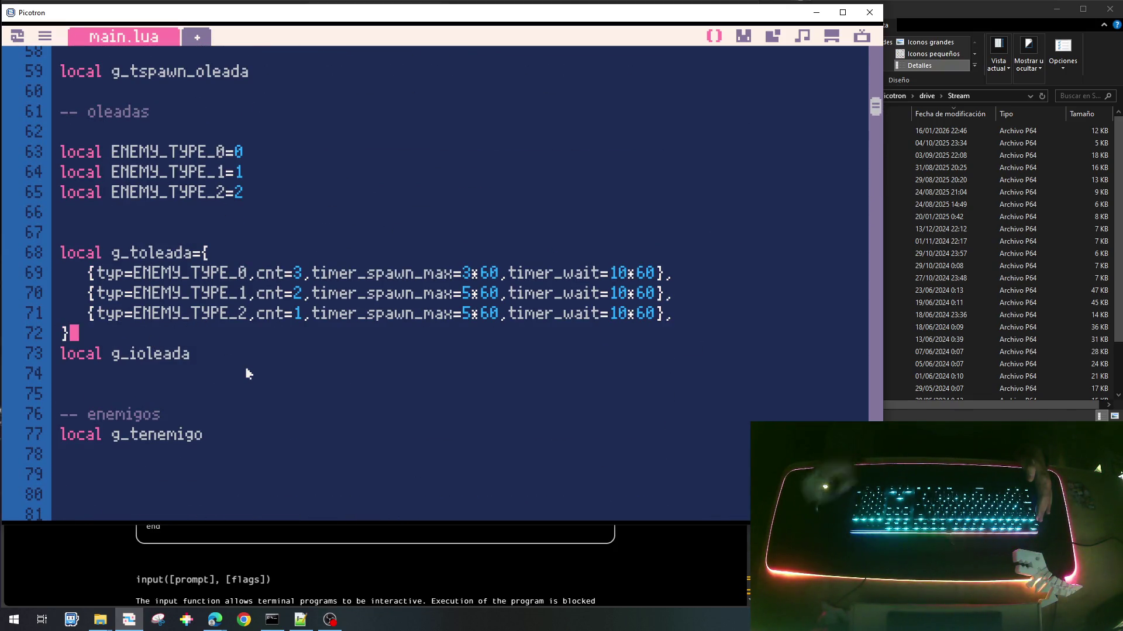
pyautogui.press('Down')
pyautogui.hotkey('shift', 'End')
pyautogui.press('Down')
pyautogui.press('Up')
pyautogui.hotkey('shift', 'Down')
pyautogui.press('Delete')
pyautogui.scroll(1, 178, 250)
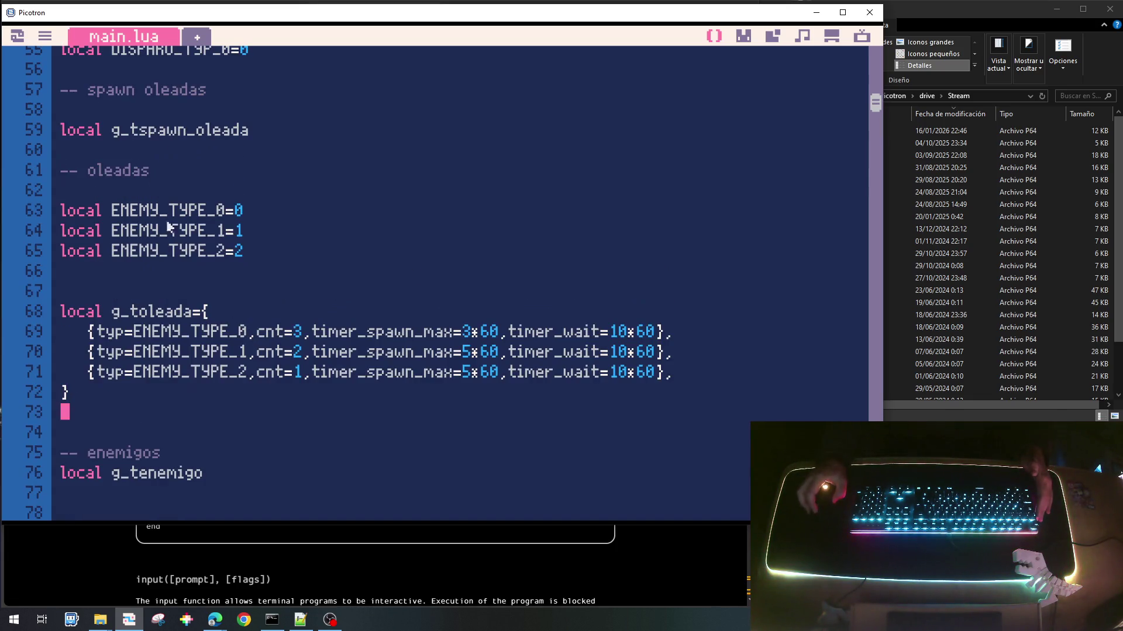
pyautogui.click(181, 134)
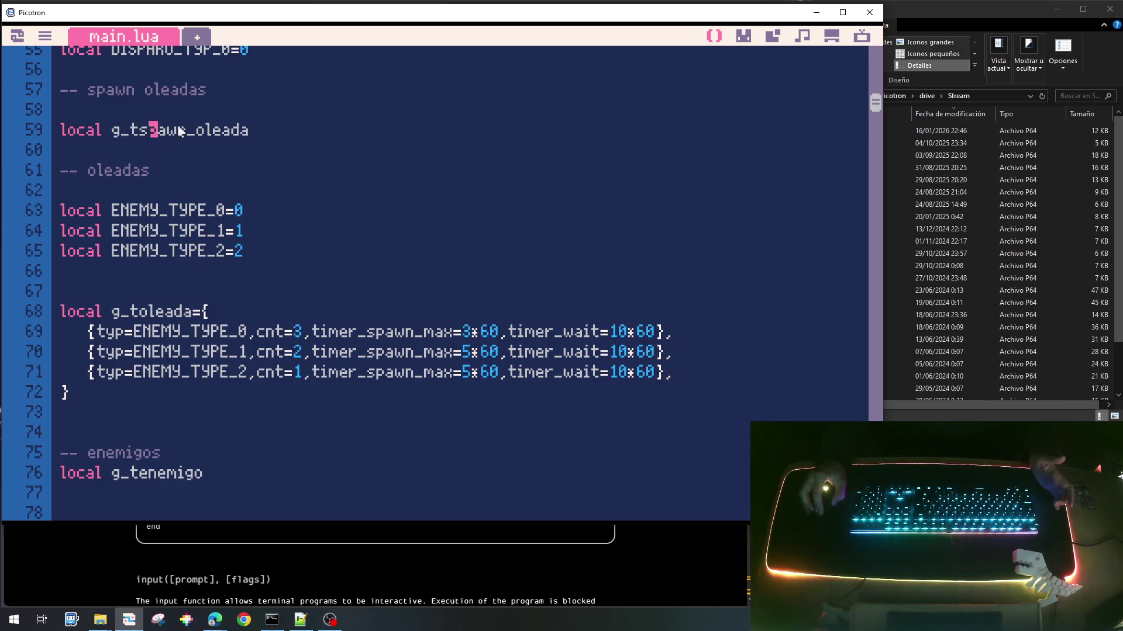
pyautogui.scroll(-15, 304, 263)
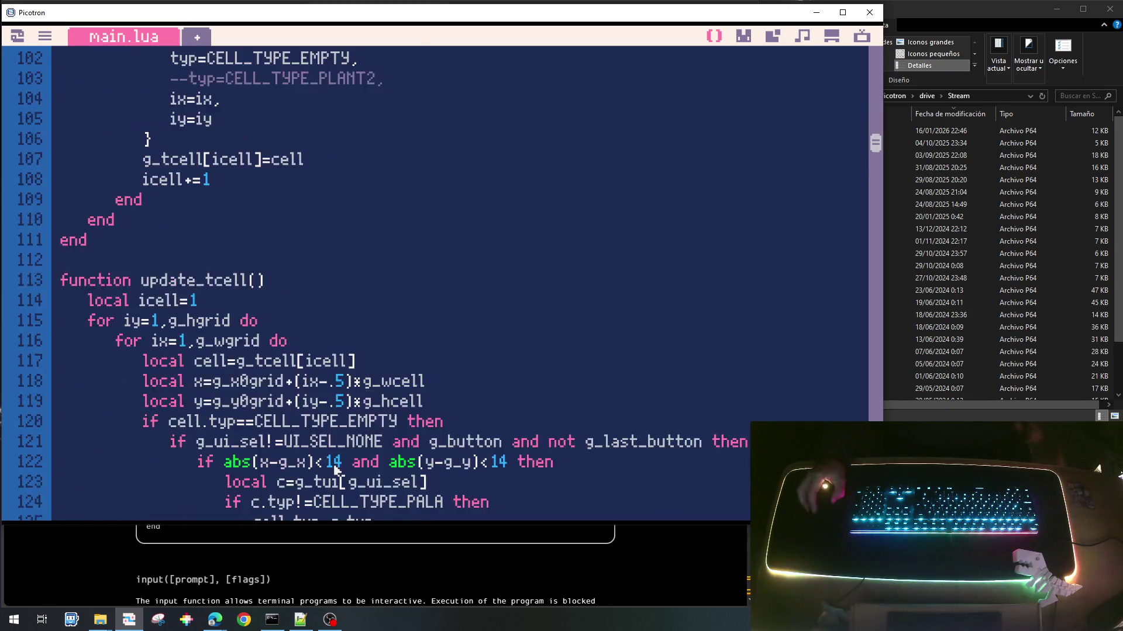
pyautogui.scroll(-20, 330, 438)
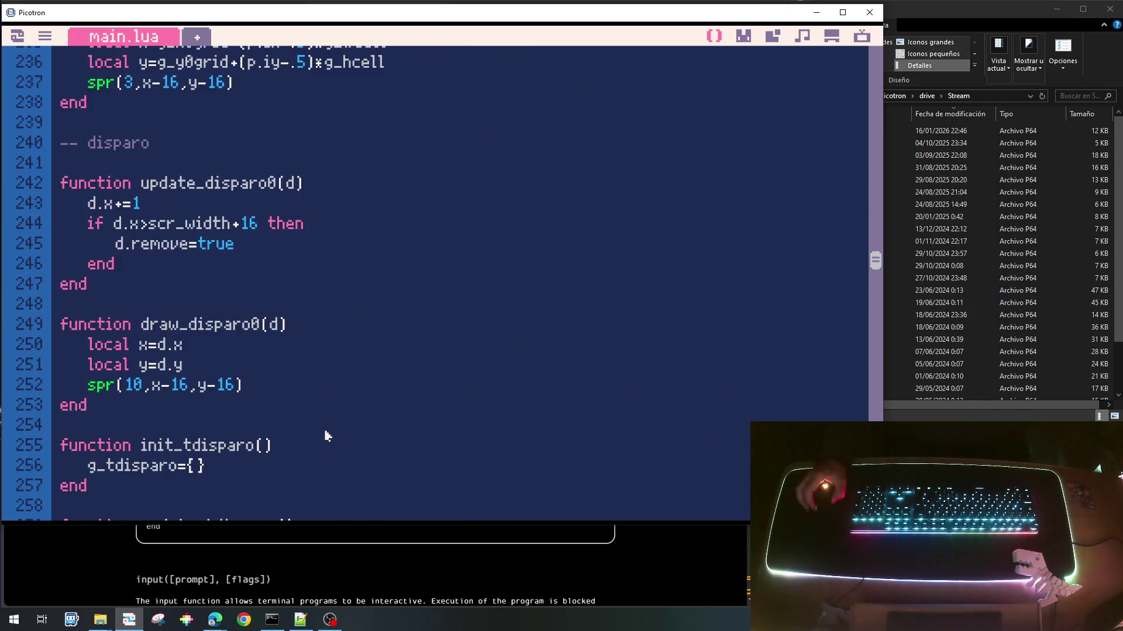
pyautogui.scroll(-2, 326, 436)
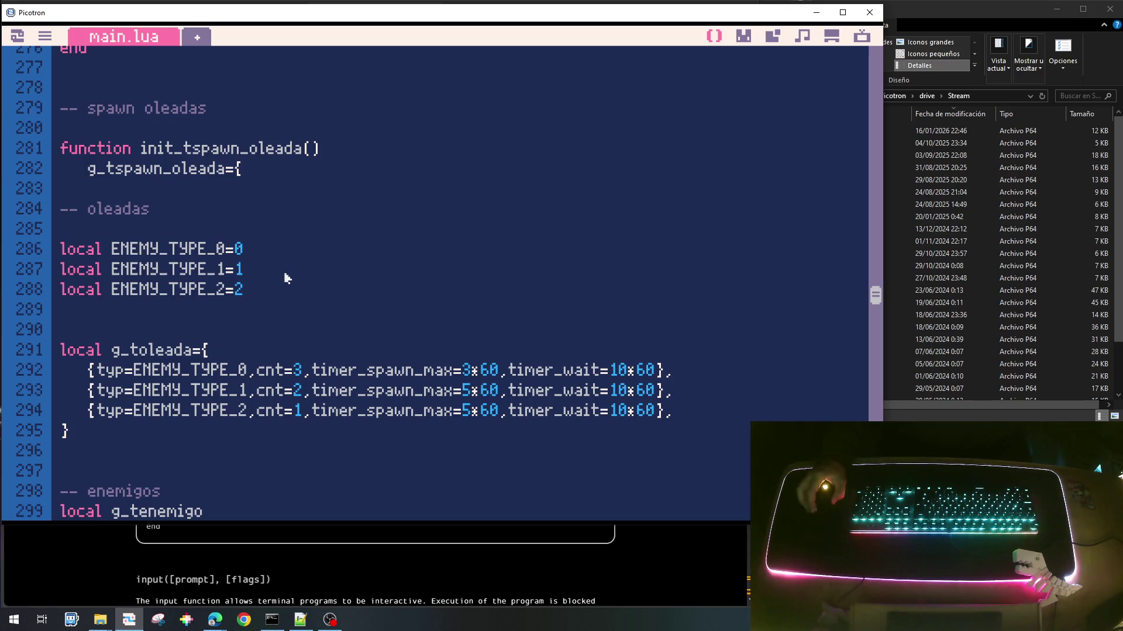
pyautogui.click(262, 174)
# Step: Add the entries ioleada=0, and timer_spawn=0, inside the g_tspawn_oleada table
pyautogui.press('Return')
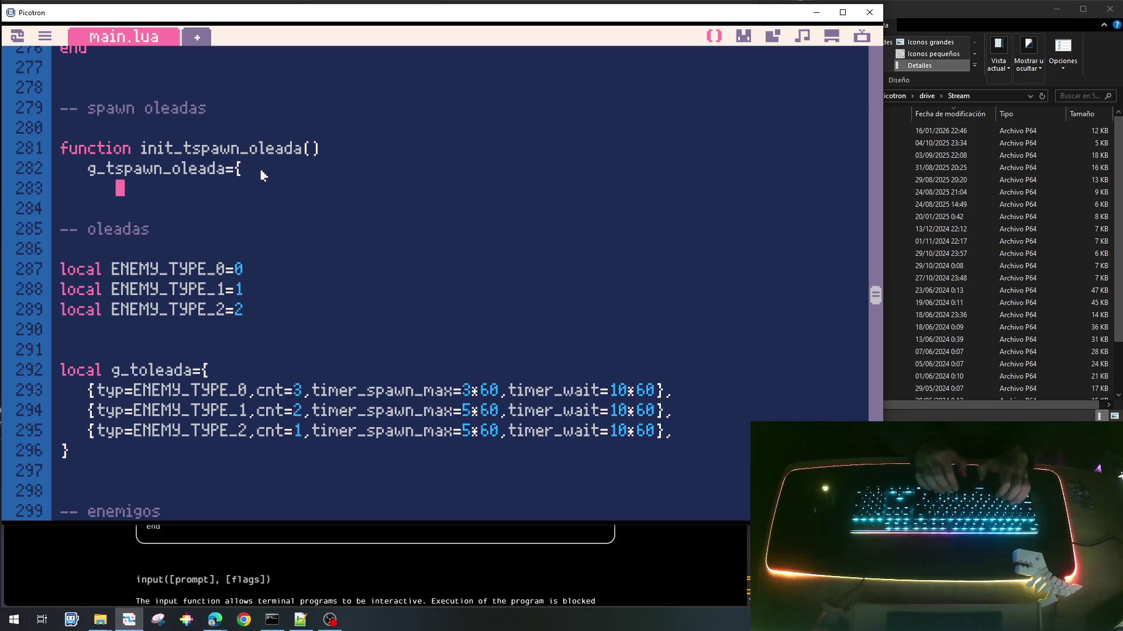
pyautogui.write('iole')
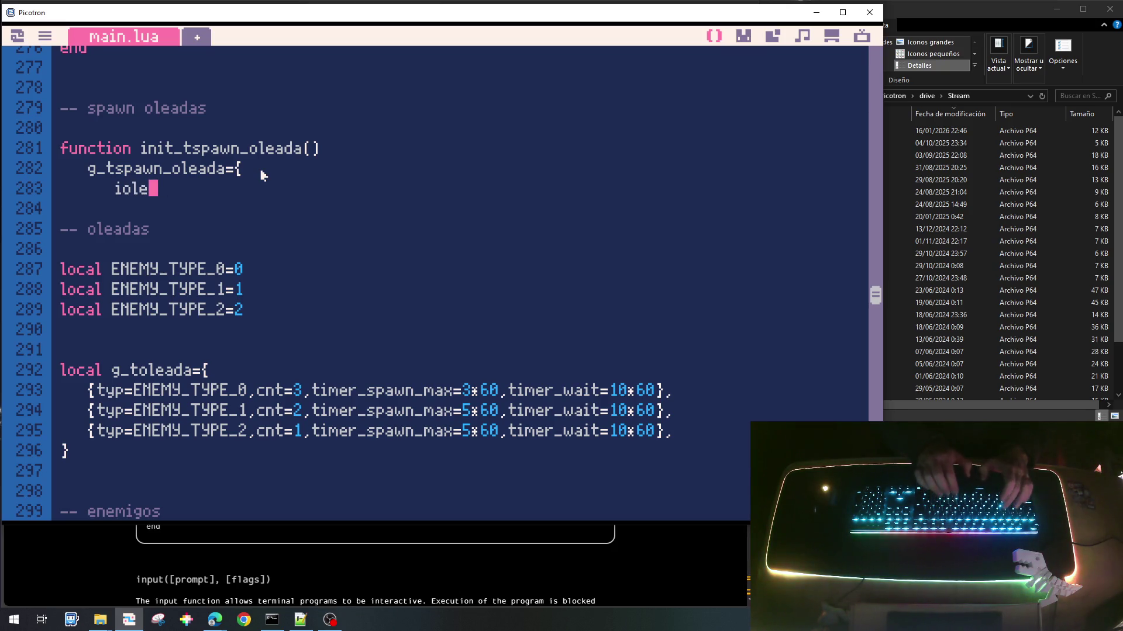
pyautogui.write('ada=0')
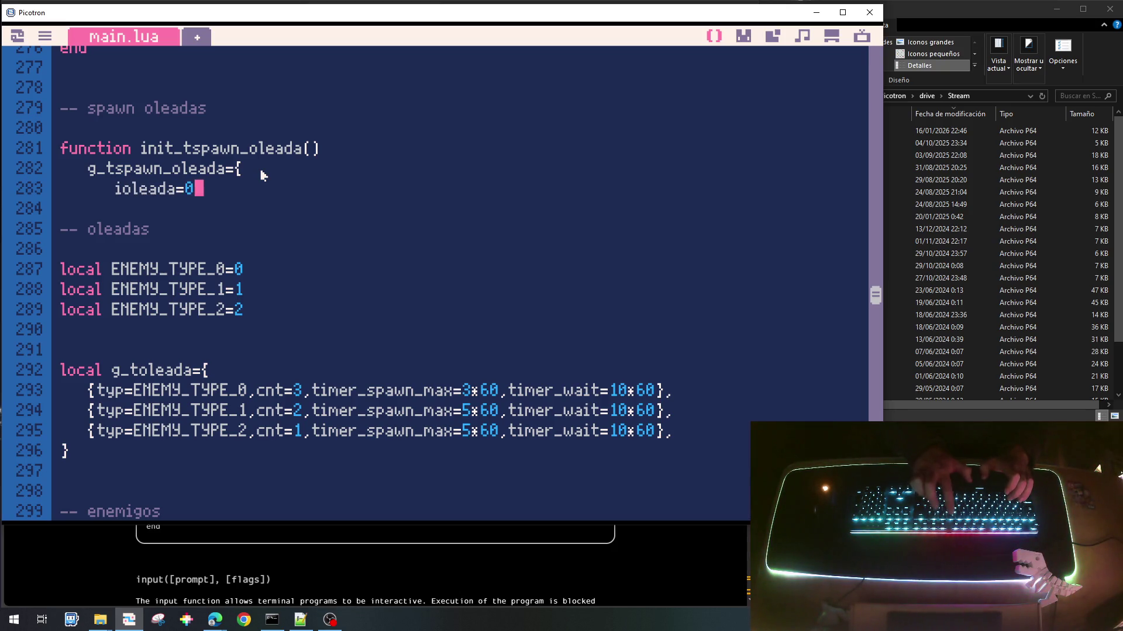
pyautogui.press('Return')
pyautogui.press('Up')
pyautogui.press('End')
pyautogui.write(',')
pyautogui.press('Down')
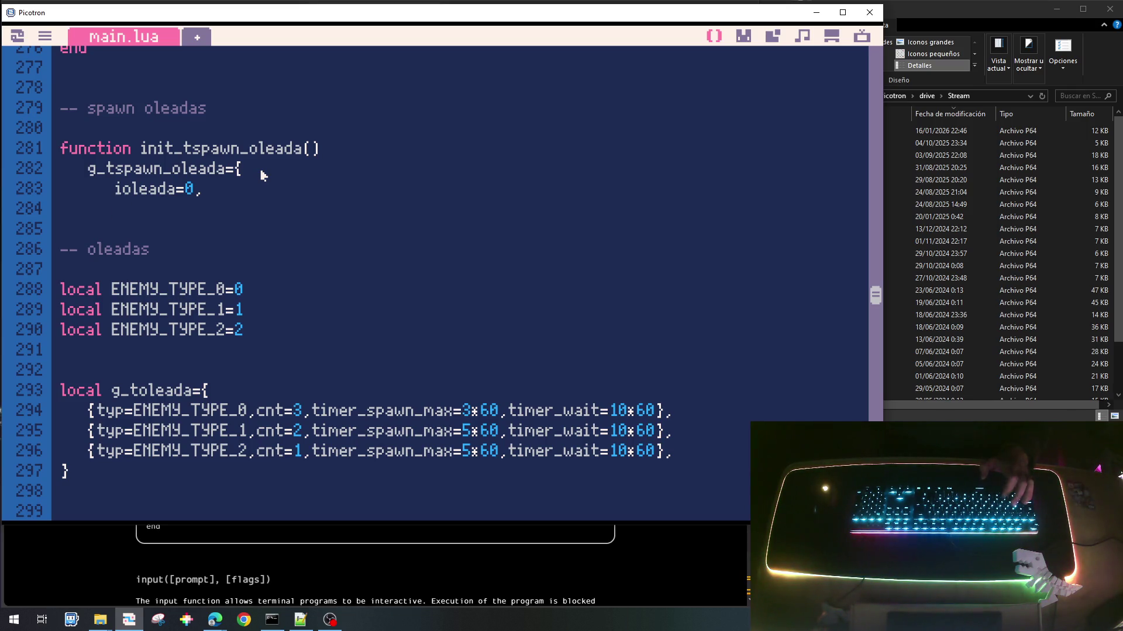
pyautogui.write('timer_')
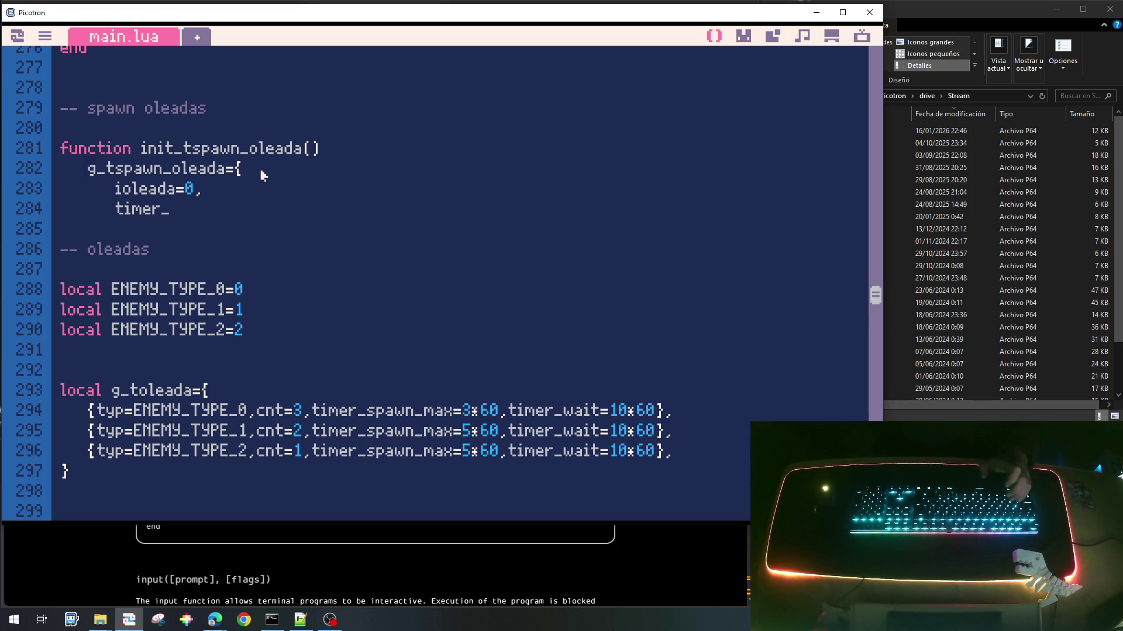
pyautogui.write('pawn=0,')
# Step: Delete the unfinished timer_spawn_max line, then close the table and init_tspawn_oleada with braces
pyautogui.press('Return')
pyautogui.write('timer_spawn')
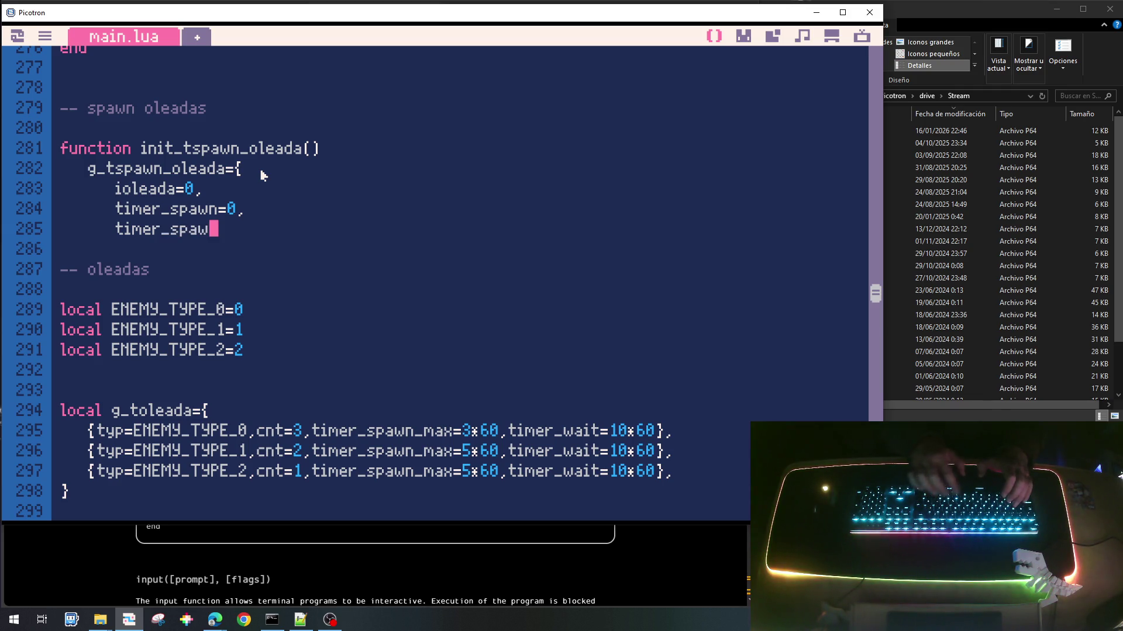
pyautogui.write('_max=')
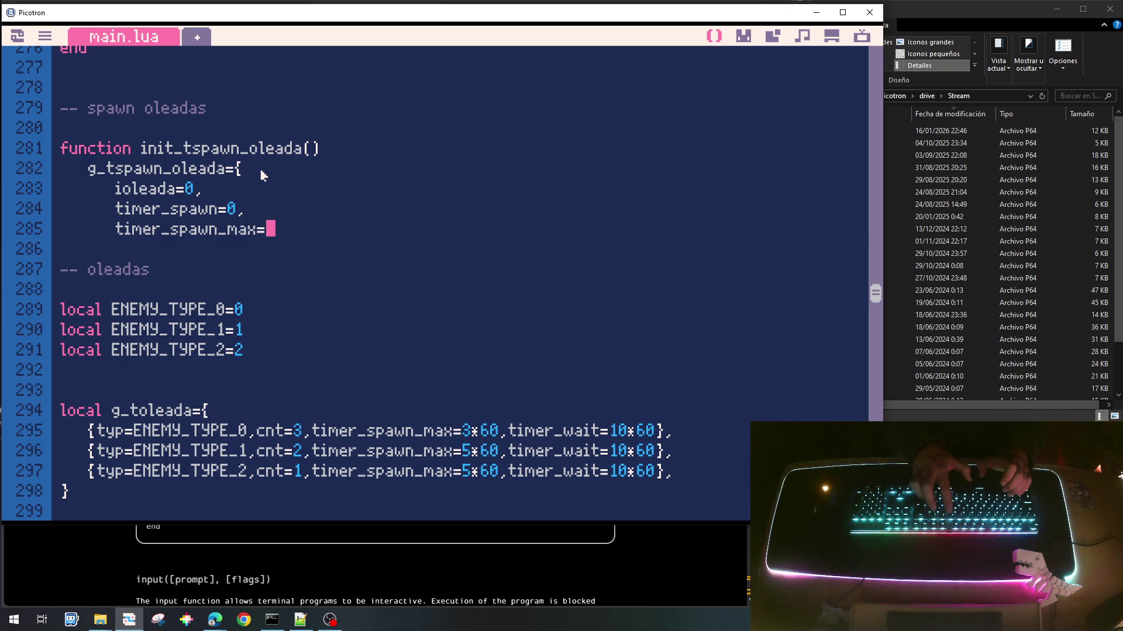
pyautogui.press('Home')
pyautogui.hotkey('ctrl', 'x')
pyautogui.press('Up')
pyautogui.press('End')
pyautogui.press('Return')
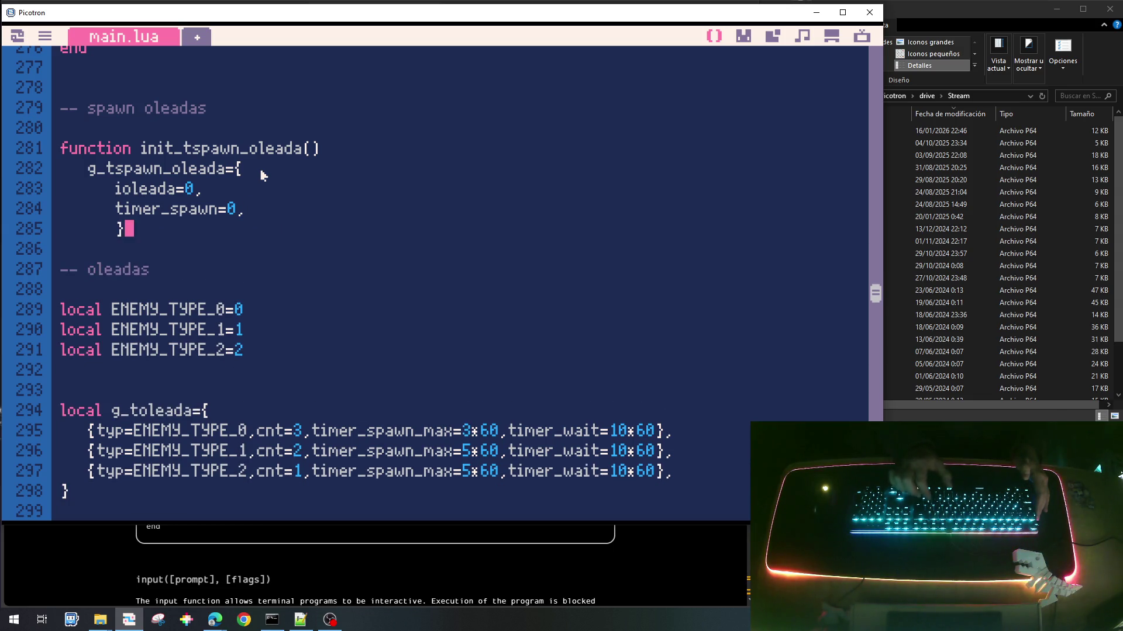
pyautogui.press('BackSpace')
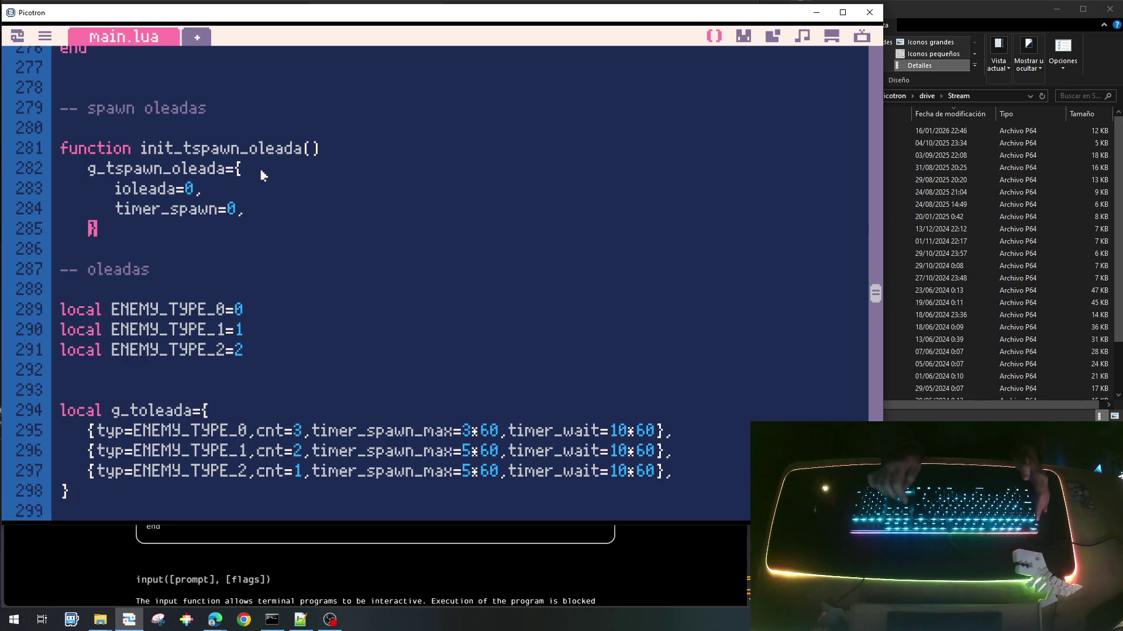
pyautogui.write('}')
pyautogui.press('Return')
pyautogui.press('Return')
pyautogui.press('Return')
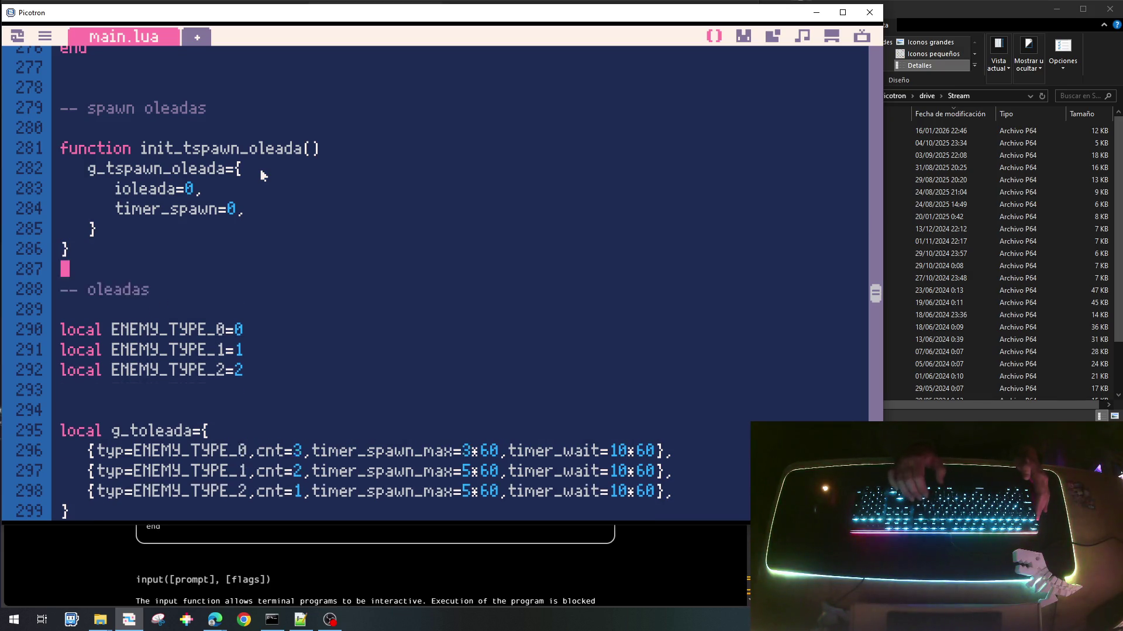
pyautogui.press('Up')
pyautogui.press('Up')
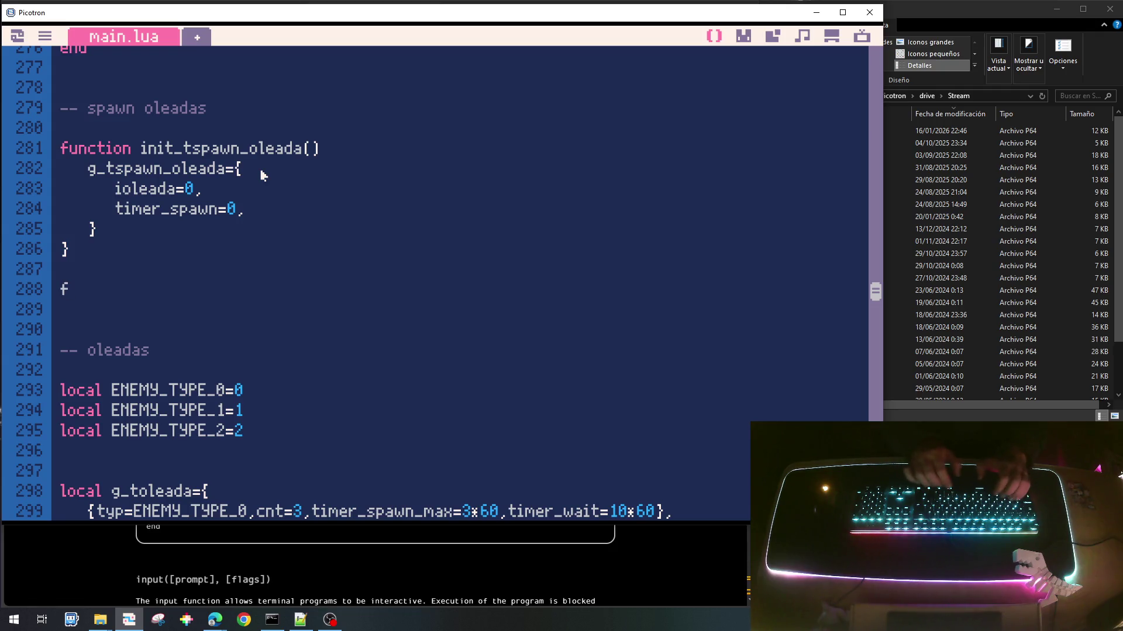
# Step: Add an empty function update_tspawn_oleada() ... end below init_tspawn_oleada
pyautogui.write('functio n')
pyautogui.press('BackSpace')
pyautogui.press('BackSpace')
pyautogui.write('n u')
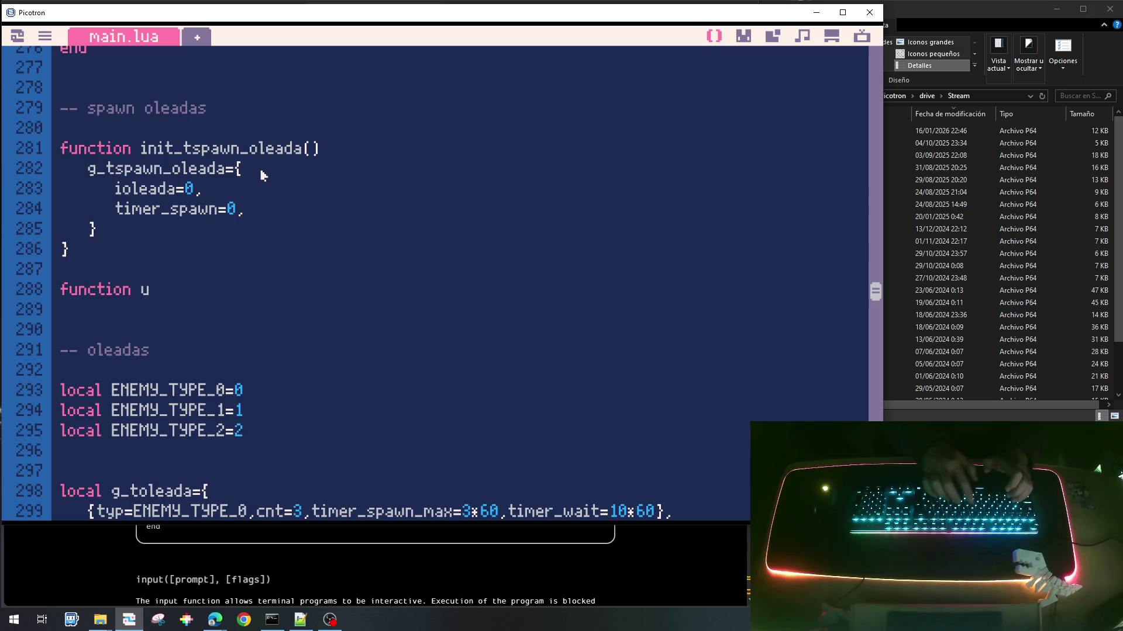
pyautogui.write('pdate_t')
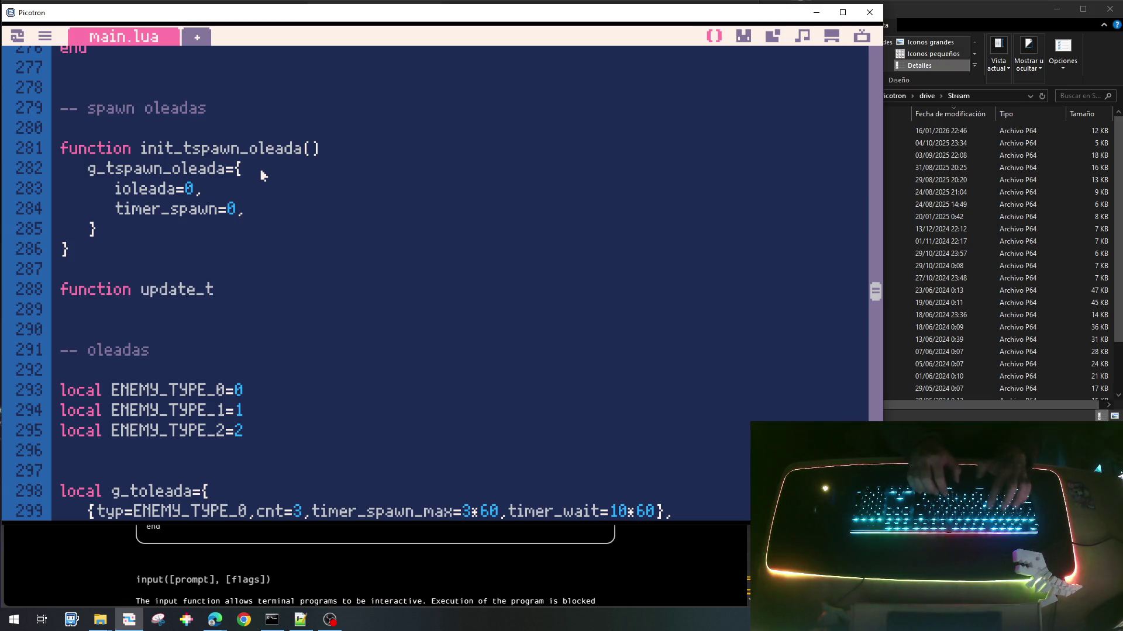
pyautogui.write('spawn')
pyautogui.write('_oel')
pyautogui.press('BackSpace')
pyautogui.press('BackSpace')
pyautogui.write('leada()')
pyautogui.press('Return')
pyautogui.write('end')
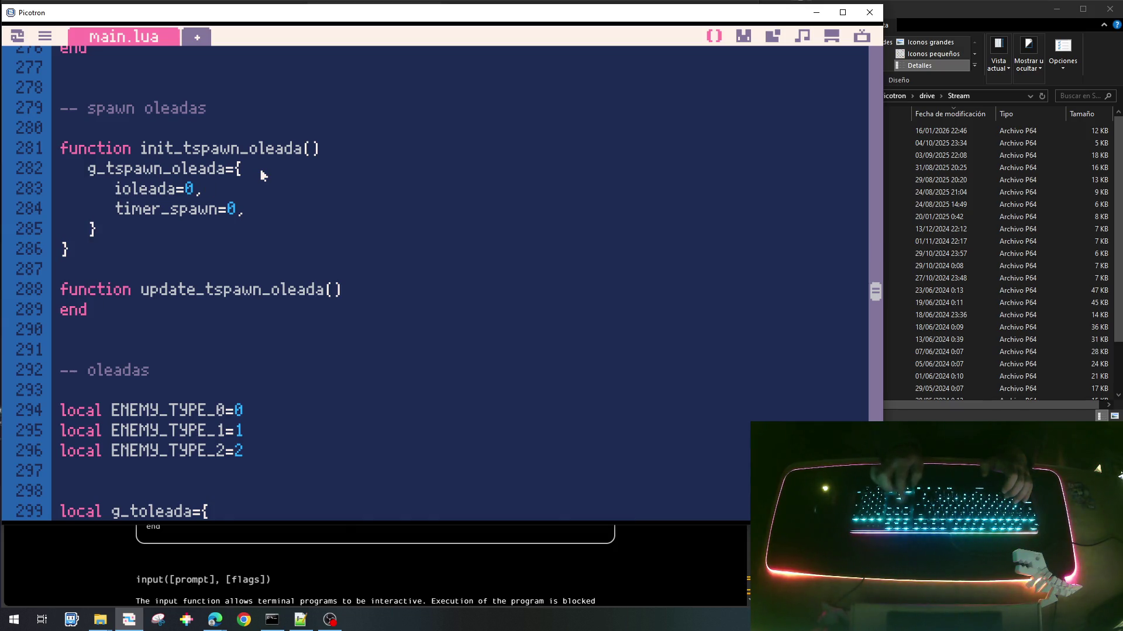
# Step: Insert a cnt=0 field after ioleada=0 in the spawn table
pyautogui.press('Return')
pyautogui.write('cnt')
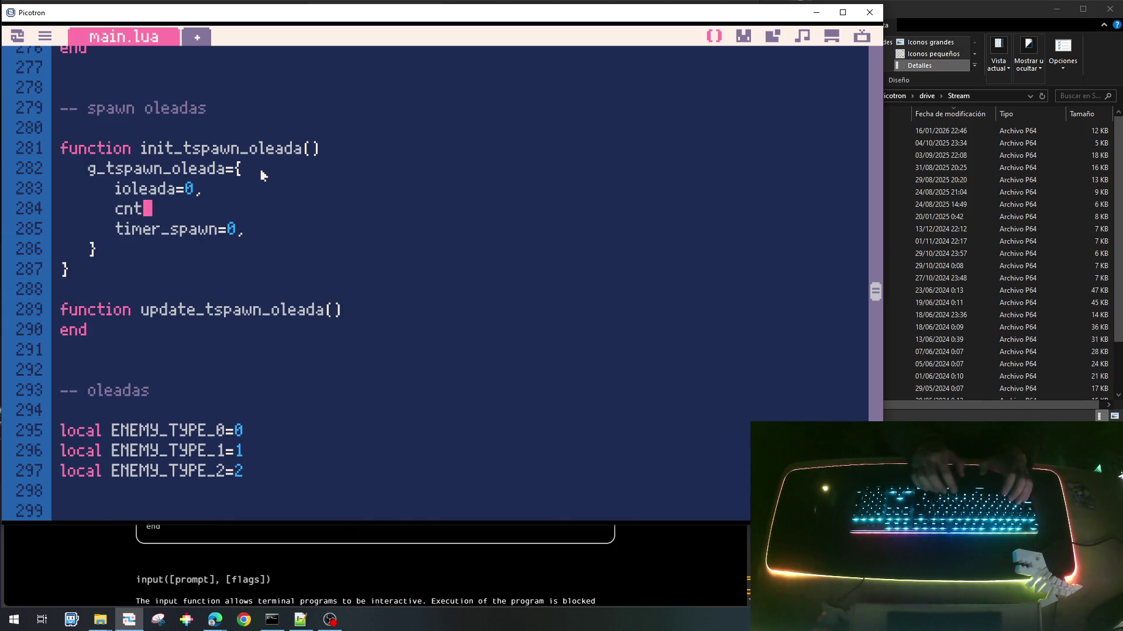
pyautogui.press('BackSpace')
pyautogui.press('BackSpace')
pyautogui.press('BackSpace')
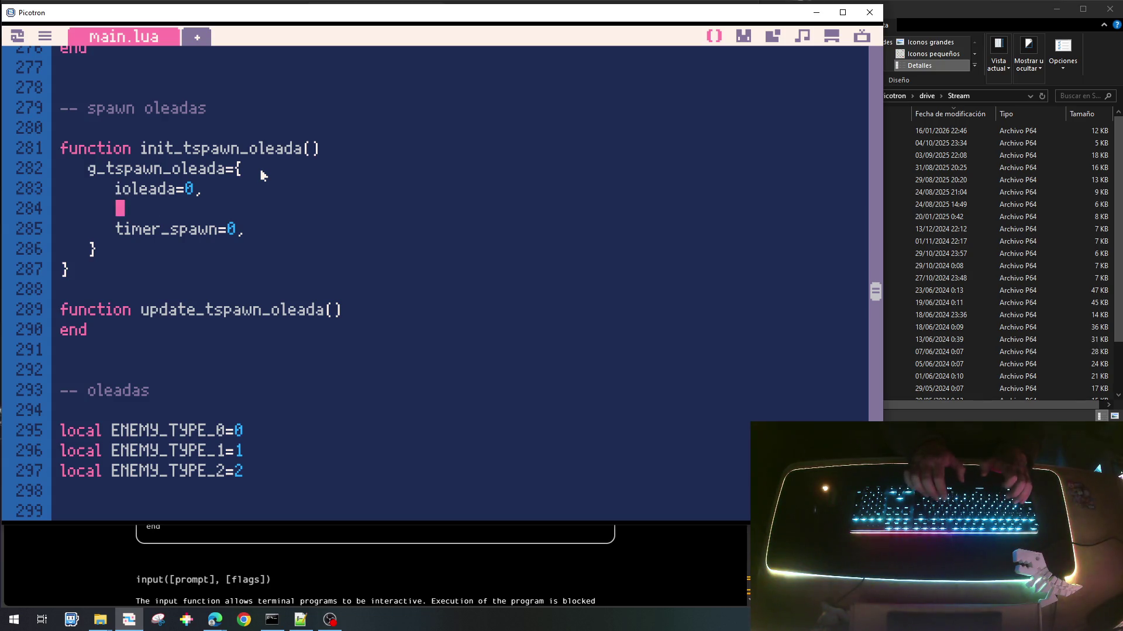
pyautogui.write('cnt')
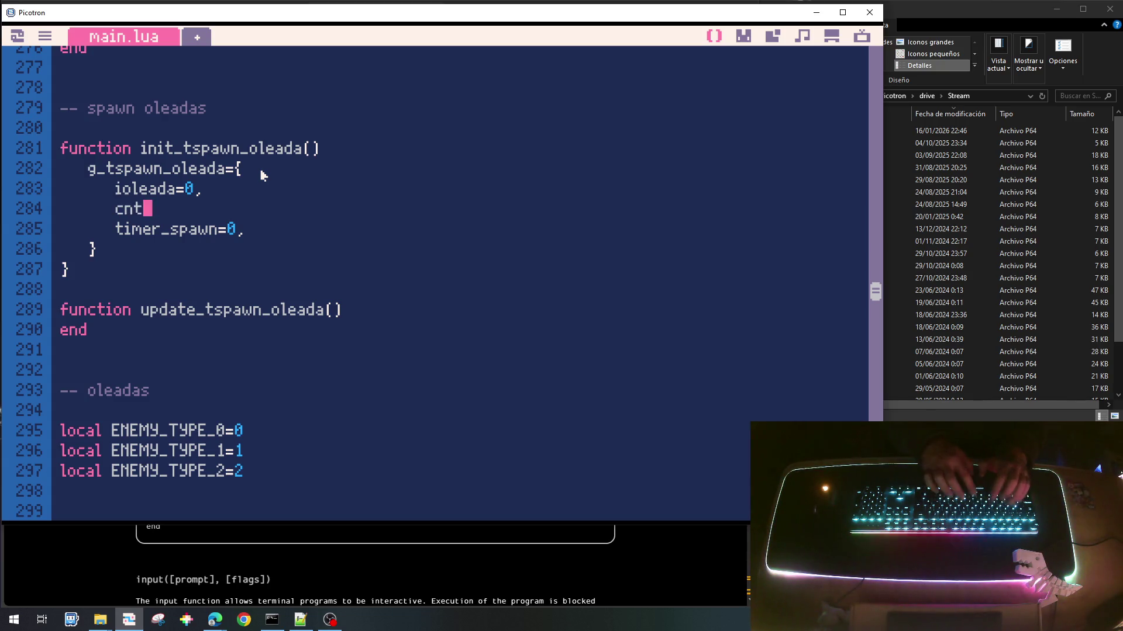
pyautogui.write('=0,')
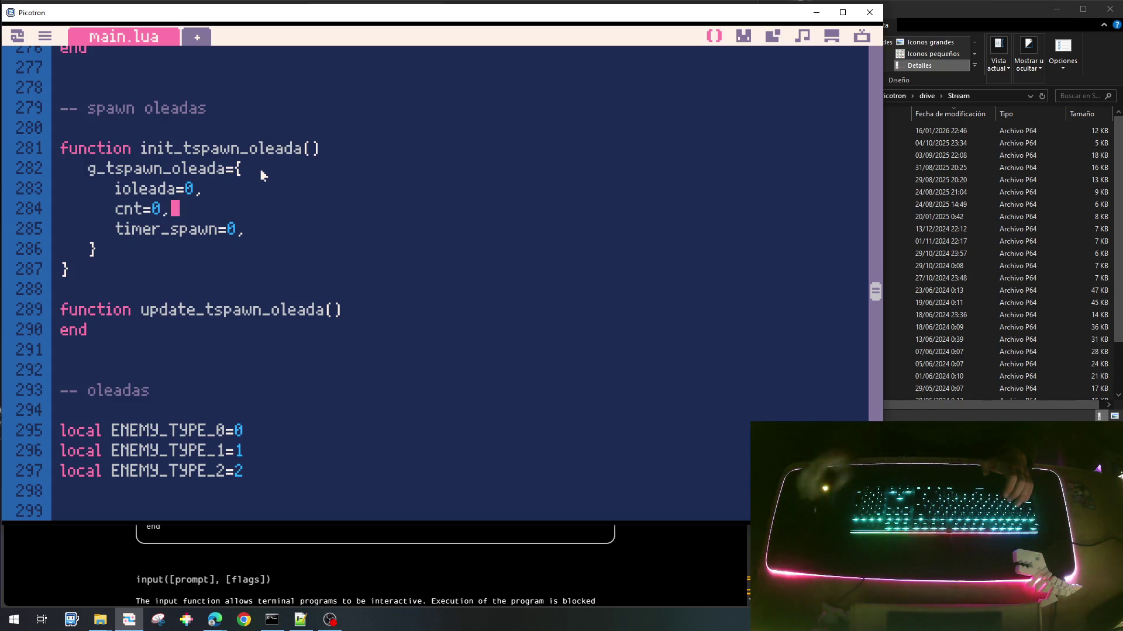
# Step: Inside update_tspawn_oleada, write local s=g_tspawn_oleada by pasting the copied table name
pyautogui.click(348, 311)
pyautogui.press('Return')
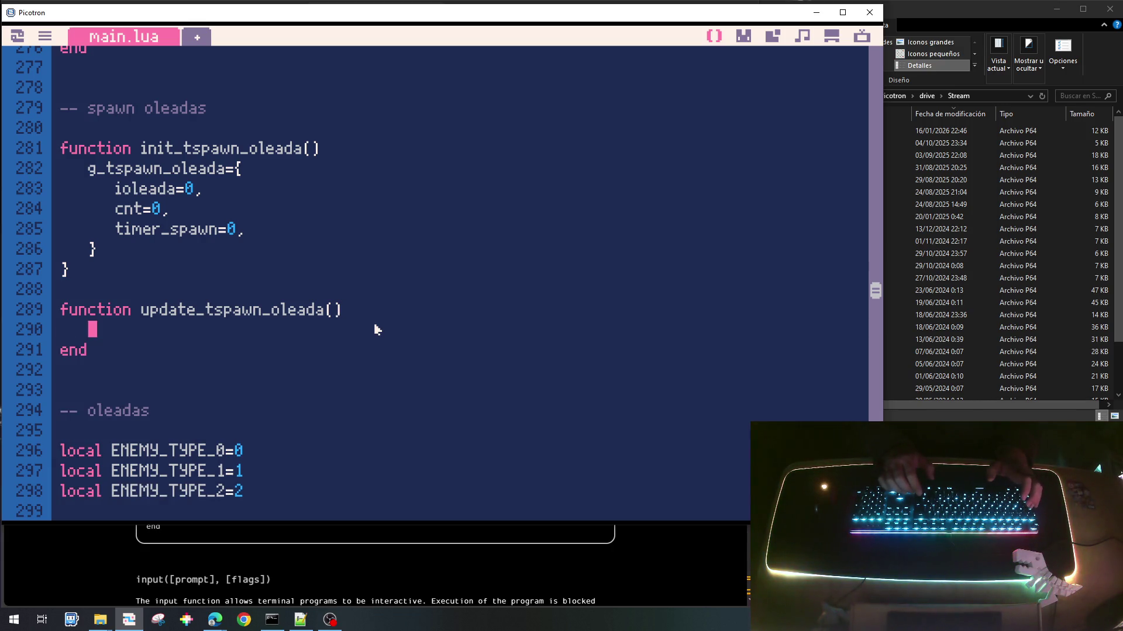
pyautogui.write('l')
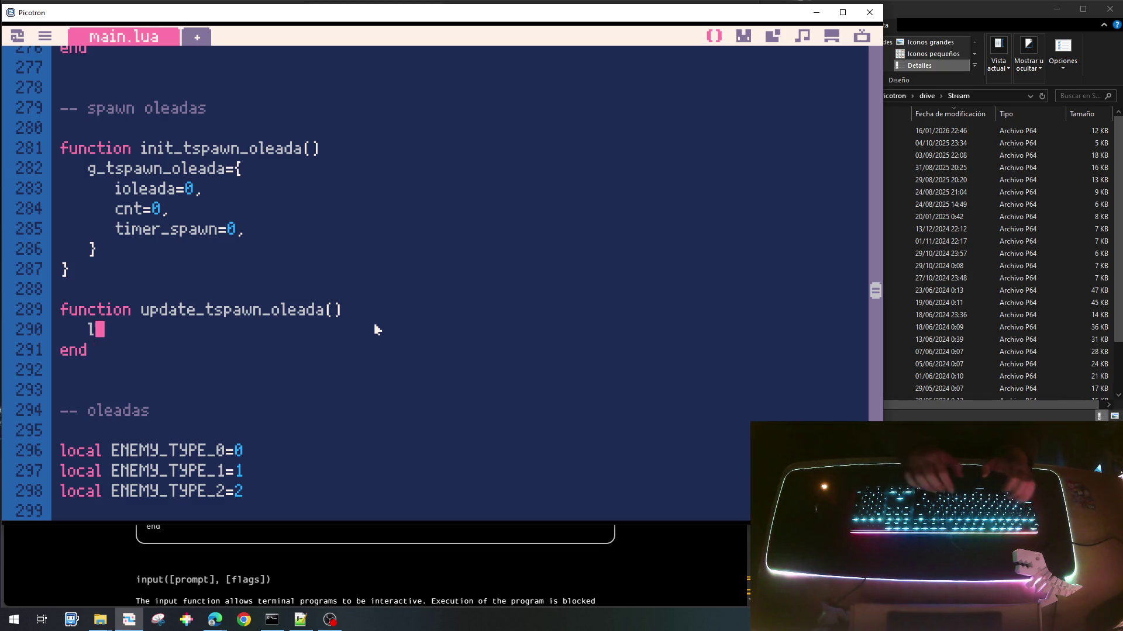
pyautogui.write('ocal s=')
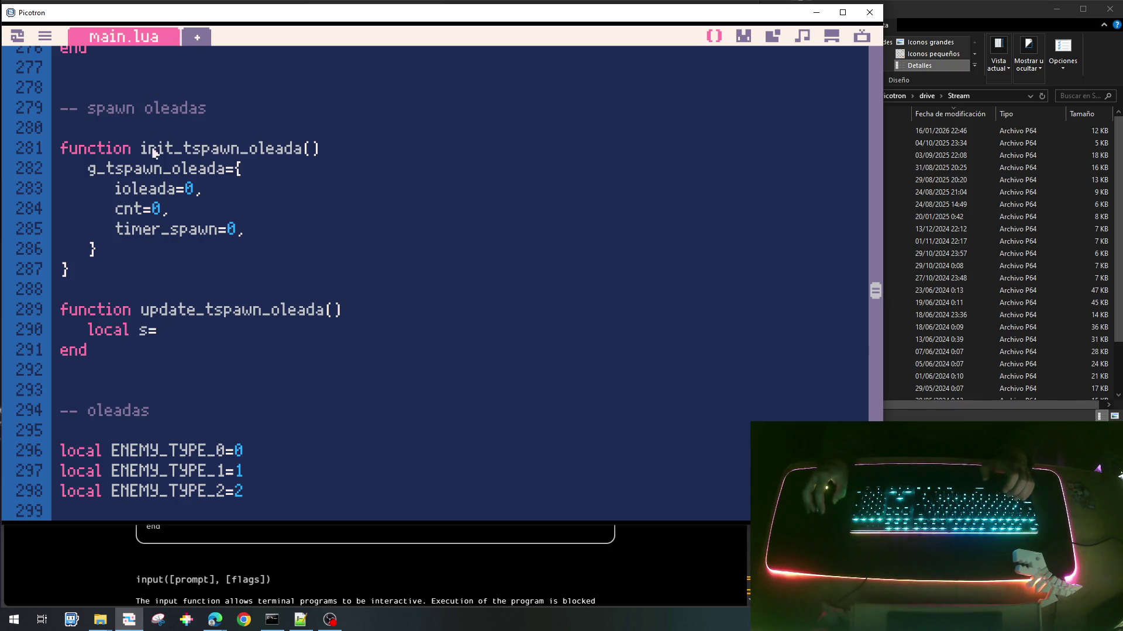
pyautogui.doubleClick(155, 169)
pyautogui.hotkey('ctrl', 'c')
pyautogui.click(164, 331)
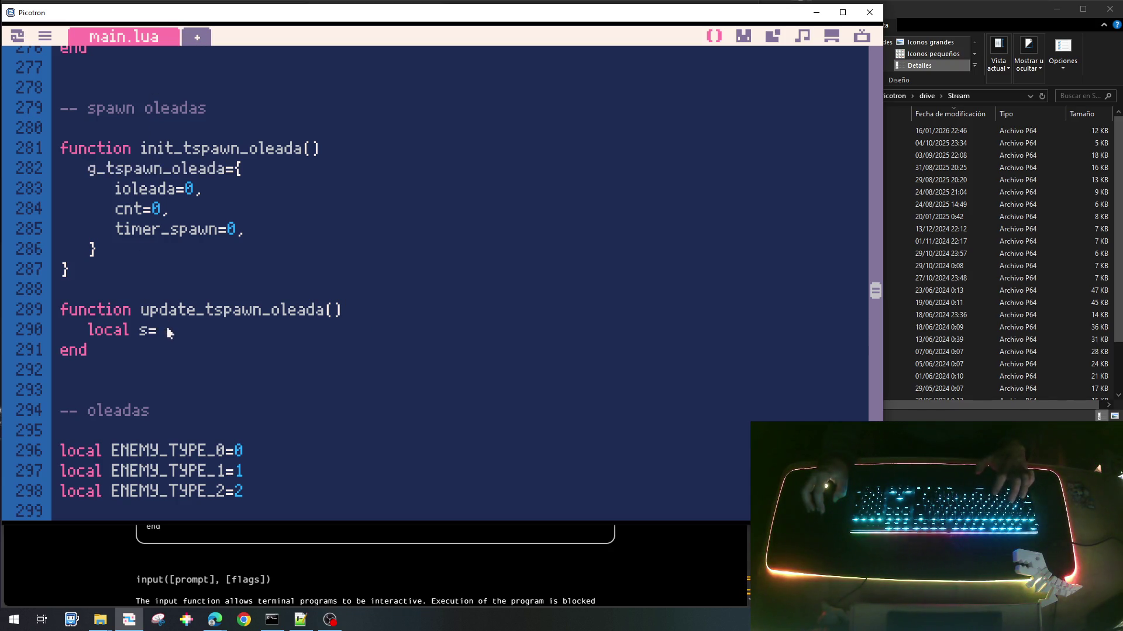
pyautogui.hotkey('ctrl', 'v')
pyautogui.press('Return')
pyautogui.press('Return')
# Step: Add an if s.cnt==0 then ... end block below the local s line
pyautogui.write('io')
pyautogui.press('BackSpace')
pyautogui.press('BackSpace')
pyautogui.write('if')
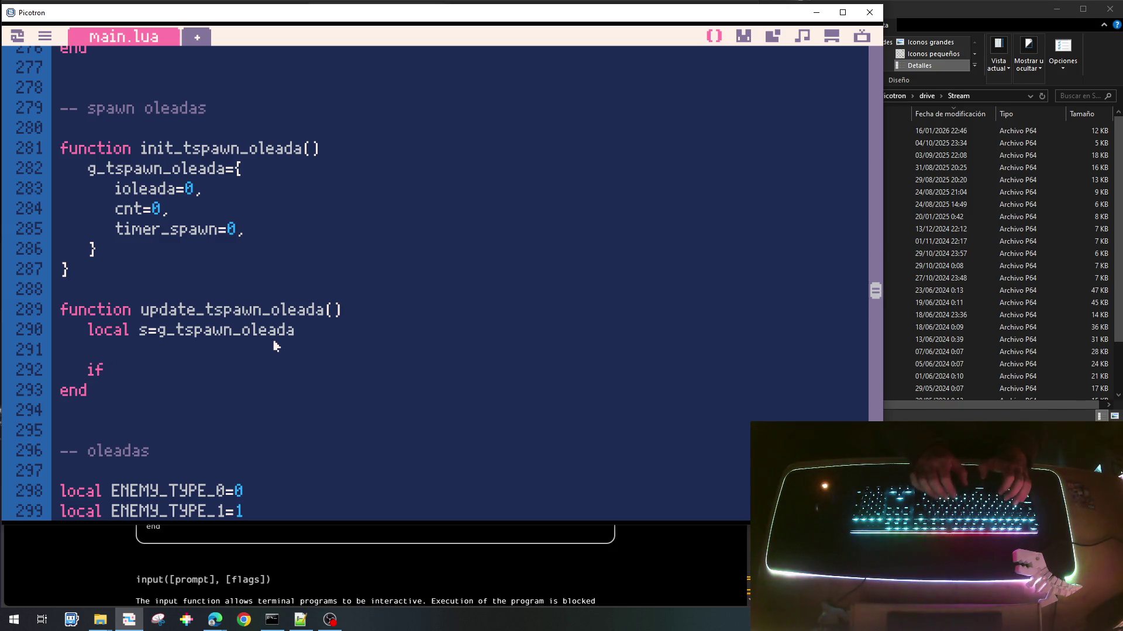
pyautogui.write(' s.')
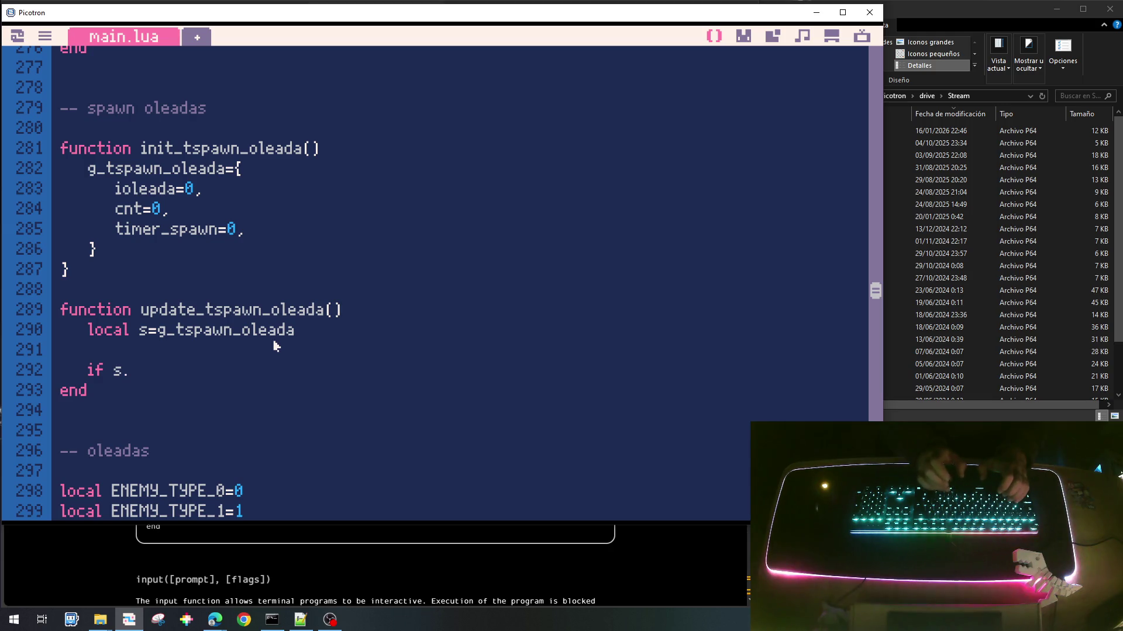
pyautogui.write('cnt')
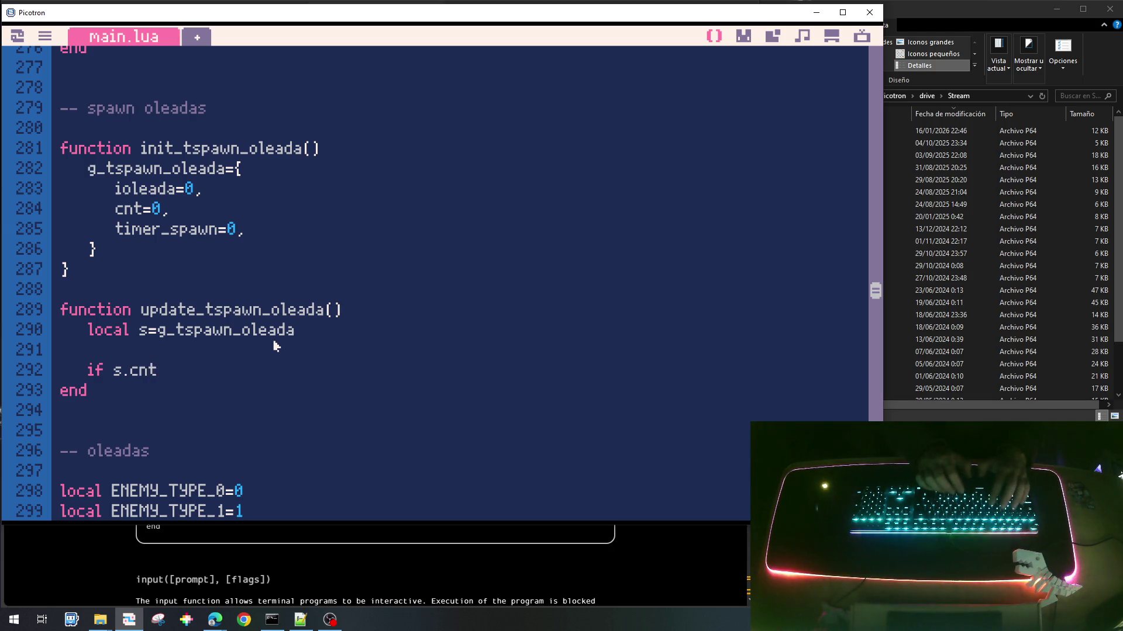
pyautogui.write('==0')
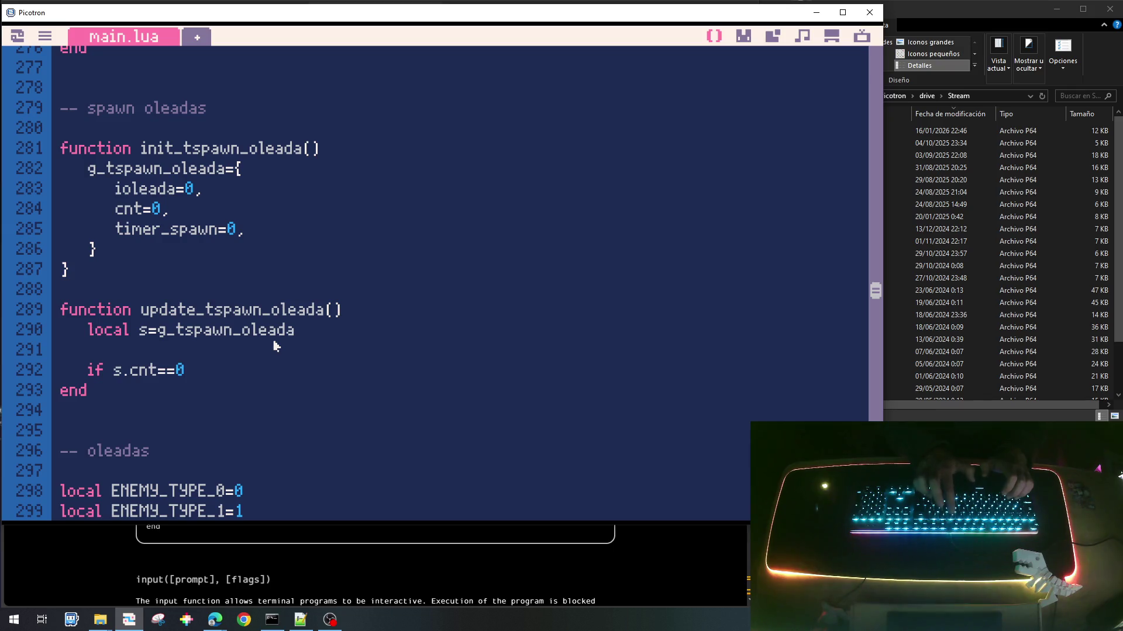
pyautogui.write(' then')
pyautogui.press('Return')
pyautogui.write('end')
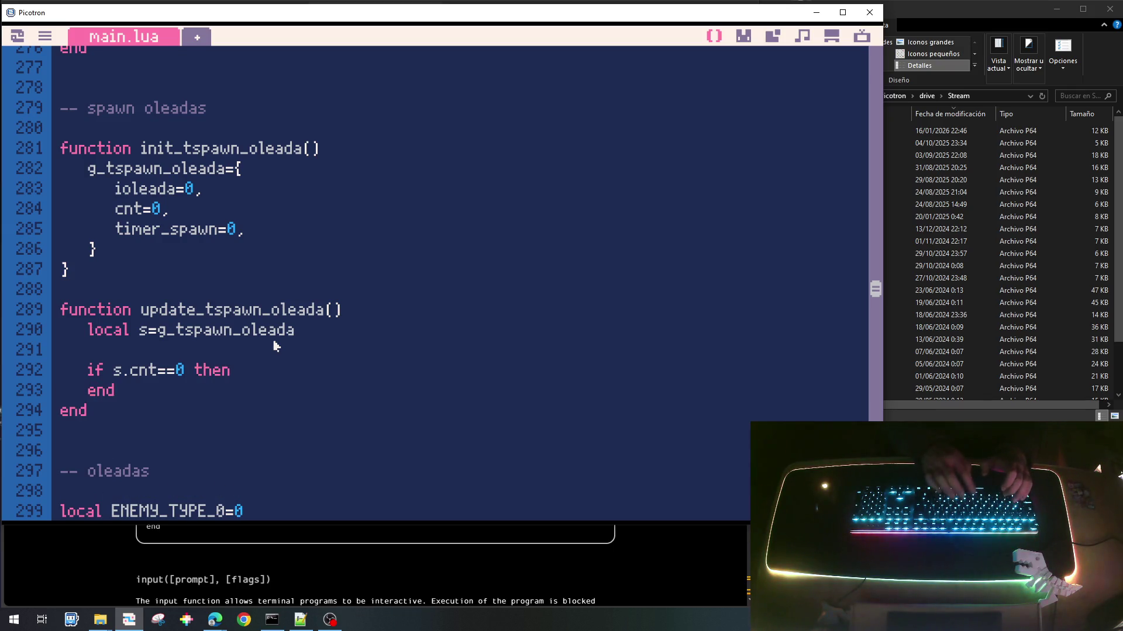
pyautogui.press('Up')
pyautogui.press('End')
# Step: Inside the block, add s.ioleada+=1 and begin an 'if s.ioleada>' check
pyautogui.press('Return')
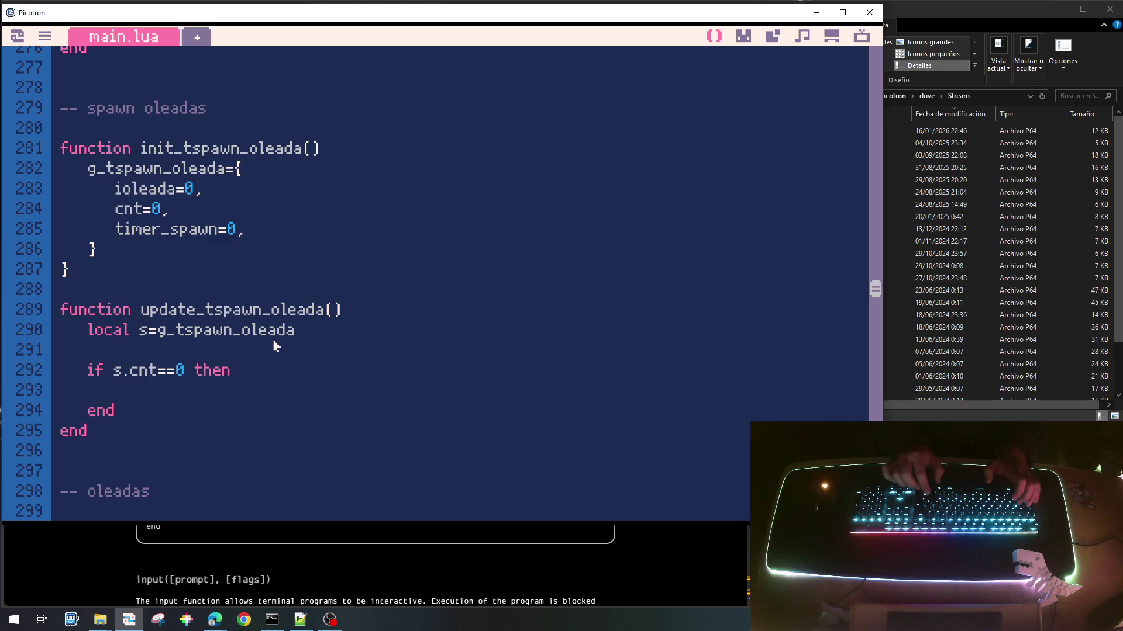
pyautogui.write('s')
pyautogui.write('iolea')
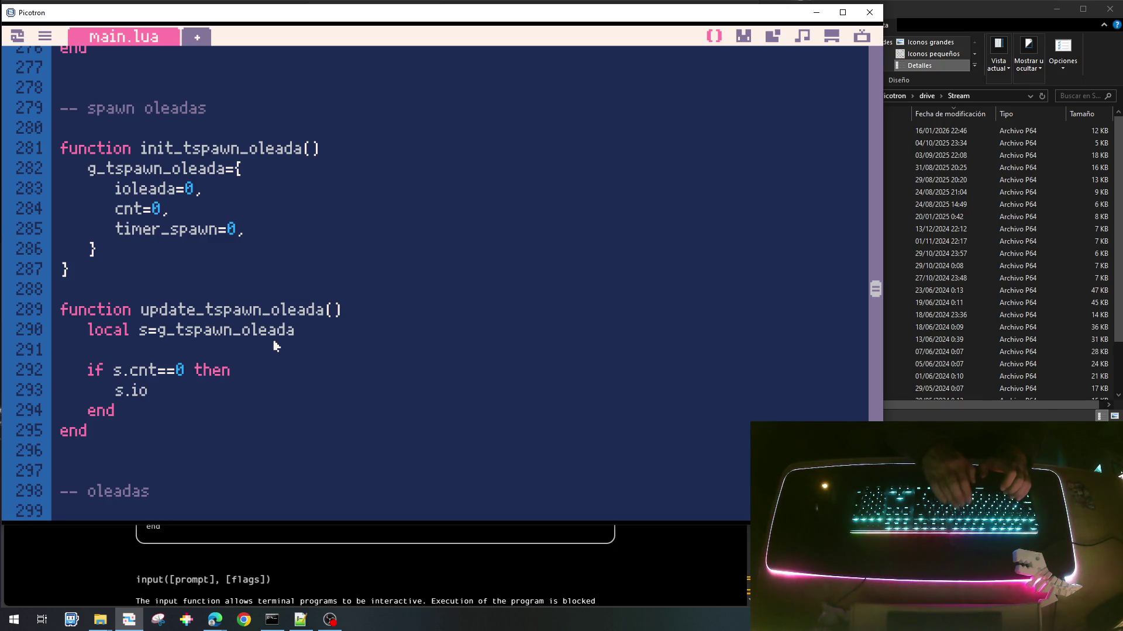
pyautogui.press('BackSpace')
pyautogui.press('BackSpace')
pyautogui.write('ead')
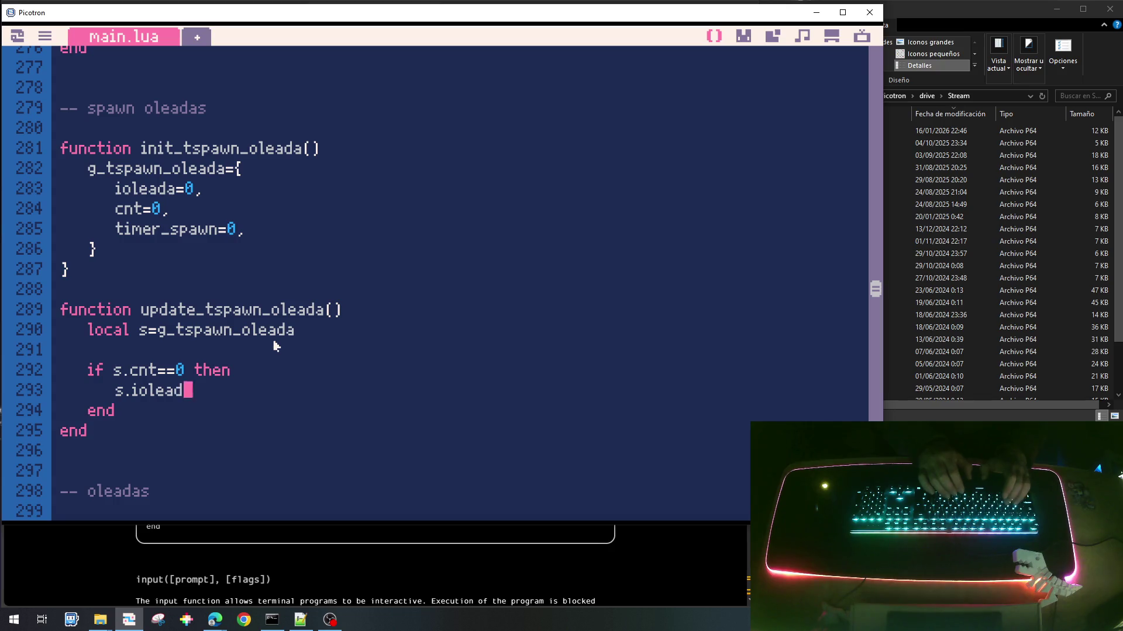
pyautogui.write('a+=1')
pyautogui.press('Return')
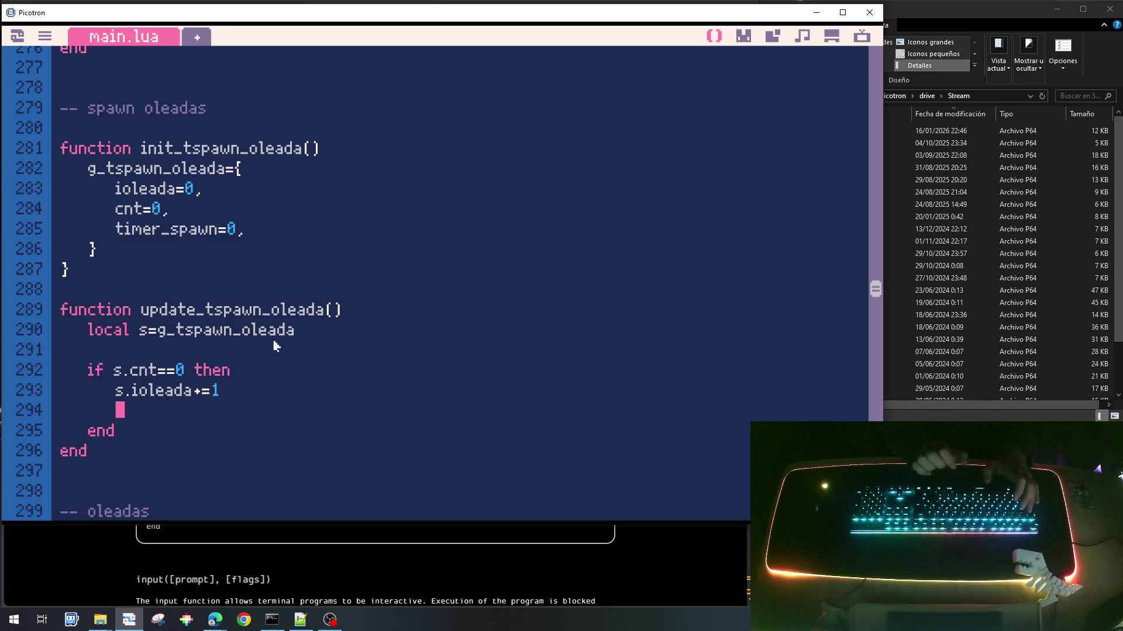
pyautogui.write('if s.')
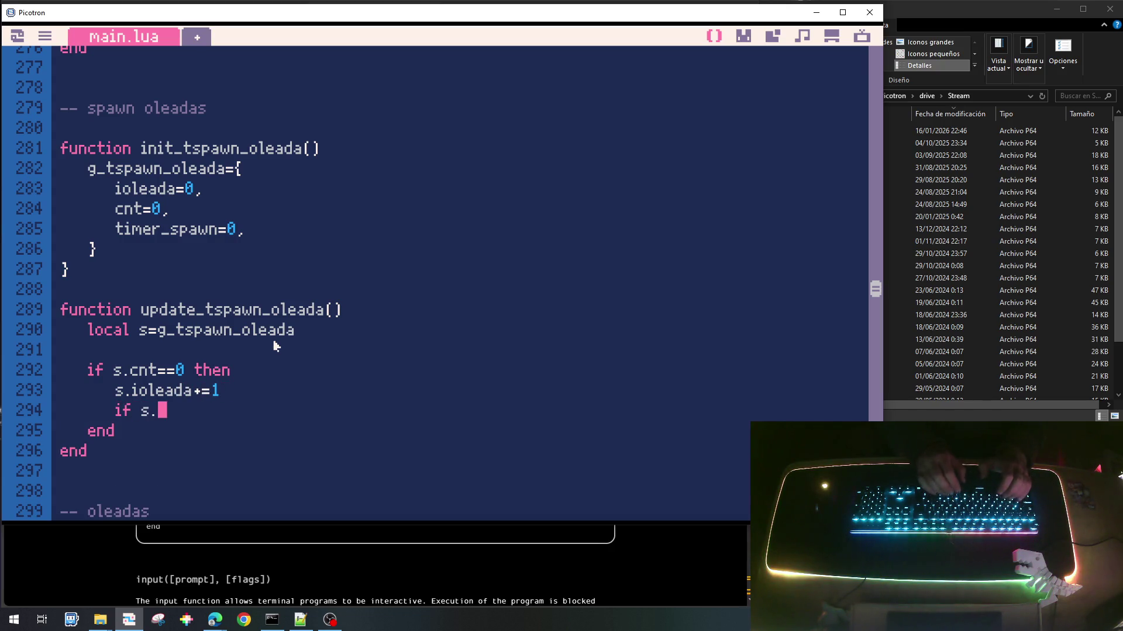
pyautogui.write('ioleada')
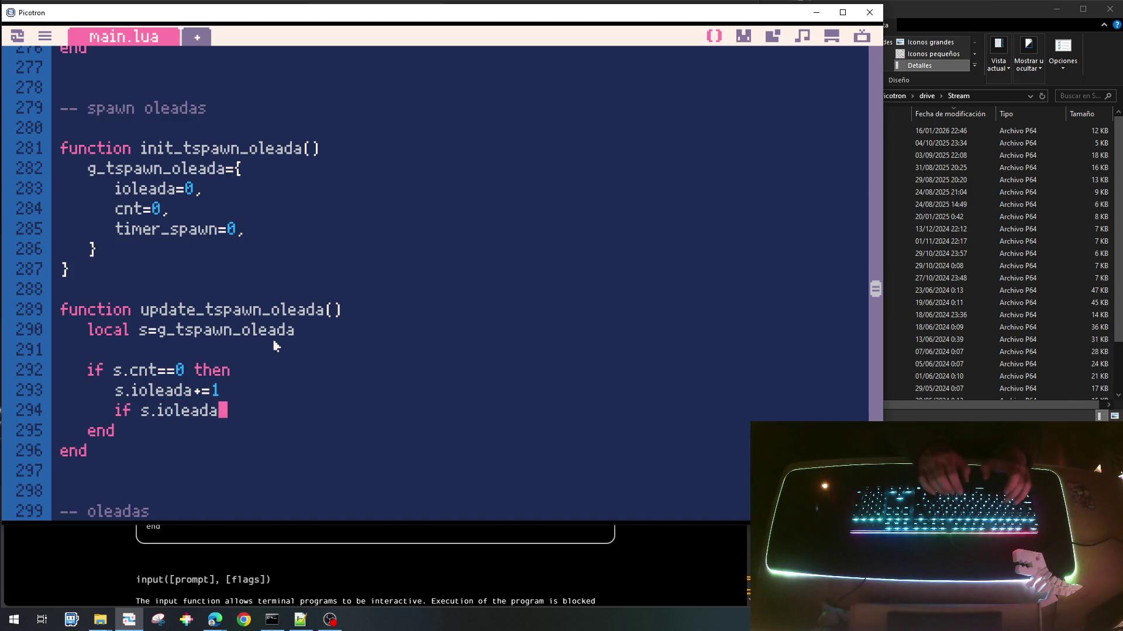
pyautogui.write('>')
pyautogui.scroll(-6, 275, 346)
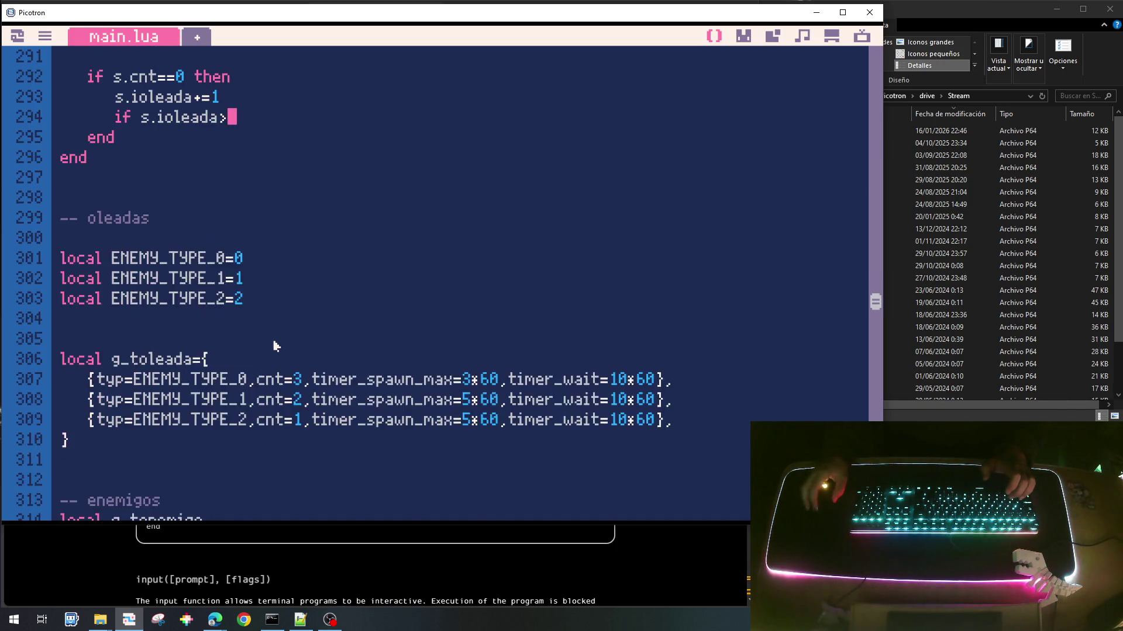
# Step: Complete the check as 'if s.ioleada>#g_toleada then' using the copied g_toleada name
pyautogui.doubleClick(125, 300)
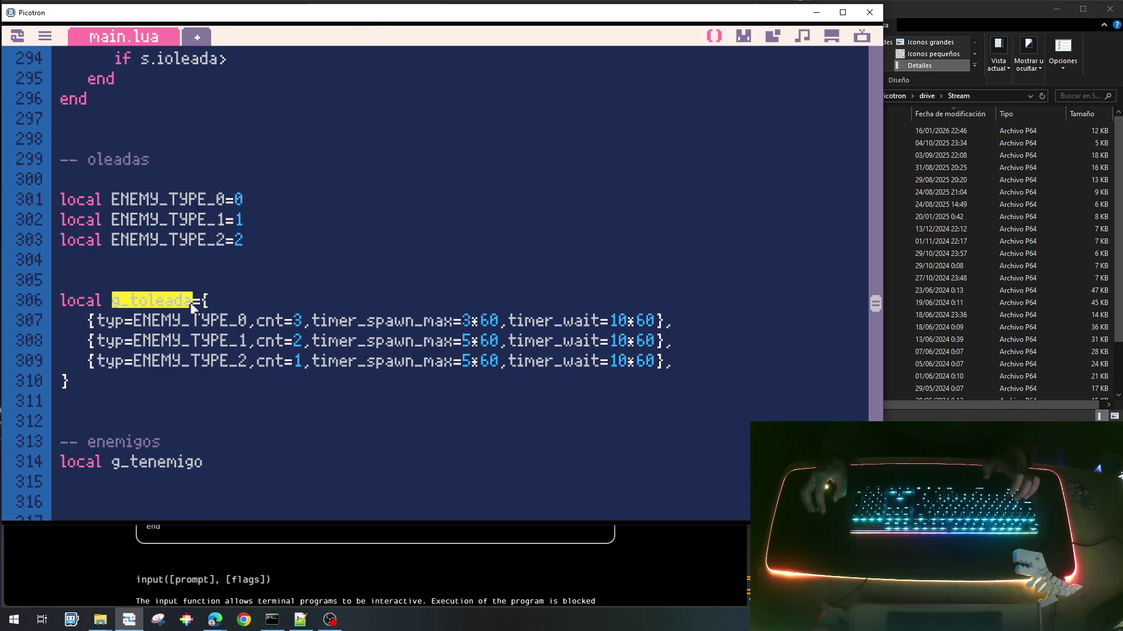
pyautogui.hotkey('ctrl', 'c')
pyautogui.scroll(4, 272, 310)
pyautogui.click(268, 294)
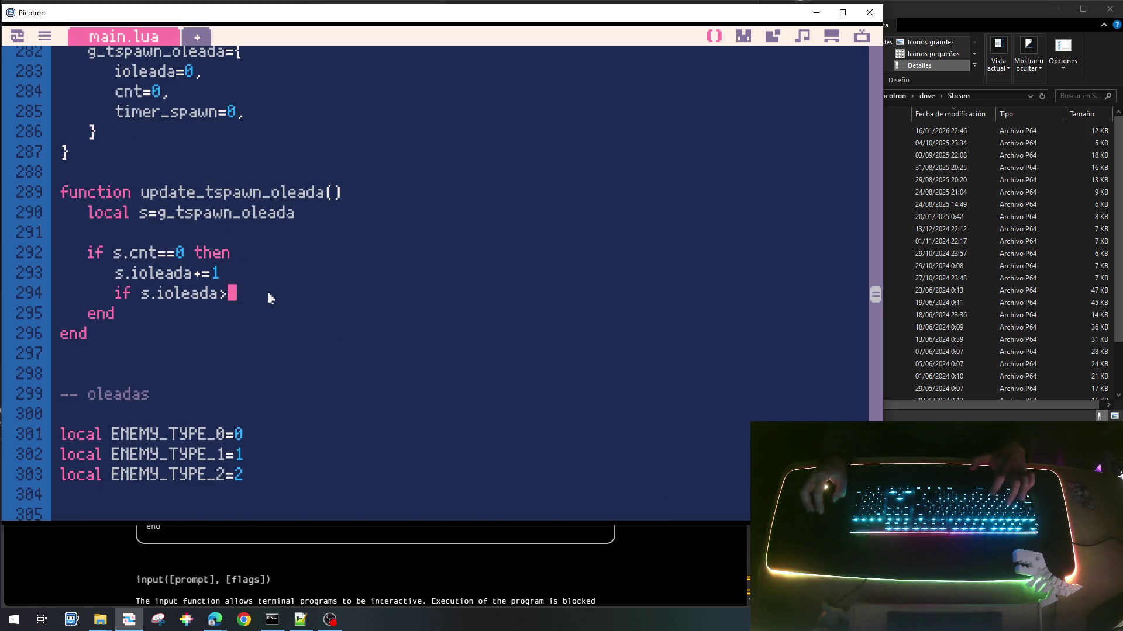
pyautogui.hotkey('ctrl', 'v')
pyautogui.click(229, 294)
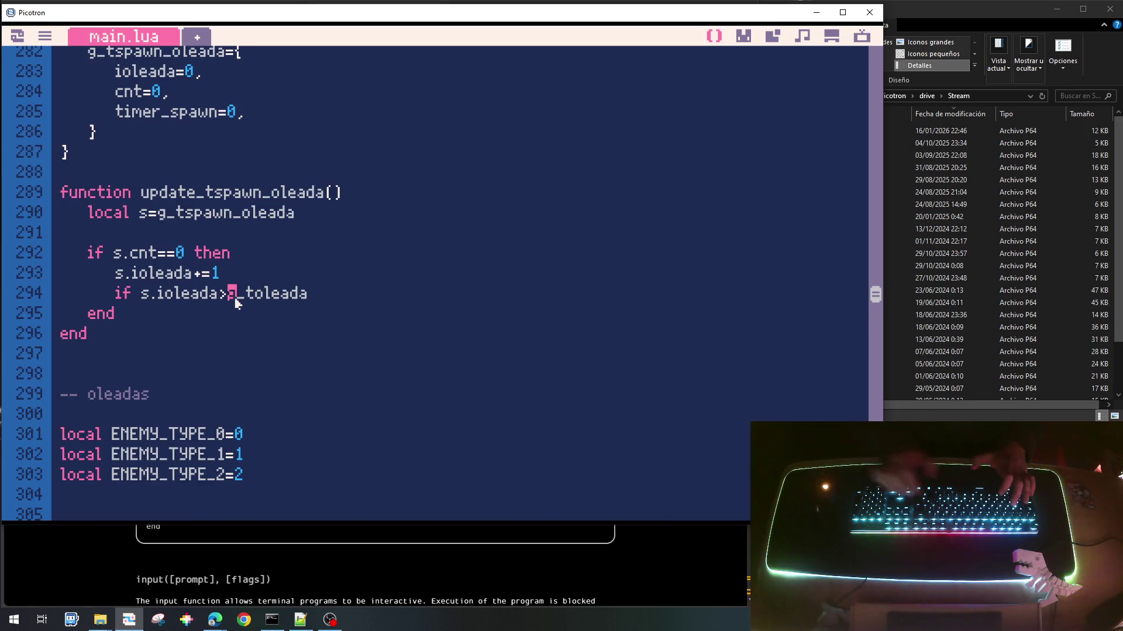
pyautogui.write('#')
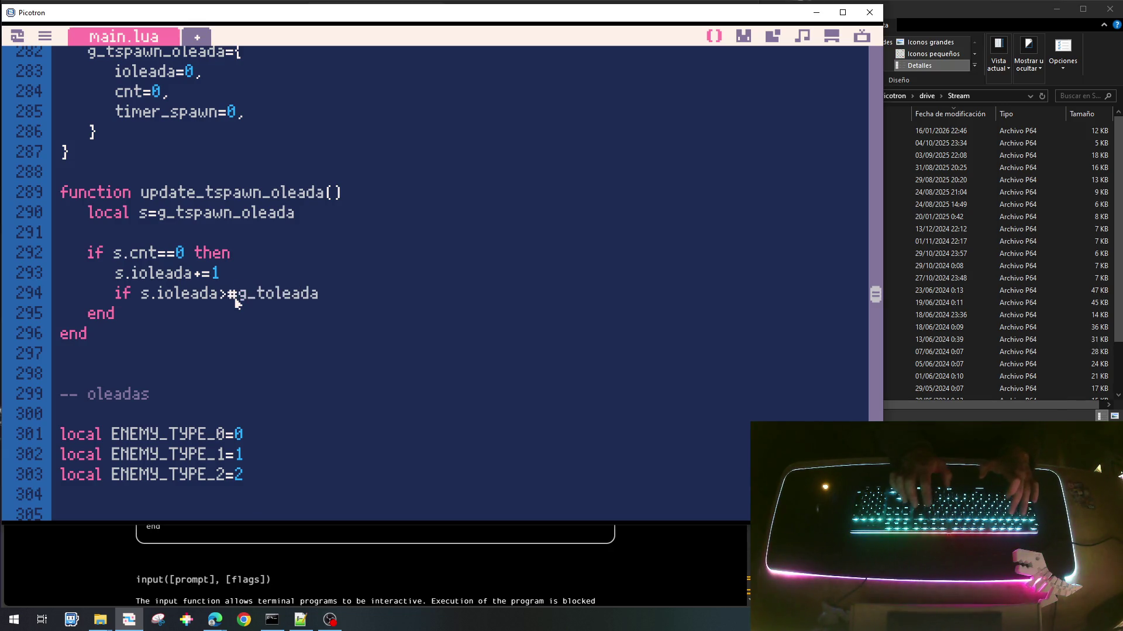
pyautogui.write('hen')
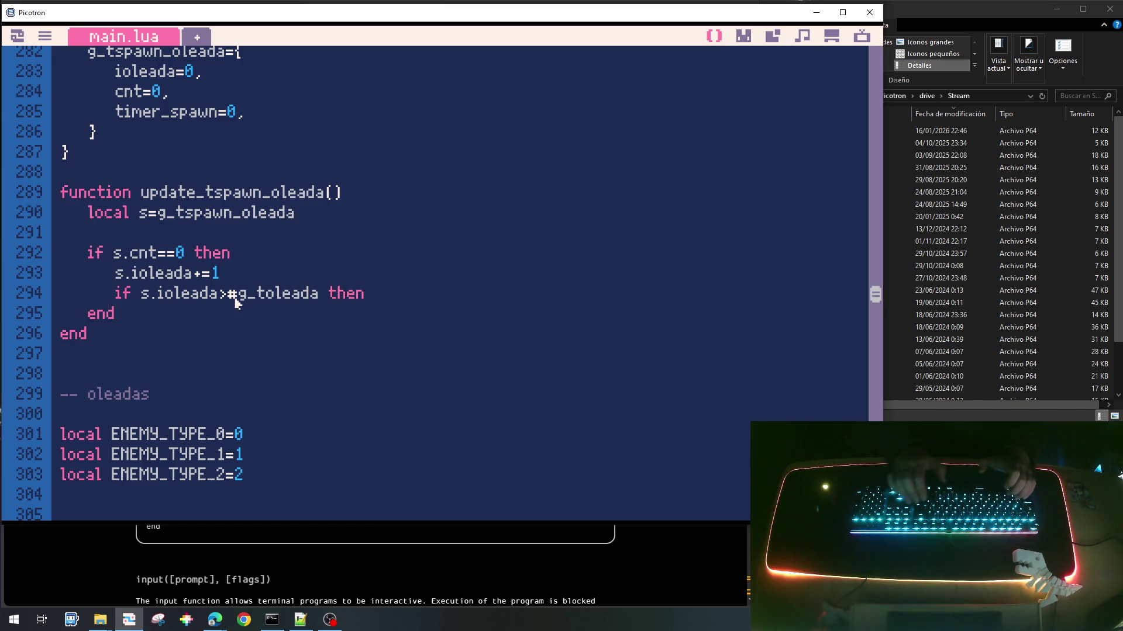
# Step: Close the check with end and start an s.ioleada line inside the block
pyautogui.press('Return')
pyautogui.write('ebd')
pyautogui.press('BackSpace')
pyautogui.press('BackSpace')
pyautogui.write('nd')
pyautogui.press('Up')
pyautogui.press('End')
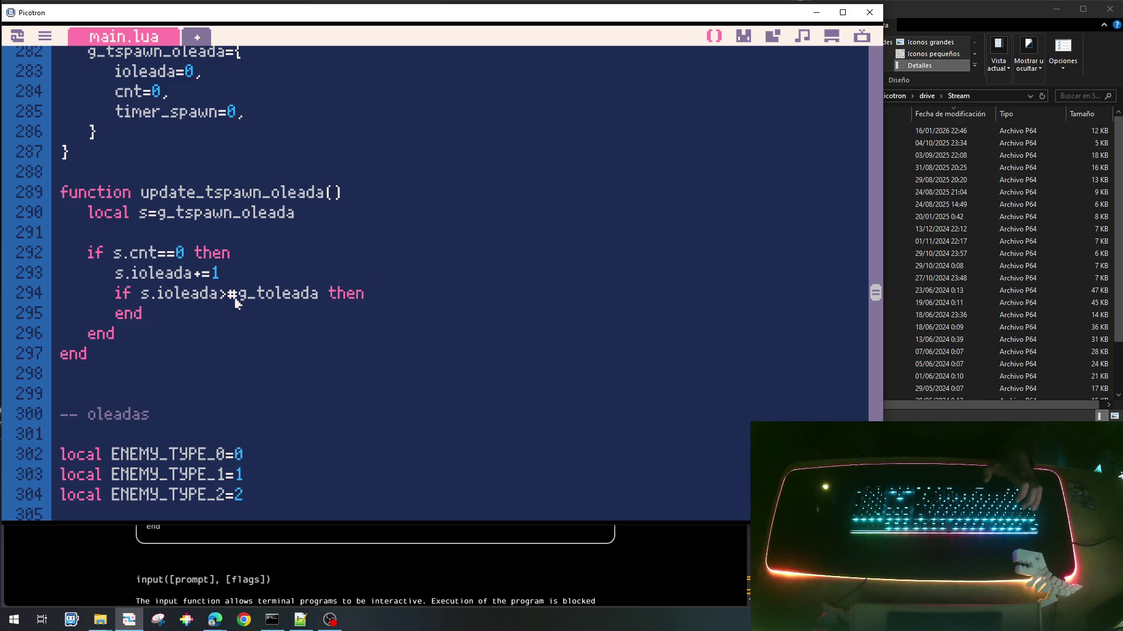
pyautogui.press('Return')
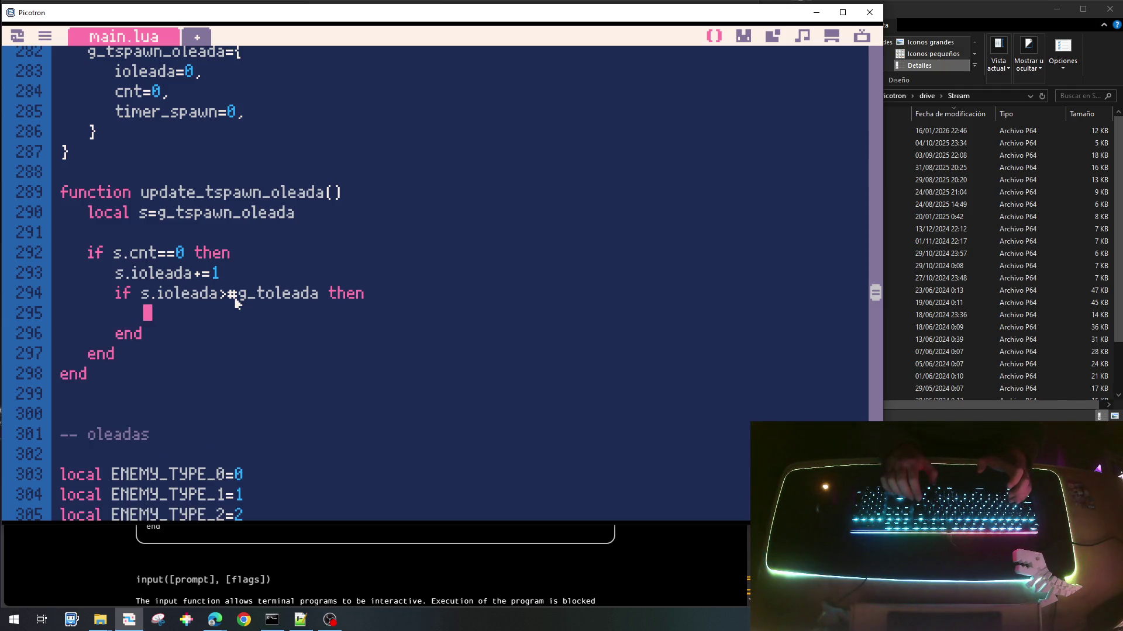
pyautogui.write('s.i')
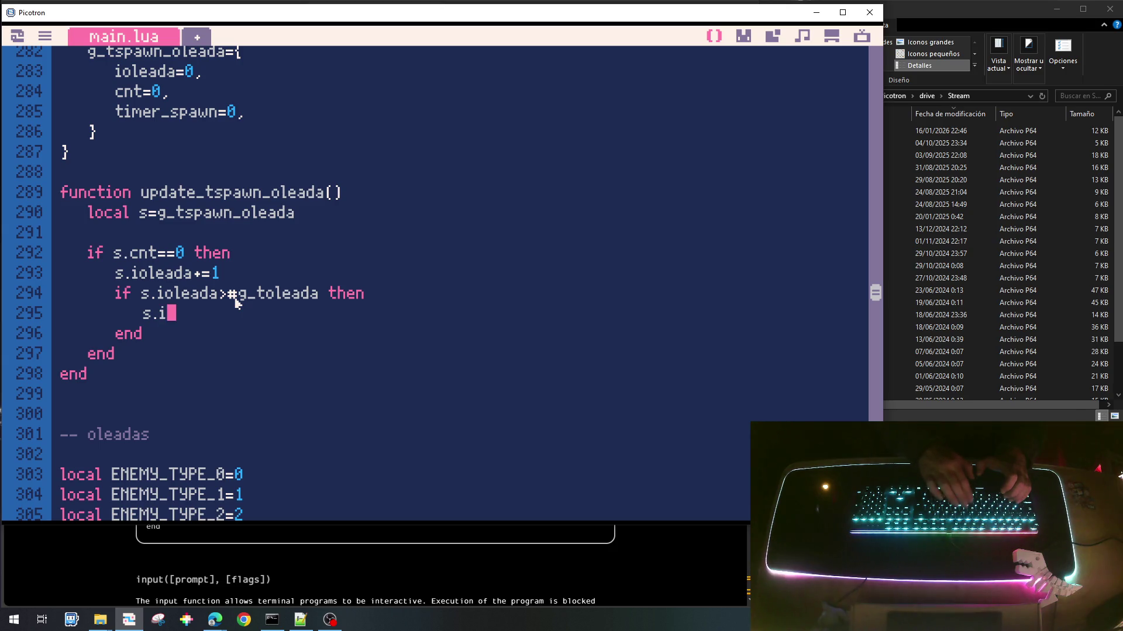
pyautogui.write('oleada')
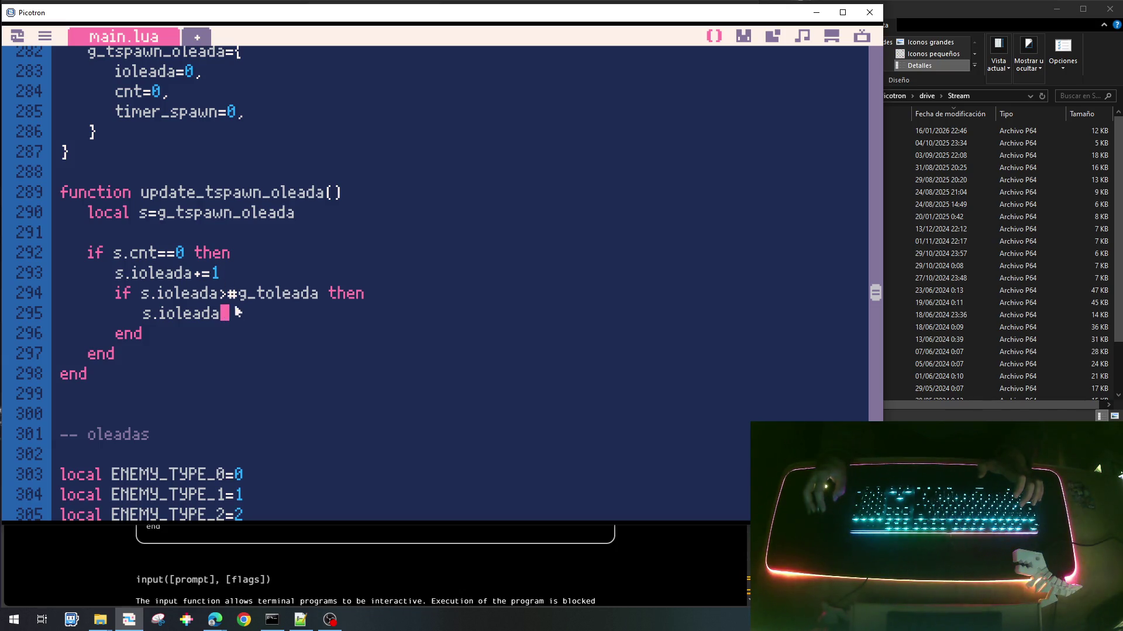
# Step: Finish s.ioleada=1 and start an s.cnt= line after the inner end
pyautogui.write('=1')
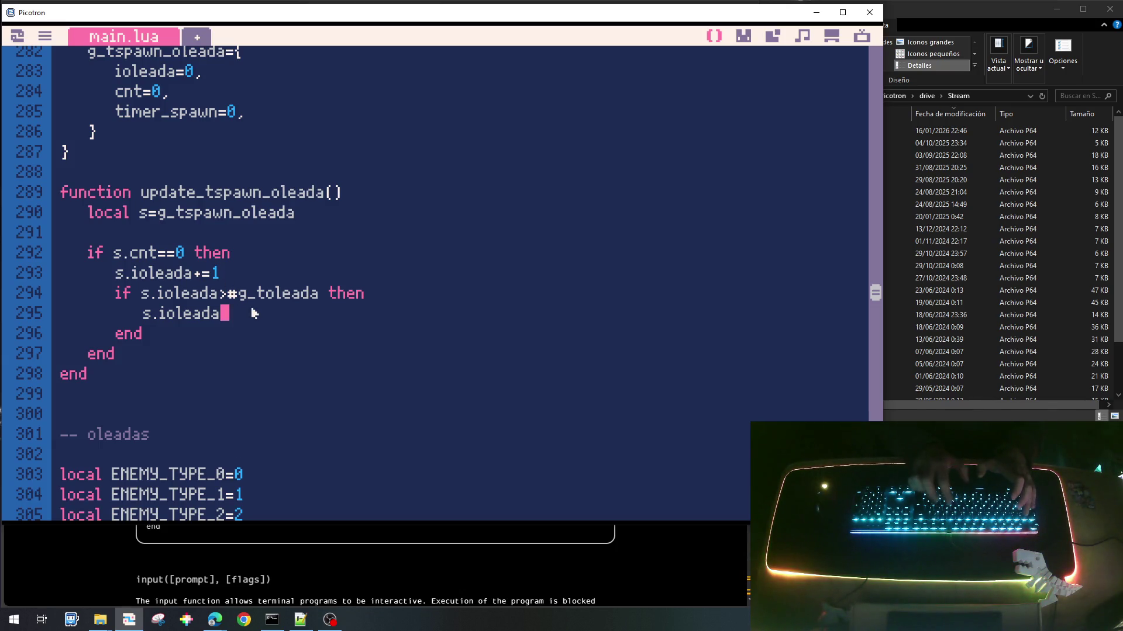
pyautogui.press('Down')
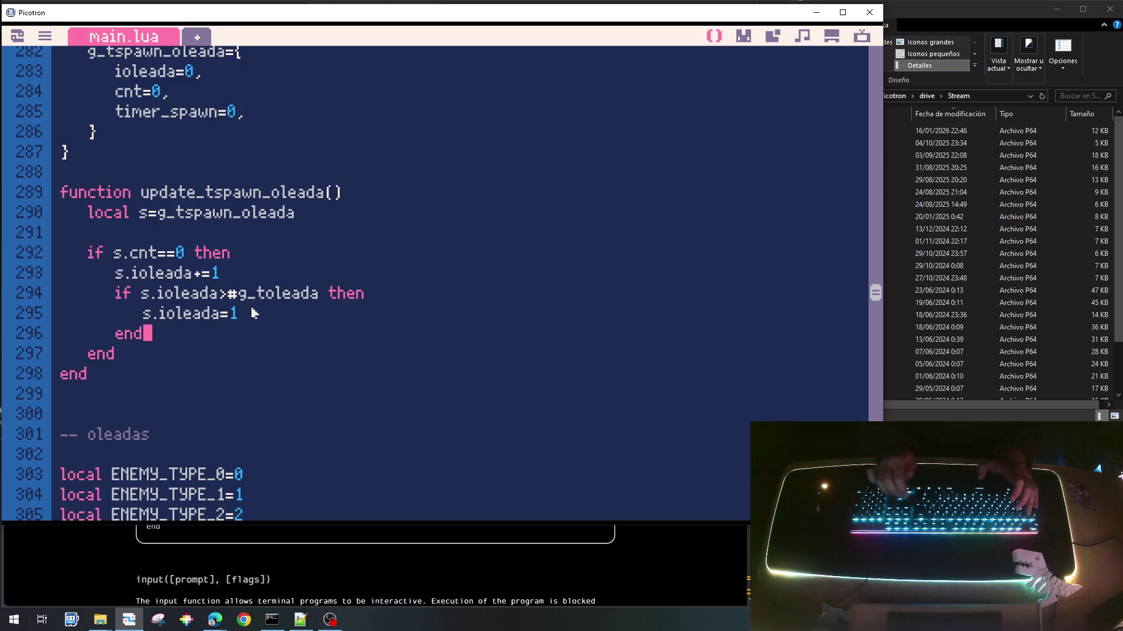
pyautogui.press('Return')
pyautogui.write('s.')
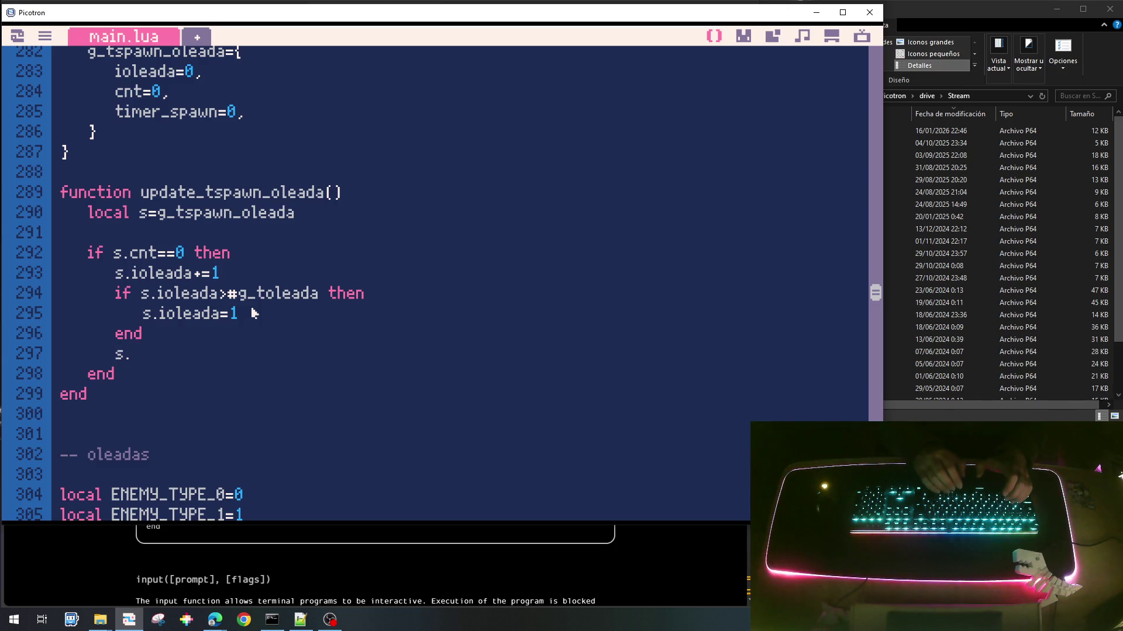
pyautogui.write('cnt=')
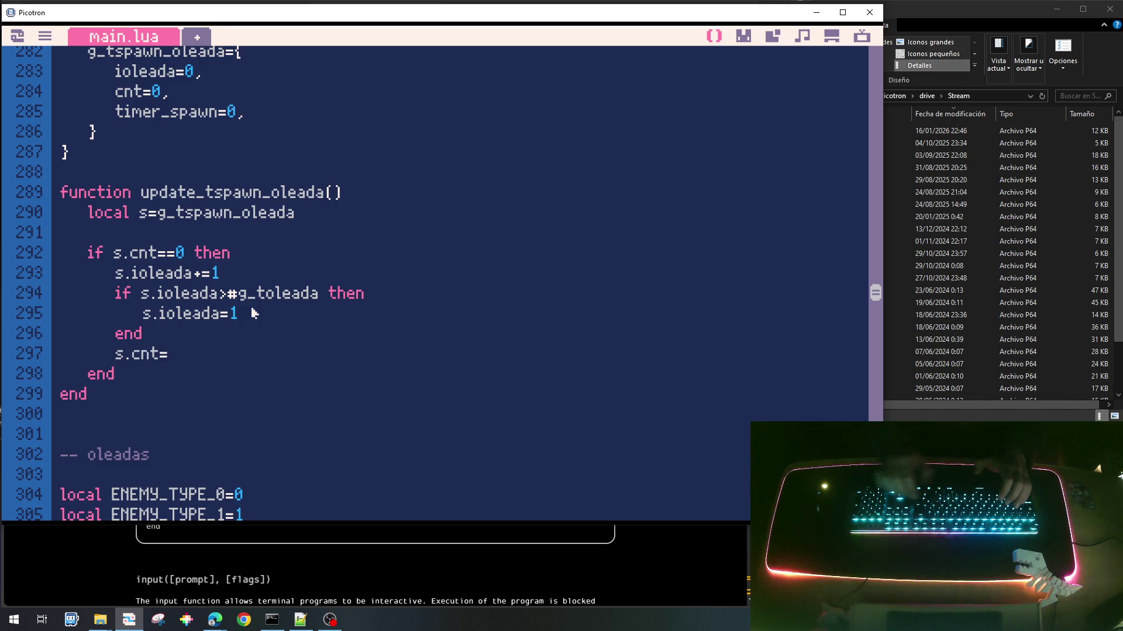
# Step: Insert local o=g_toleada[s.ioleada] above and complete s.cnt=o.cnt
pyautogui.press('Up')
pyautogui.press('Return')
pyautogui.write('ocal o=g_tolea')
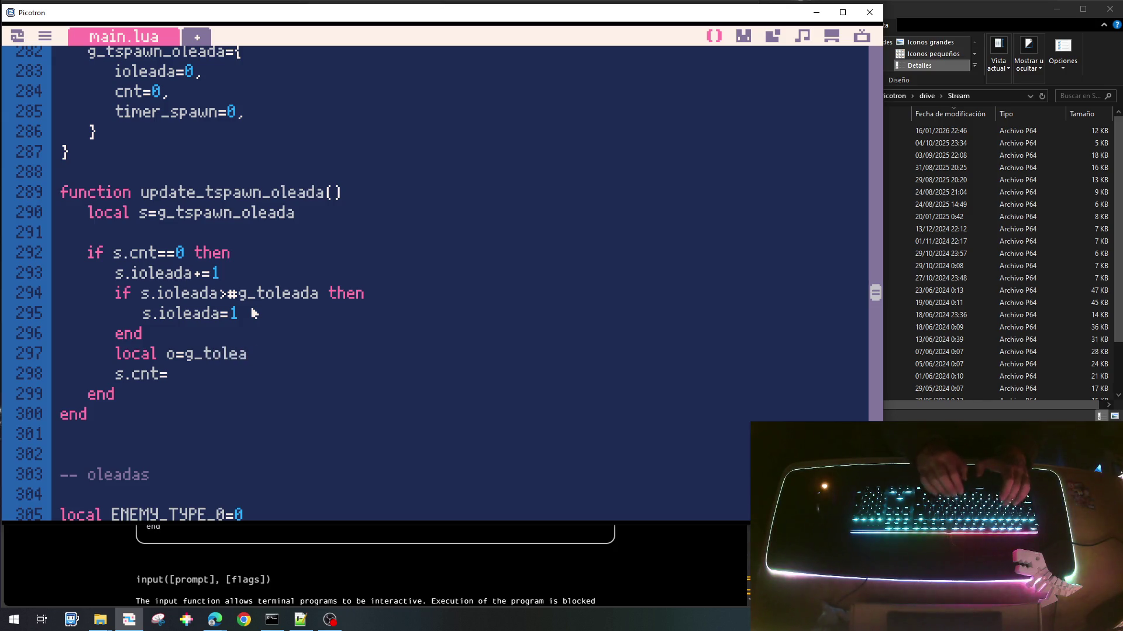
pyautogui.write('da[s.')
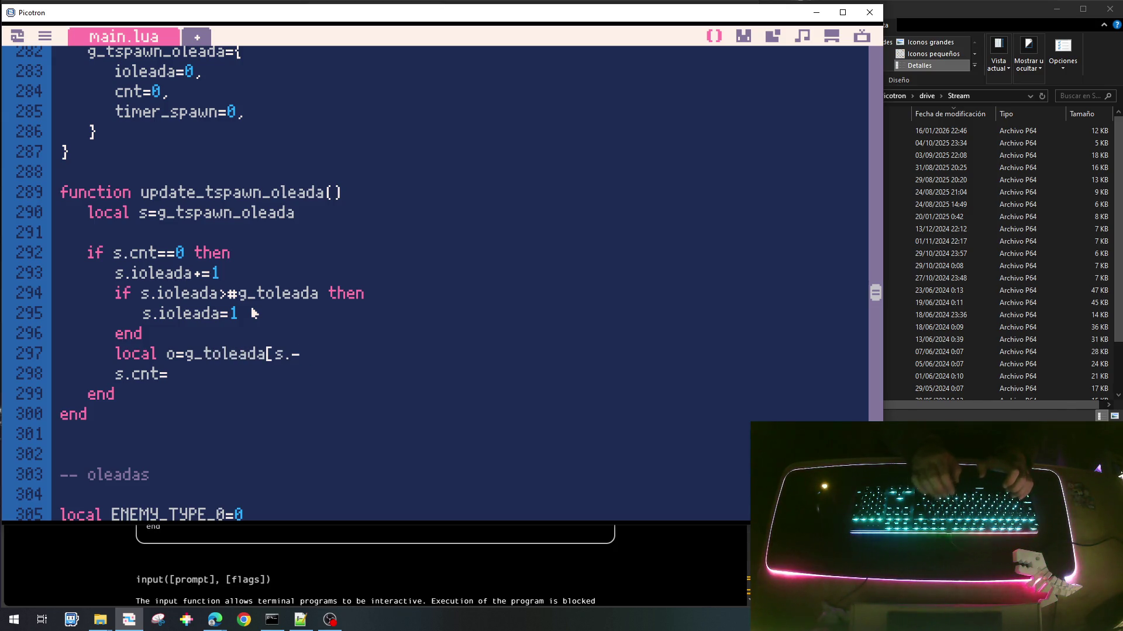
pyautogui.write('ioleda')
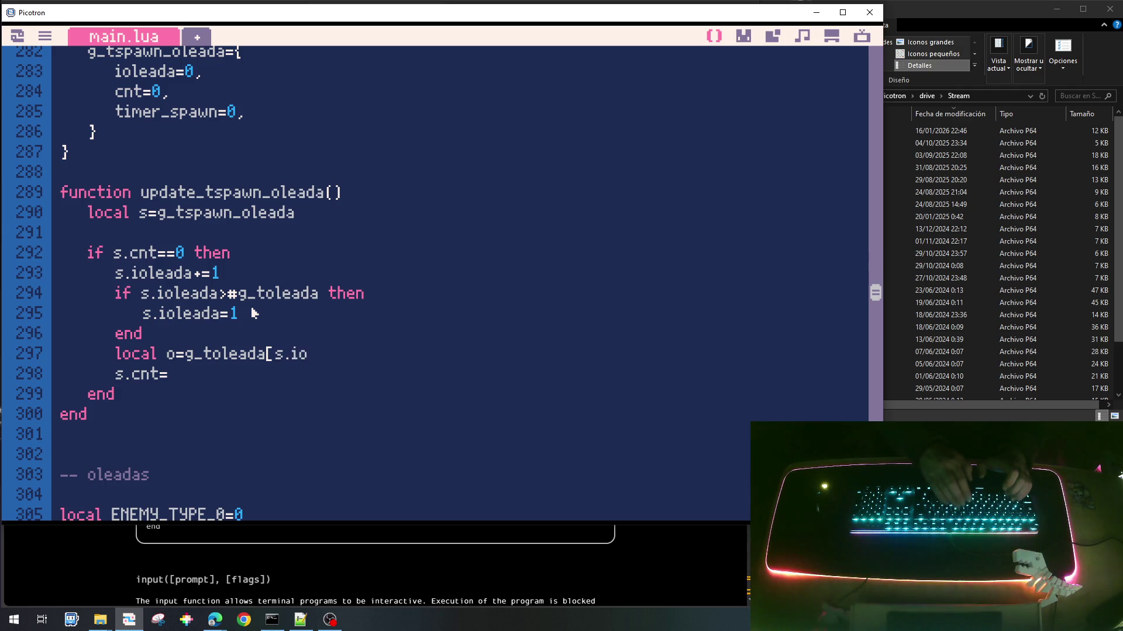
pyautogui.press('BackSpace')
pyautogui.press('BackSpace')
pyautogui.write('ada]')
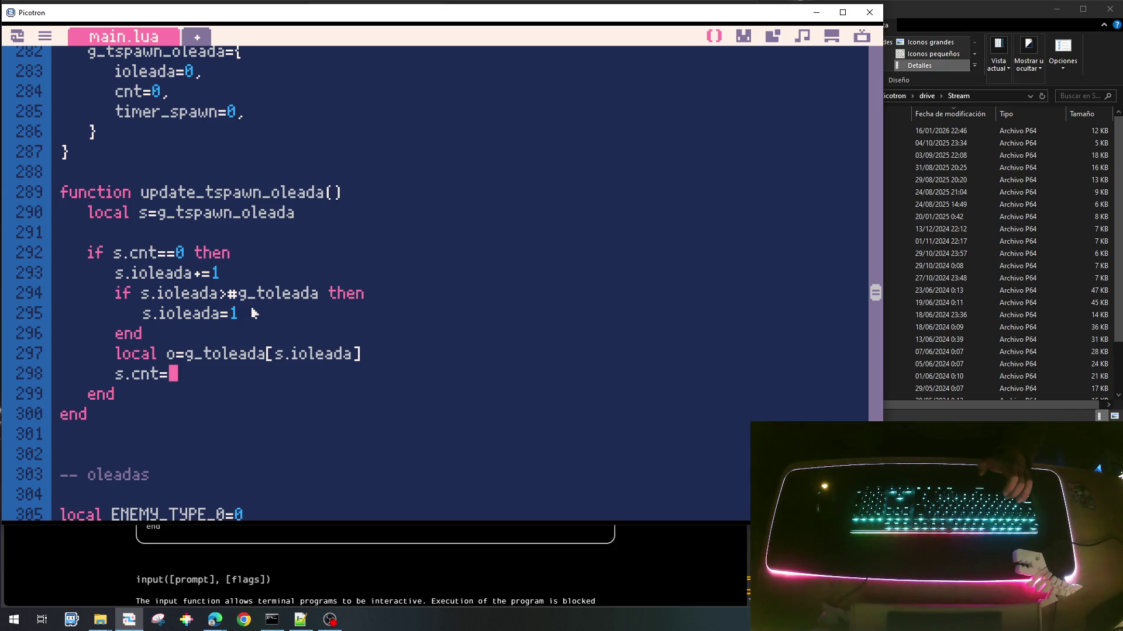
pyautogui.write('o.')
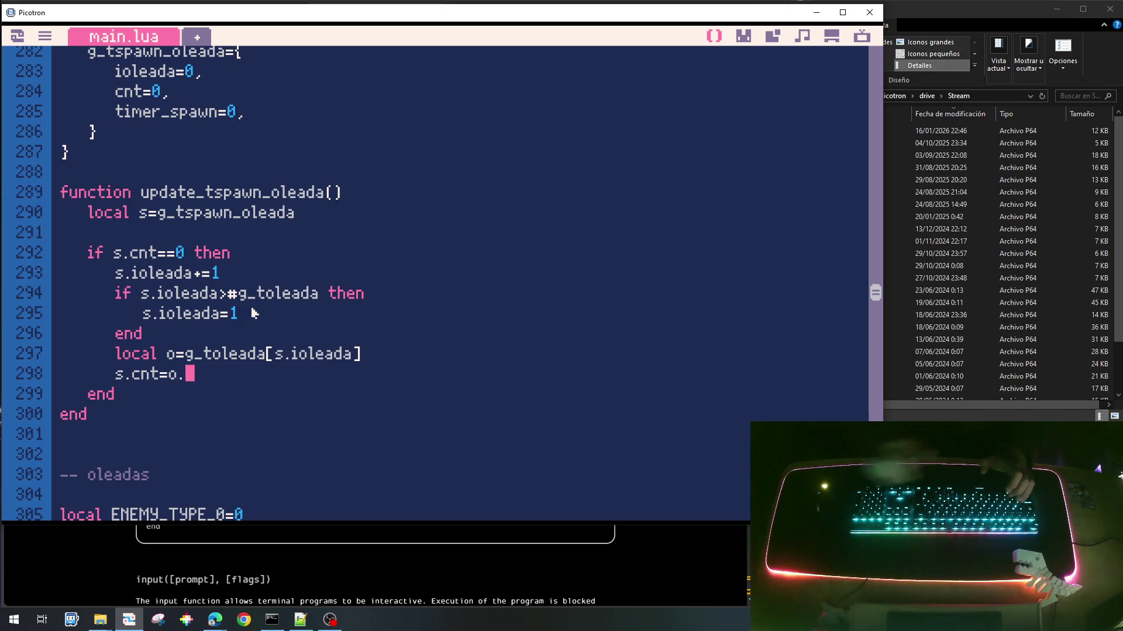
pyautogui.write('cnt')
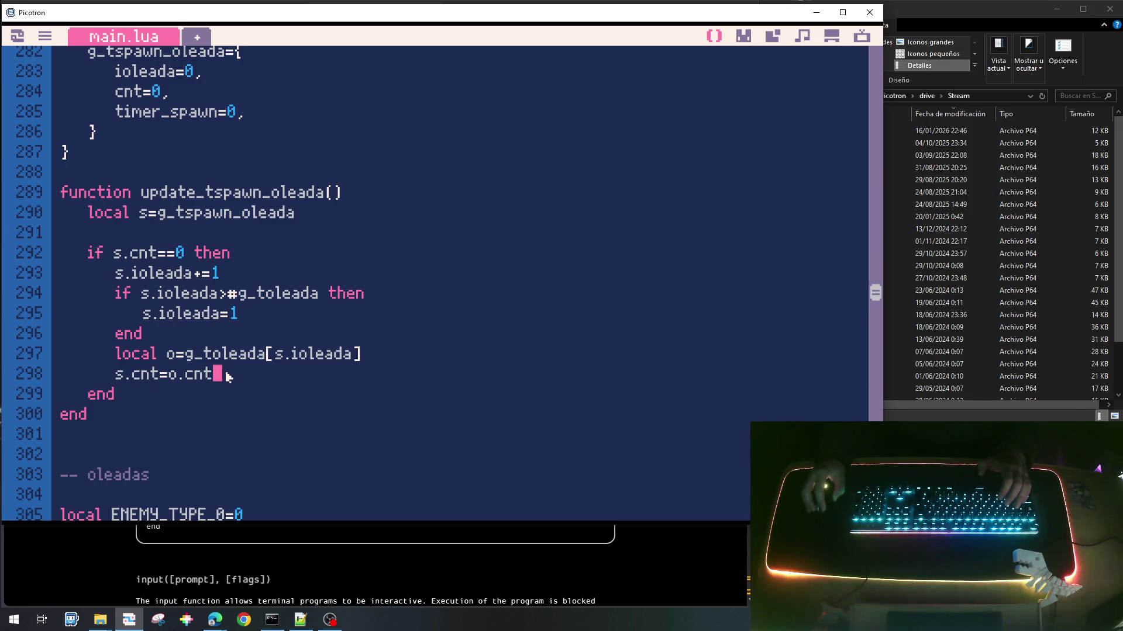
pyautogui.press('Return')
# Step: Start the line s.timer_spawn= by pasting the timer_spawn field name
pyautogui.write('s.')
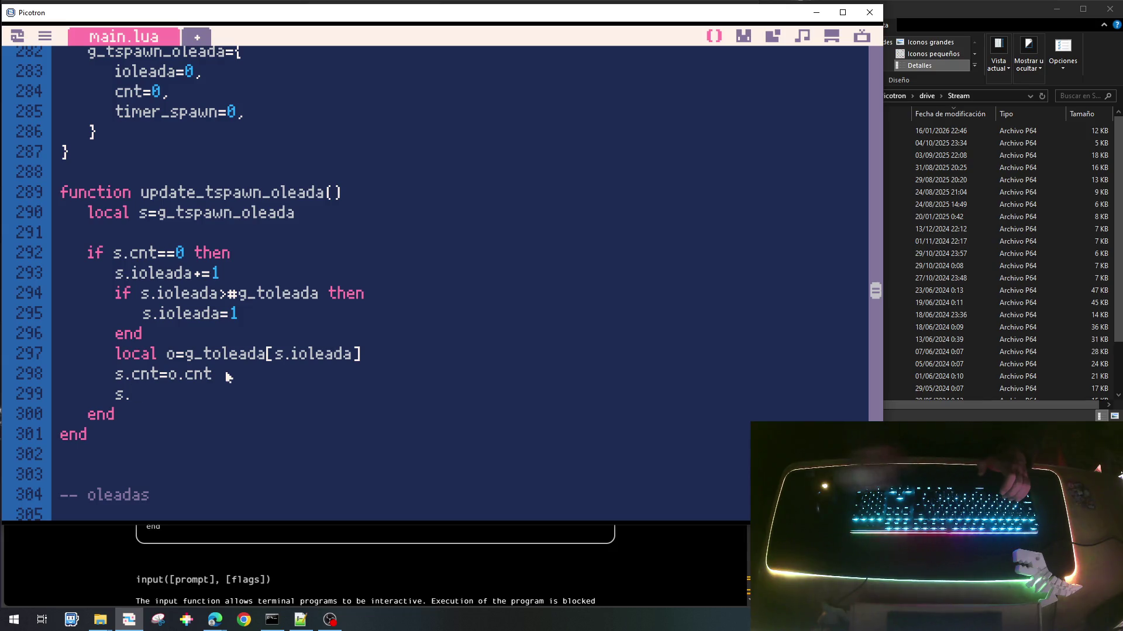
pyautogui.scroll(-2, 234, 380)
pyautogui.scroll(3, 237, 381)
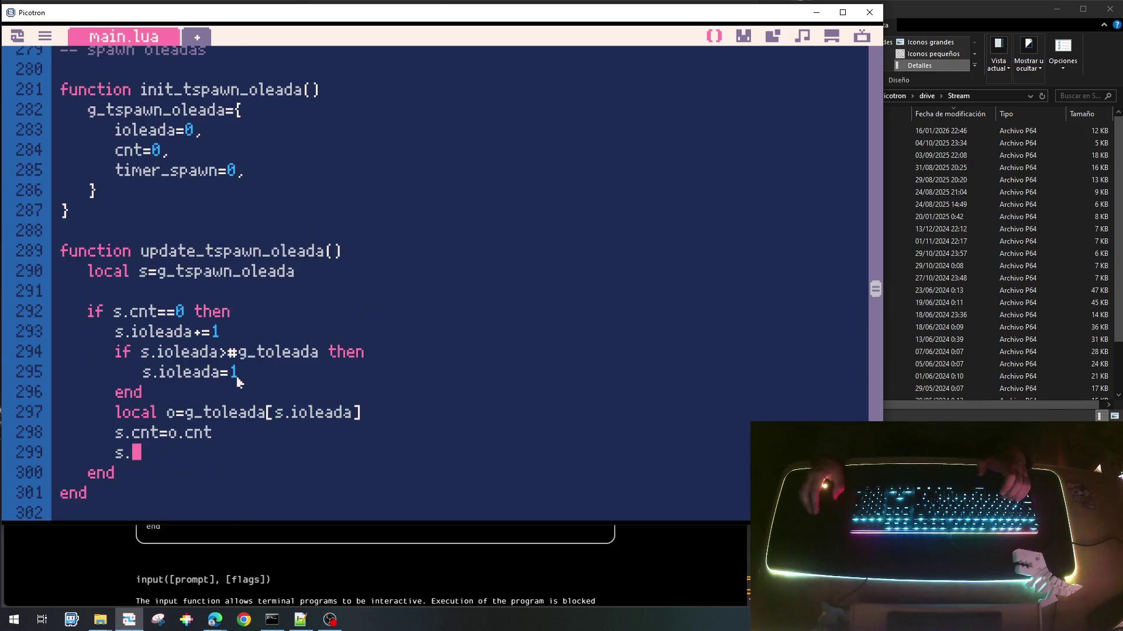
pyautogui.doubleClick(198, 176)
pyautogui.hotkey('ctrl', 'c')
pyautogui.click(177, 462)
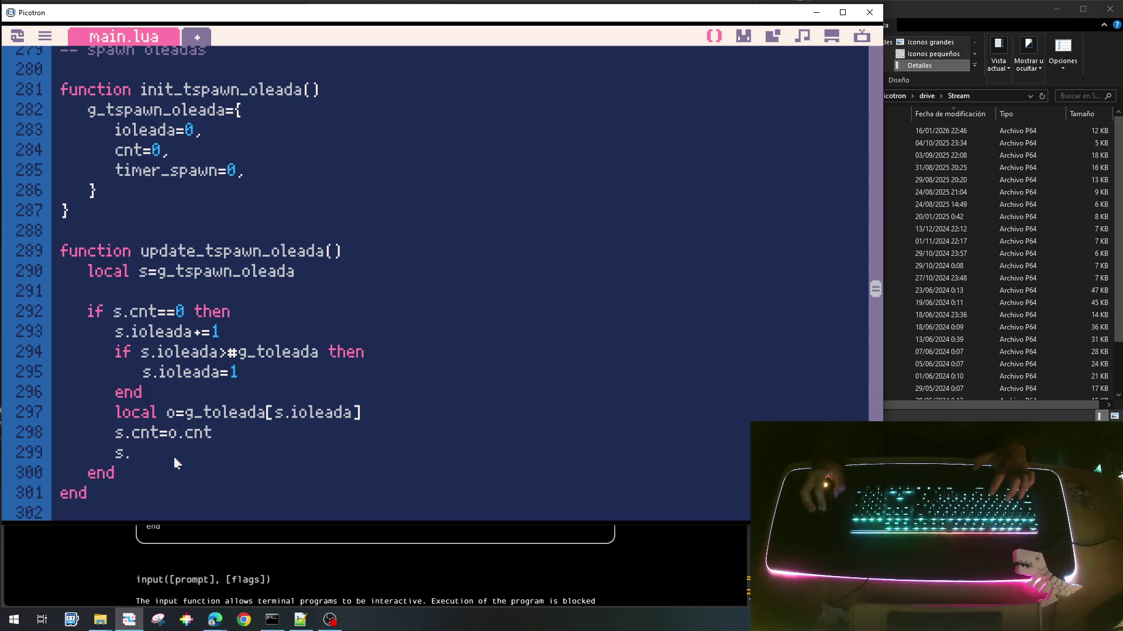
pyautogui.hotkey('ctrl', 'v')
pyautogui.write('=')
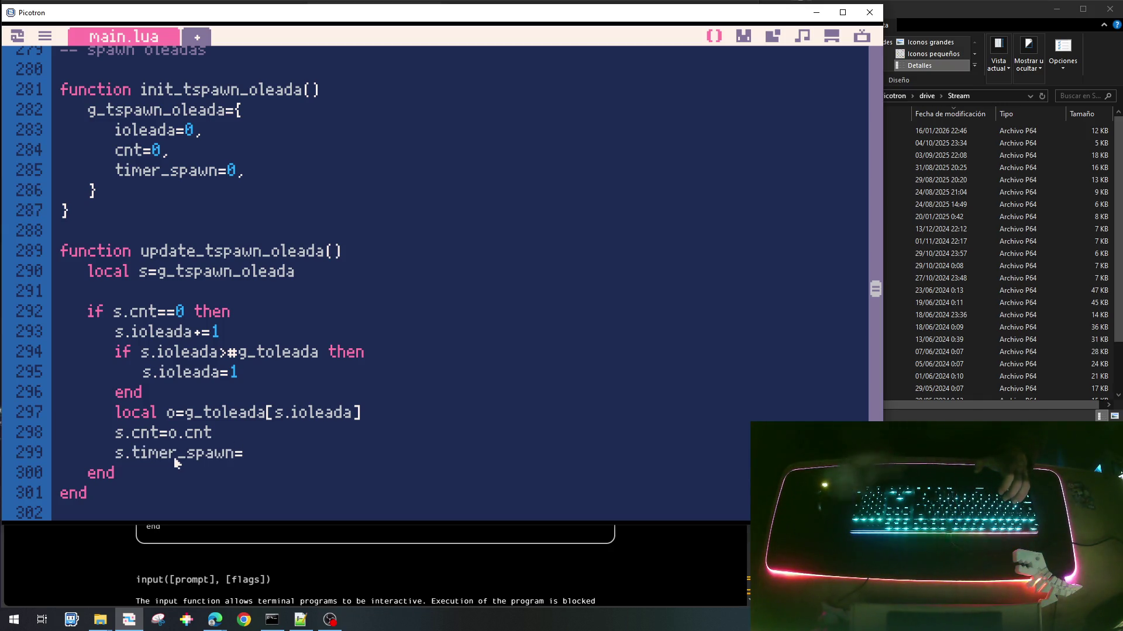
# Step: Complete the assignment as s.timer_spawn=o.timer_spawn_max, checking the g_toleada field names
pyautogui.scroll(-2, 401, 436)
pyautogui.scroll(-5, 403, 436)
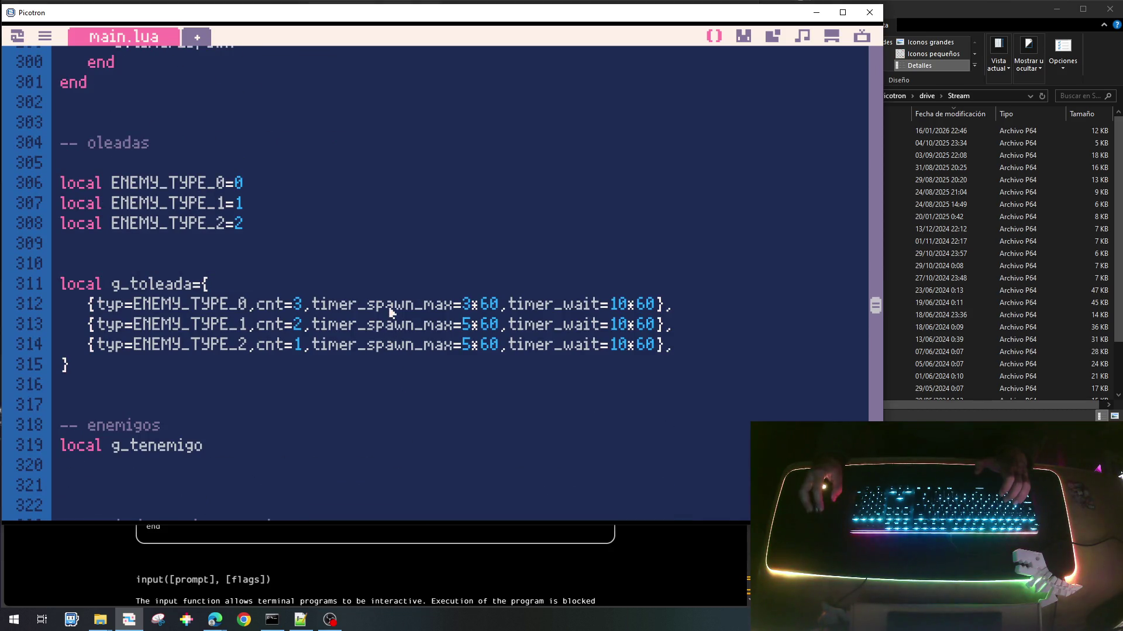
pyautogui.doubleClick(390, 305)
pyautogui.scroll(4, 348, 201)
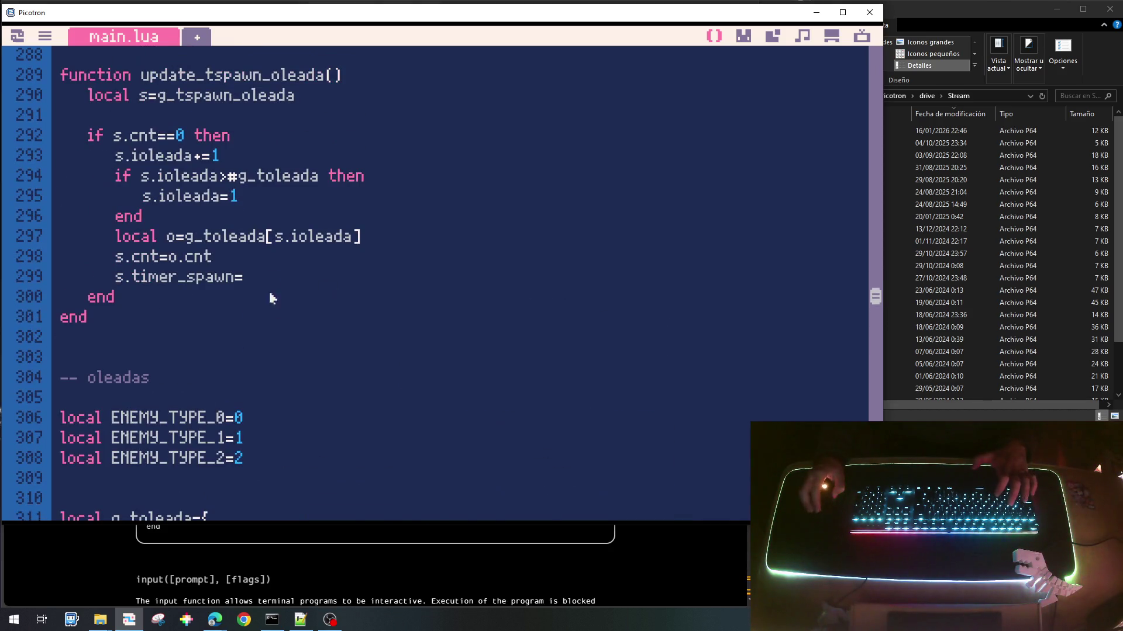
pyautogui.click(282, 275)
pyautogui.write('o.timer_spawn_max')
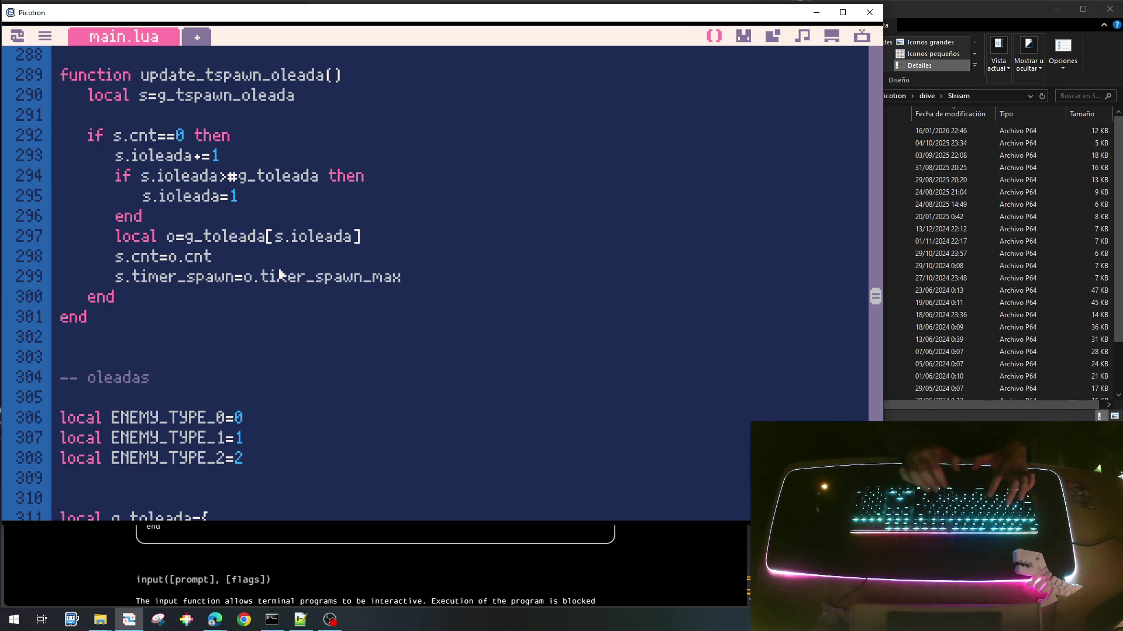
pyautogui.scroll(-3, 550, 382)
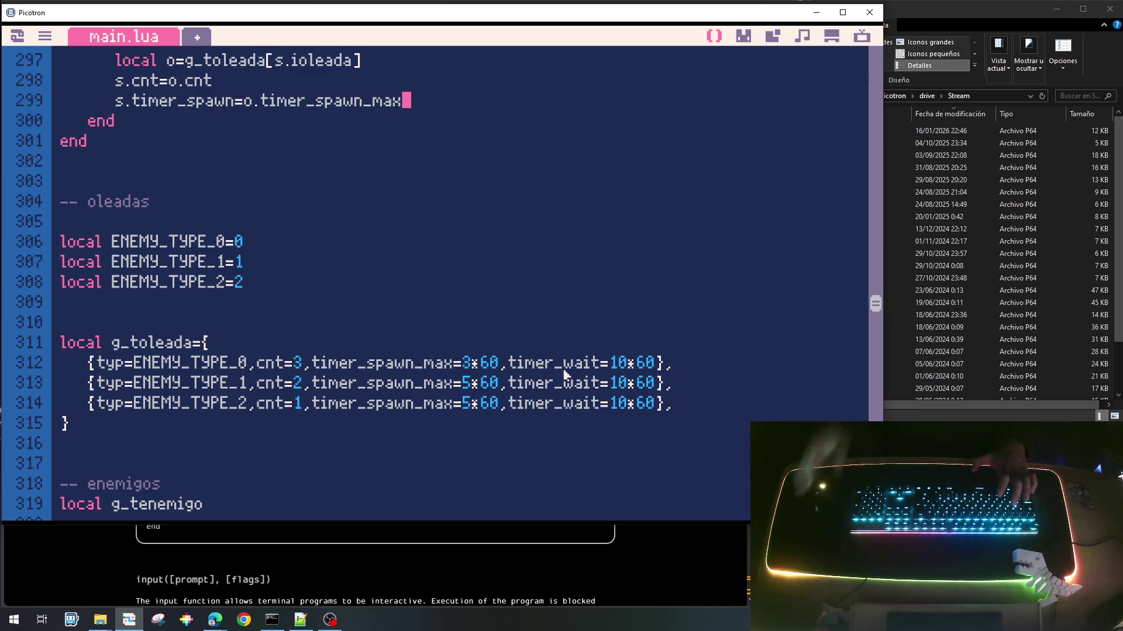
pyautogui.doubleClick(565, 374)
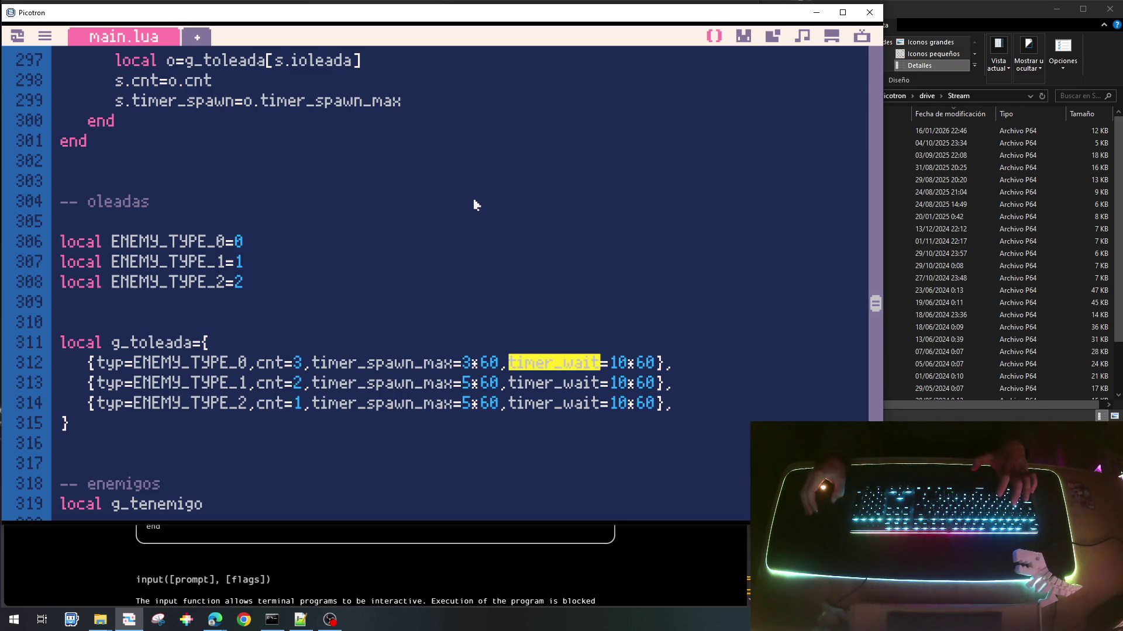
pyautogui.scroll(3, 383, 179)
pyautogui.click(417, 164)
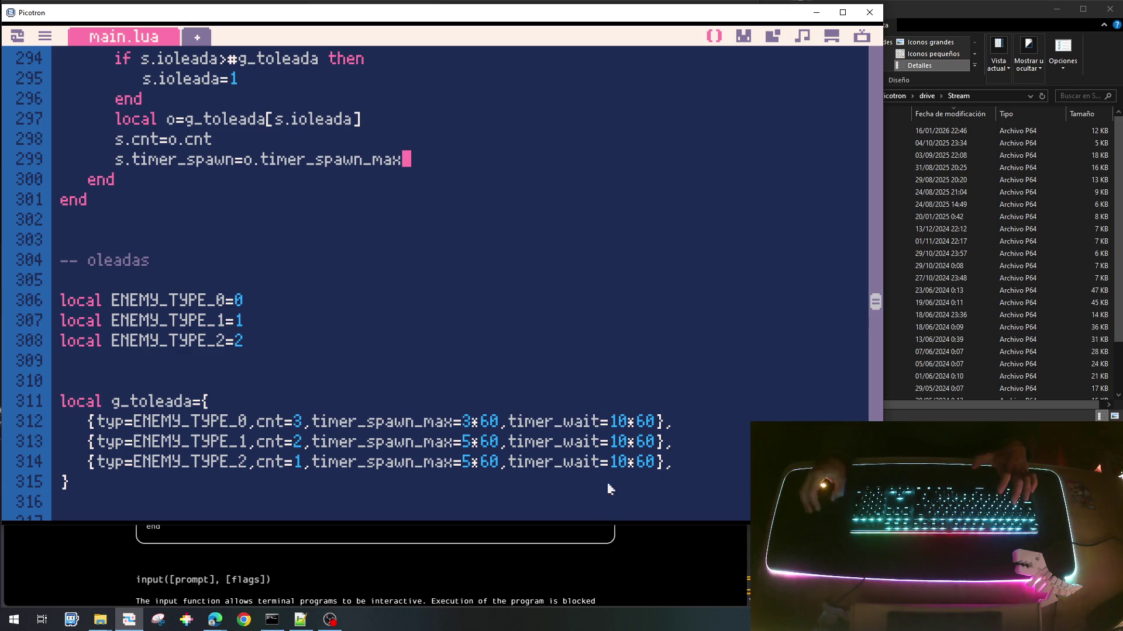
pyautogui.scroll(3, 388, 114)
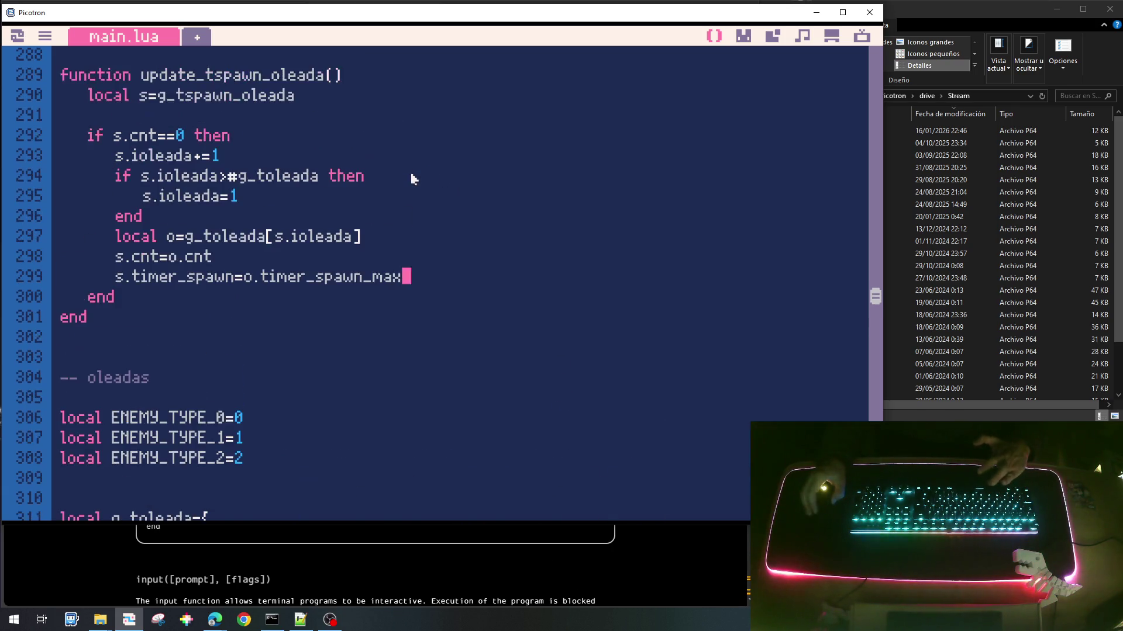
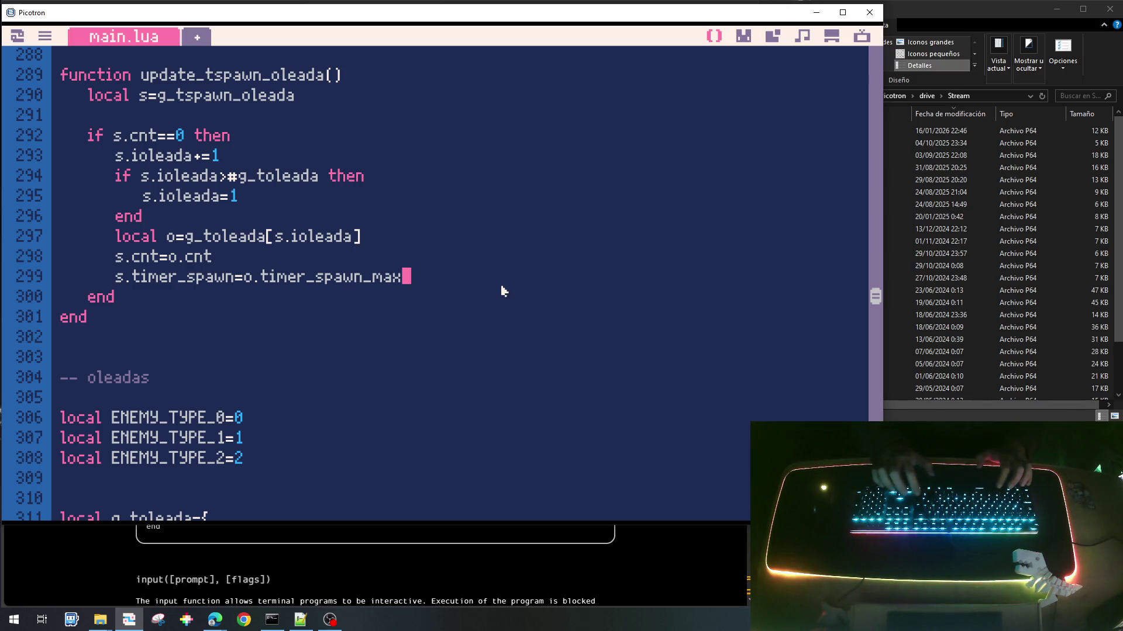
# Step: Add a 'timer_wait=0' field after timer_spawn=0 in init_tspawn_oleada's table
pyautogui.scroll(3, 503, 290)
pyautogui.click(255, 170)
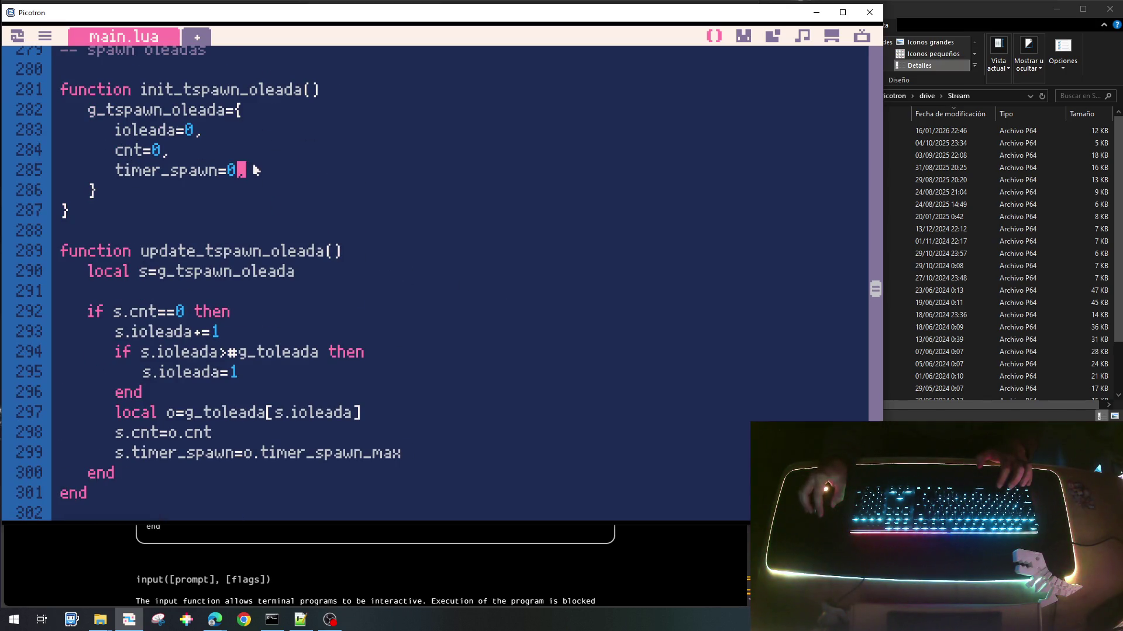
pyautogui.press('Return')
pyautogui.write('timer')
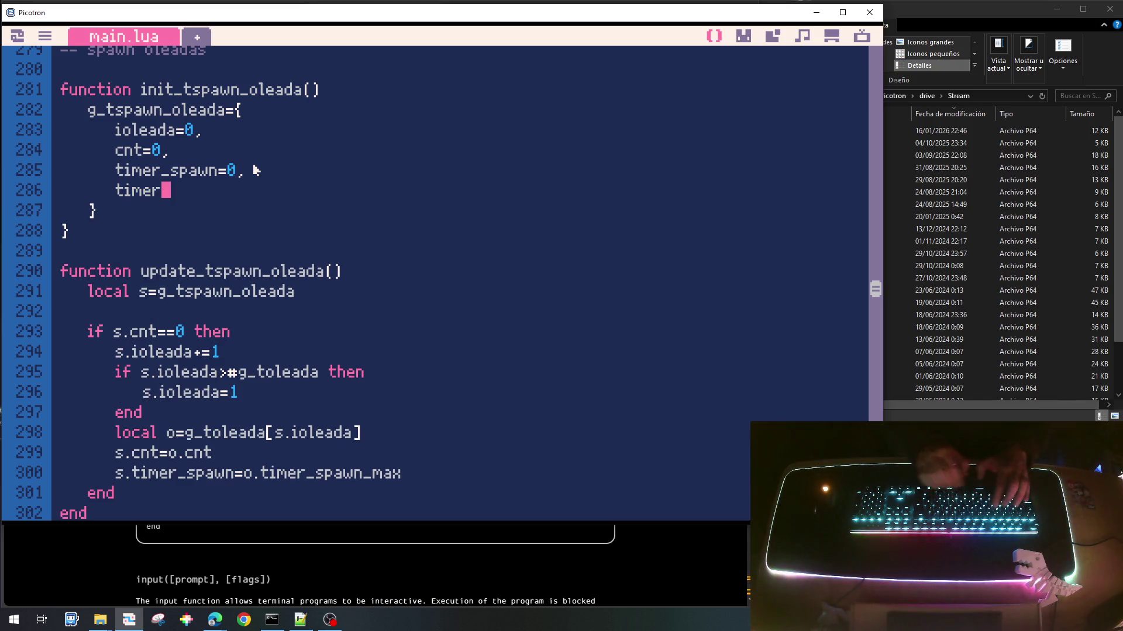
pyautogui.write('_wait=0')
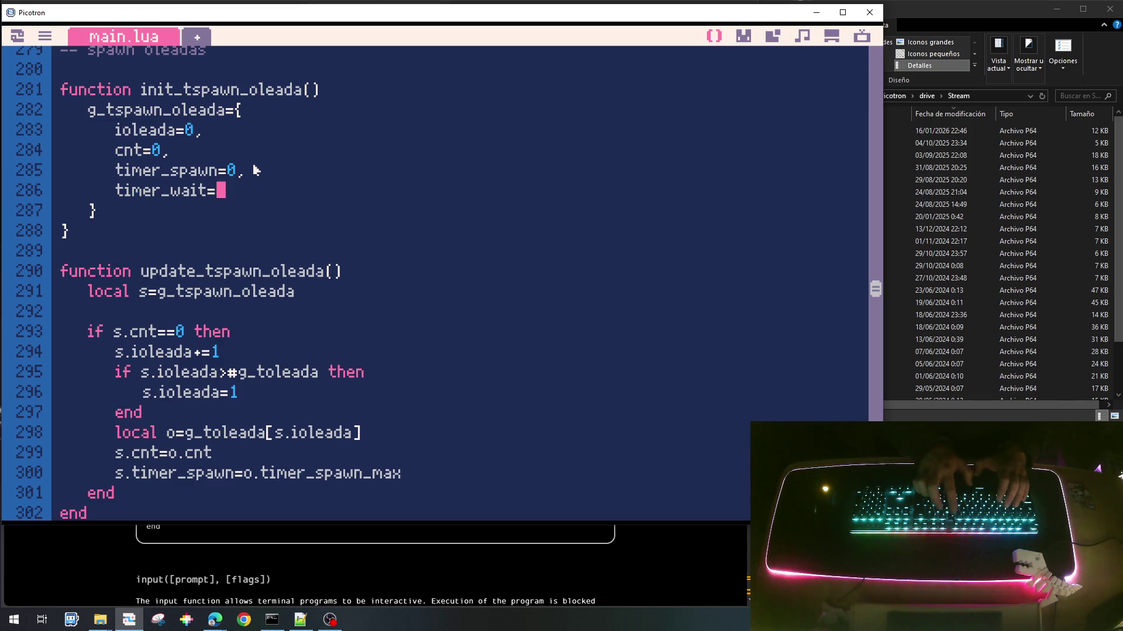
# Step: Add 's.timer_wait=o.timer_wait' below the timer_spawn reset in update_tspawn_oleada
pyautogui.scroll(-3, 403, 337)
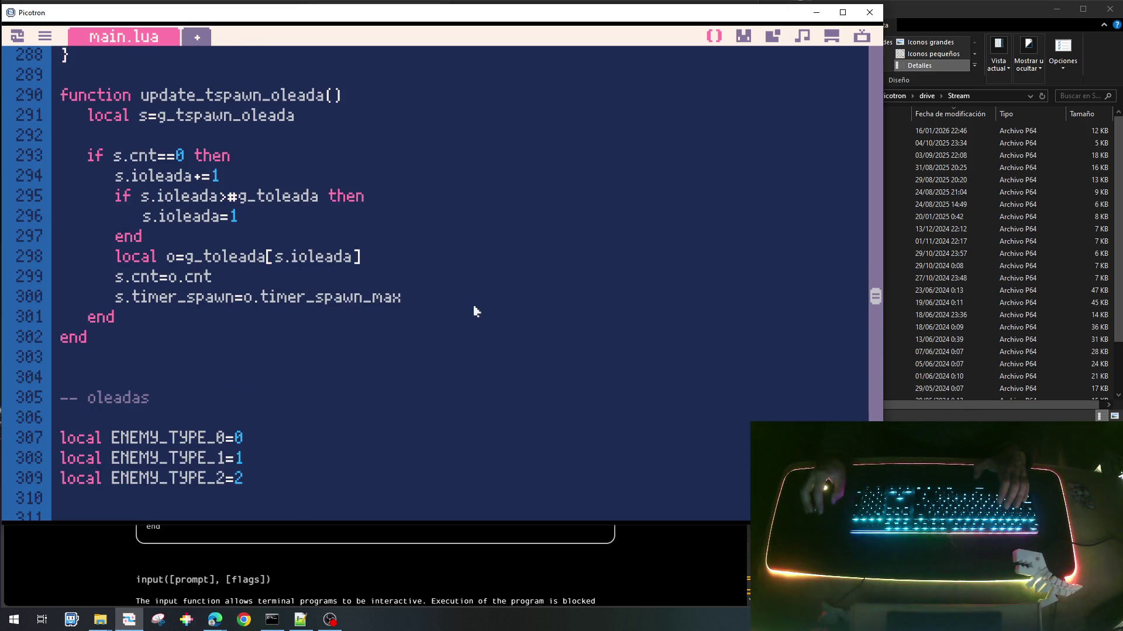
pyautogui.scroll(-3, 448, 309)
pyautogui.doubleClick(550, 423)
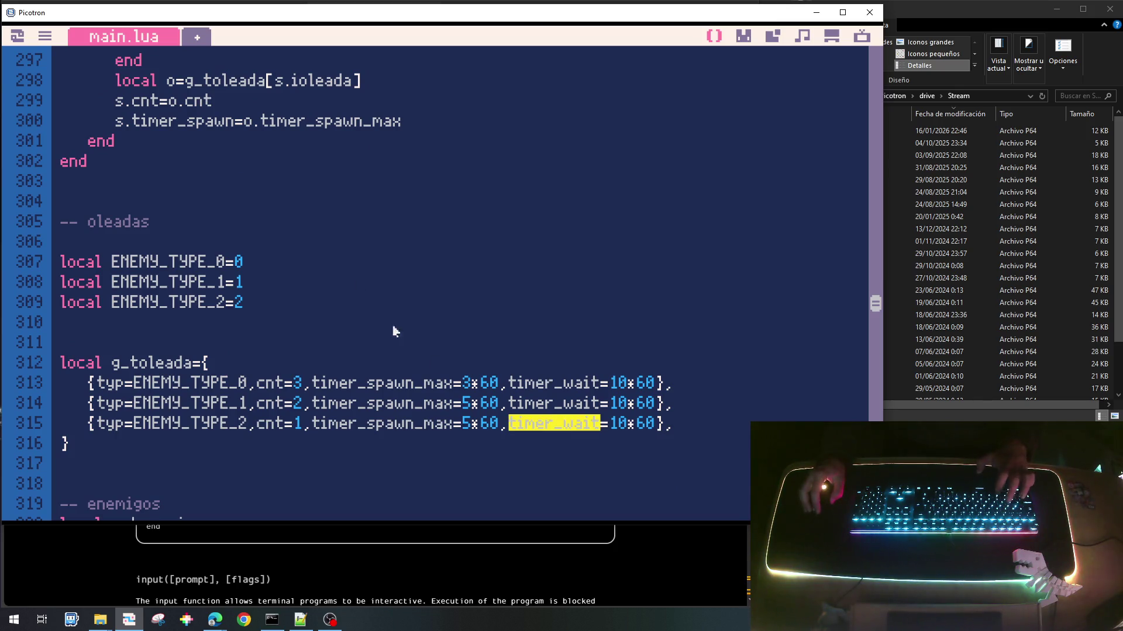
pyautogui.scroll(4, 436, 364)
pyautogui.click(454, 358)
pyautogui.press('Return')
pyautogui.write('s.timer_wait=o.timer_wait')
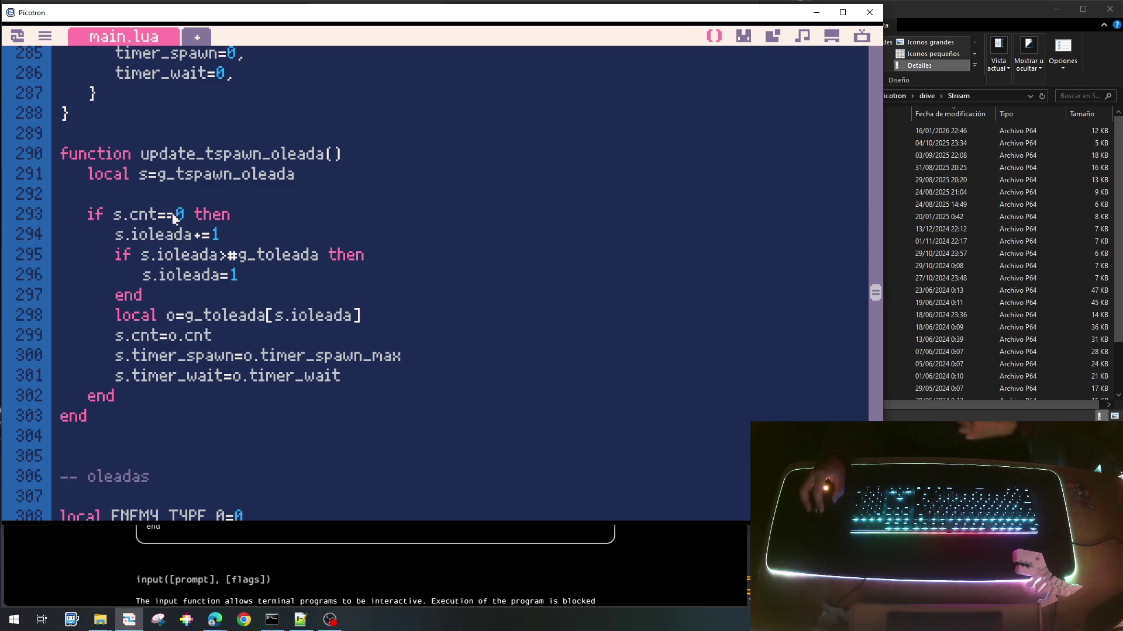
# Step: Open an indented blank line at the top of the s.cnt==0 block
pyautogui.click(234, 220)
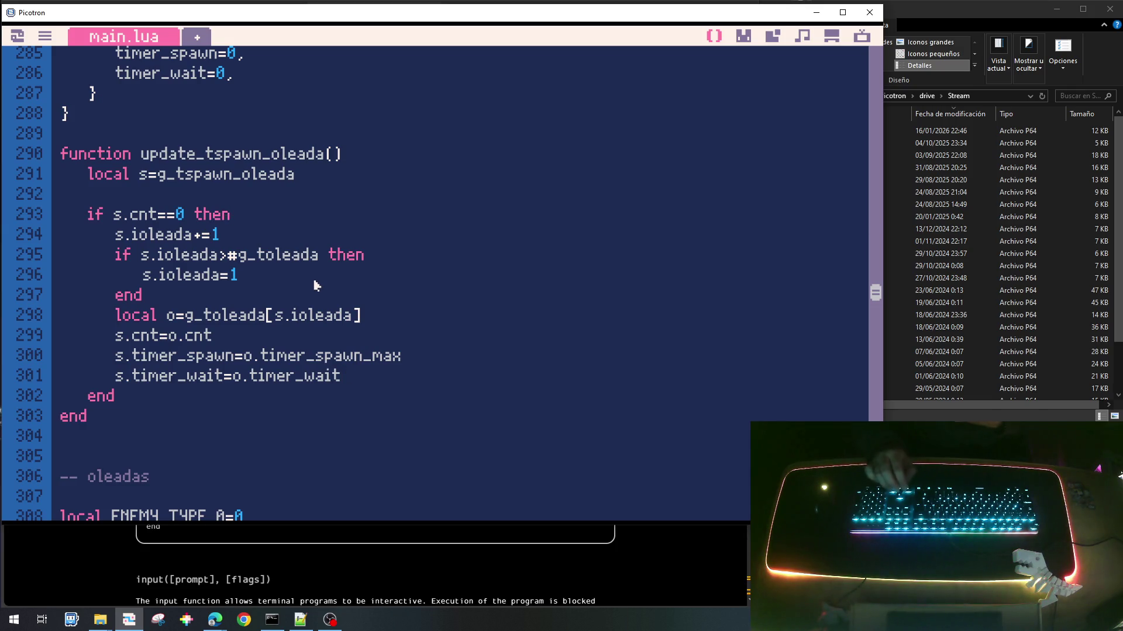
pyautogui.press('Return')
pyautogui.press('Tab')
# Step: Write 'if s.timer_wait>0 then', 's.timer_wait-=1' and 'else' above the wave-advance code
pyautogui.write('if')
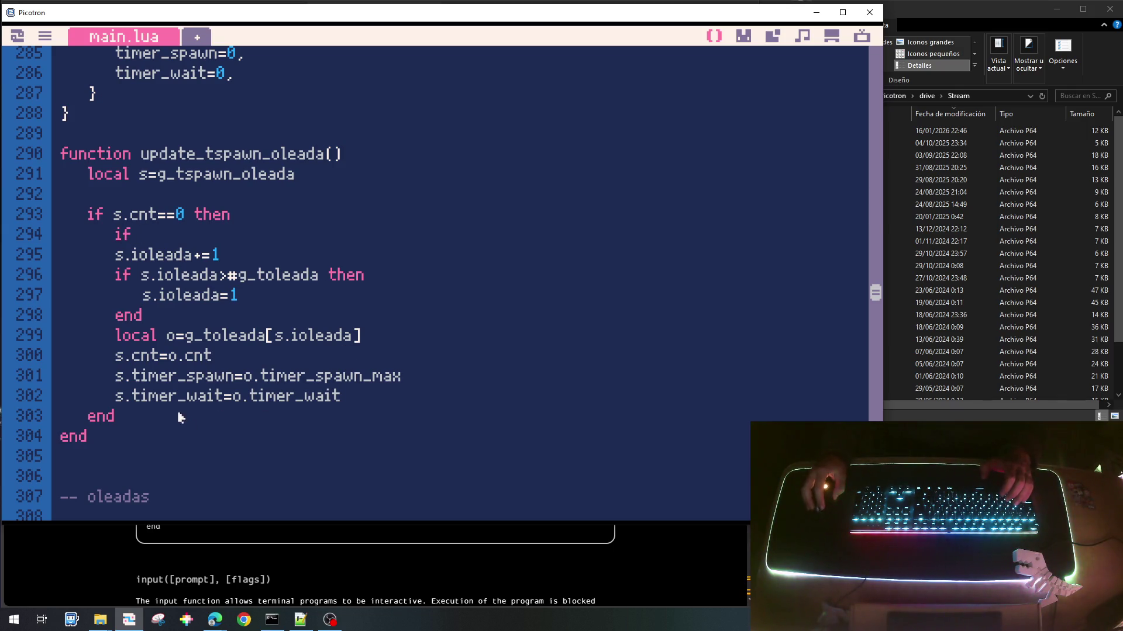
pyautogui.moveTo(226, 401); pyautogui.dragTo(125, 401)
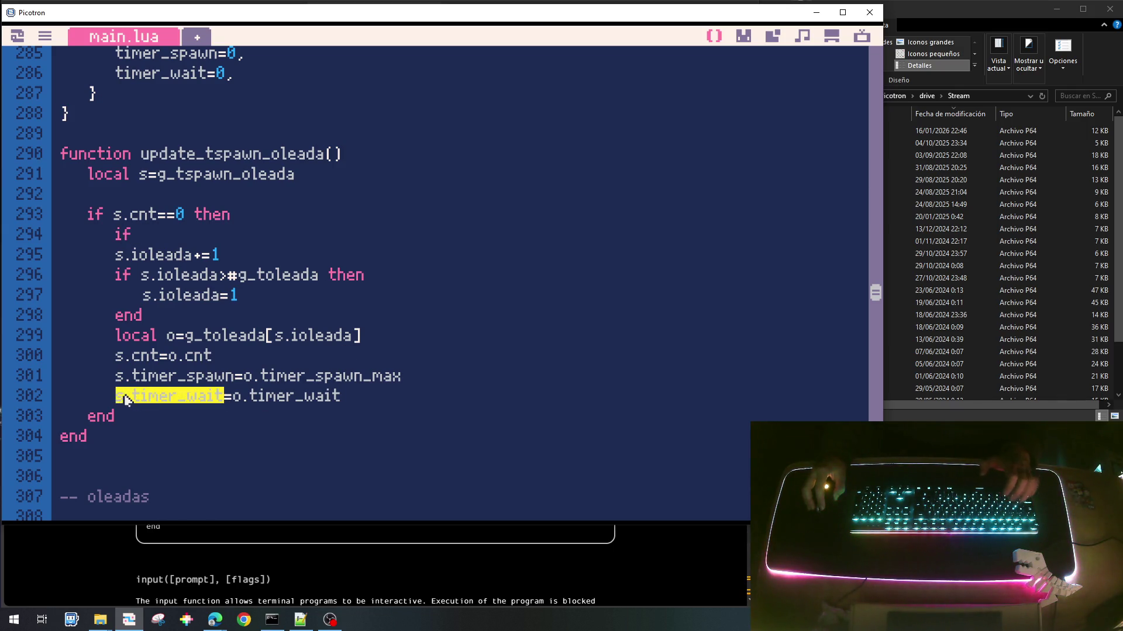
pyautogui.hotkey('ctrl', 'c')
pyautogui.click(166, 240)
pyautogui.hotkey('ctrl', 'v')
pyautogui.write('>0 then')
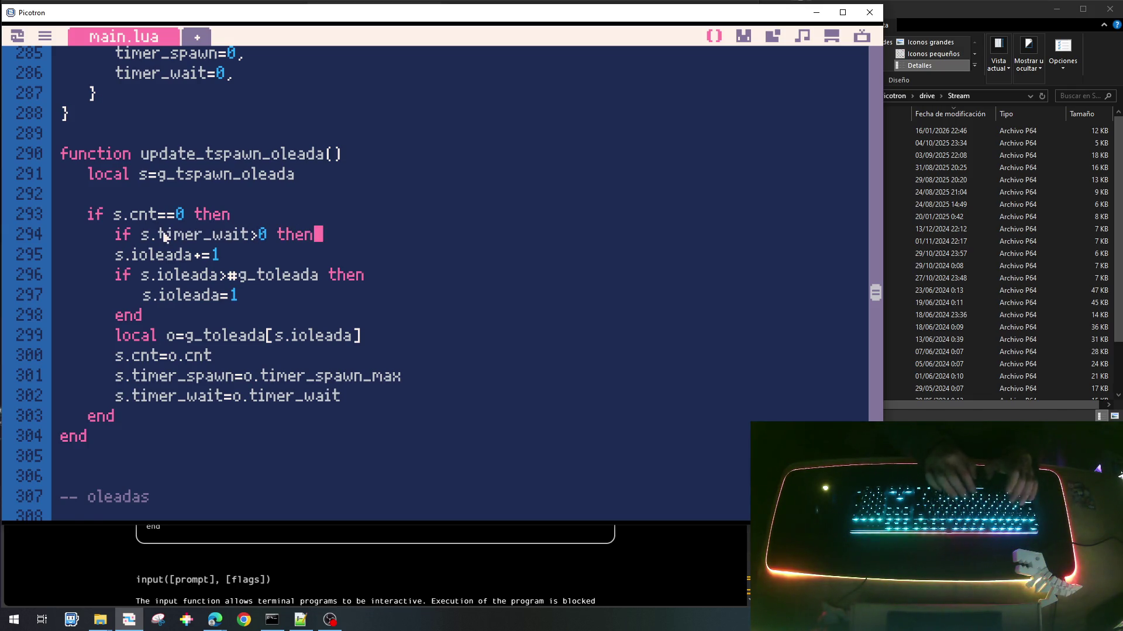
pyautogui.press('Return')
pyautogui.hotkey('ctrl', 'v')
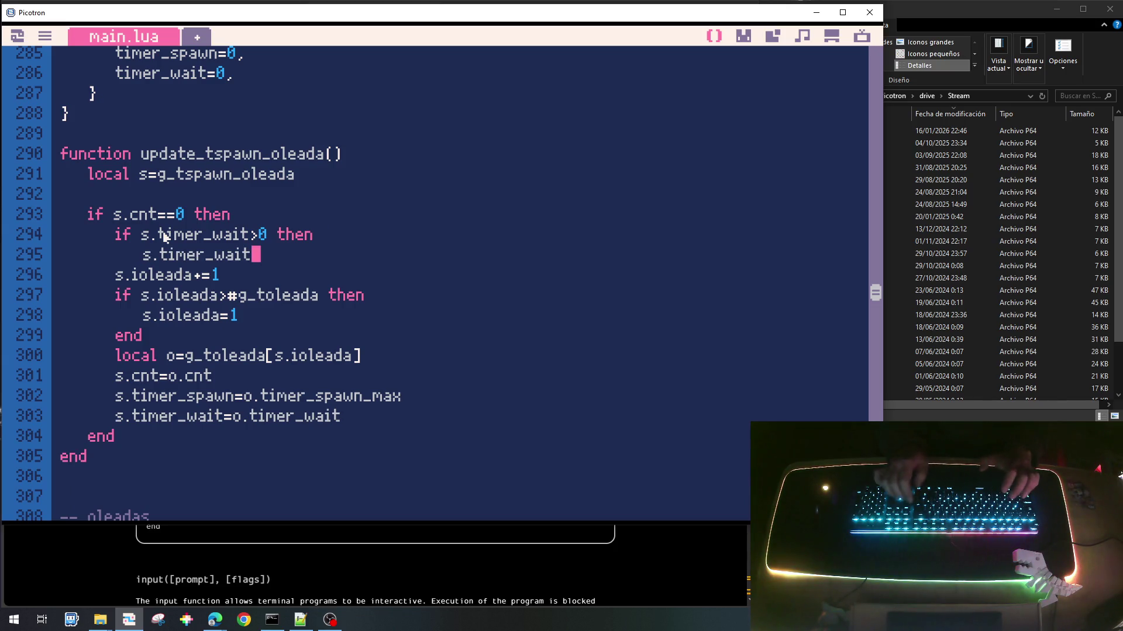
pyautogui.write('-=1')
pyautogui.press('Return')
pyautogui.press('BackSpace')
pyautogui.write('else')
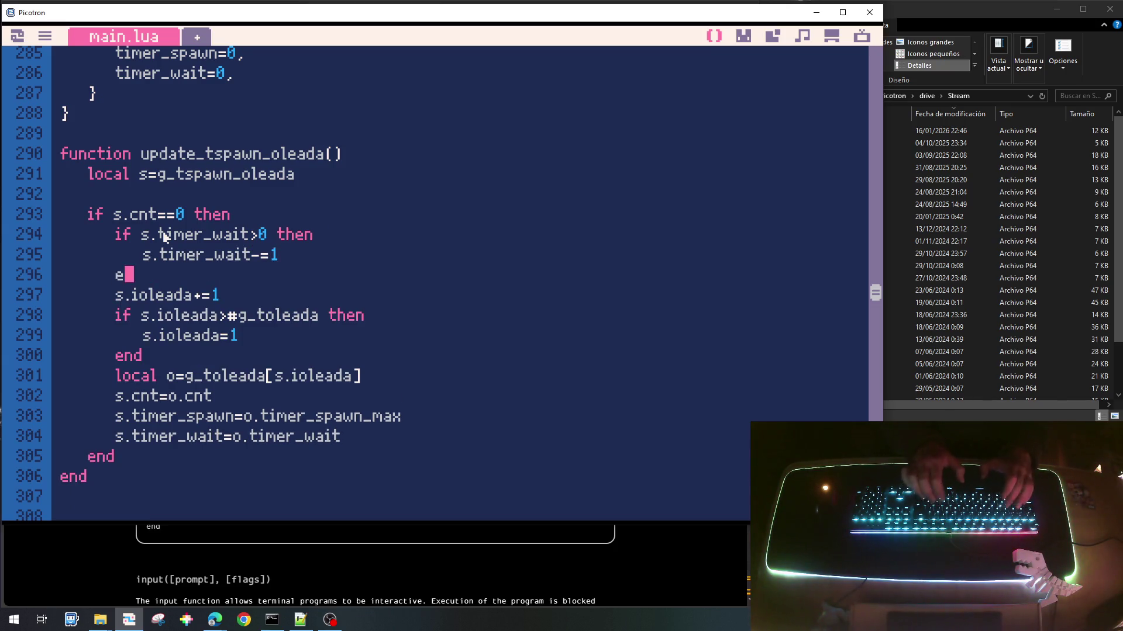
# Step: Indent the wave-advance code under the else and close the block with 'end'
pyautogui.press('Down')
pyautogui.press('Home')
pyautogui.hotkey('shift', 'Down')
pyautogui.hotkey('shift', 'Down')
pyautogui.hotkey('shift', 'Down')
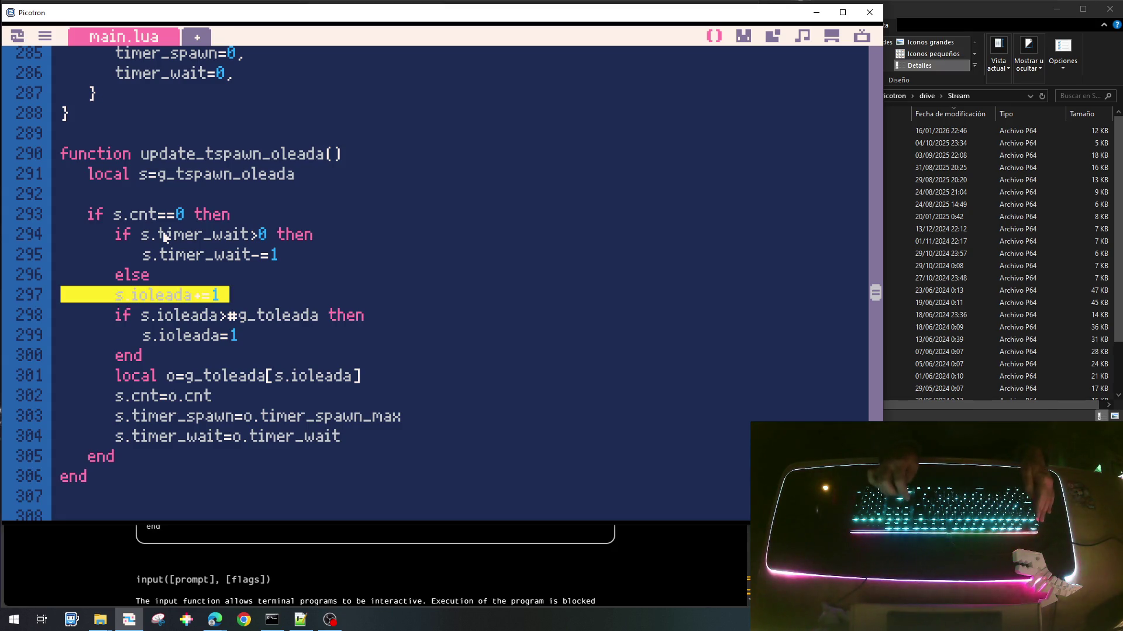
pyautogui.press('Tab')
pyautogui.press('Right')
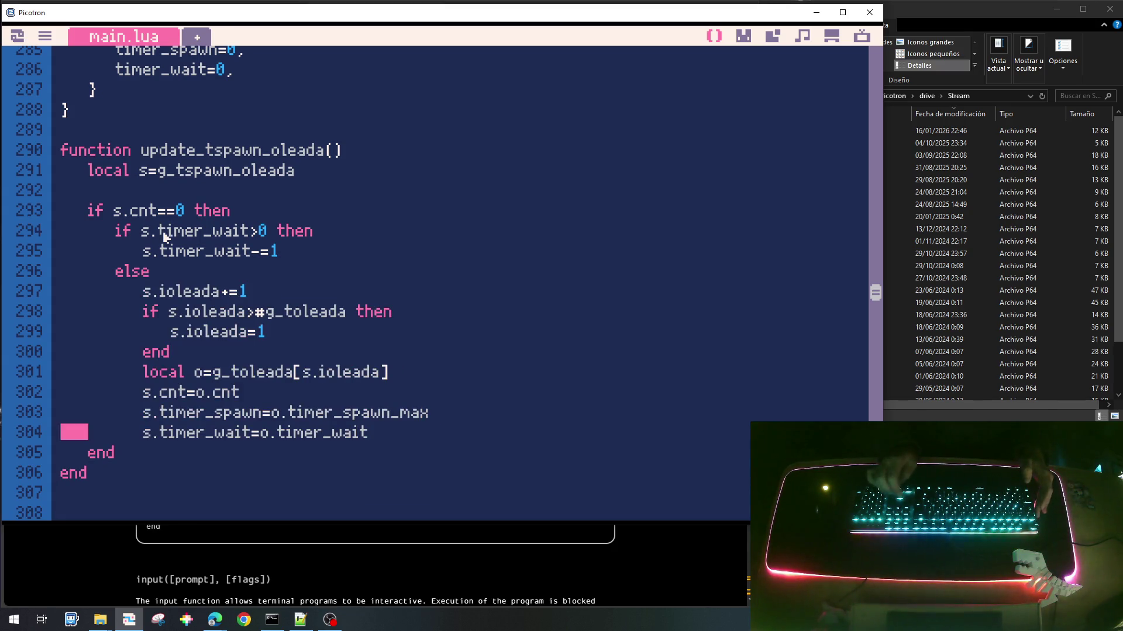
pyautogui.press('Up')
pyautogui.press('End')
pyautogui.press('Return')
pyautogui.press('BackSpace')
pyautogui.write('end')
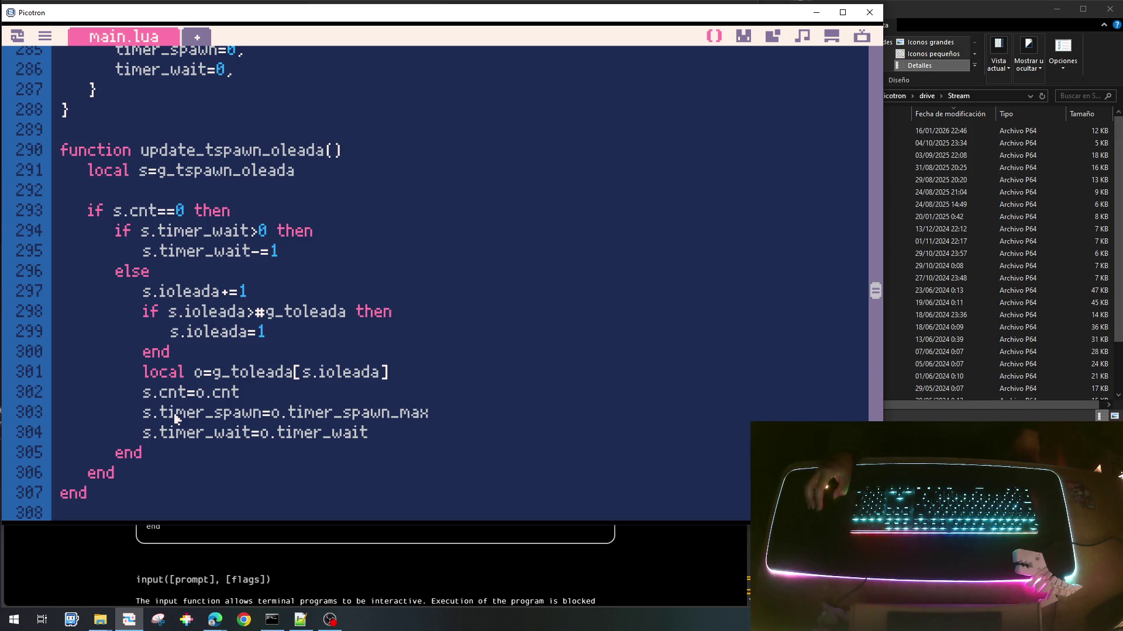
pyautogui.scroll(-1, 175, 417)
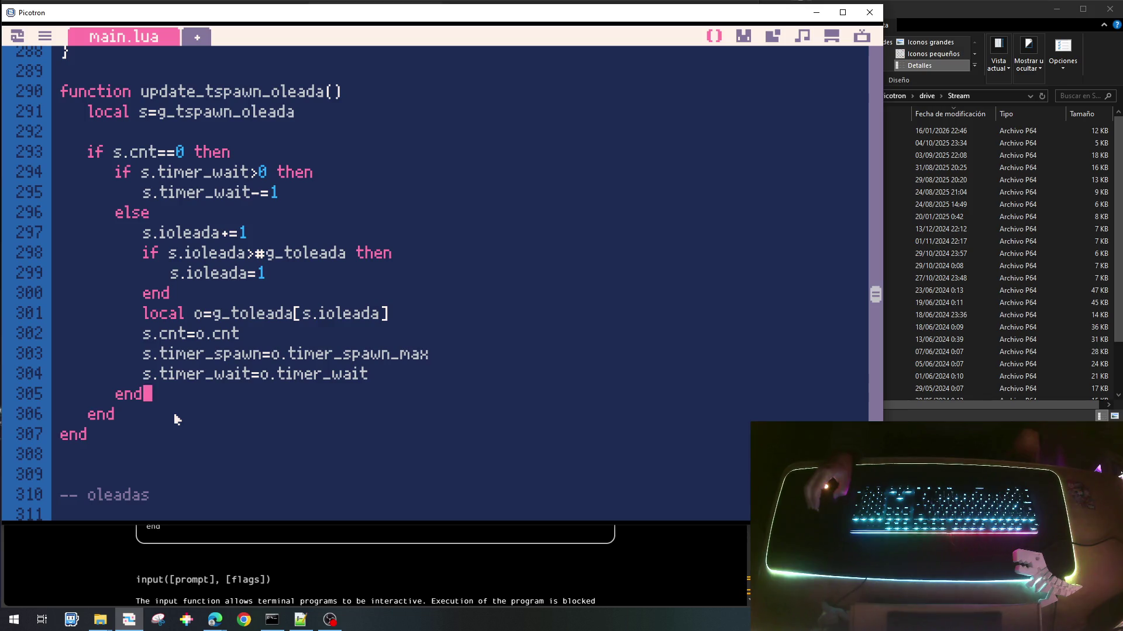
# Step: Begin an 'if s.timer_spawn' line after the end closing the s.cnt==0 check
pyautogui.click(147, 416)
pyautogui.click(154, 398)
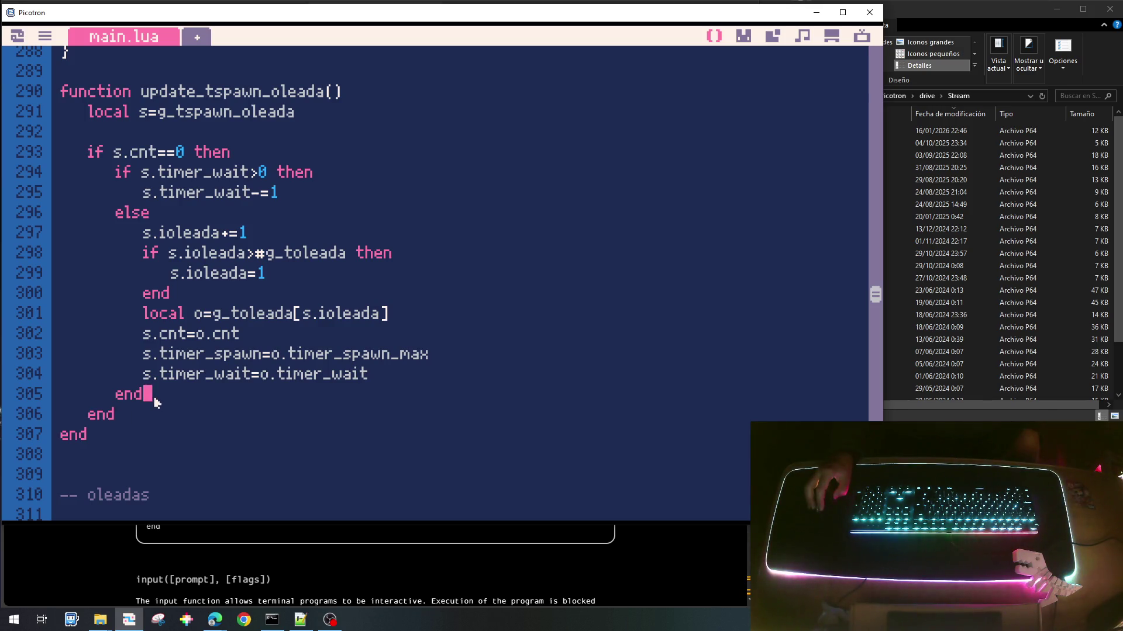
pyautogui.click(151, 416)
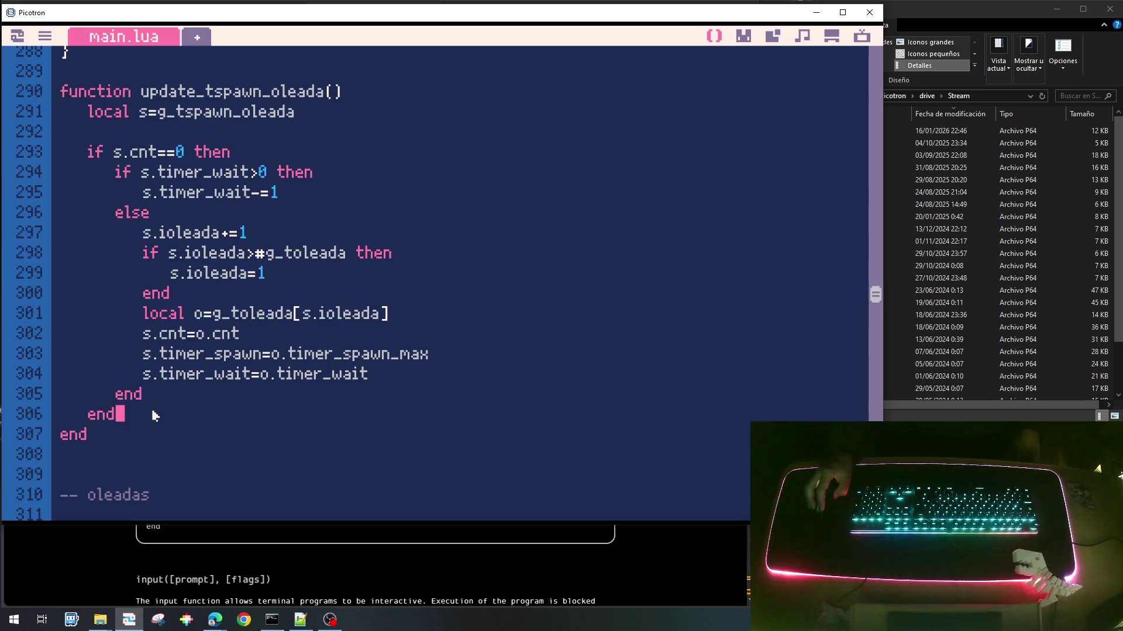
pyautogui.press('Return')
pyautogui.write('if ')
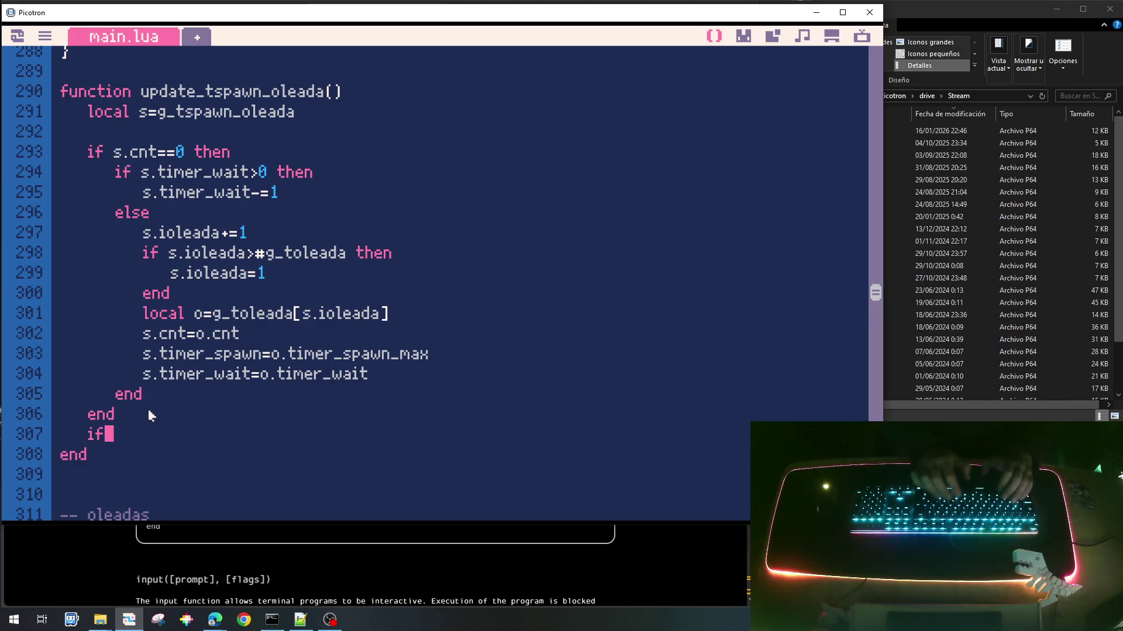
pyautogui.write('s')
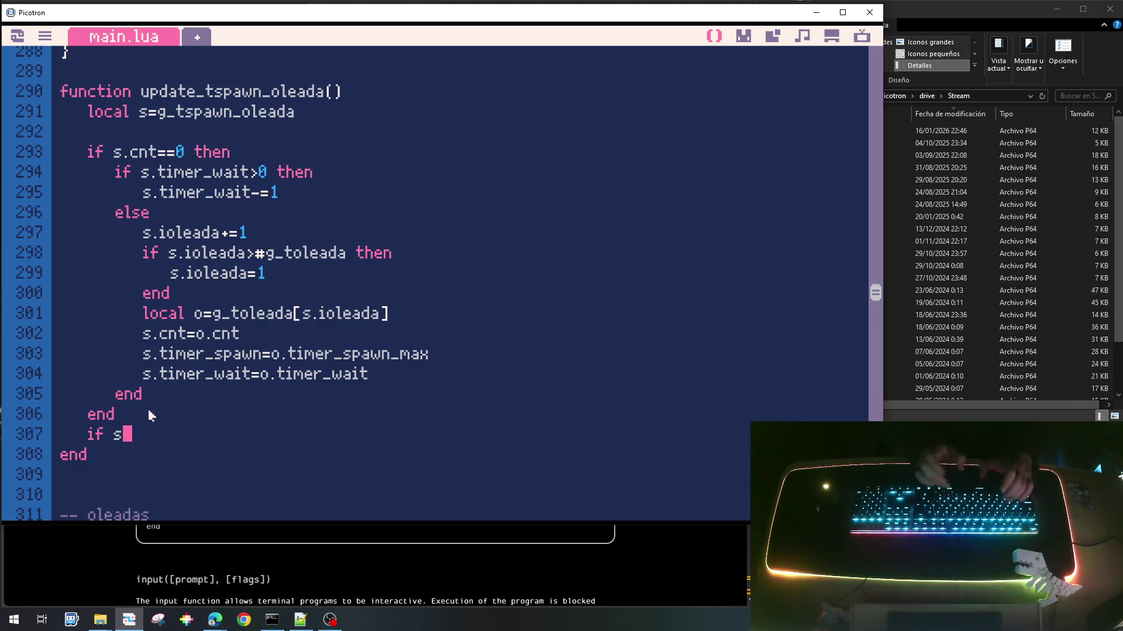
pyautogui.write('.timer_s')
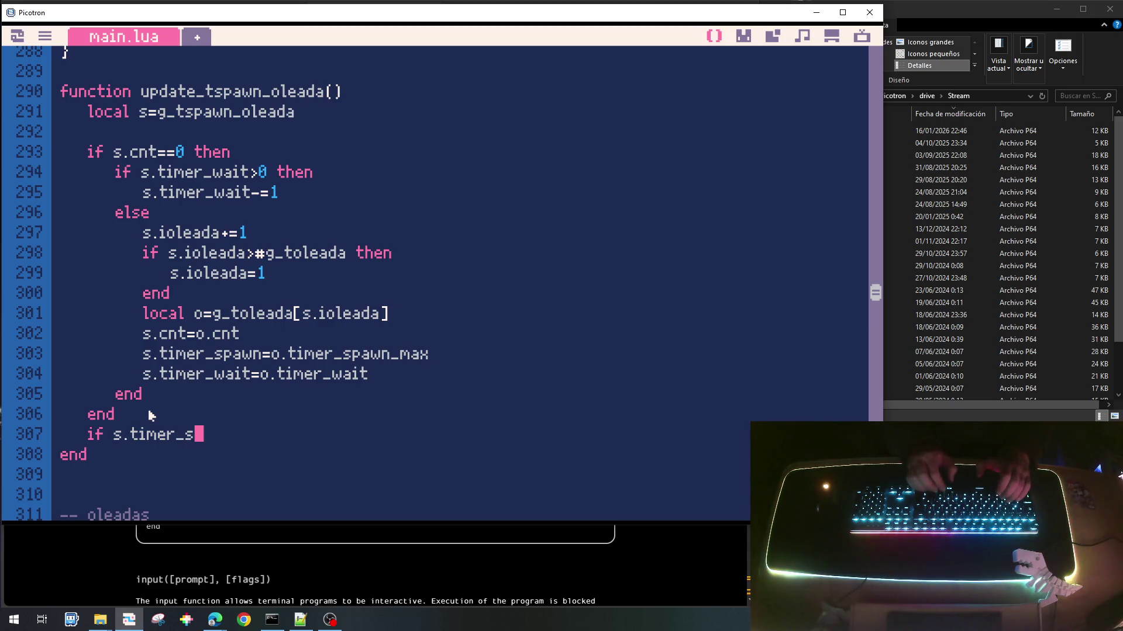
pyautogui.write('pawn')
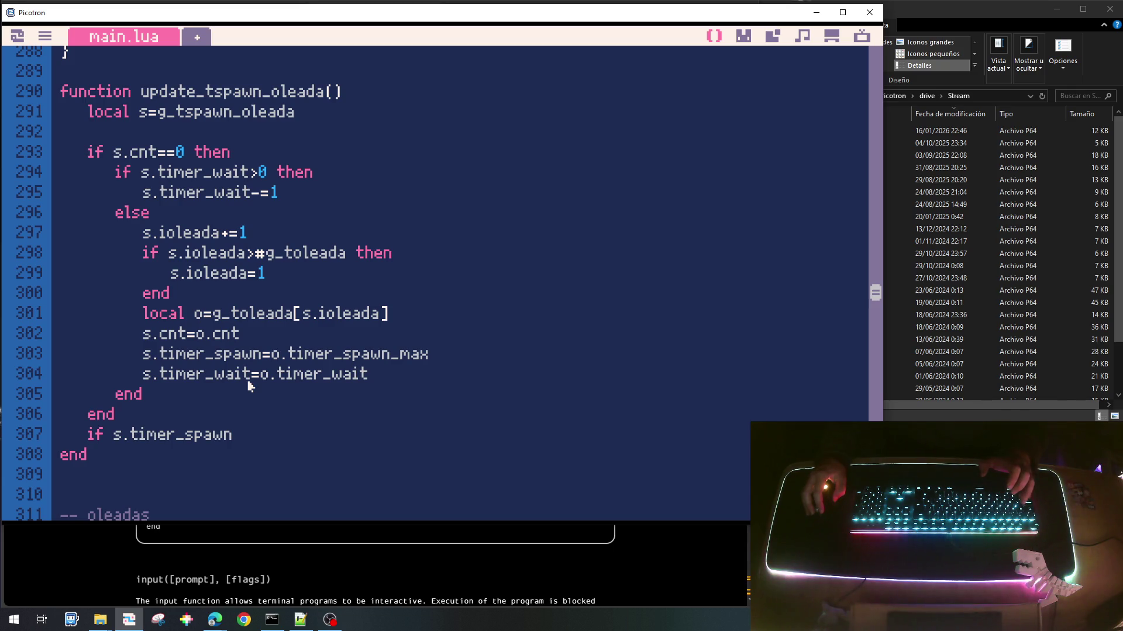
# Step: Turn that closing 'end' into 'else' and indent the timer_spawn check beneath it
pyautogui.click(107, 415)
pyautogui.press('End')
pyautogui.press('BackSpace')
pyautogui.press('BackSpace')
pyautogui.write('lse')
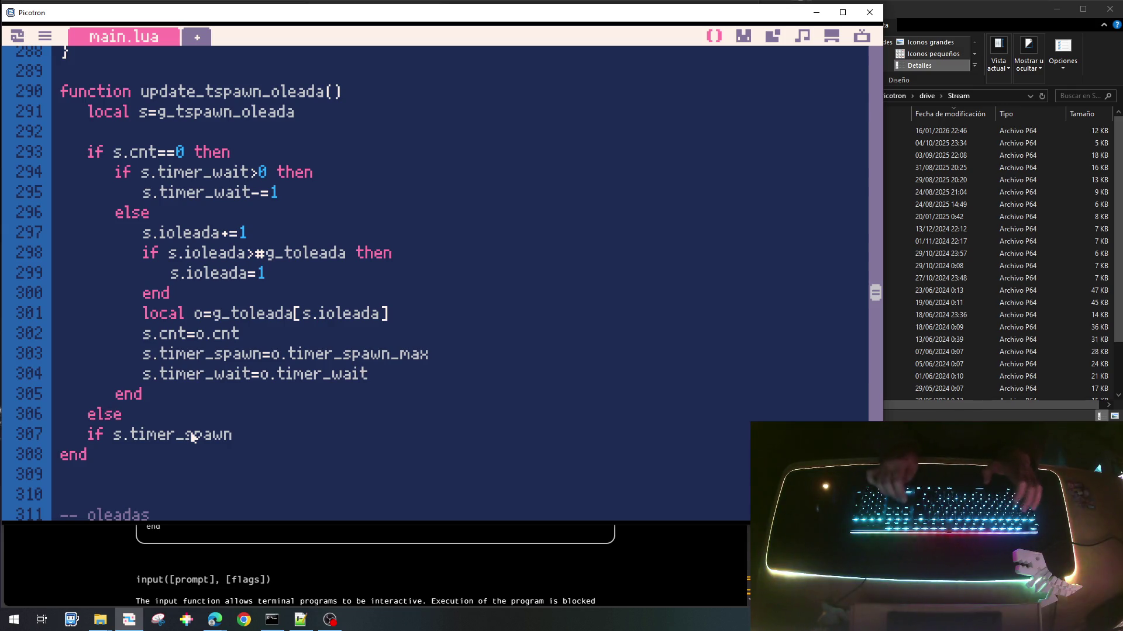
pyautogui.press('Down')
pyautogui.press('Home')
pyautogui.press('Tab')
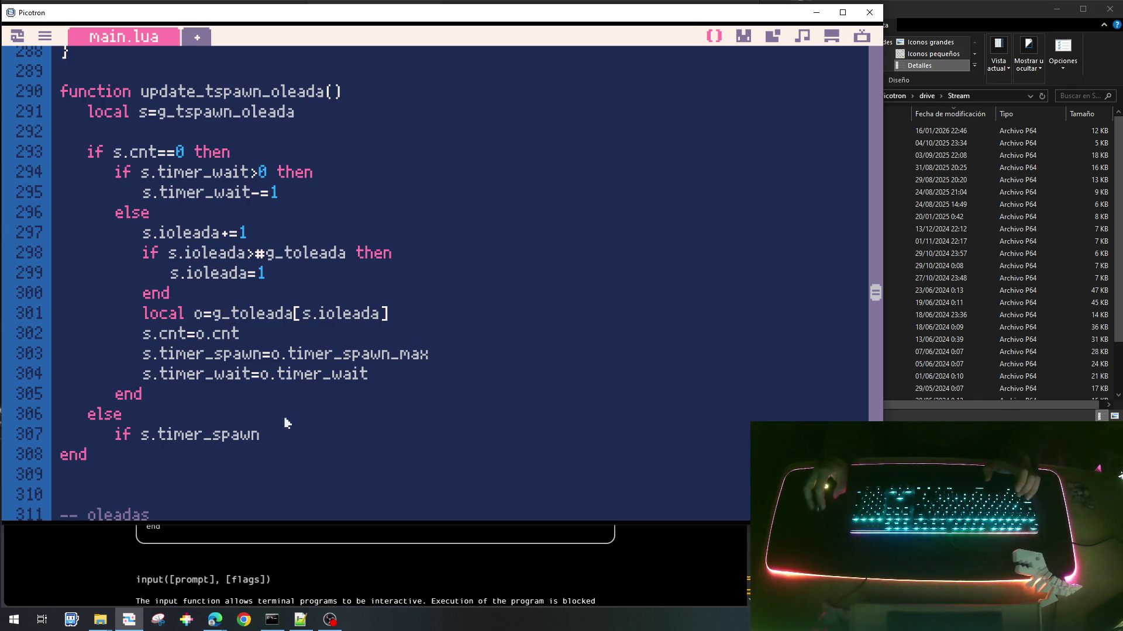
# Step: Complete 'if s.timer_spawn>0 then' with 's.timer_spawn-=1' inside it
pyautogui.write('>0')
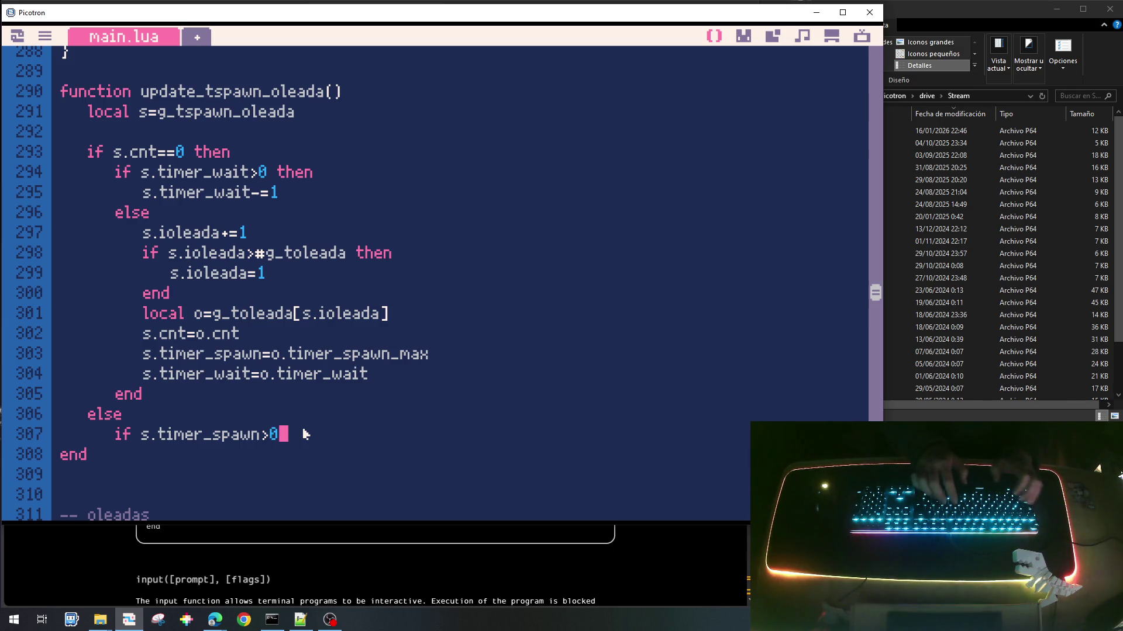
pyautogui.write(' then')
pyautogui.press('Return')
pyautogui.press('Up')
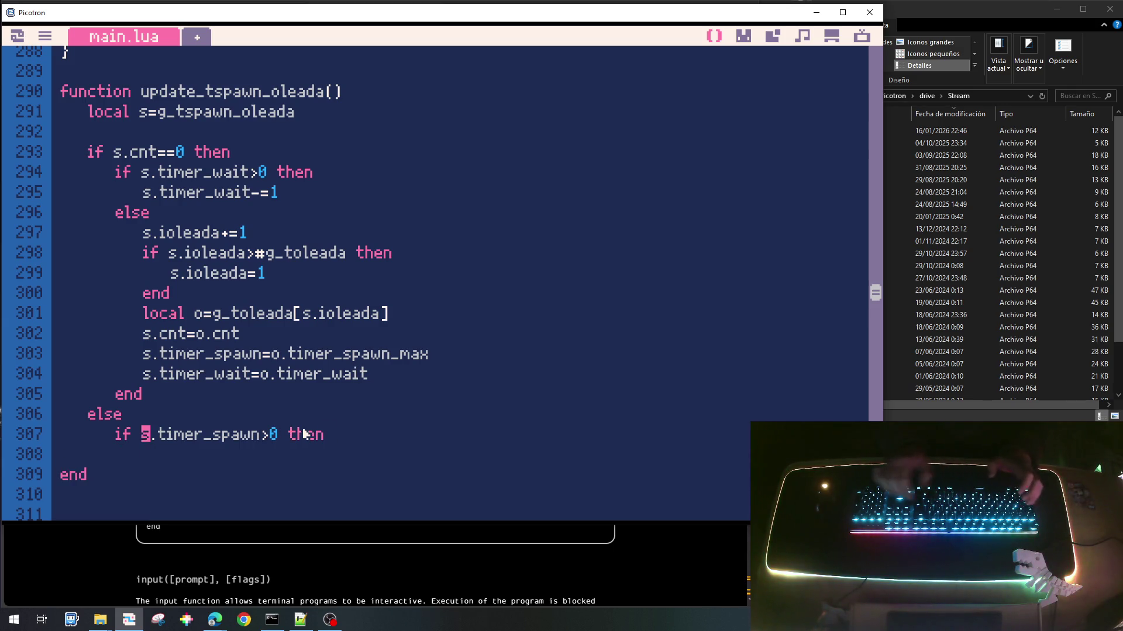
pyautogui.hotkey('shift', 'Right')
pyautogui.hotkey('shift', 'Right')
pyautogui.hotkey('shift', 'Right')
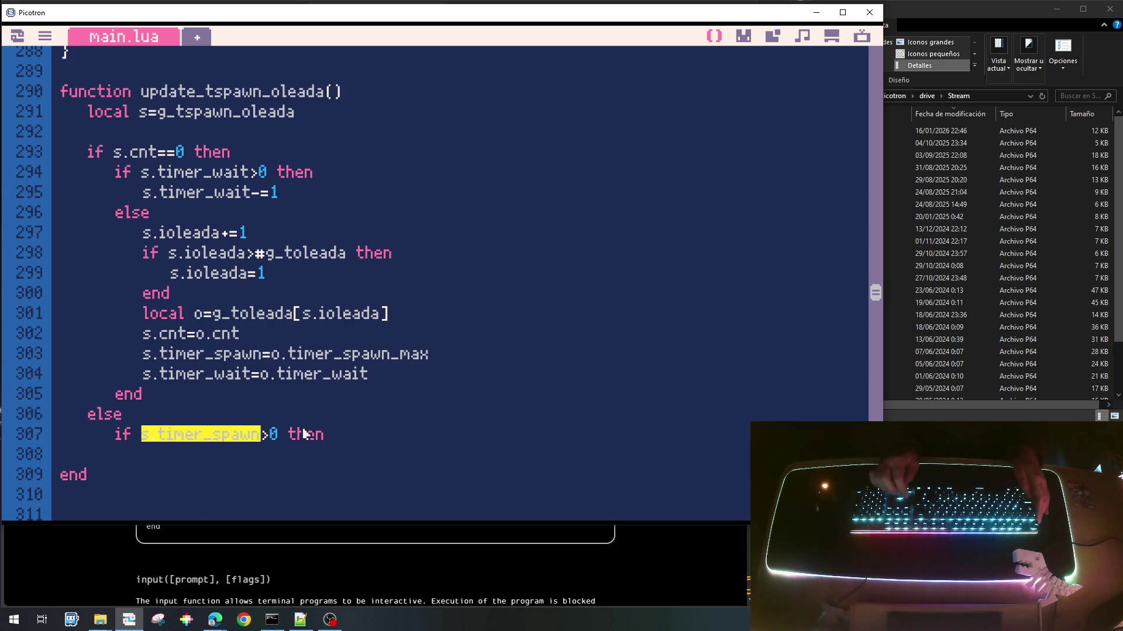
pyautogui.hotkey('ctrl', 'c')
pyautogui.press('Down')
pyautogui.hotkey('ctrl', 'v')
pyautogui.write('-=1')
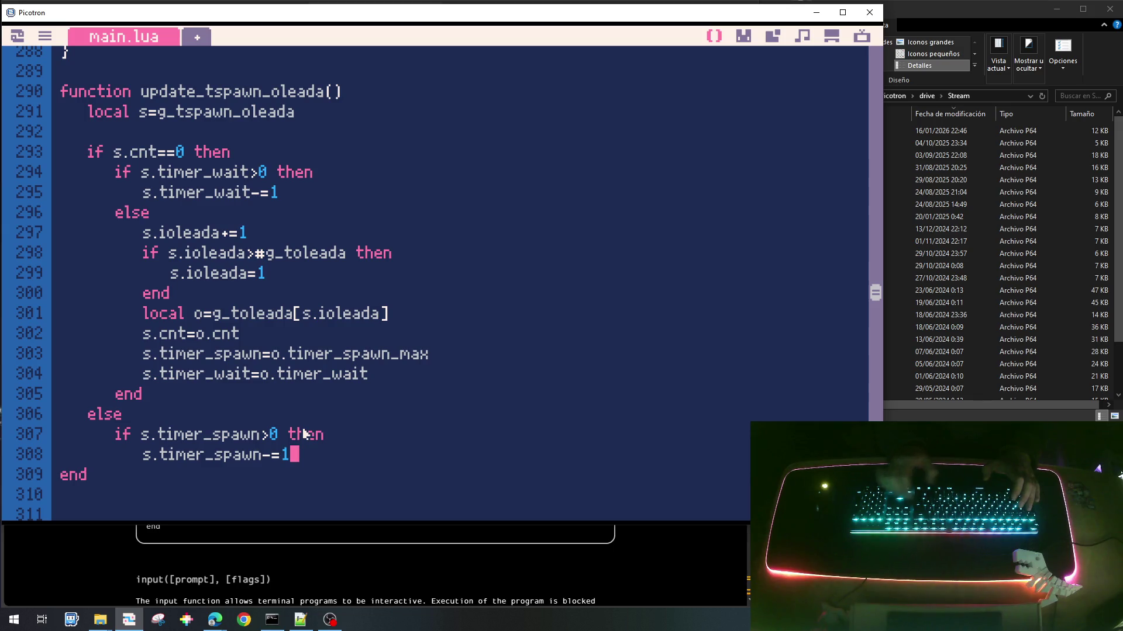
pyautogui.scroll(4, 304, 434)
pyautogui.scroll(-9, 304, 433)
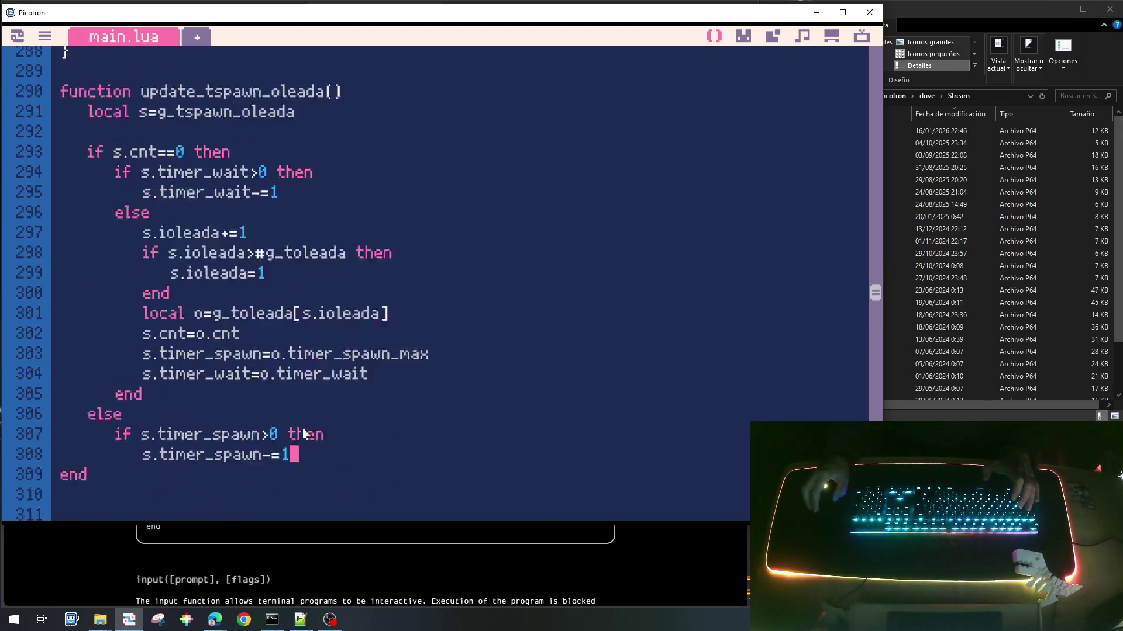
pyautogui.scroll(11, 271, 384)
# Step: Add a 'typ=CELL_TYPE_EMPTY' field after timer_wait=0 in init_tspawn_oleada
pyautogui.click(239, 363)
pyautogui.press('Return')
pyautogui.write('typ')
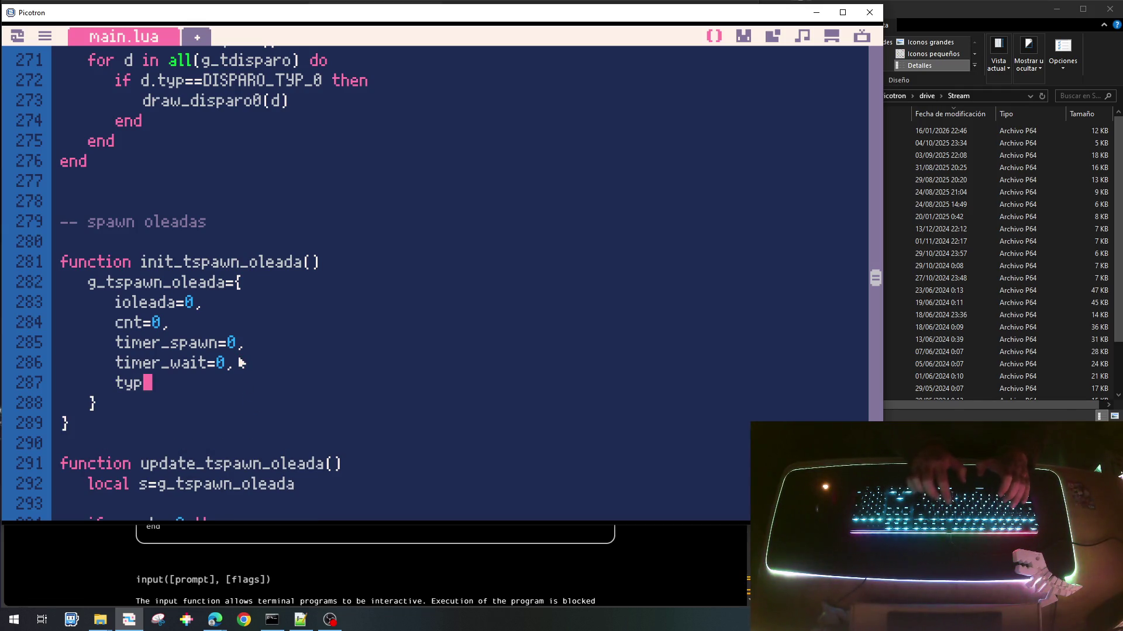
pyautogui.write('=CELL_T')
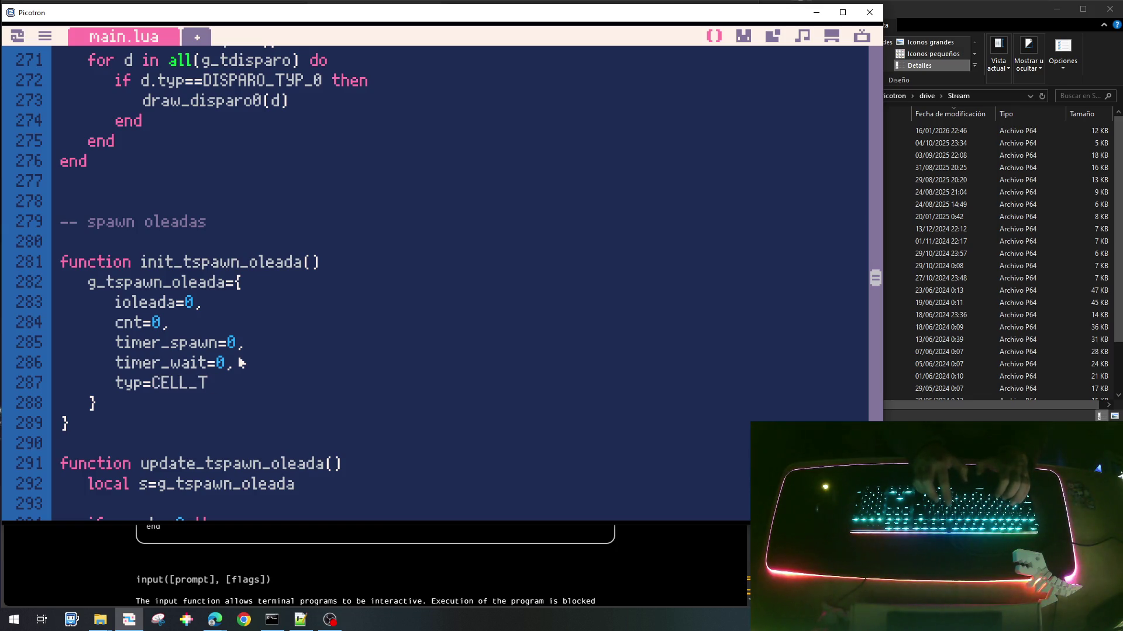
pyautogui.write('YPE_EMPTY,')
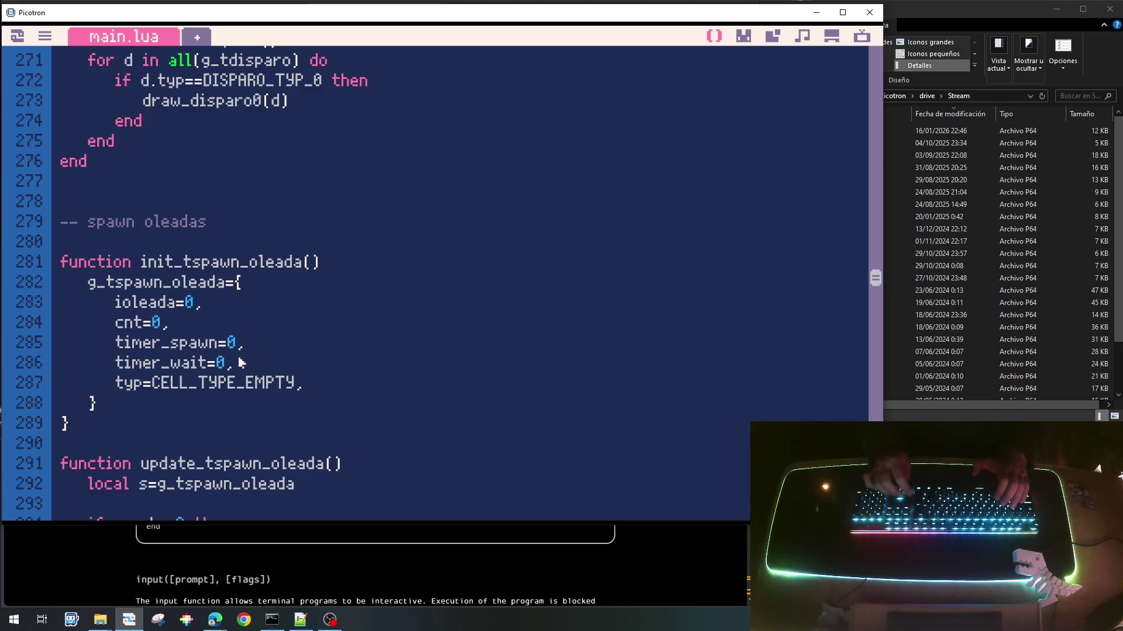
# Step: Add 's.typ=o.typ' after the wave lookup in update_tspawn_oleada
pyautogui.scroll(-2, 241, 363)
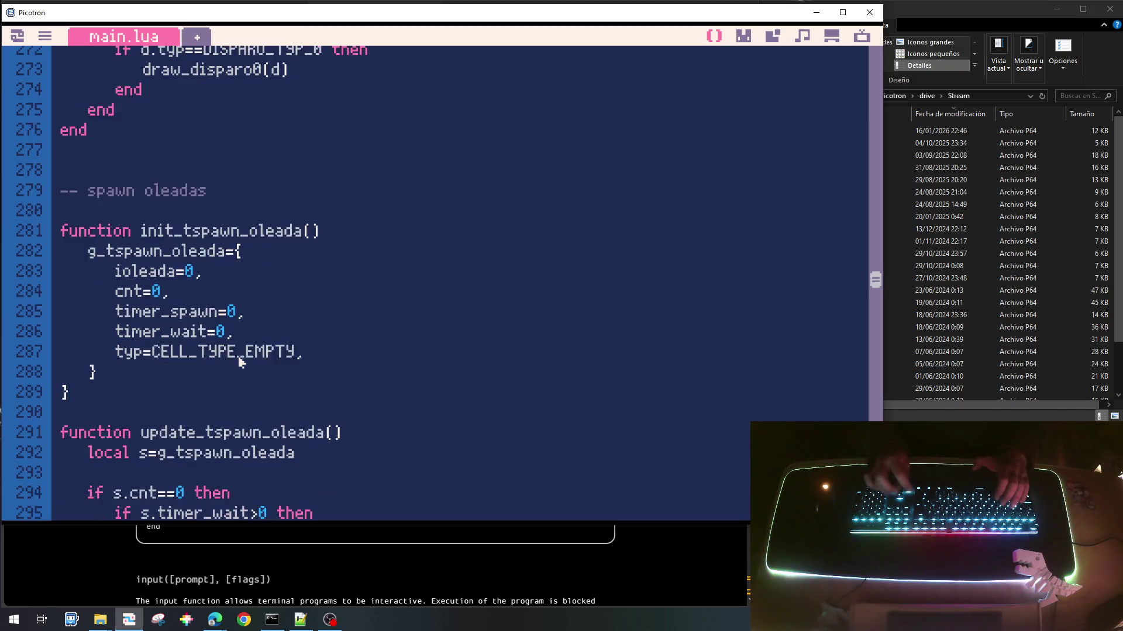
pyautogui.scroll(-5, 241, 363)
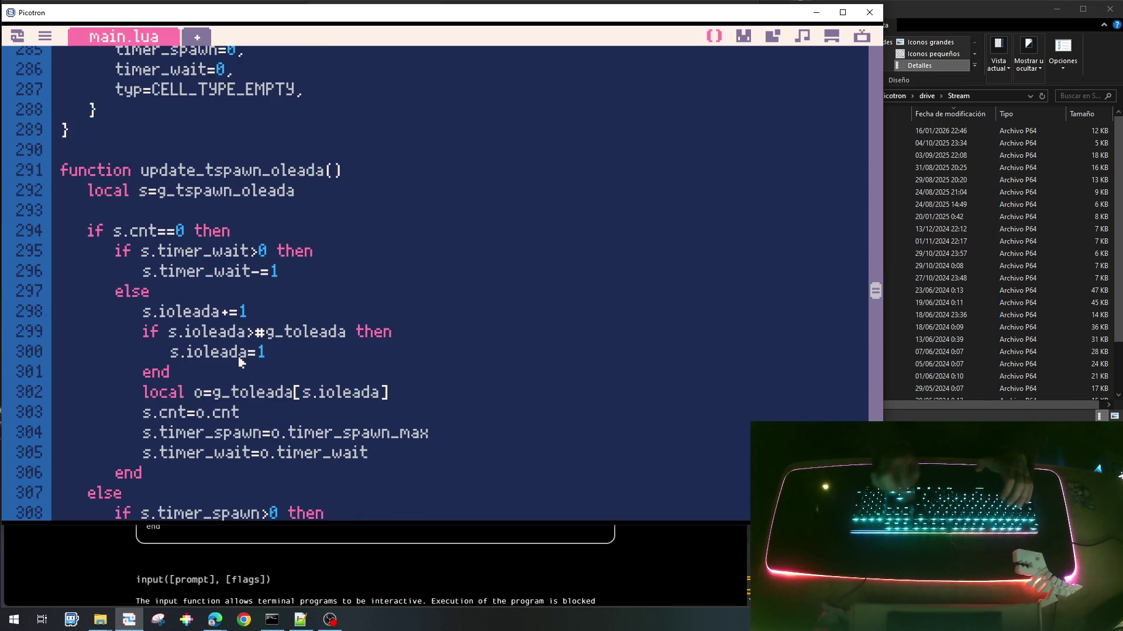
pyautogui.press('Return')
pyautogui.write('s.type')
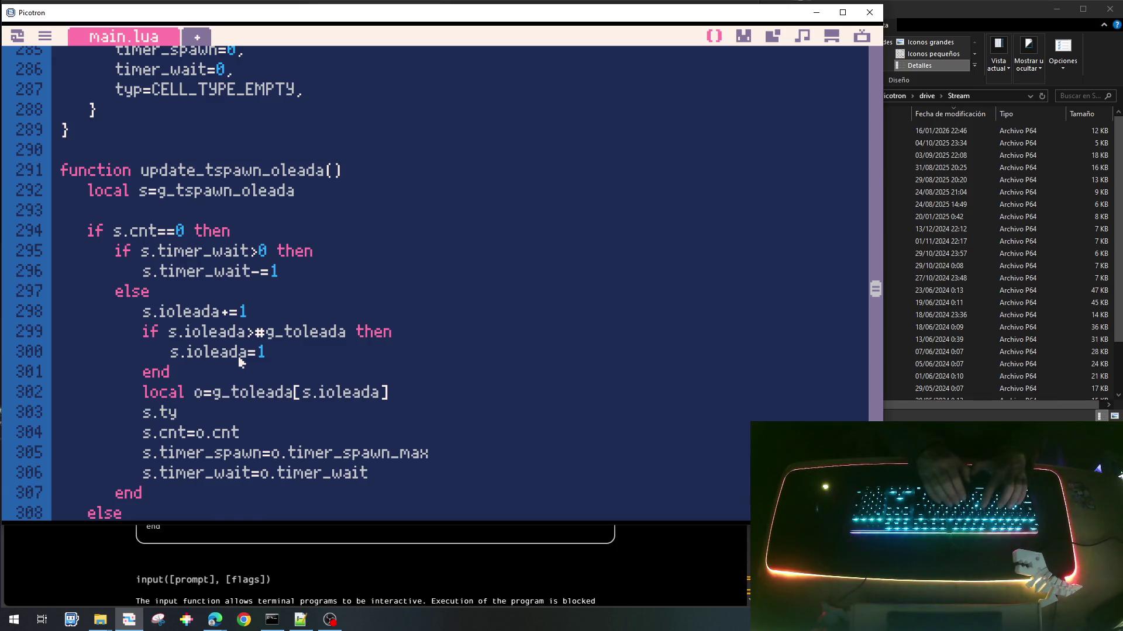
pyautogui.press('BackSpace')
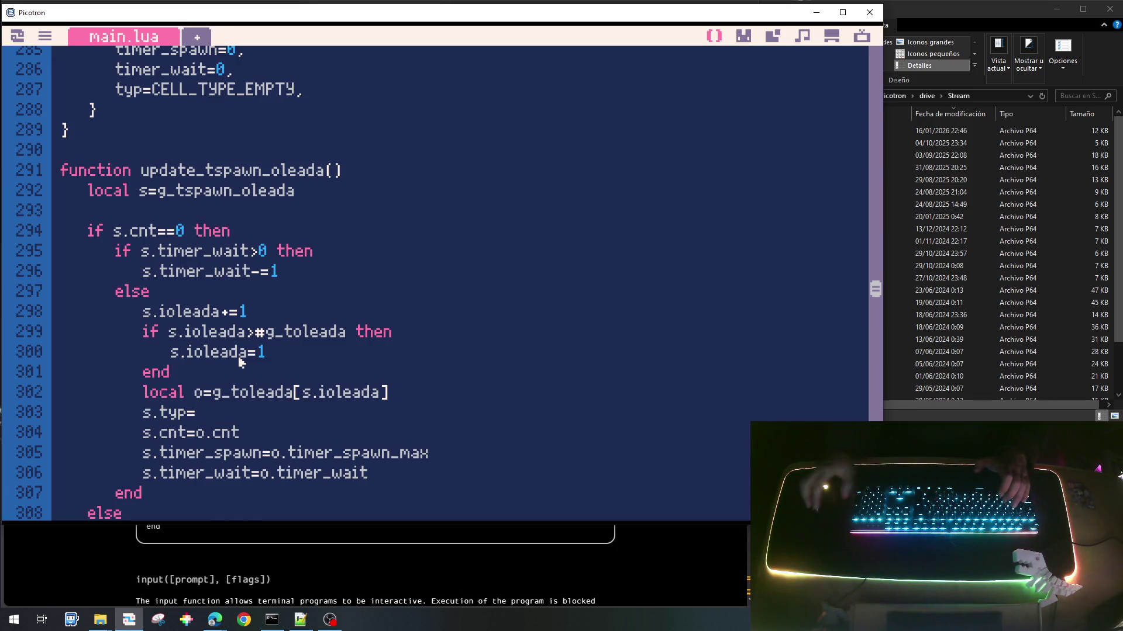
pyautogui.scroll(-7, 251, 386)
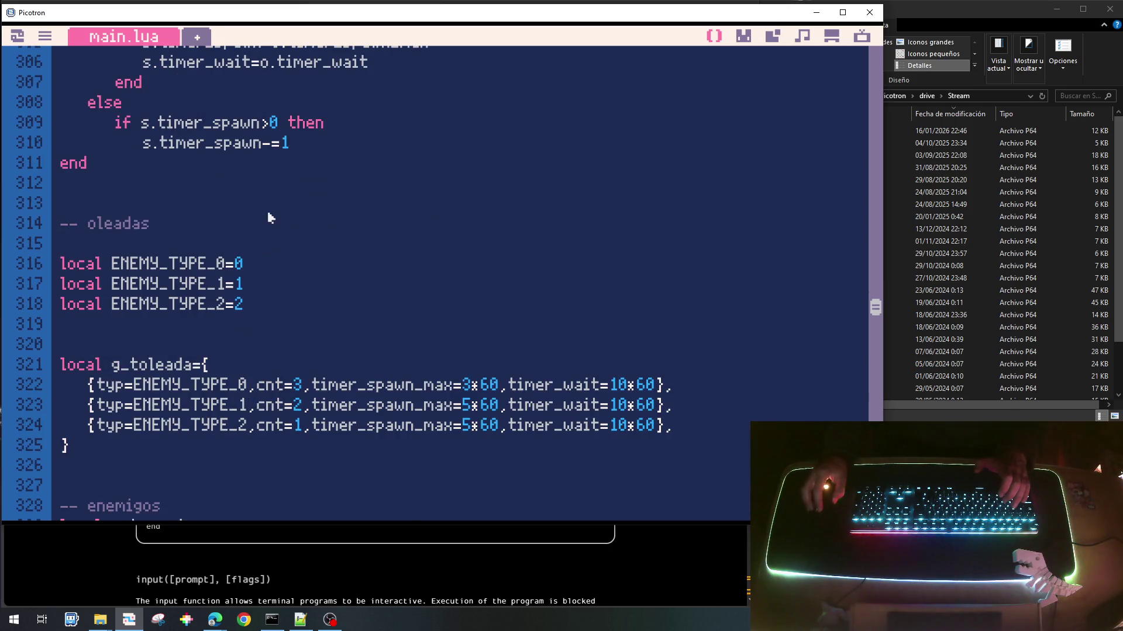
pyautogui.write('=o.typ')
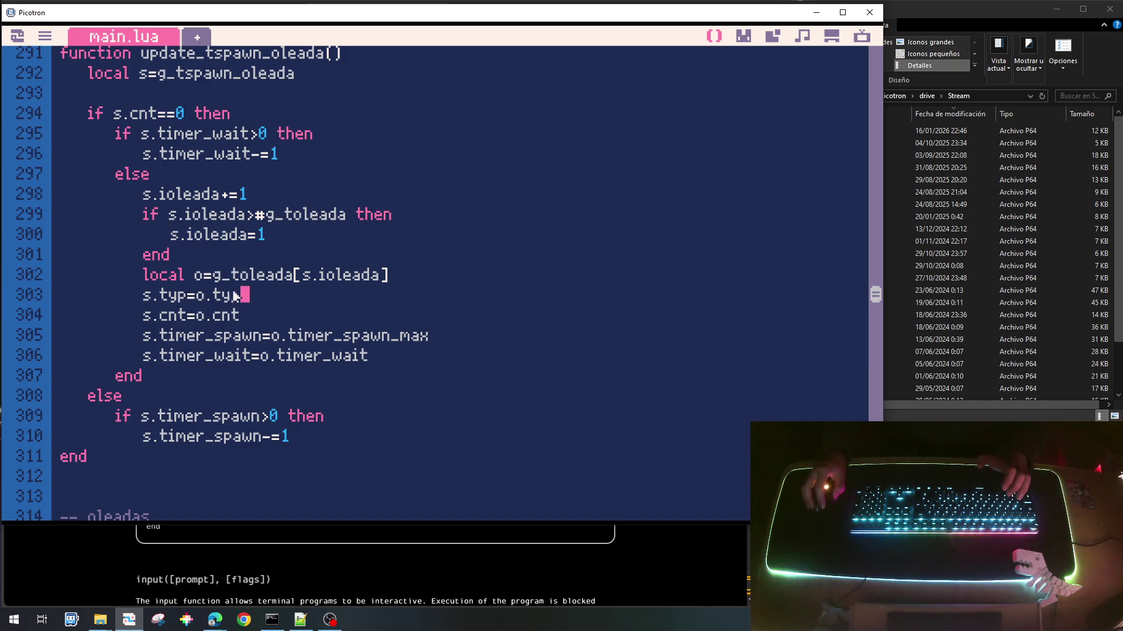
# Step: Move the typ=CELL_TYPE_EMPTY line up to sit just below ioleada
pyautogui.scroll(4, 241, 293)
pyautogui.click(203, 208)
pyautogui.press('Home')
pyautogui.hotkey('shift', 'End')
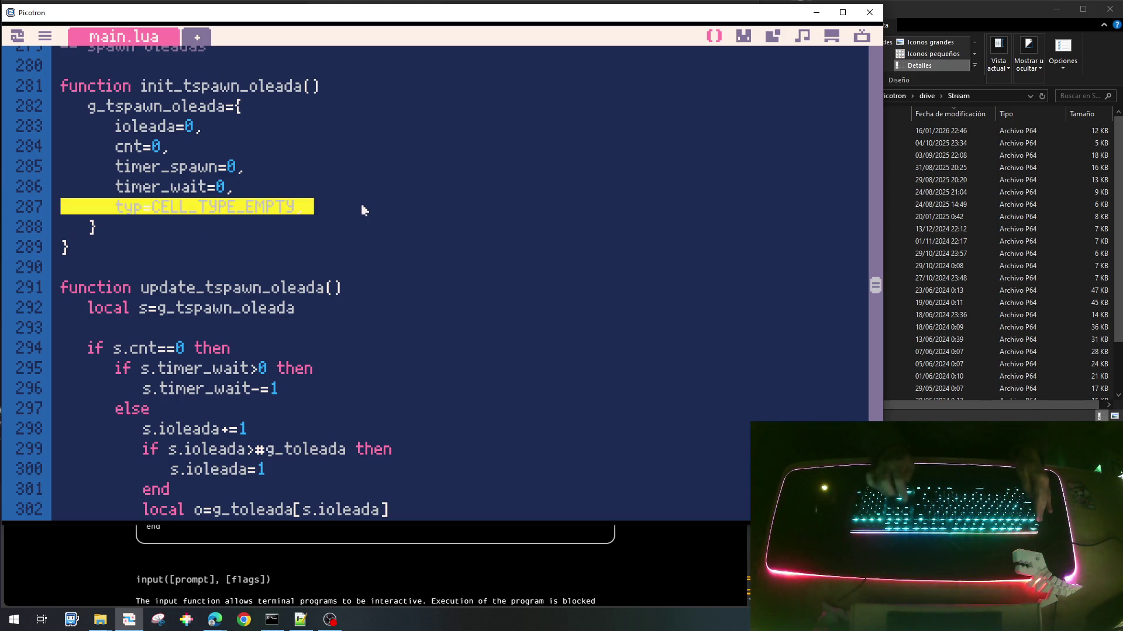
pyautogui.hotkey('ctrl', 'x')
pyautogui.press('Up')
pyautogui.press('Up')
pyautogui.press('Up')
pyautogui.hotkey('ctrl', 'v')
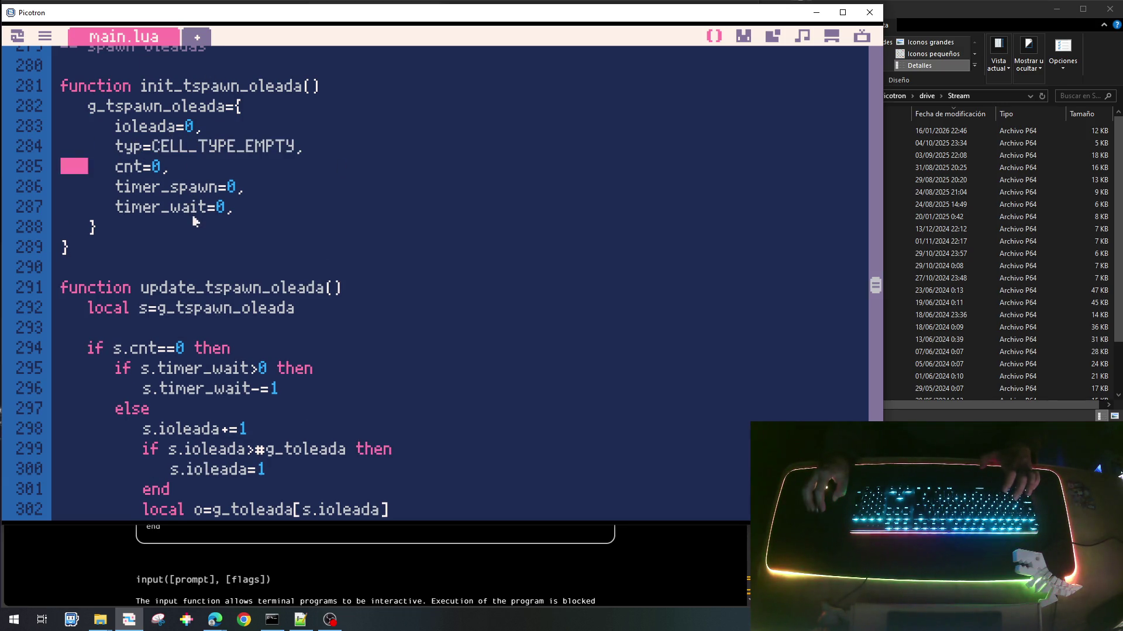
pyautogui.scroll(-2, 357, 263)
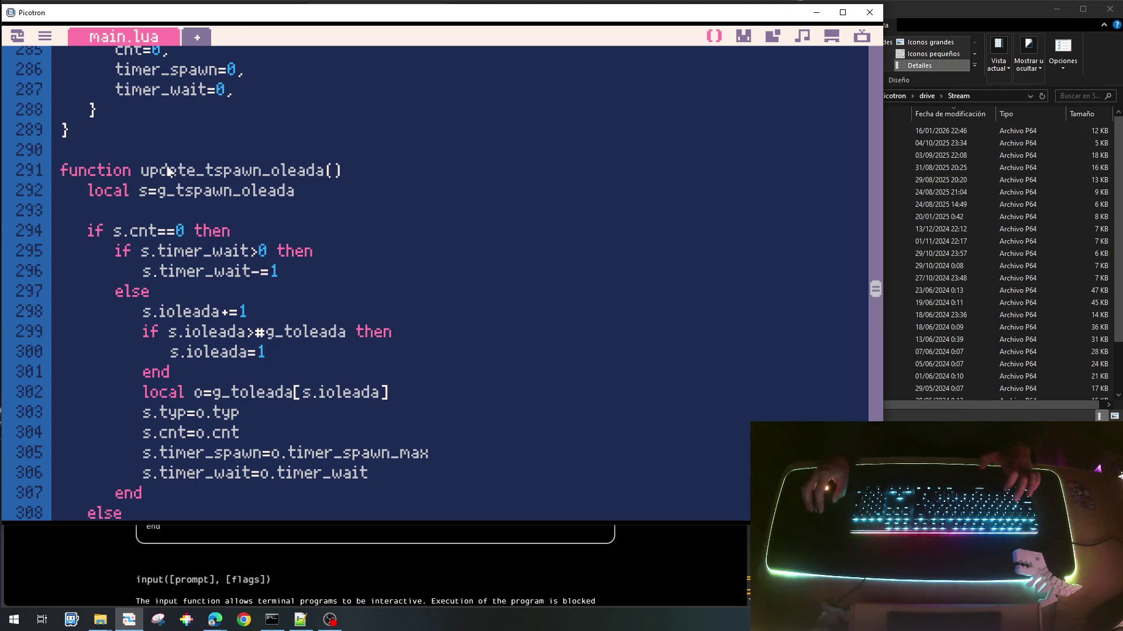
pyautogui.scroll(-1, 223, 292)
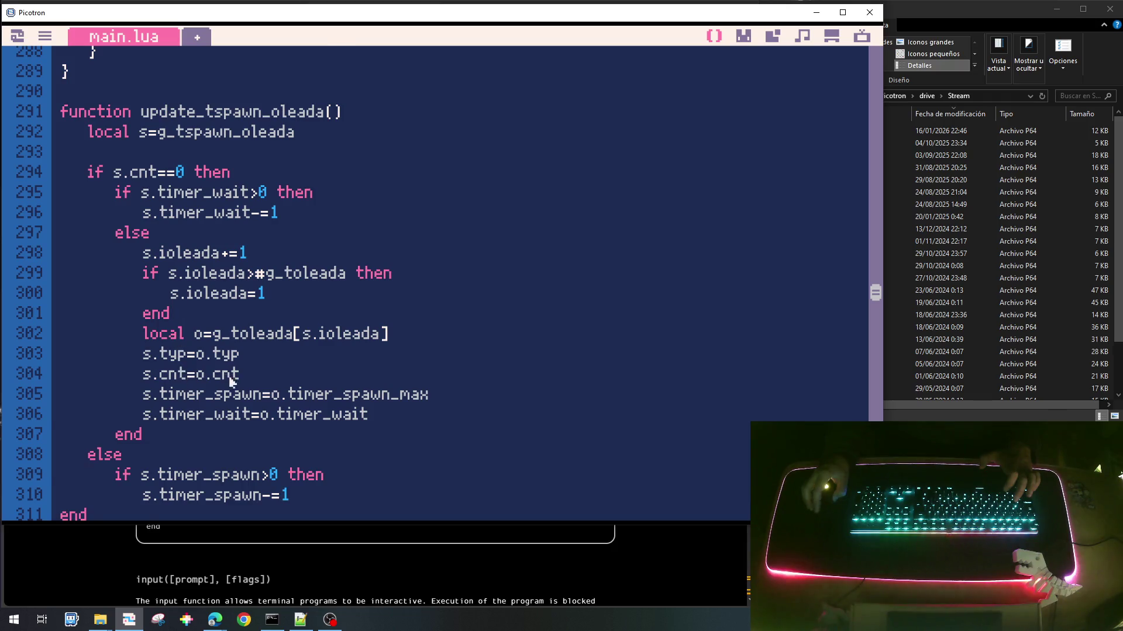
pyautogui.scroll(-1, 233, 383)
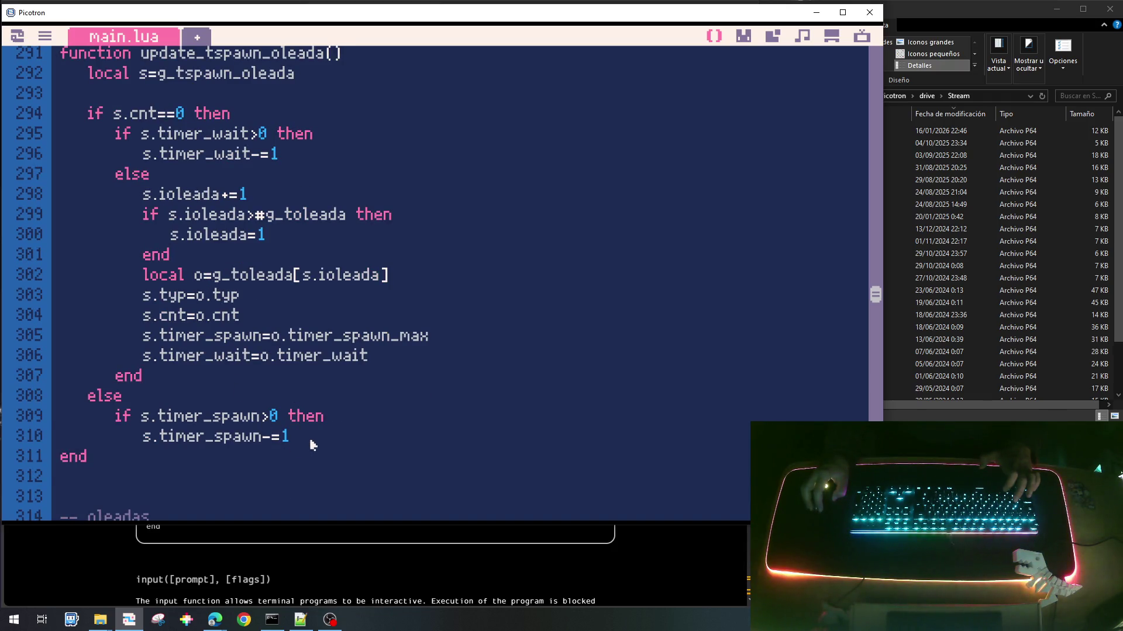
# Step: Add an else branch containing 's.cnt-=1', closed by two 'end' lines
pyautogui.press('Return')
pyautogui.write('el')
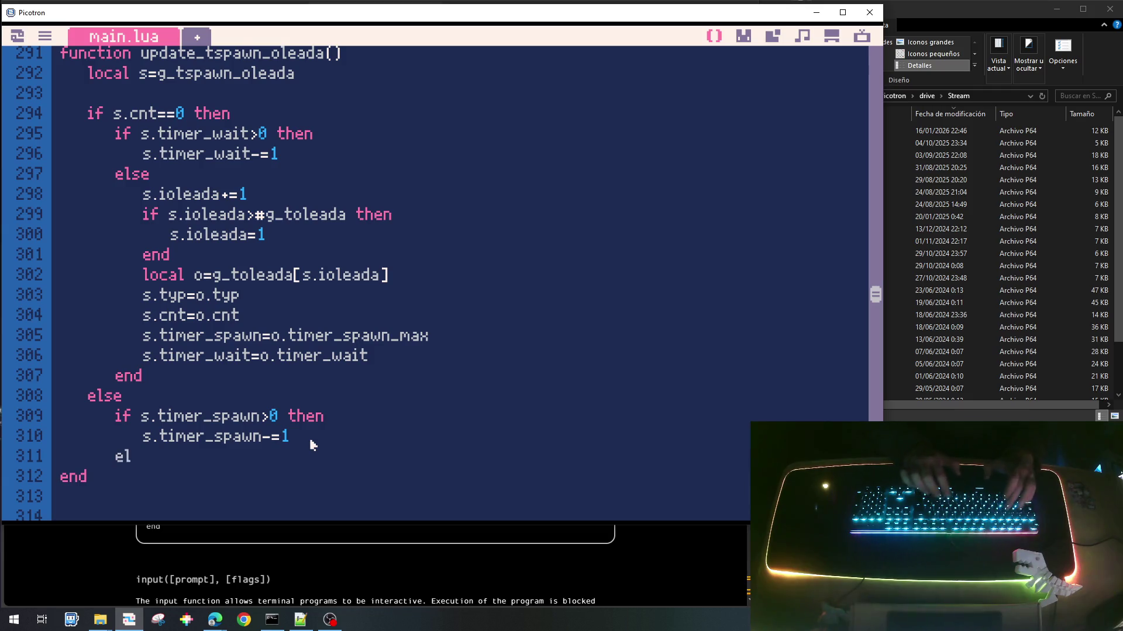
pyautogui.write('se')
pyautogui.press('Return')
pyautogui.write('end')
pyautogui.press('Return')
pyautogui.write('end')
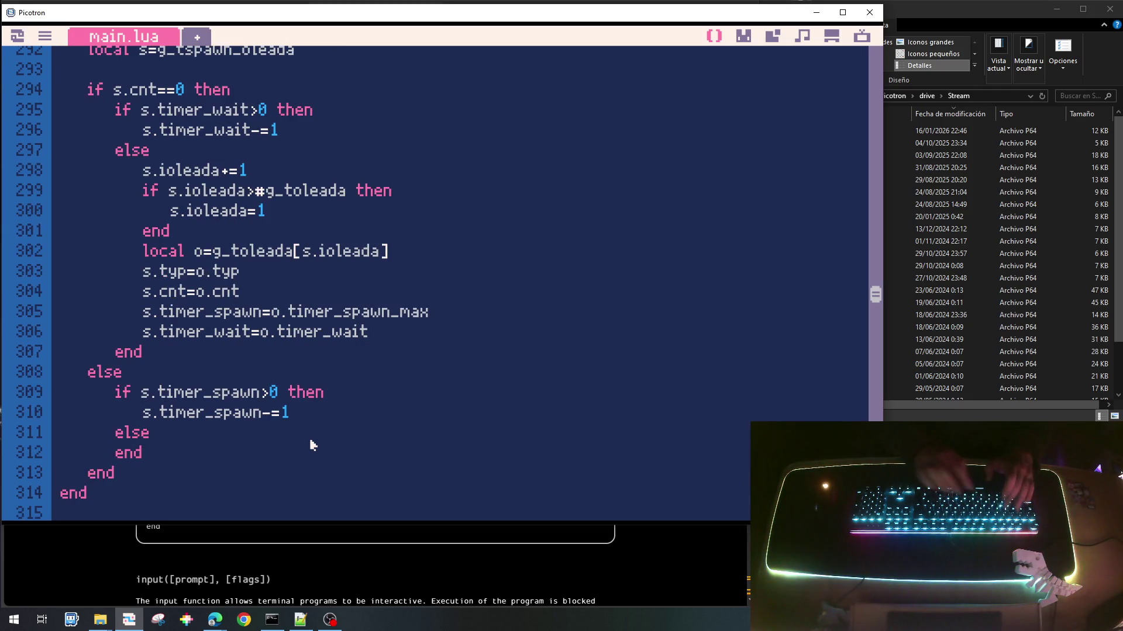
pyautogui.press('Up')
pyautogui.press('Up')
pyautogui.press('Up')
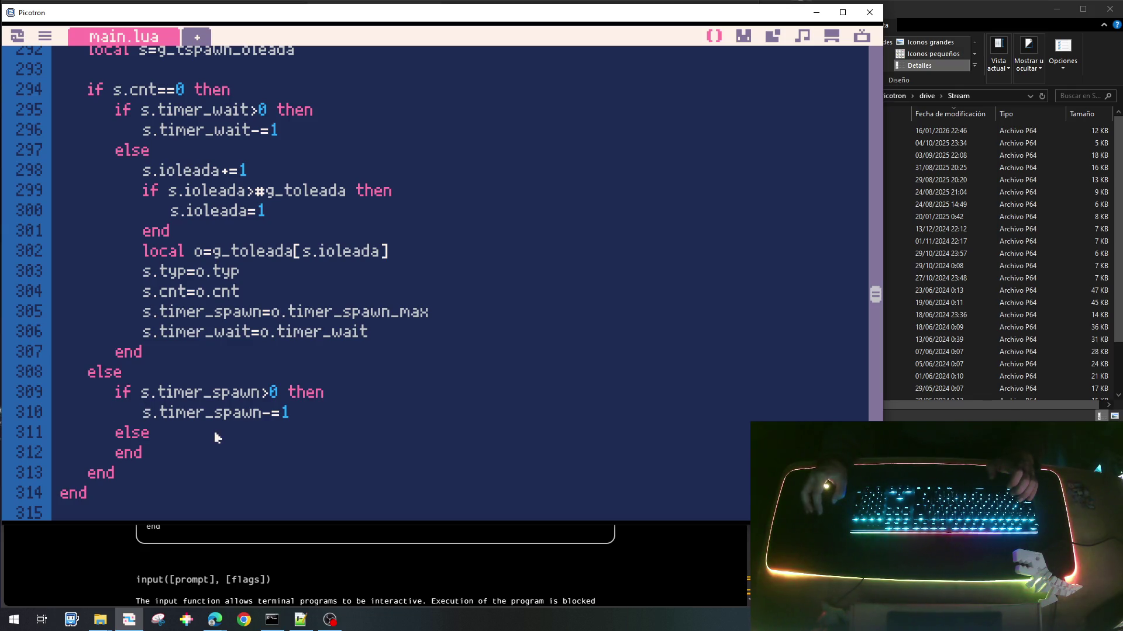
pyautogui.press('Return')
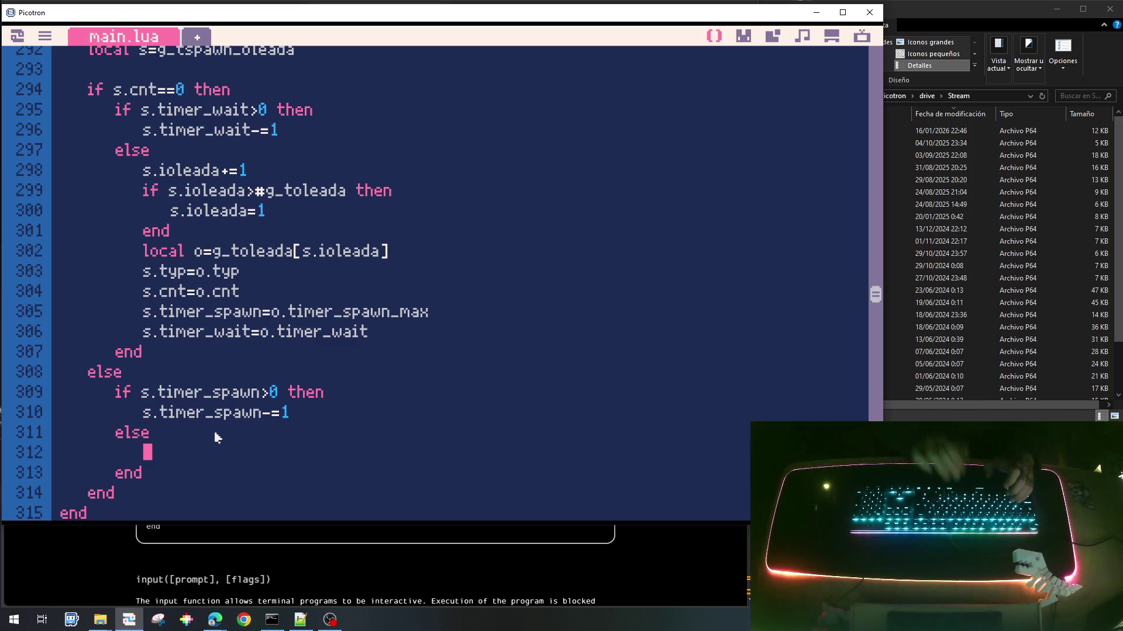
pyautogui.write('s.')
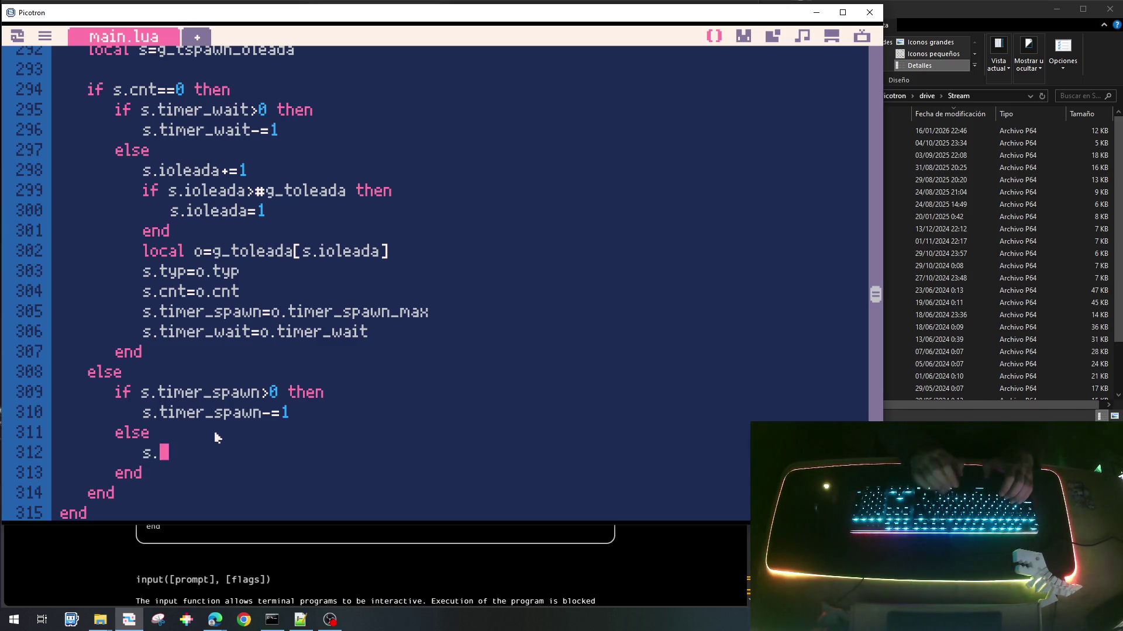
pyautogui.write('cnt-=1')
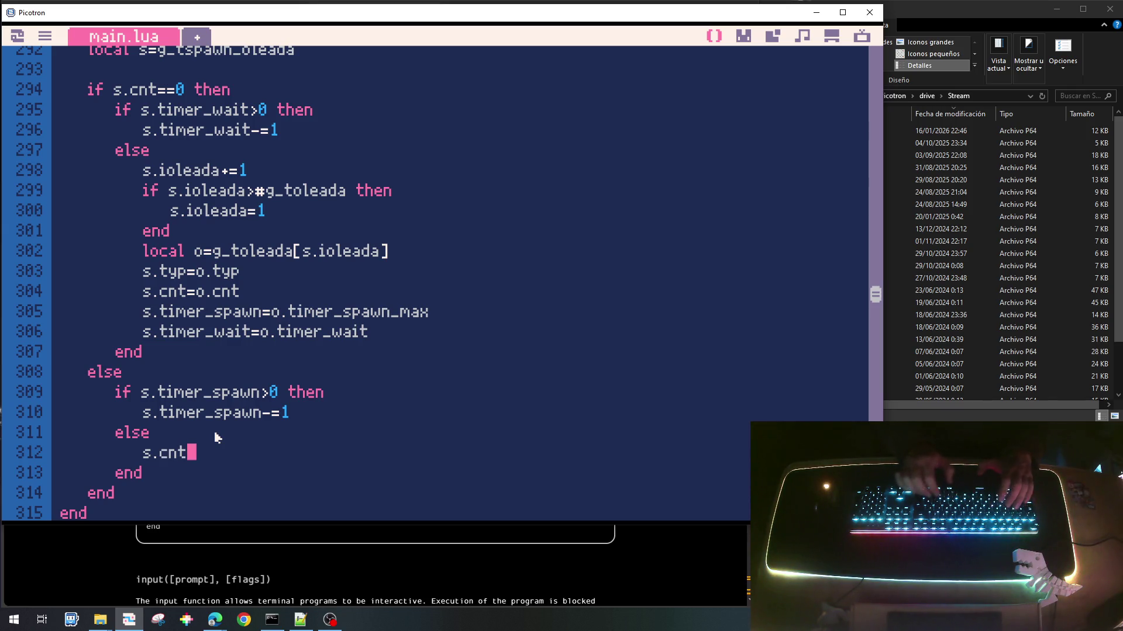
pyautogui.press('Return')
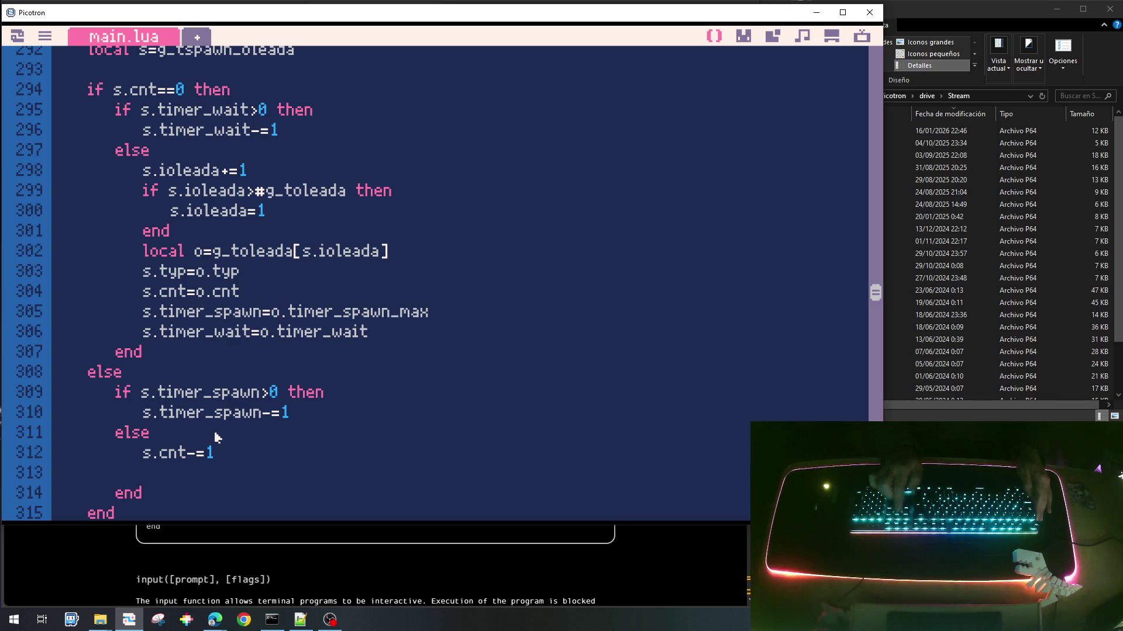
# Step: Duplicate the timer_spawn line into 's.timer_spawn_max=o.timer_spawn_max' and 's.timer_spawn=s.timer_spawn_max'
pyautogui.hotkey('ctrl', 'l')
pyautogui.hotkey('ctrl', 'c')
pyautogui.hotkey('ctrl', 'v')
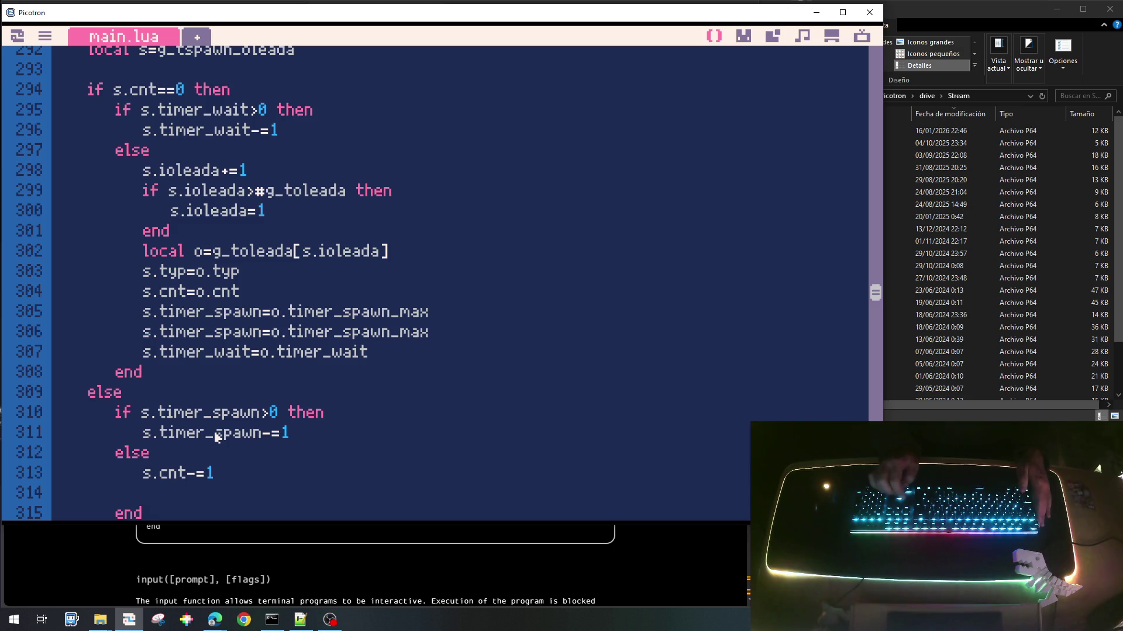
pyautogui.write('_max')
pyautogui.press('BackSpace')
pyautogui.write('s')
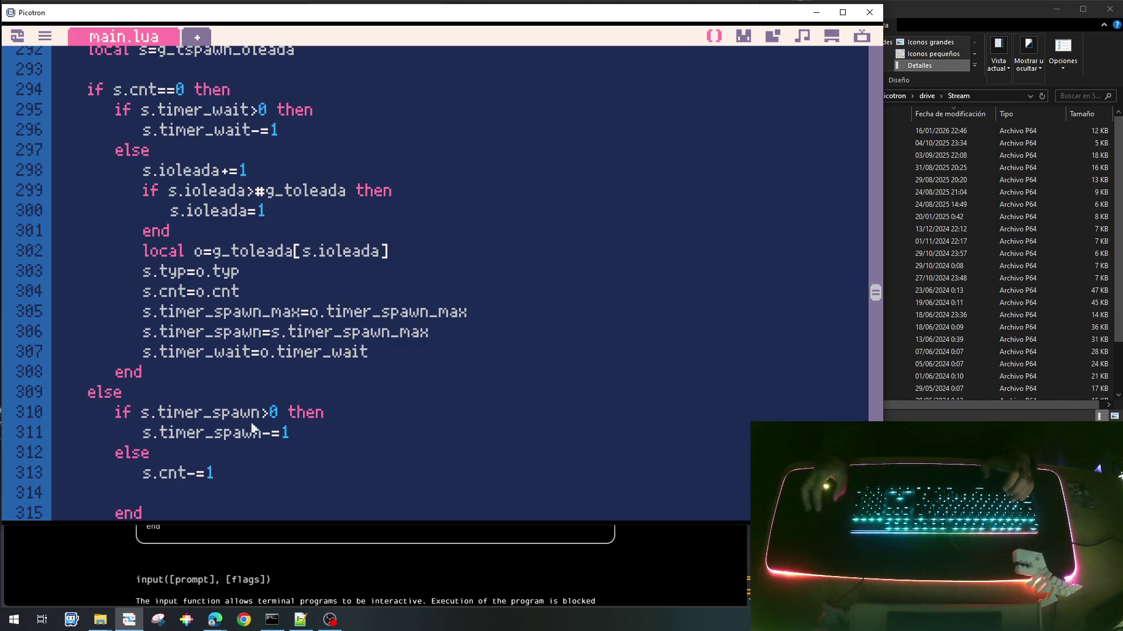
pyautogui.scroll(5, 244, 336)
# Step: Duplicate the timer_spawn=0 line in init_tspawn_oleada and rename the first copy 'timer_spawn_max=0'
pyautogui.click(231, 224)
pyautogui.press('Home')
pyautogui.hotkey('shift', 'End')
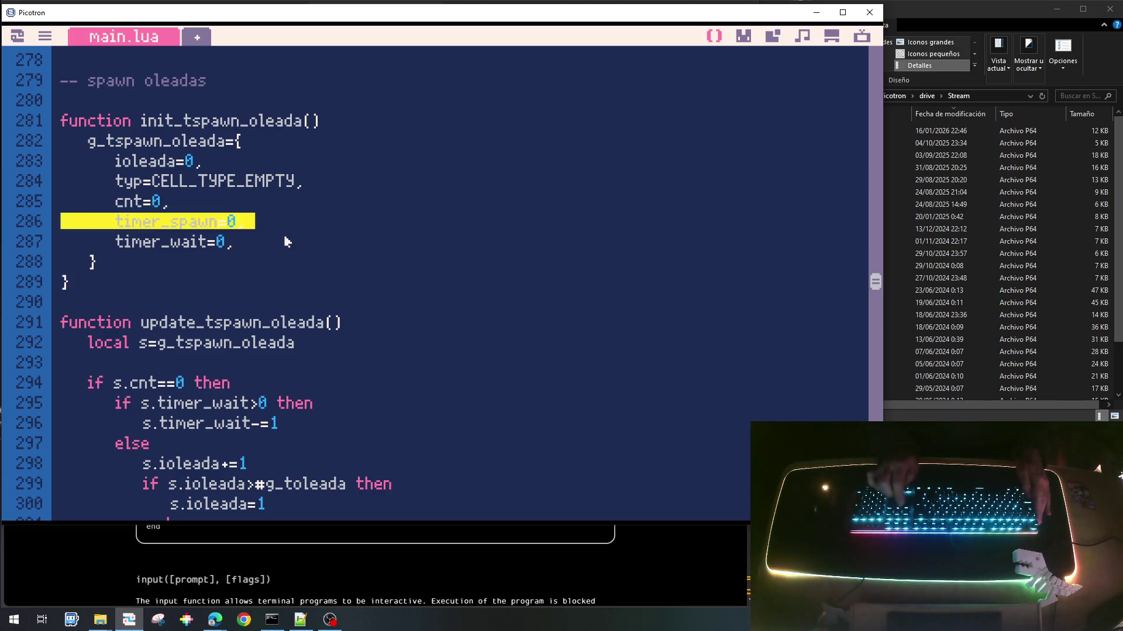
pyautogui.hotkey('ctrl', 'c')
pyautogui.hotkey('ctrl', 'v')
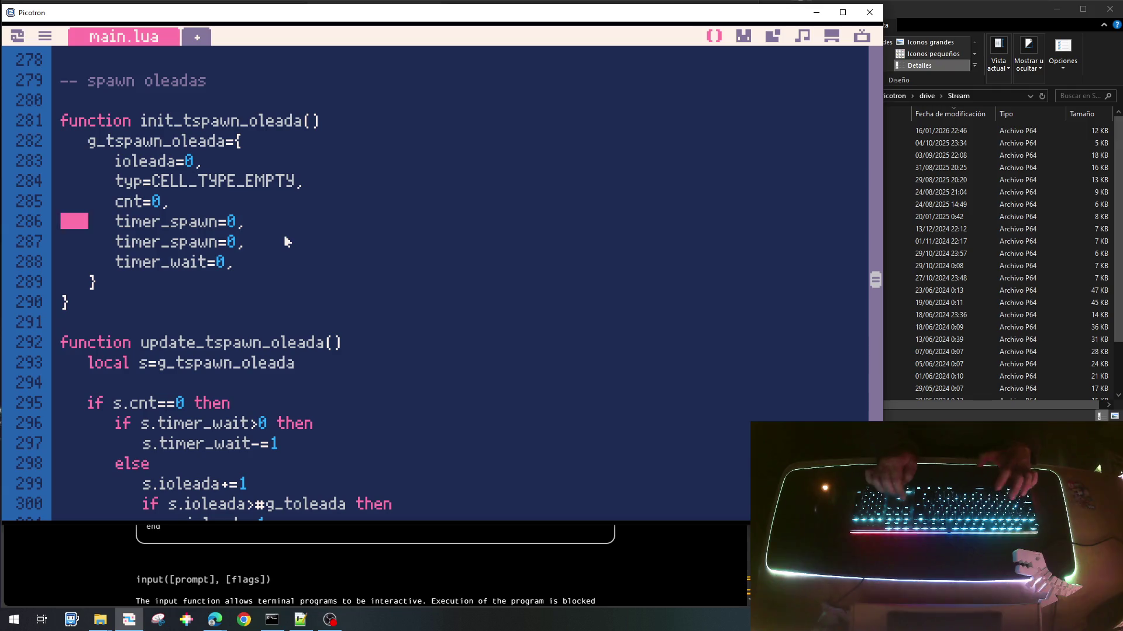
pyautogui.press('Left')
pyautogui.write('_max')
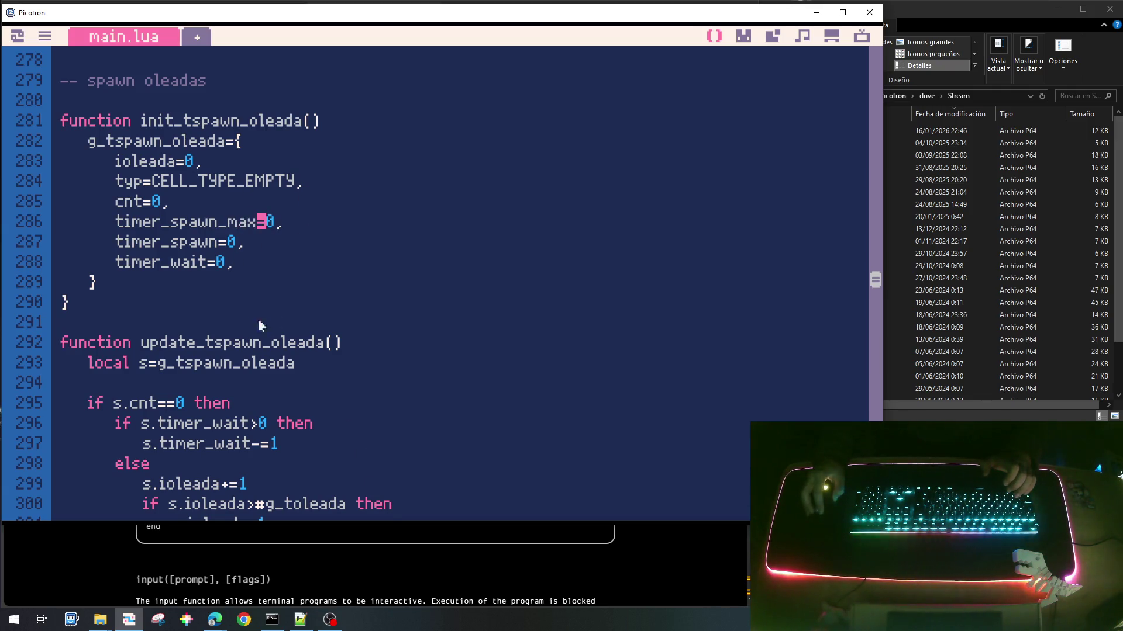
pyautogui.scroll(-4, 326, 464)
pyautogui.scroll(-2, 345, 410)
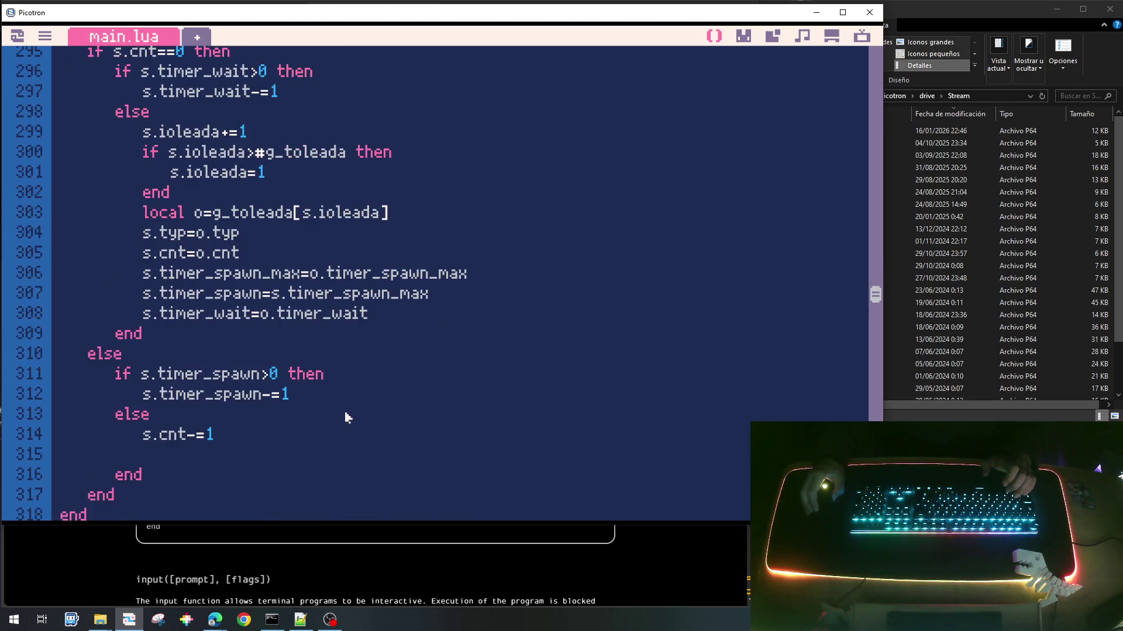
# Step: Copy the 's.timer_spawn=s.timer_spawn_max' reset into the line below s.cnt-=1
pyautogui.click(237, 444)
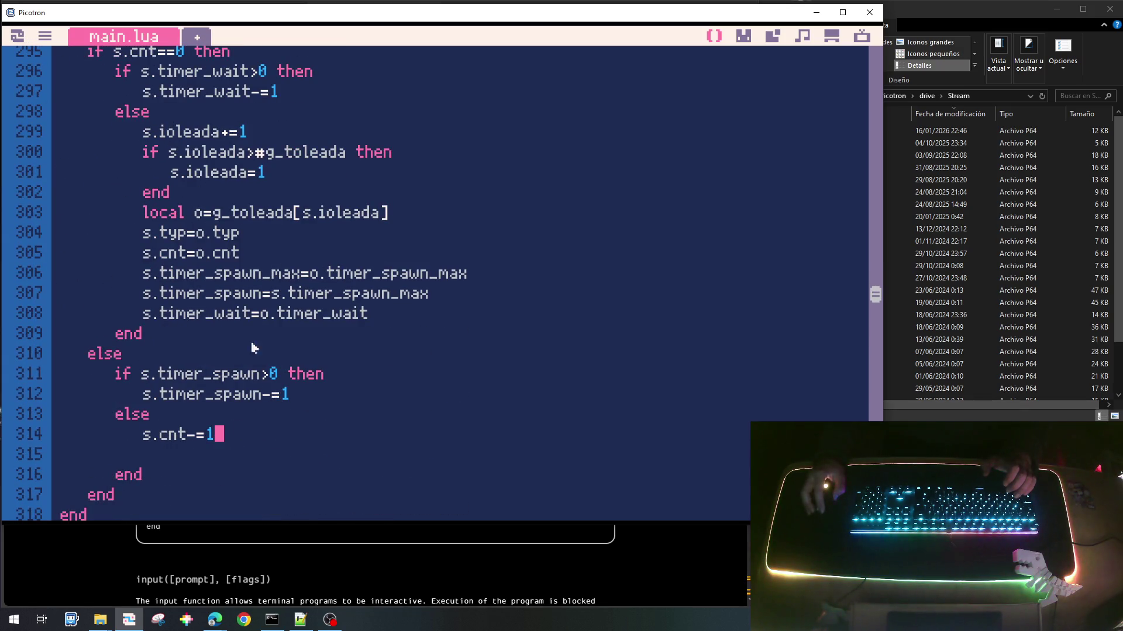
pyautogui.moveTo(440, 296)
pyautogui.mouseDown()
pyautogui.moveTo(240, 284)
pyautogui.moveTo(150, 298)
pyautogui.mouseUp()
pyautogui.hotkey('ctrl', 'c')
pyautogui.click(179, 455)
pyautogui.hotkey('ctrl', 'v')
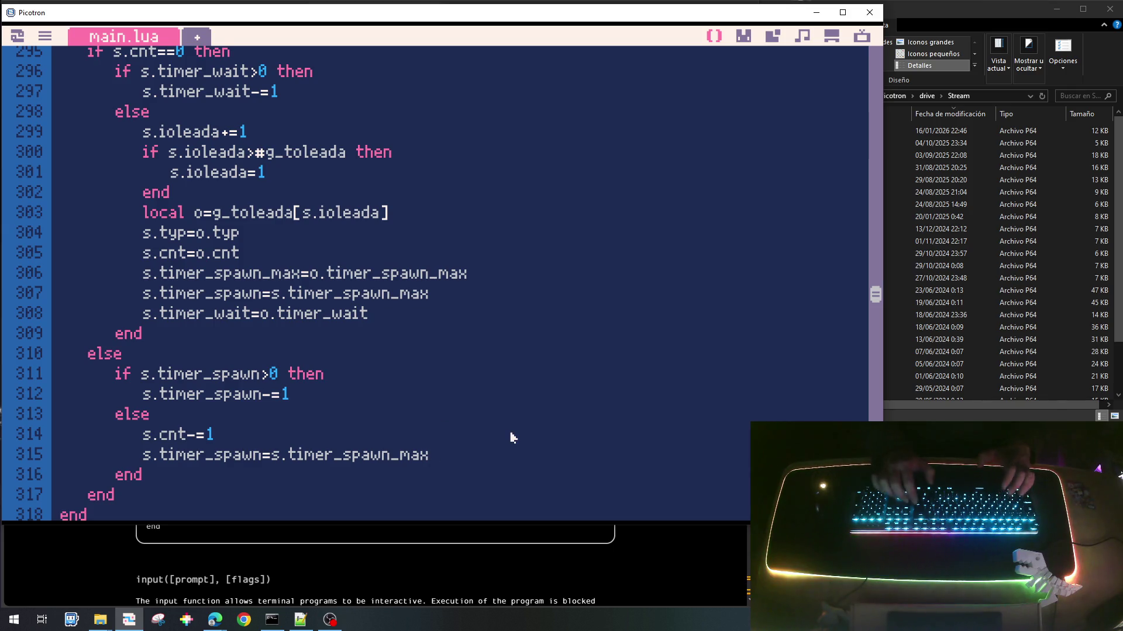
# Step: Add 'local x=scr_width+16' below the reset and begin a 'local y=g_' line
pyautogui.press('Return')
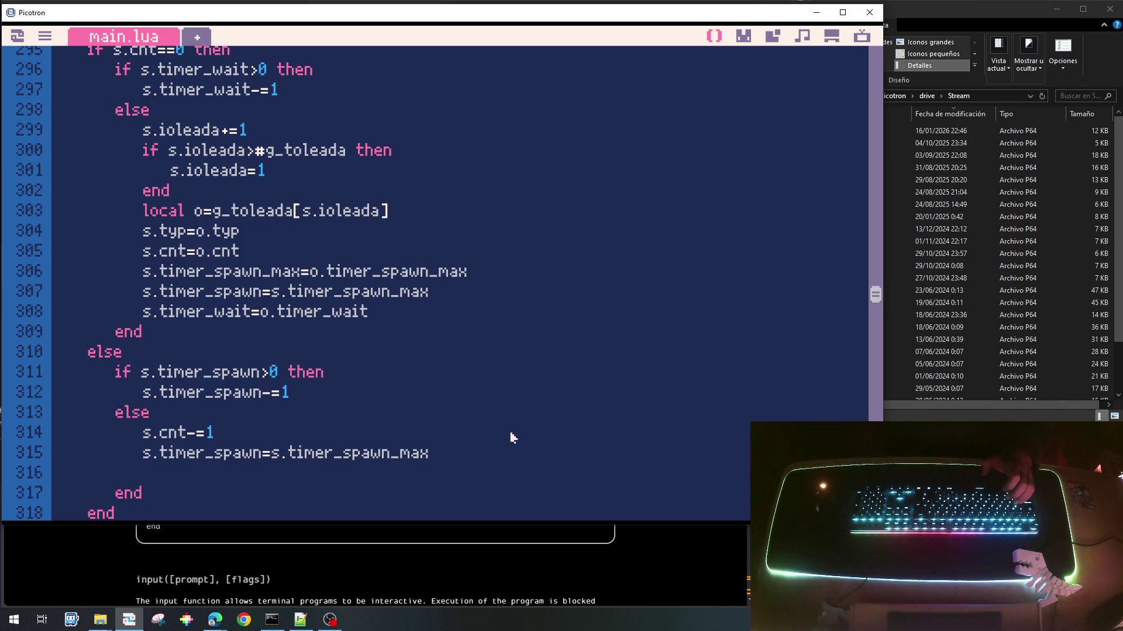
pyautogui.write('add(')
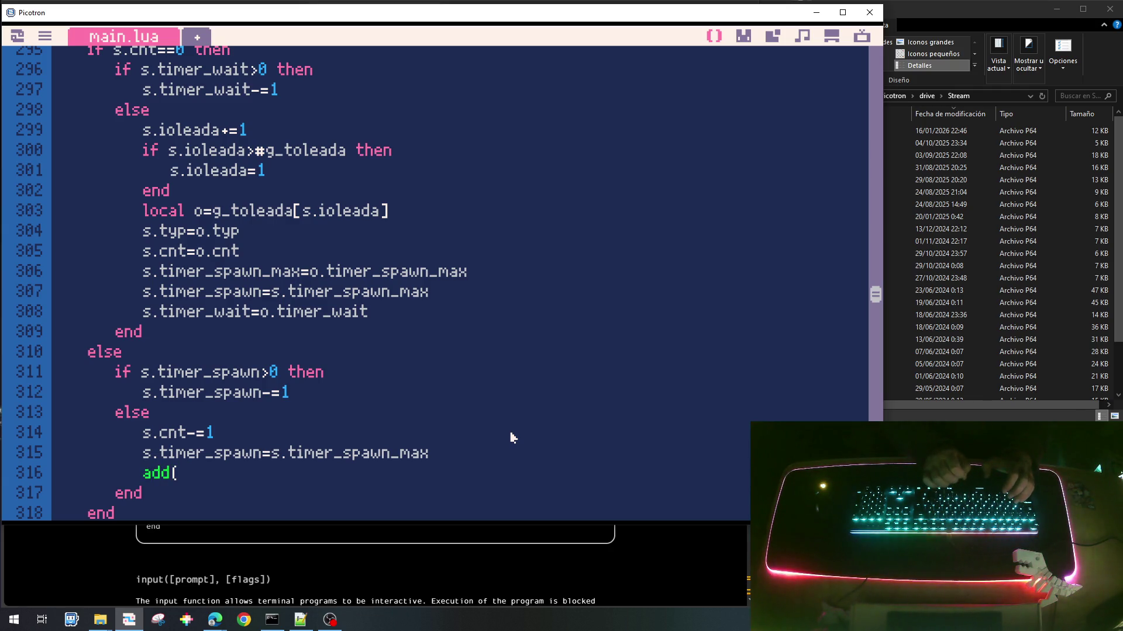
pyautogui.press('BackSpace')
pyautogui.press('BackSpace')
pyautogui.press('BackSpace')
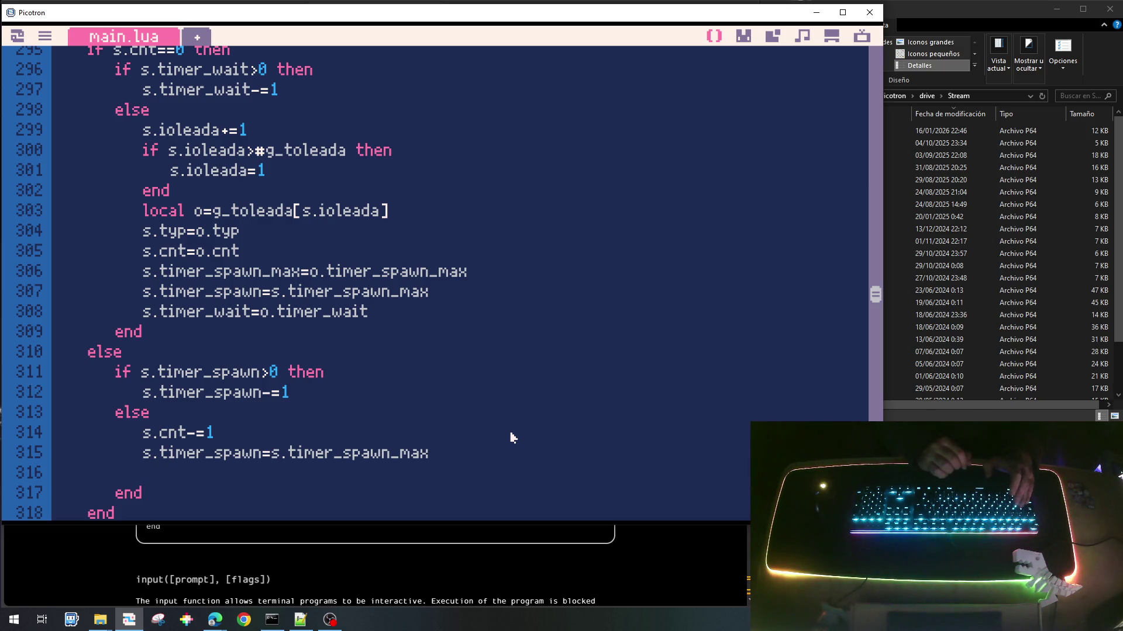
pyautogui.write('local x=scr')
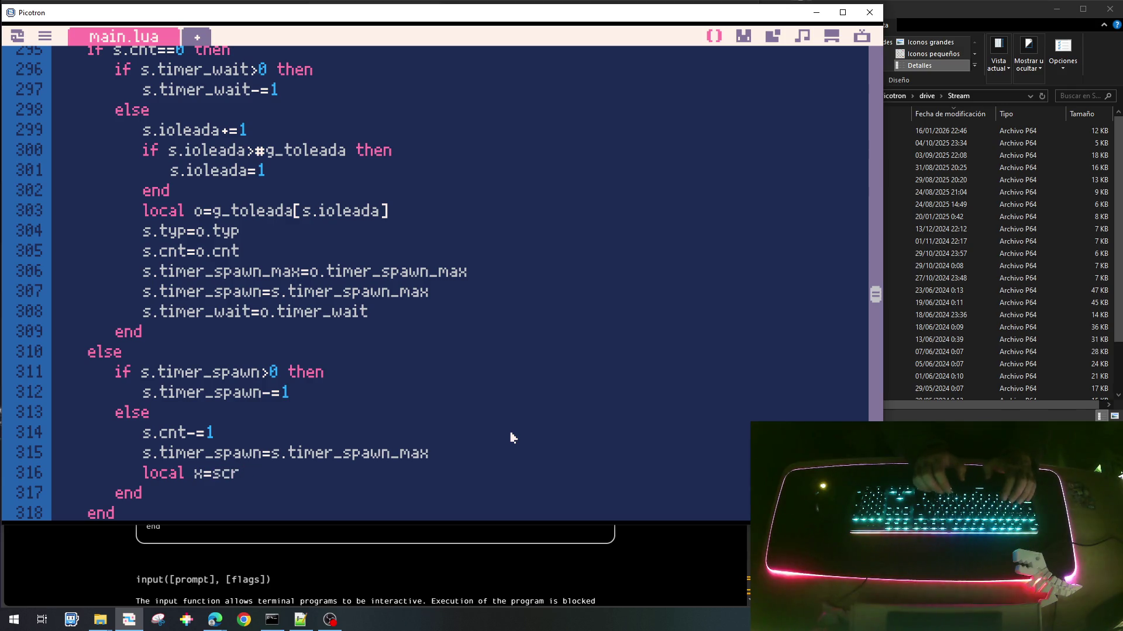
pyautogui.write('_')
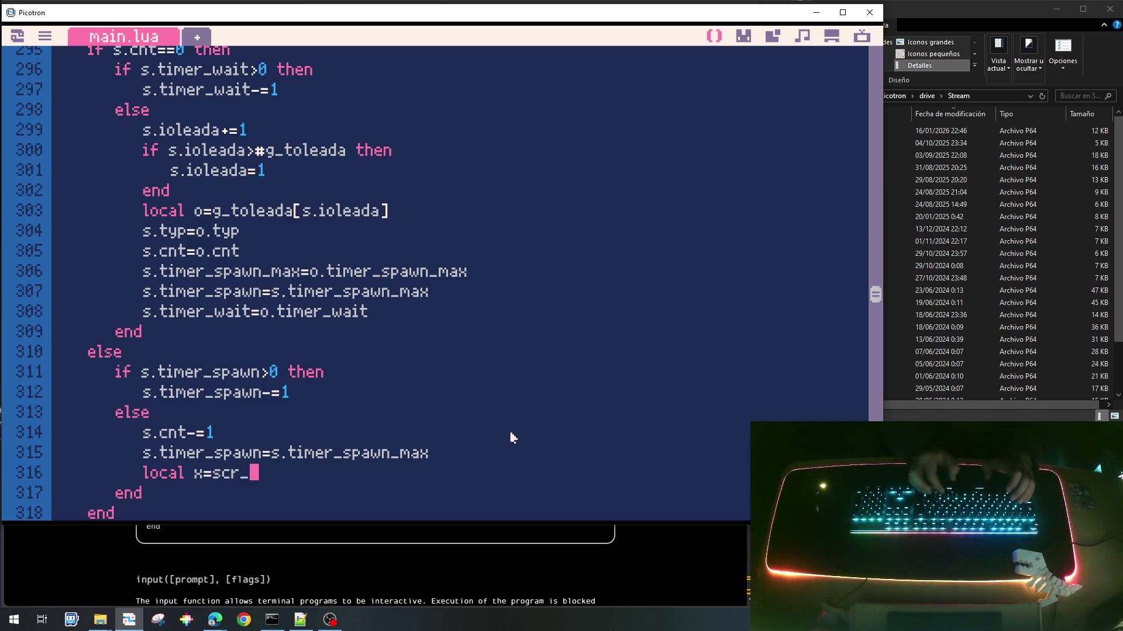
pyautogui.write('width+')
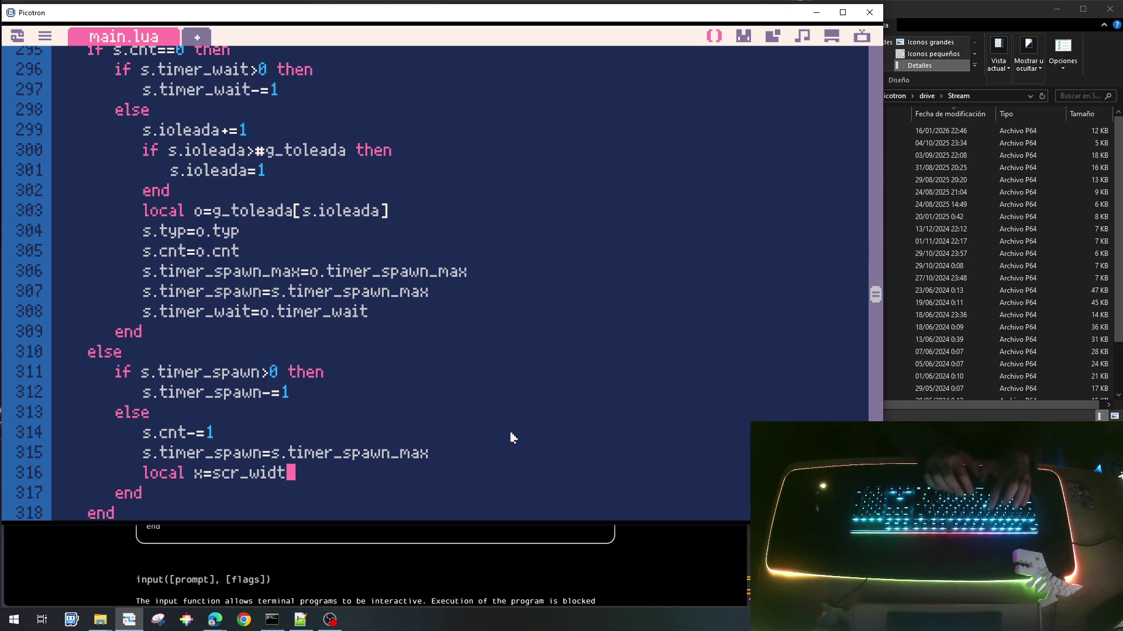
pyautogui.write('1')
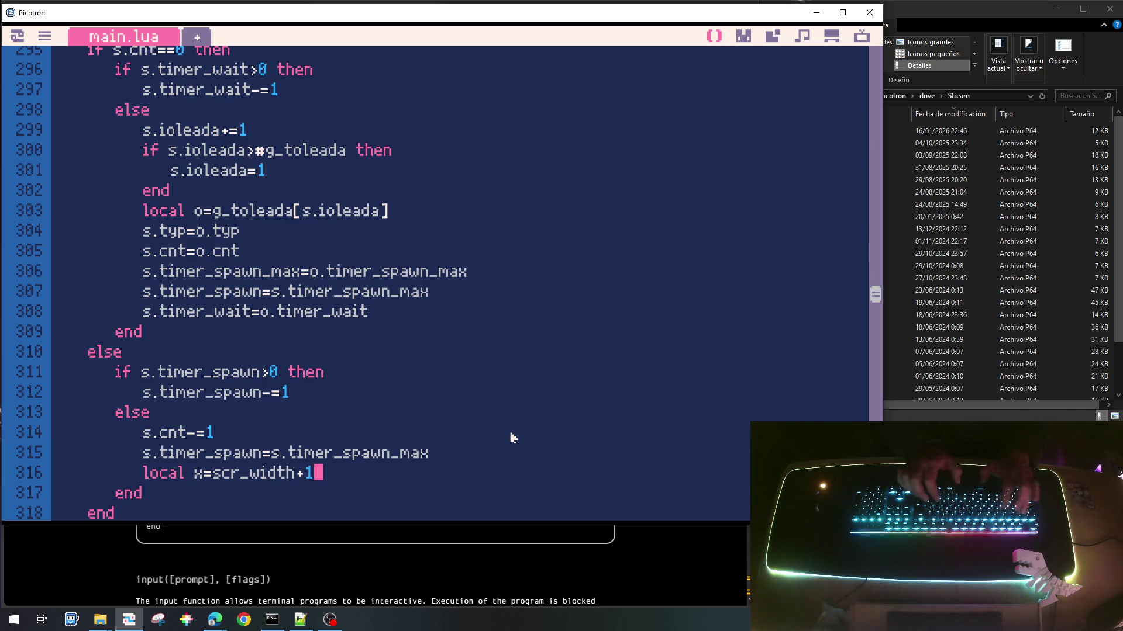
pyautogui.press('BackSpace')
pyautogui.press('BackSpace')
pyautogui.write('3')
pyautogui.press('BackSpace')
pyautogui.press('BackSpace')
pyautogui.write('1')
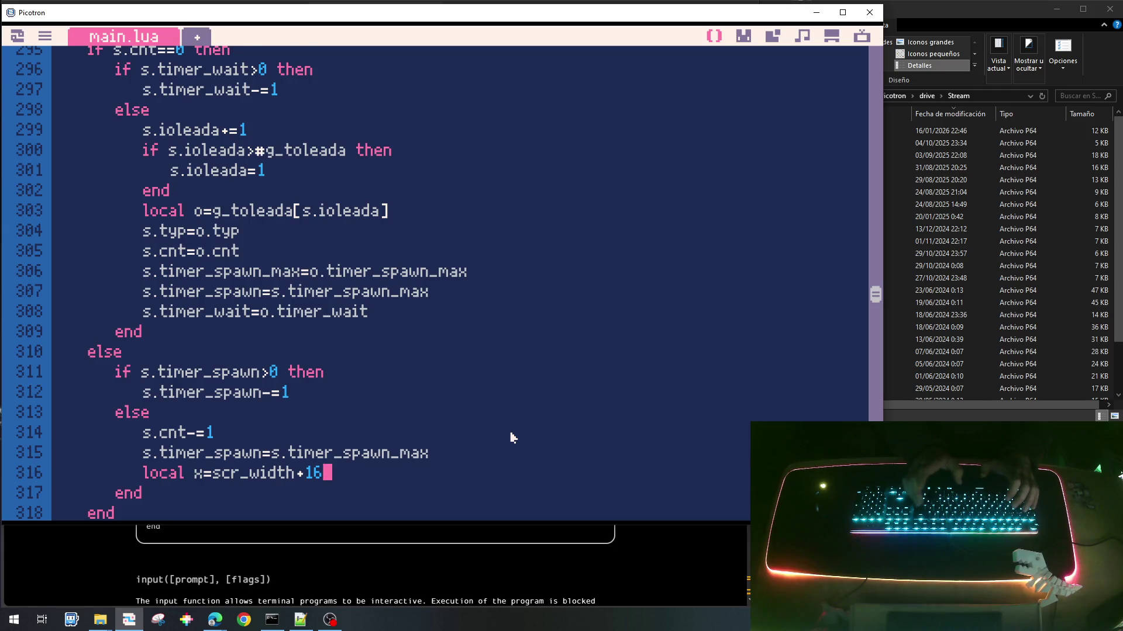
pyautogui.press('Return')
pyautogui.write('local y=')
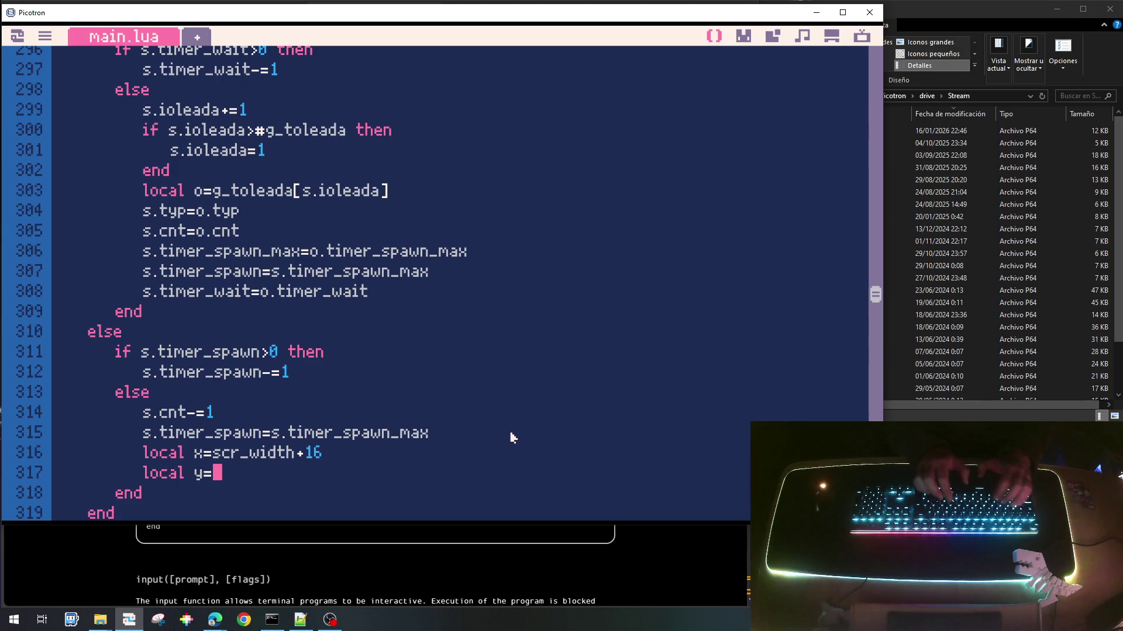
pyautogui.write('g_x')
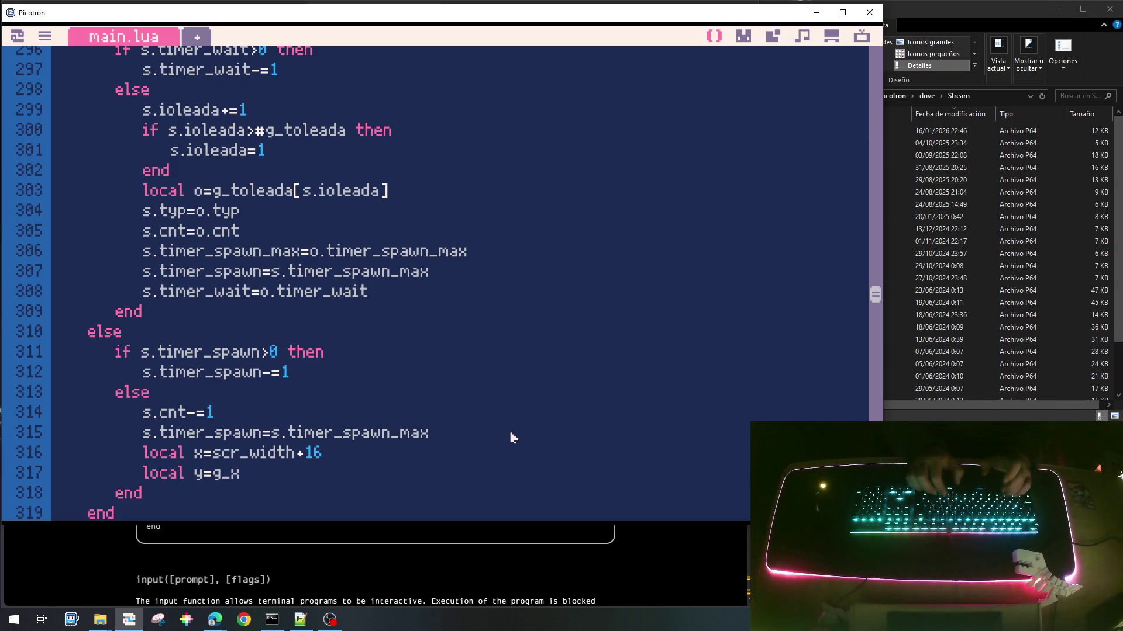
# Step: Finish line 317 as 'local y=g_y0grid+(rnd(g_hgrid)\1+.5)*g_hcell' and open a new line
pyautogui.press('BackSpace')
pyautogui.write('y0grid+r')
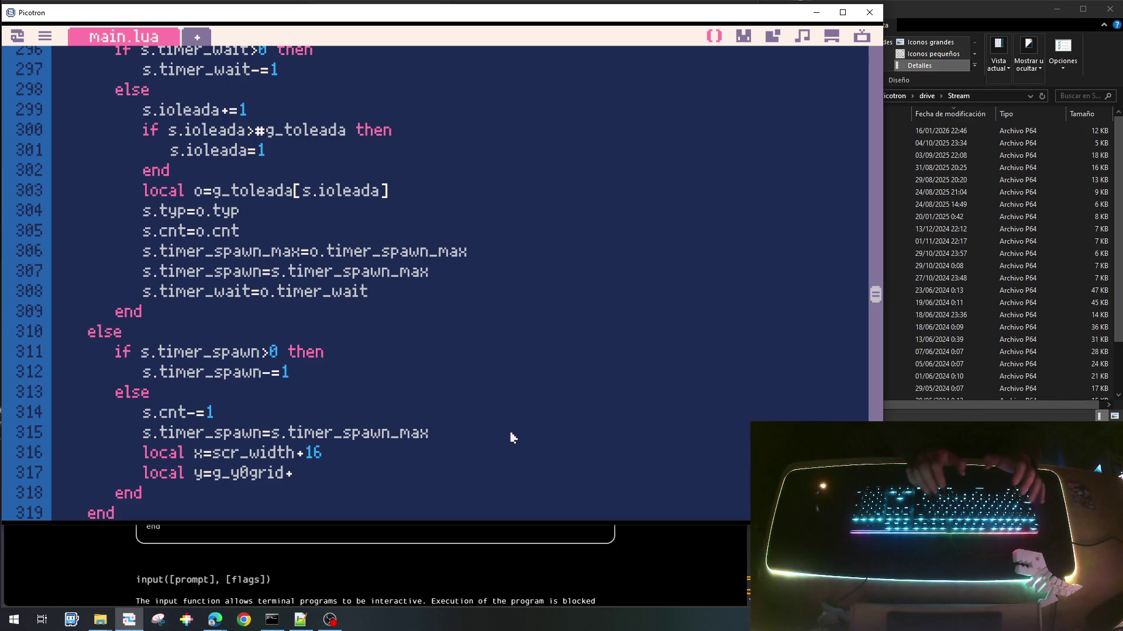
pyautogui.write('nd(')
pyautogui.write('g_h')
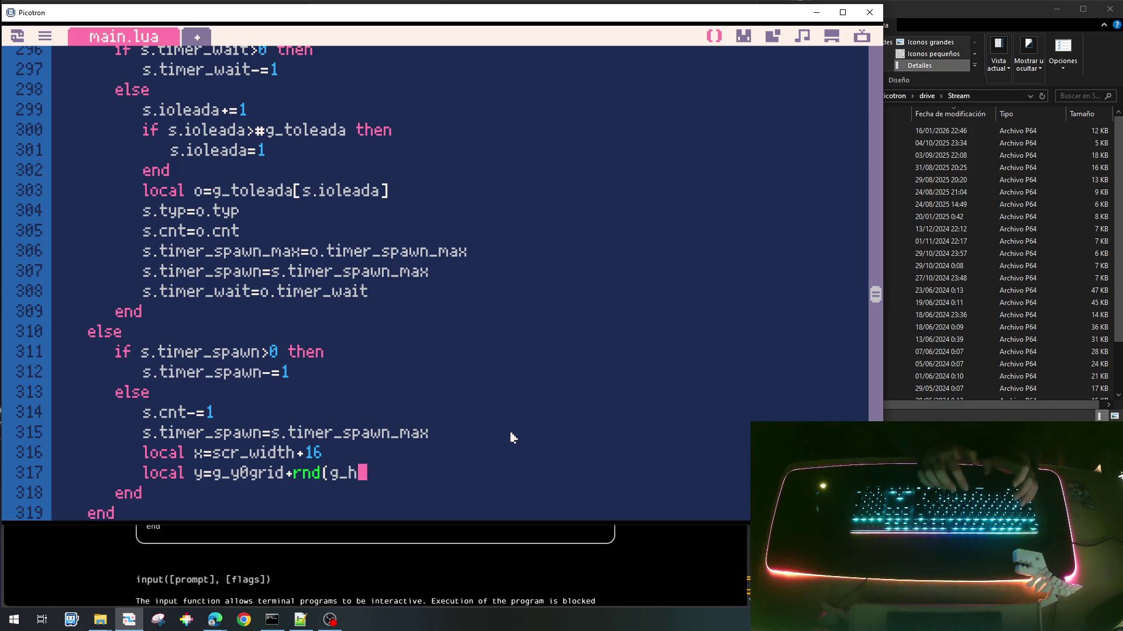
pyautogui.write('grid)\\1*')
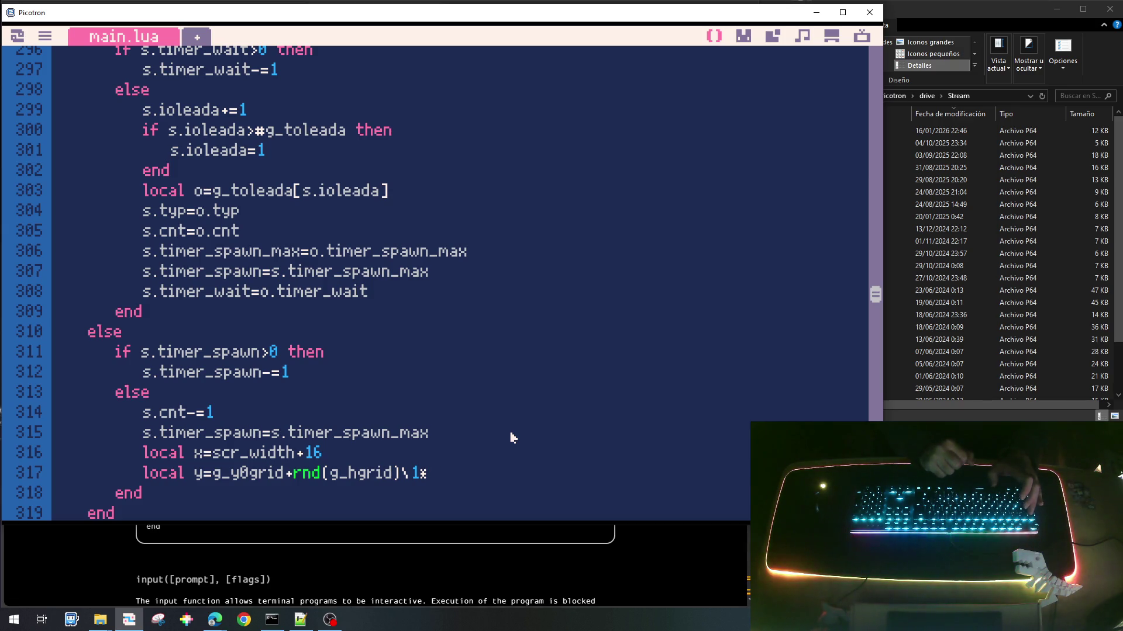
pyautogui.write('g_')
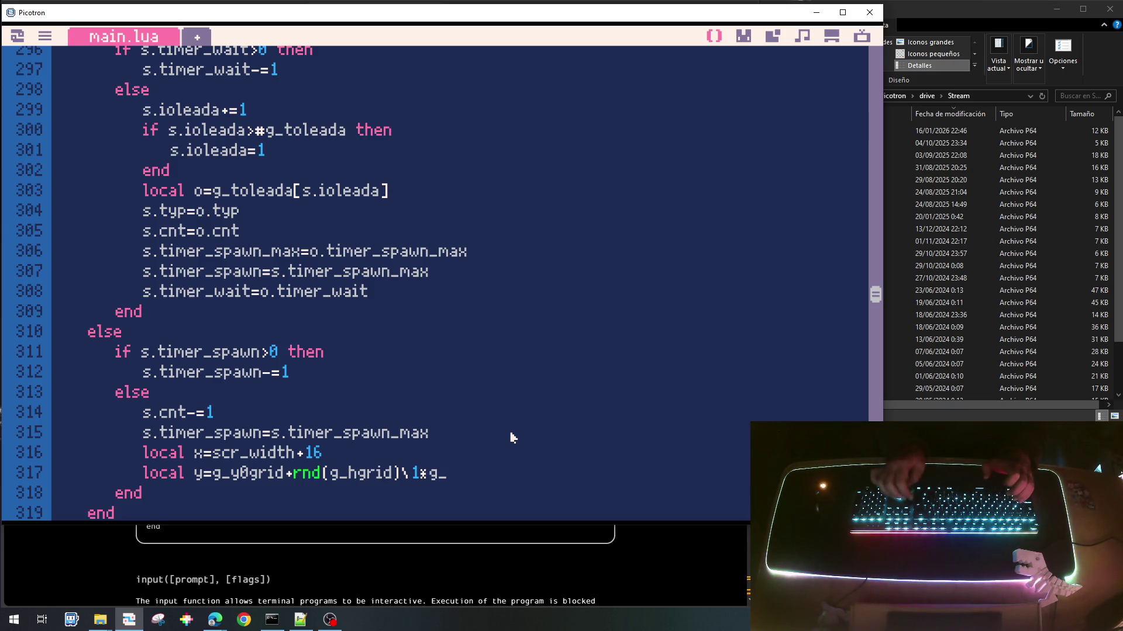
pyautogui.write(')')
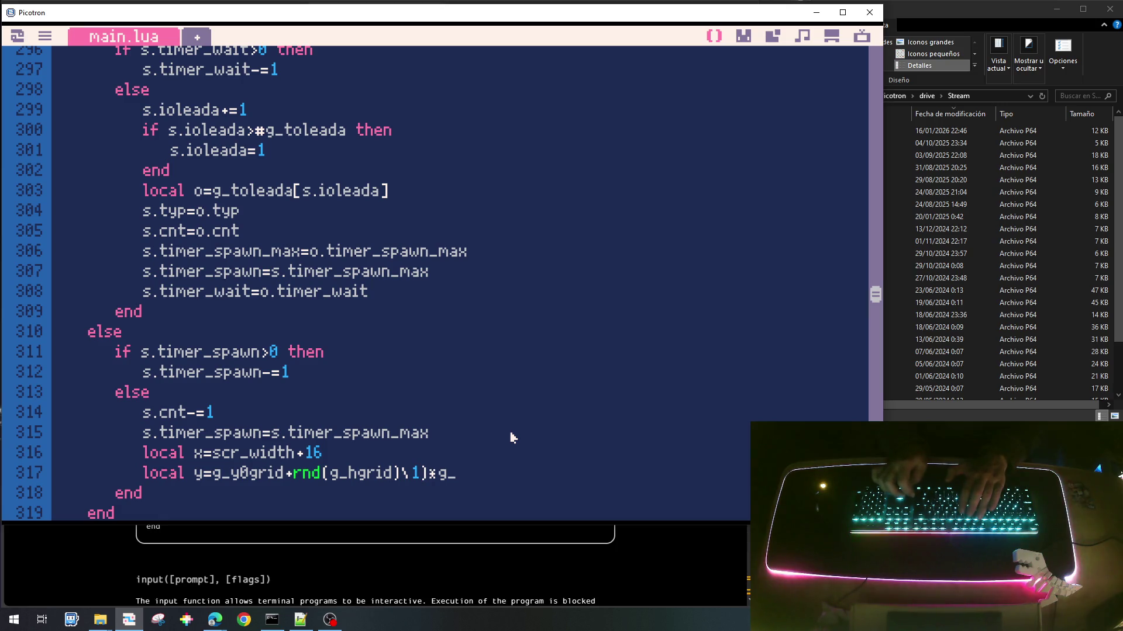
pyautogui.write('(')
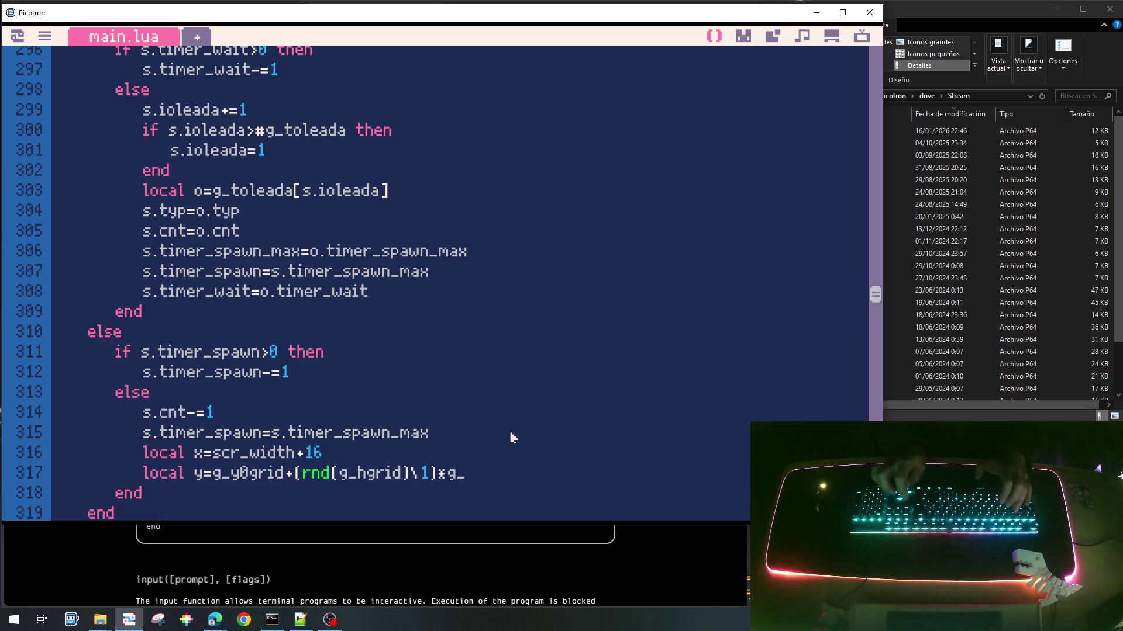
pyautogui.write('+.5')
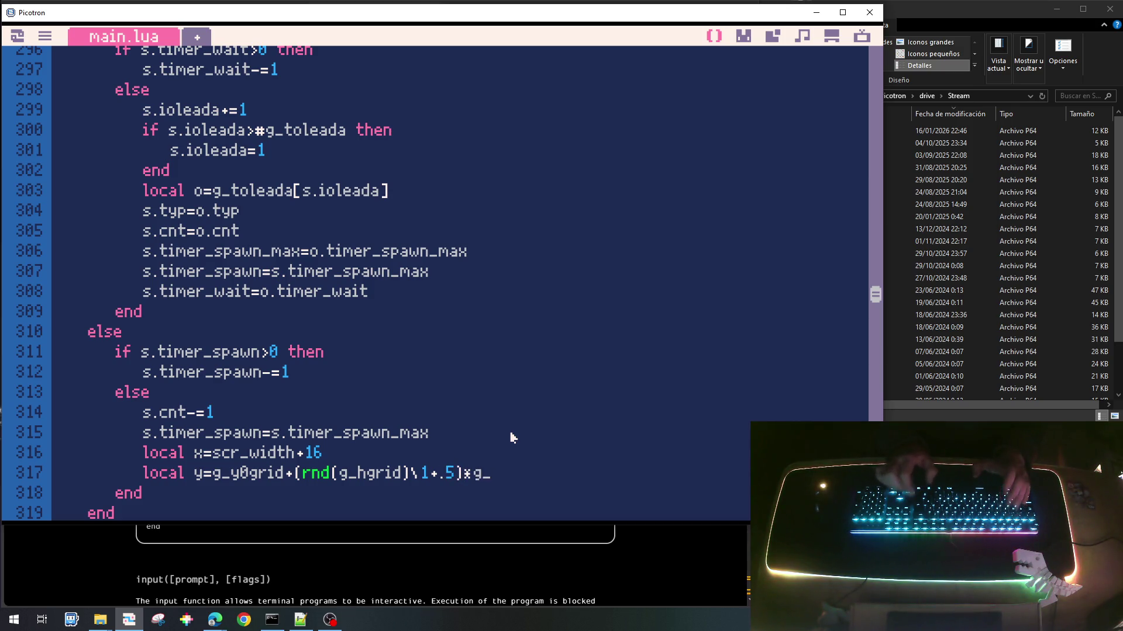
pyautogui.write('g')
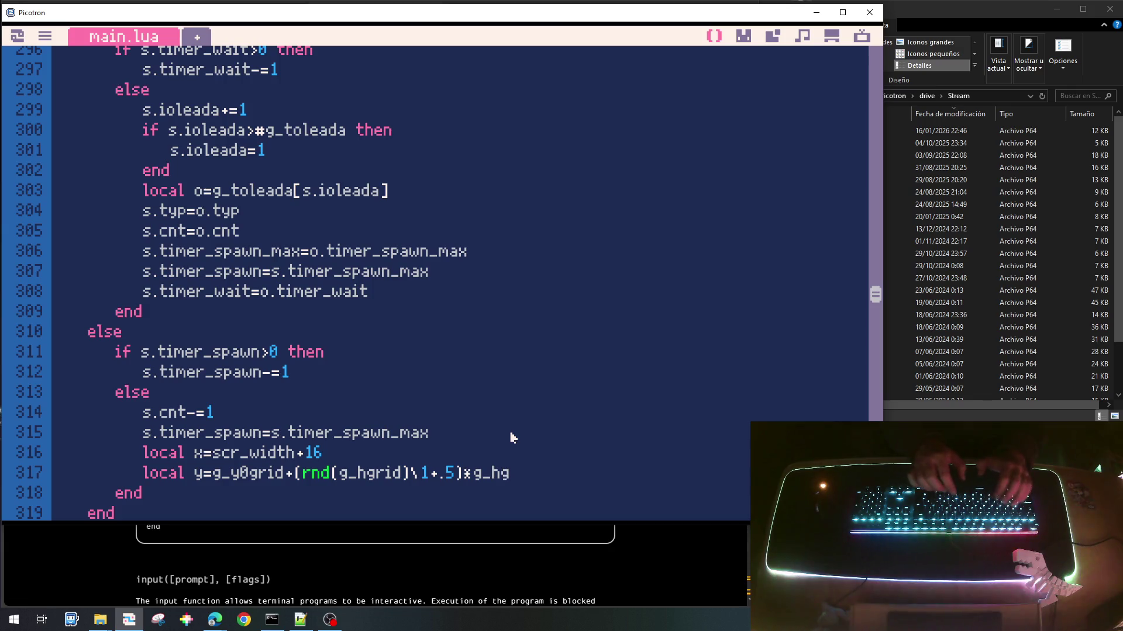
pyautogui.press('BackSpace')
pyautogui.write('cell')
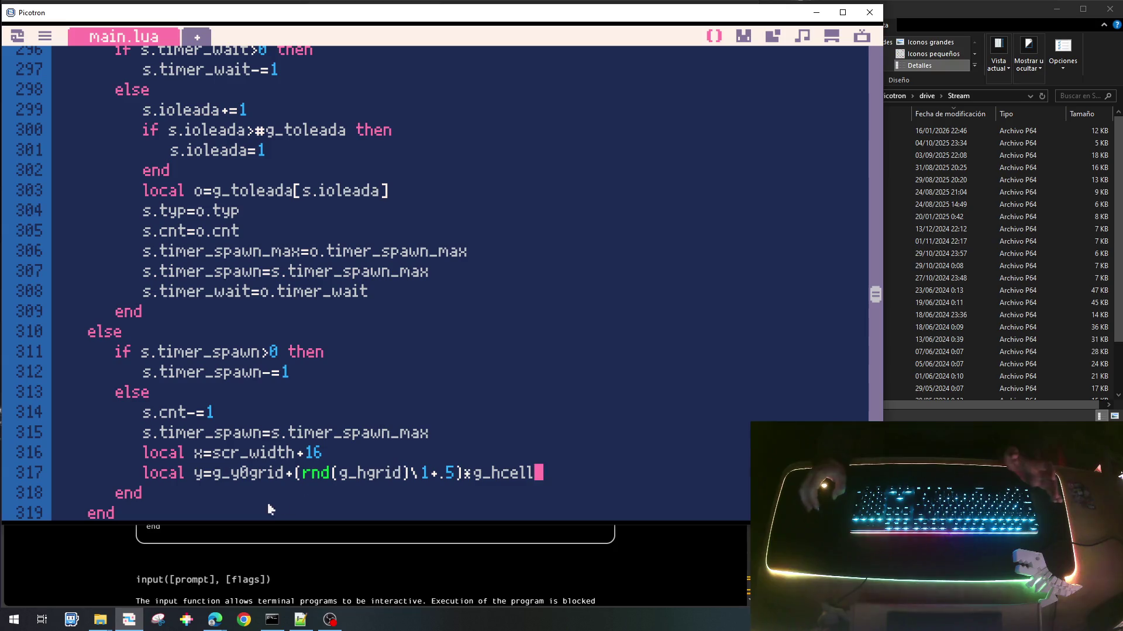
pyautogui.press('Return')
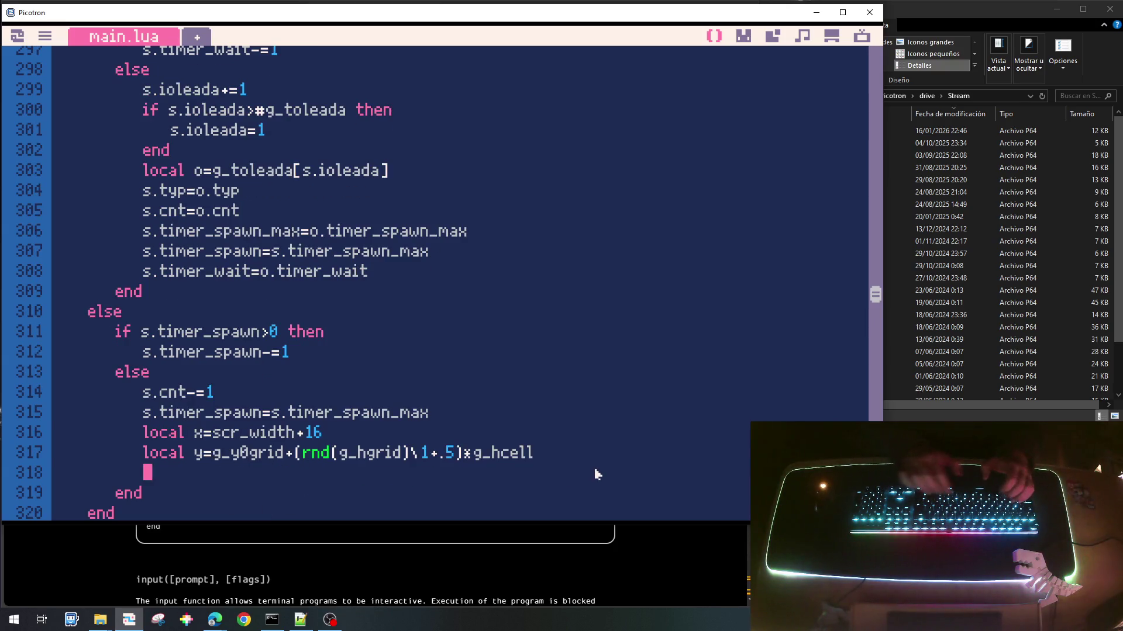
# Step: Build a local enemy table e with typ=s.typ, x=x and y=y fields in the spawn branch
pyautogui.write('add(')
pyautogui.press('BackSpace')
pyautogui.press('BackSpace')
pyautogui.press('BackSpace')
pyautogui.write('l')
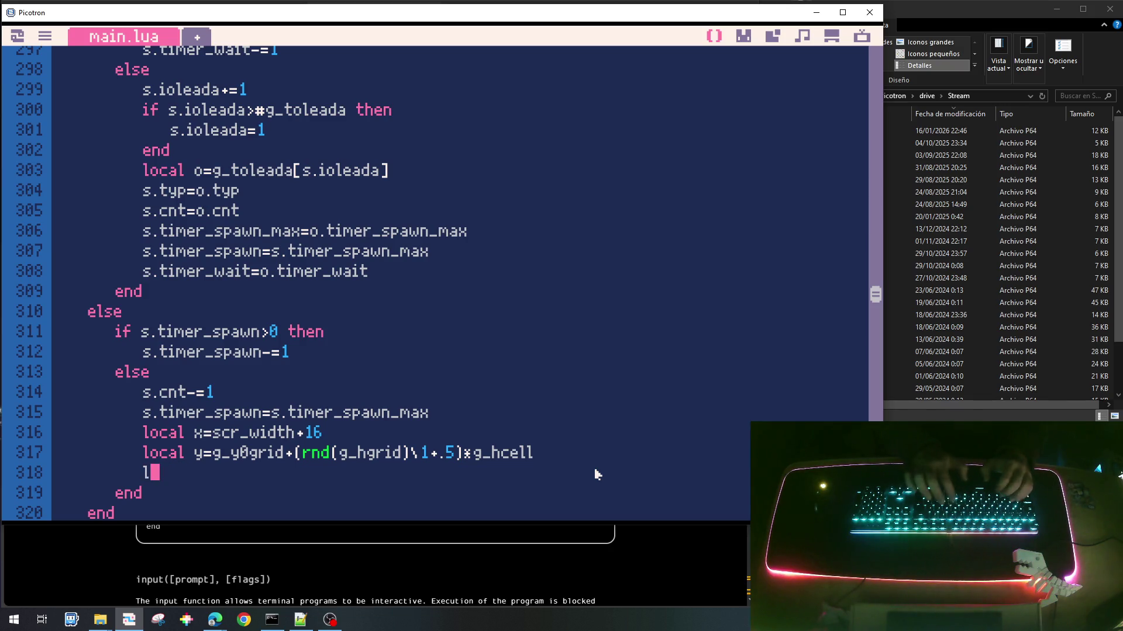
pyautogui.write('ocal e={')
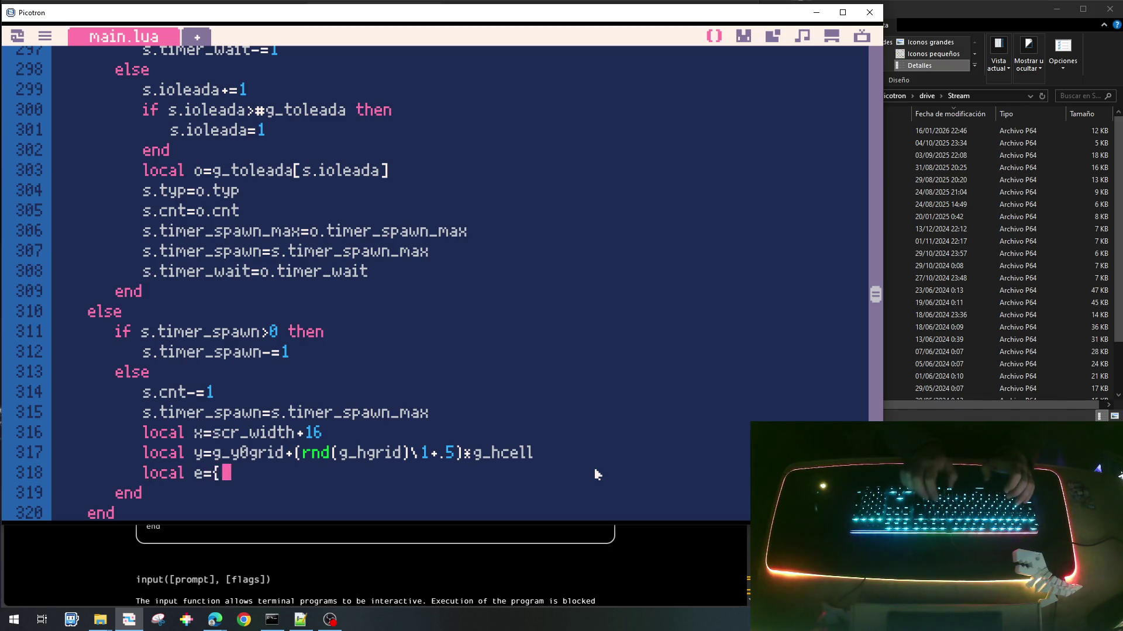
pyautogui.press('Return')
pyautogui.press('Return')
pyautogui.write('typ=')
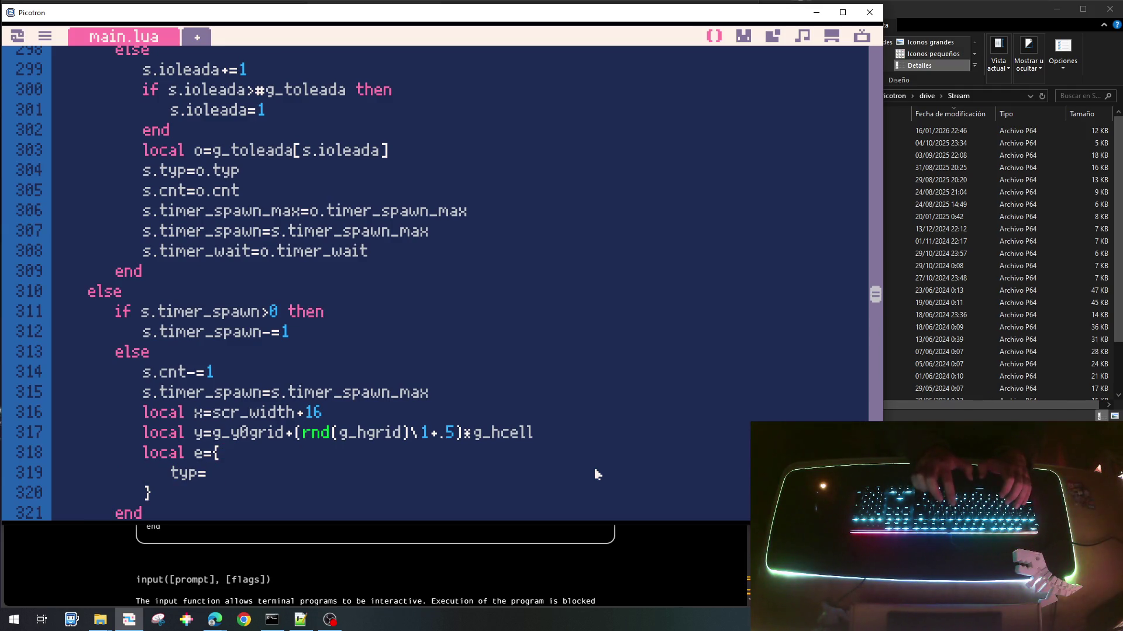
pyautogui.write('s.yp')
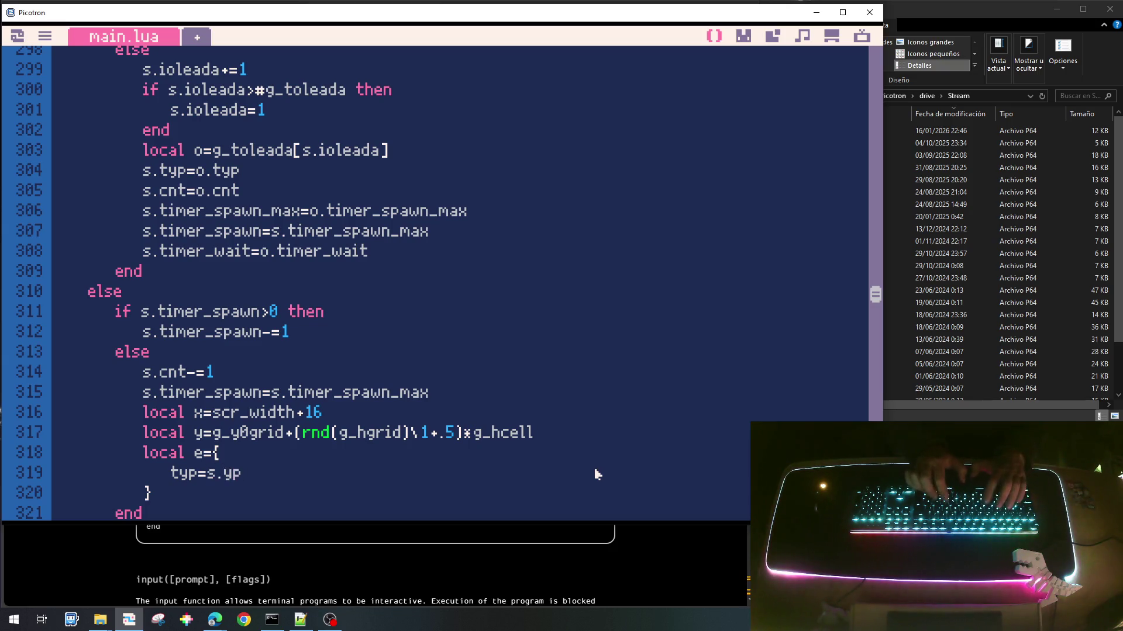
pyautogui.press('BackSpace')
pyautogui.press('BackSpace')
pyautogui.write('typ,')
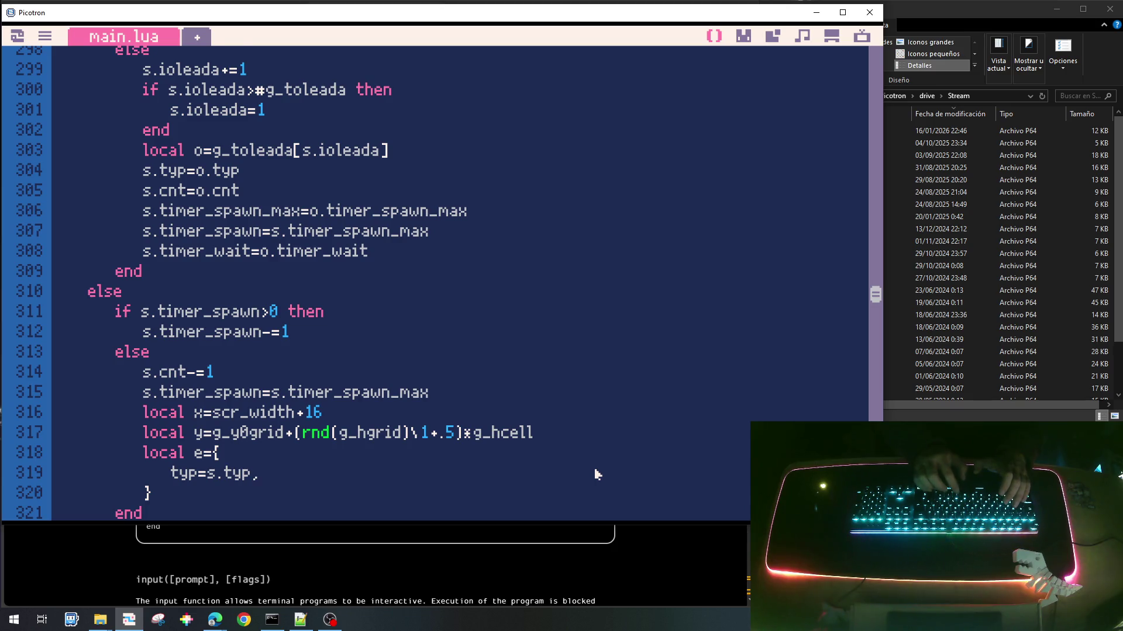
pyautogui.press('Return')
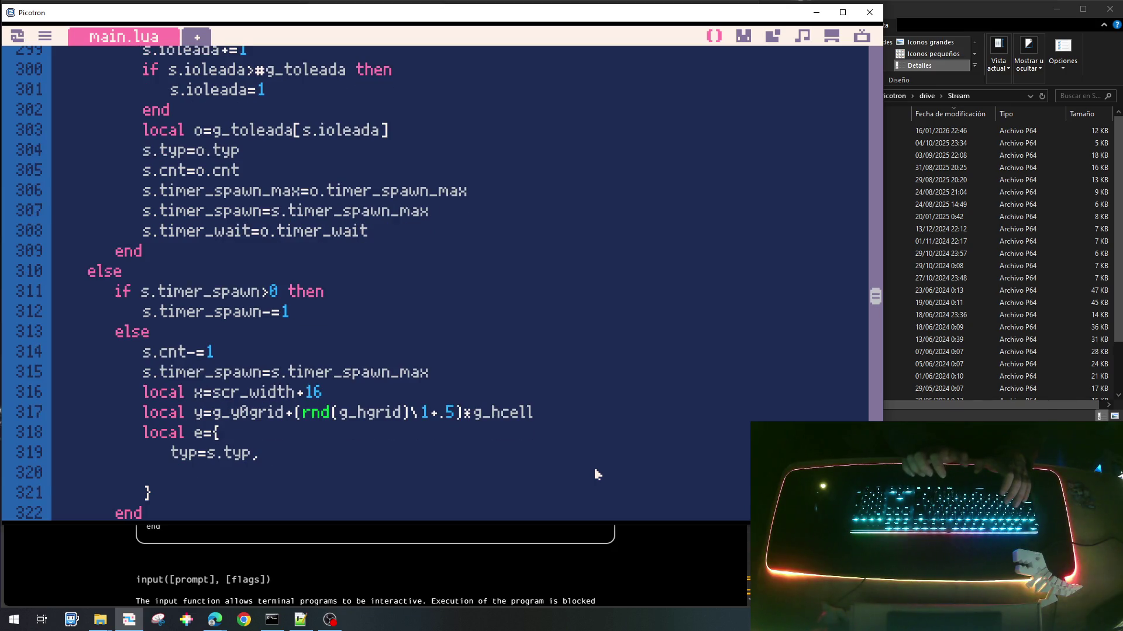
pyautogui.write('x=x')
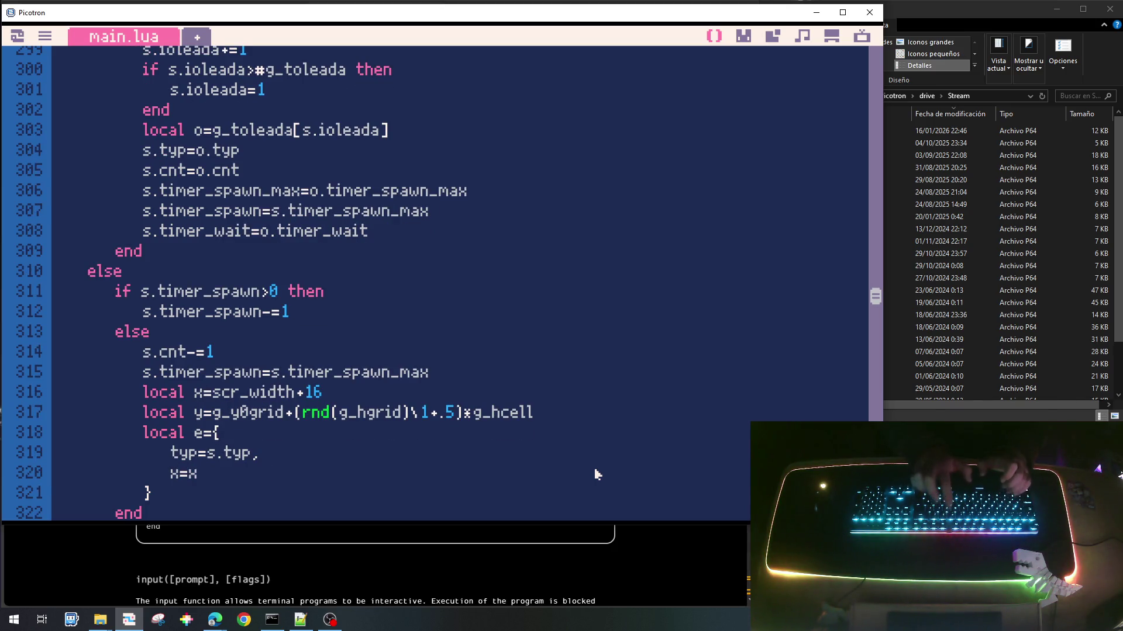
pyautogui.write(',')
pyautogui.press('Return')
pyautogui.write('y=y')
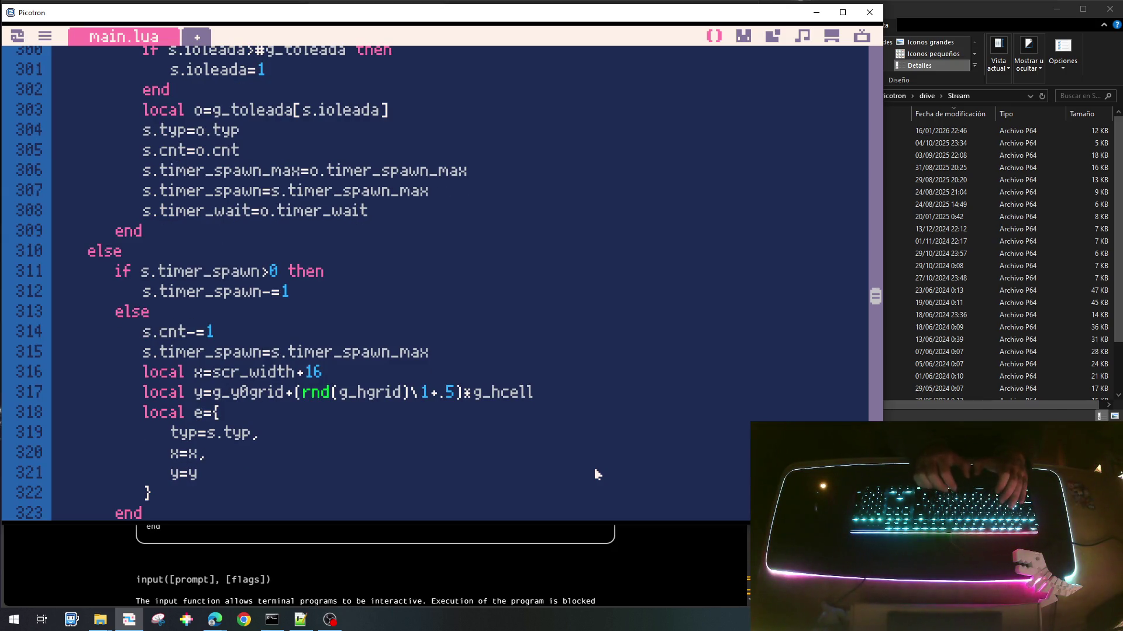
pyautogui.press('Return')
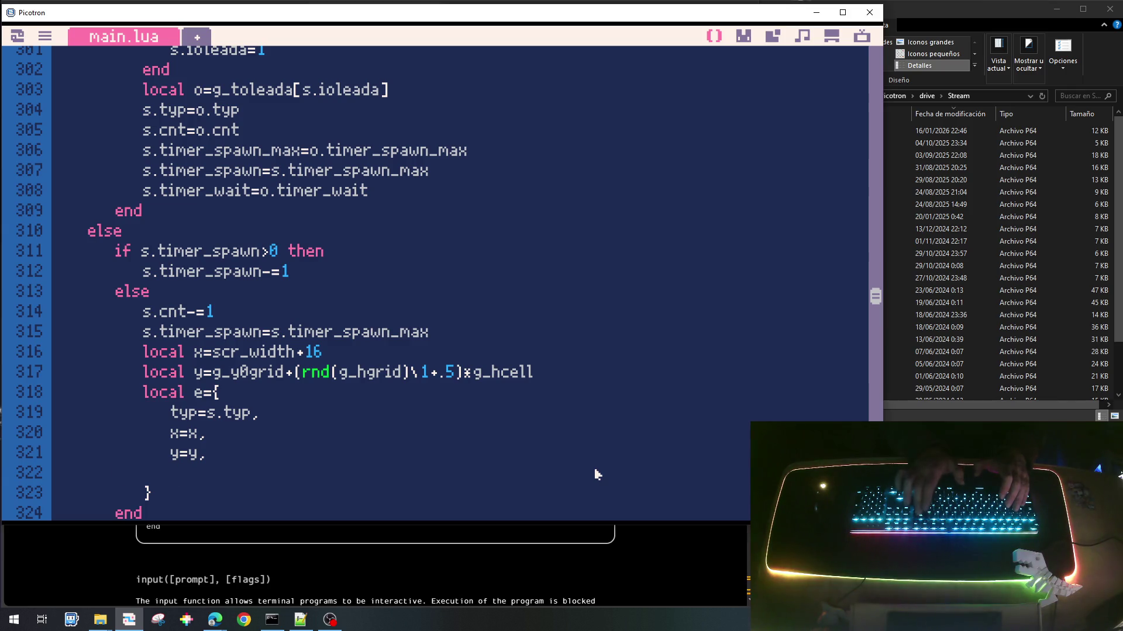
pyautogui.press('BackSpace')
# Step: Call init_enemigo(e) on the line right after the enemy table
pyautogui.press('Return')
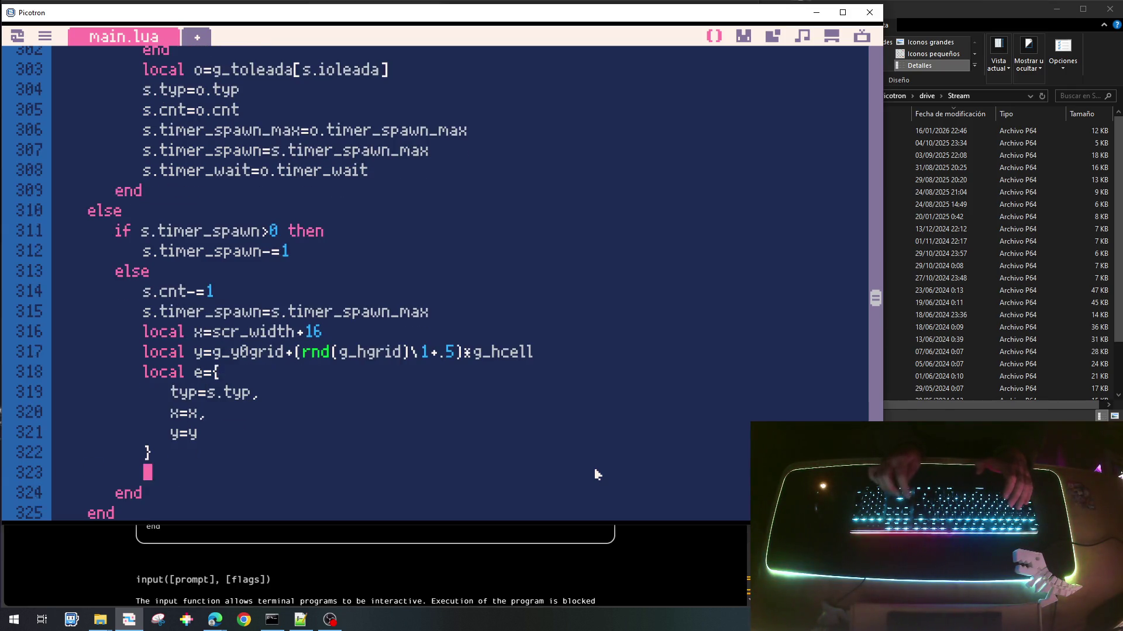
pyautogui.write('init_e')
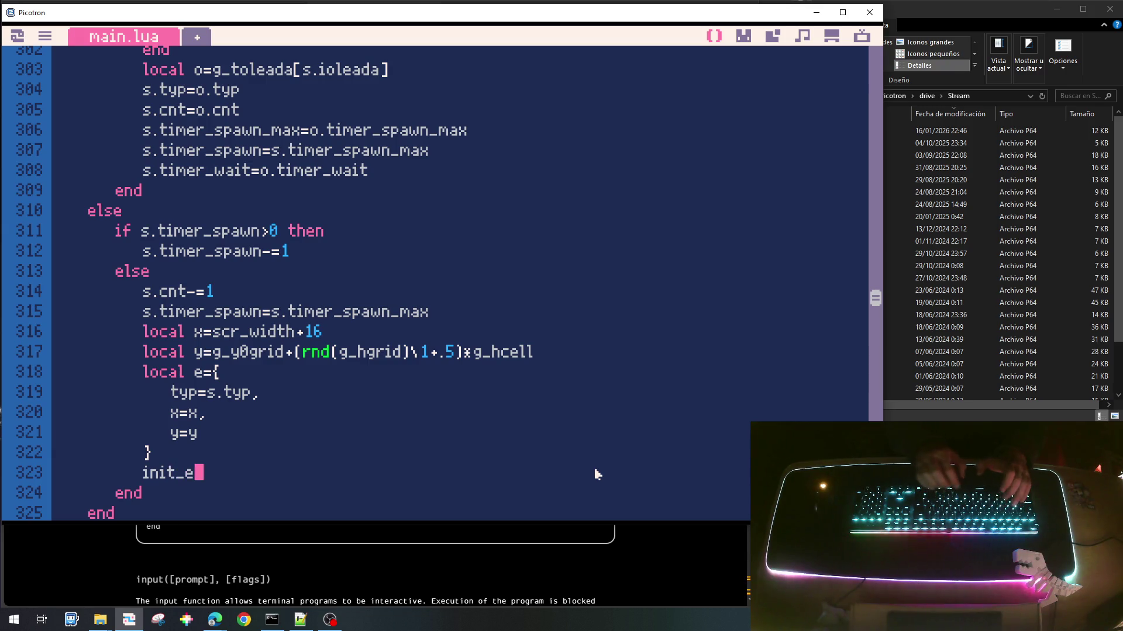
pyautogui.write('nemigo')
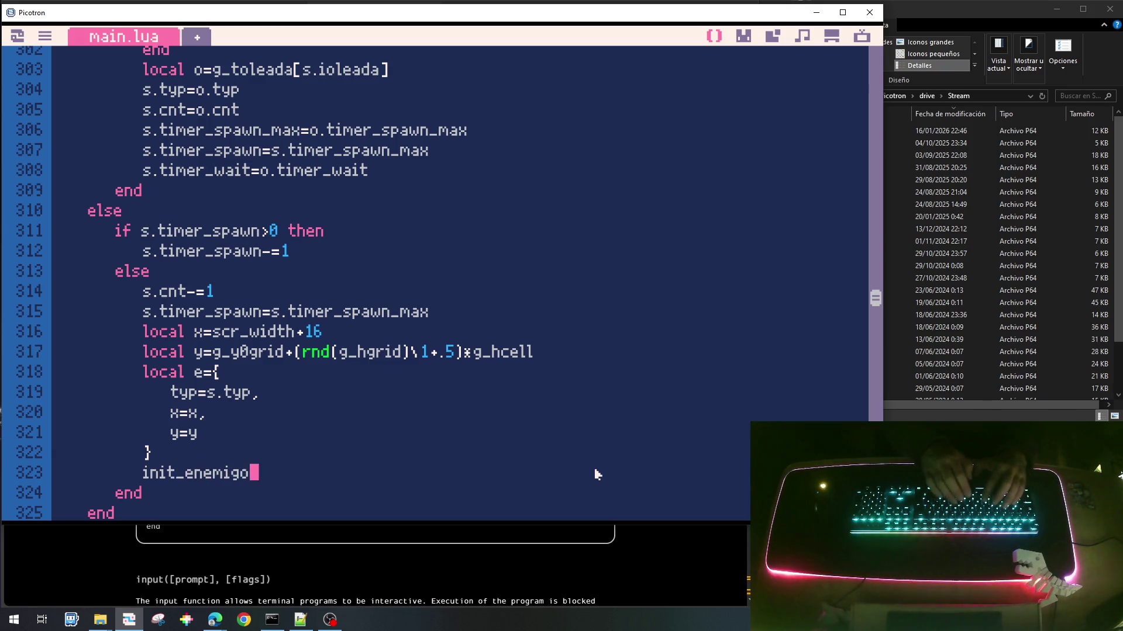
pyautogui.write('(e)')
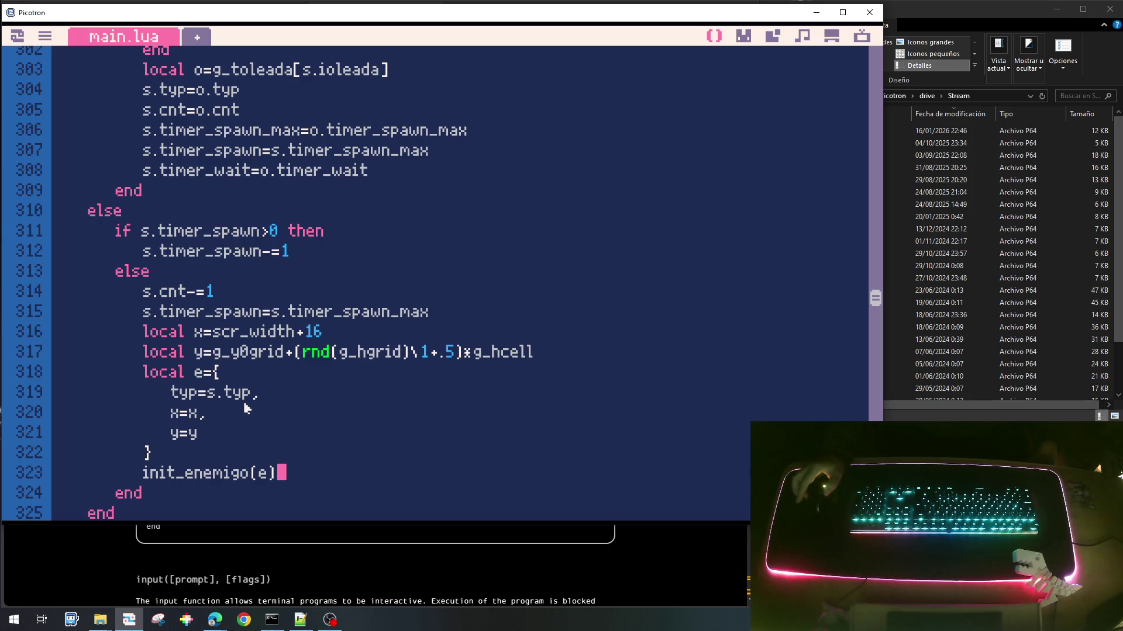
pyautogui.scroll(-3, 245, 408)
# Step: Append the new enemy to the list with add(g_tenemigo,e) after init_enemigo(e)
pyautogui.scroll(2, 246, 408)
pyautogui.scroll(-2, 245, 407)
pyautogui.scroll(1, 246, 408)
pyautogui.scroll(-1, 245, 408)
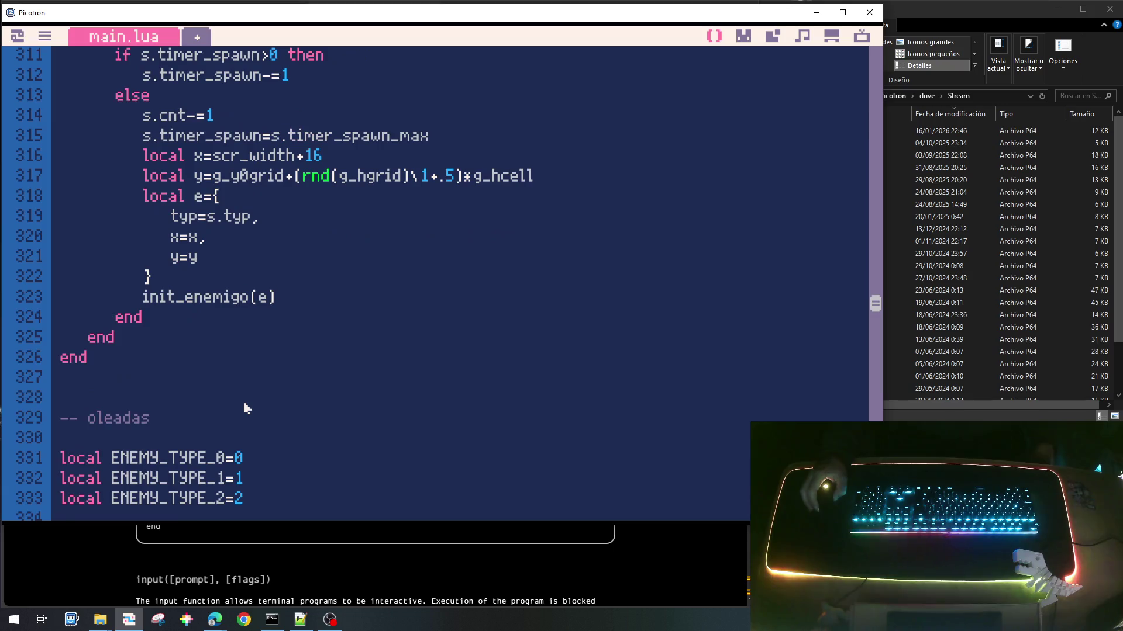
pyautogui.scroll(-2, 245, 408)
pyautogui.scroll(4, 246, 408)
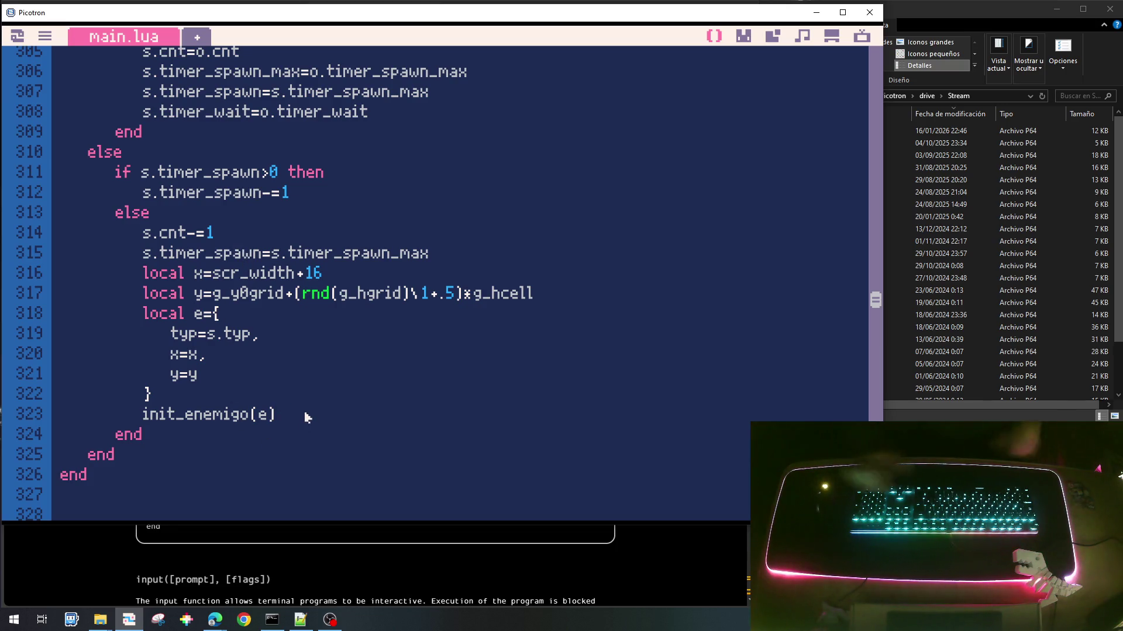
pyautogui.press('Return')
pyautogui.write('add')
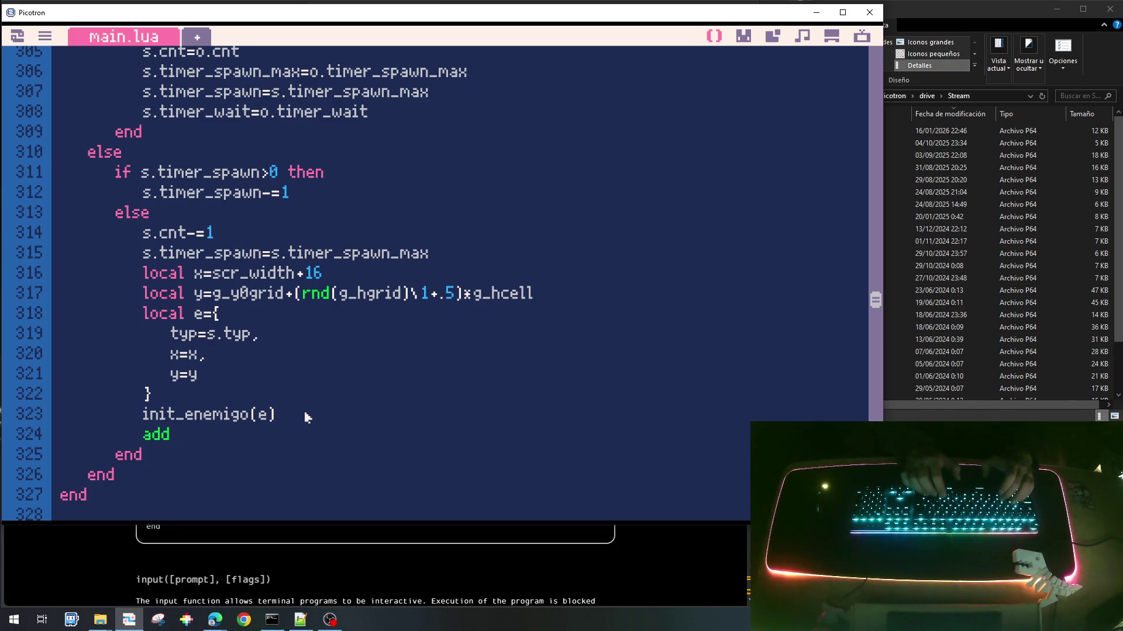
pyautogui.write('(g_te')
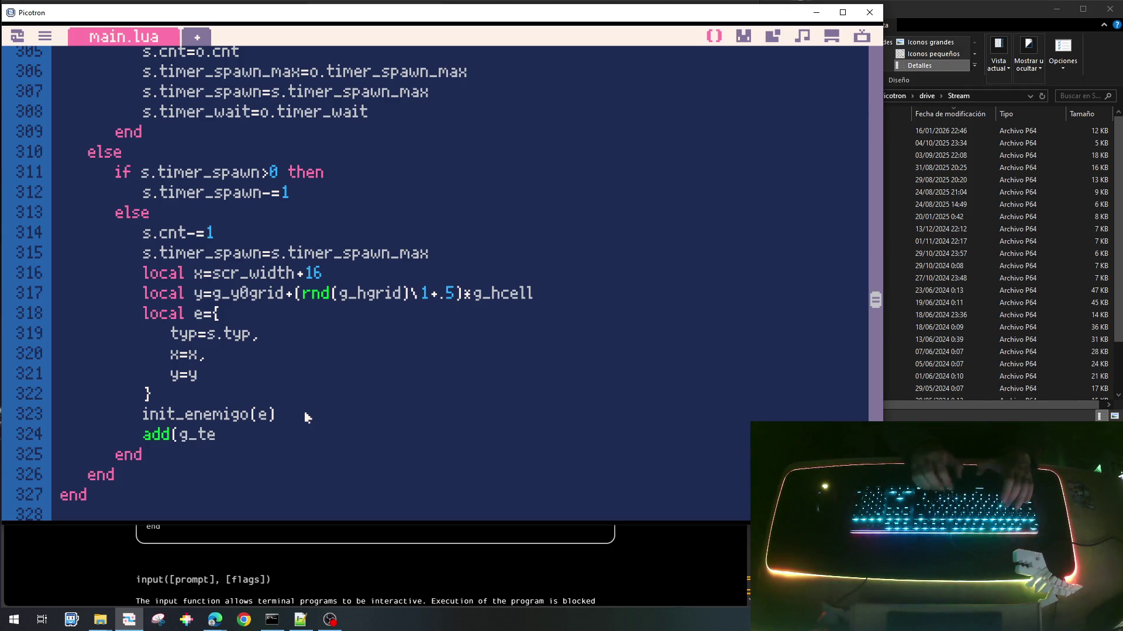
pyautogui.write('nemigo,e)')
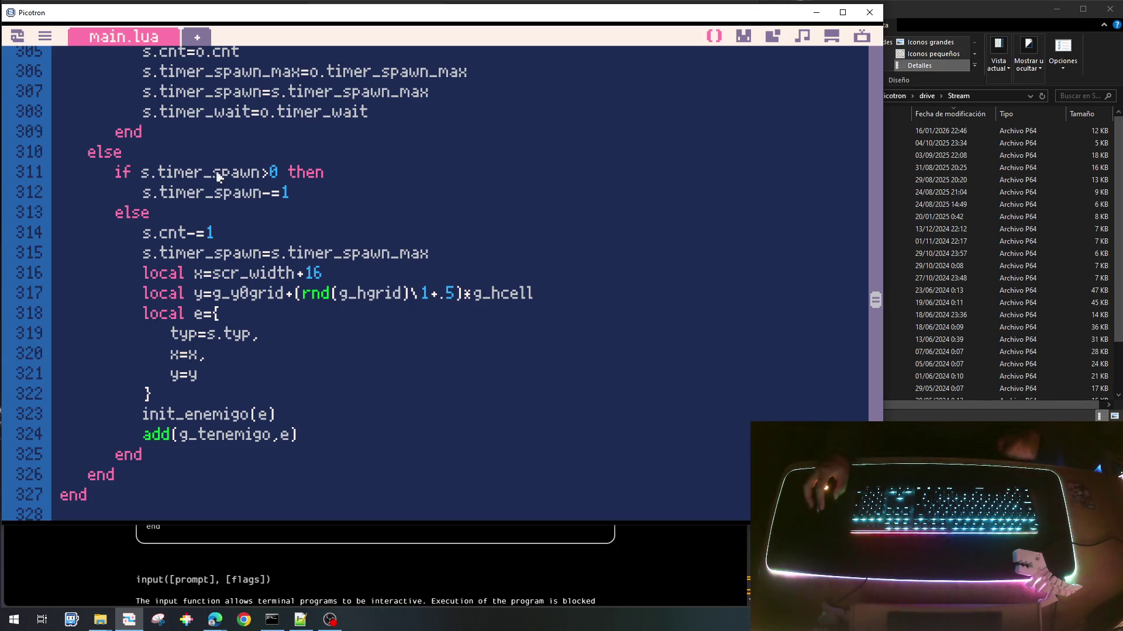
# Step: Review the wave field assignments and the s.cnt-=1 countdown in the spawner
pyautogui.scroll(3, 263, 271)
pyautogui.scroll(2, 263, 271)
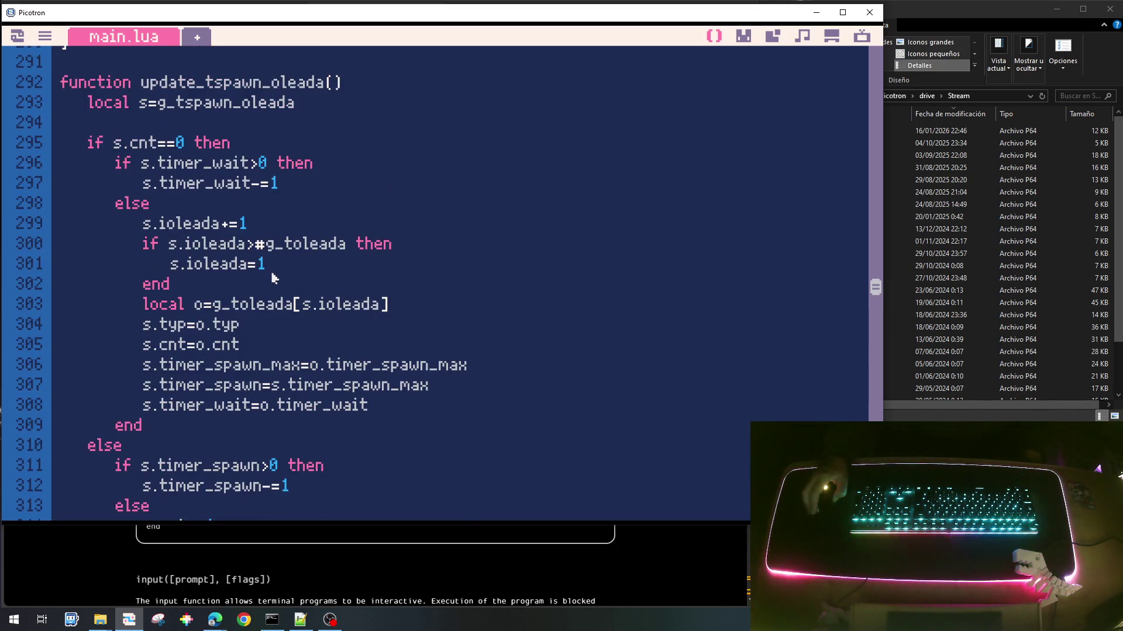
pyautogui.moveTo(411, 405)
pyautogui.mouseDown()
pyautogui.moveTo(88, 365)
pyautogui.moveTo(88, 343)
pyautogui.moveTo(55, 329)
pyautogui.mouseUp()
pyautogui.scroll(-1, 198, 345)
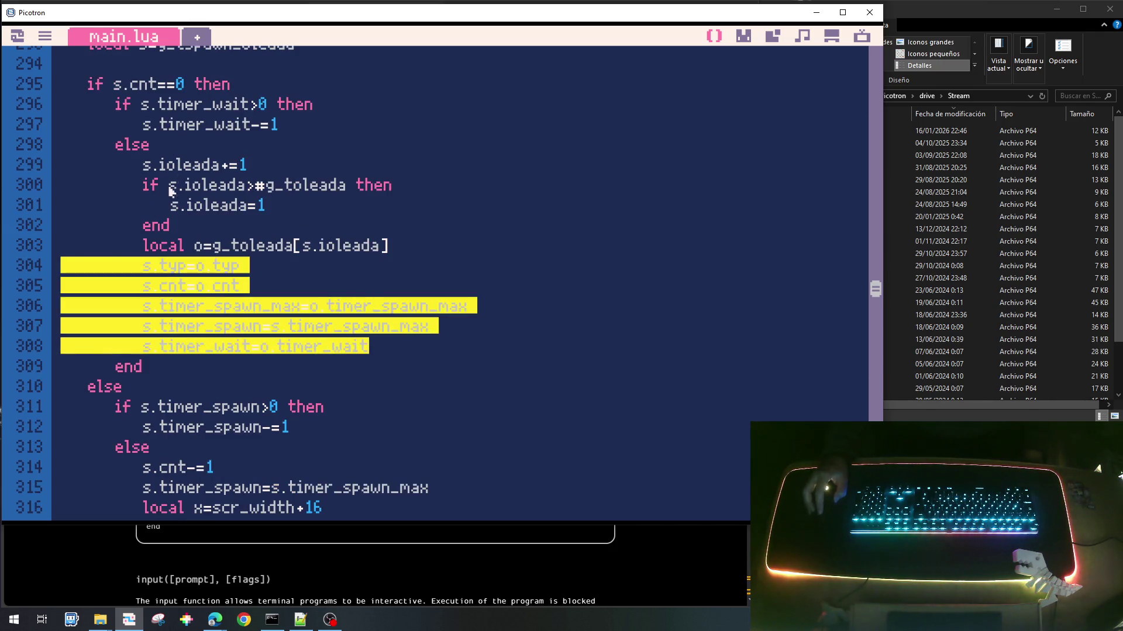
pyautogui.click(159, 102)
pyautogui.scroll(-2, 306, 332)
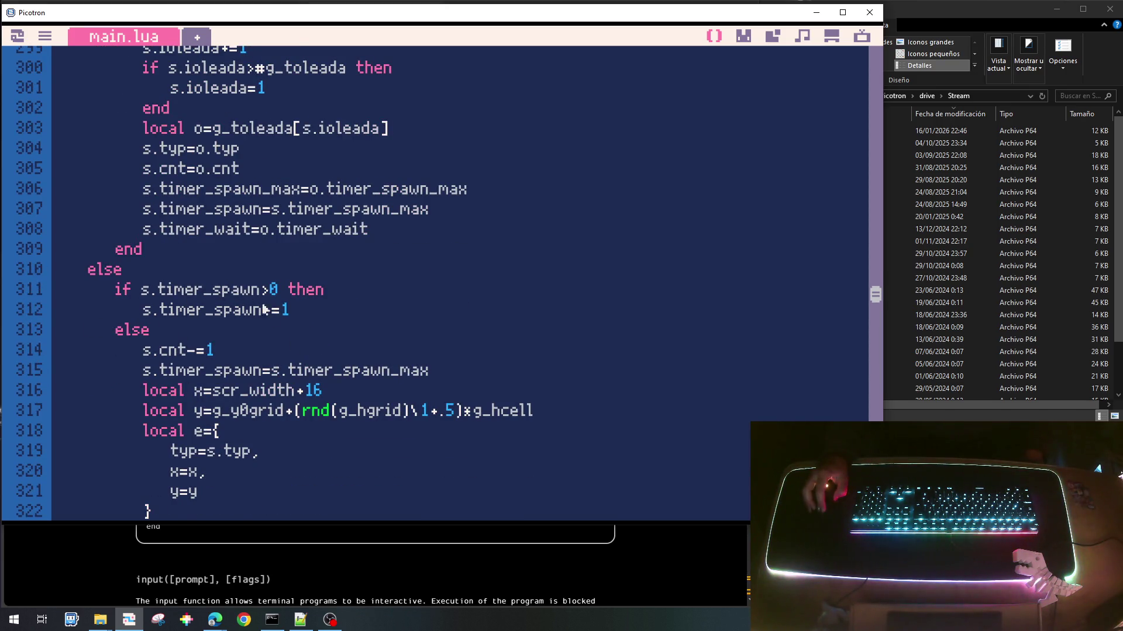
pyautogui.scroll(-2, 185, 310)
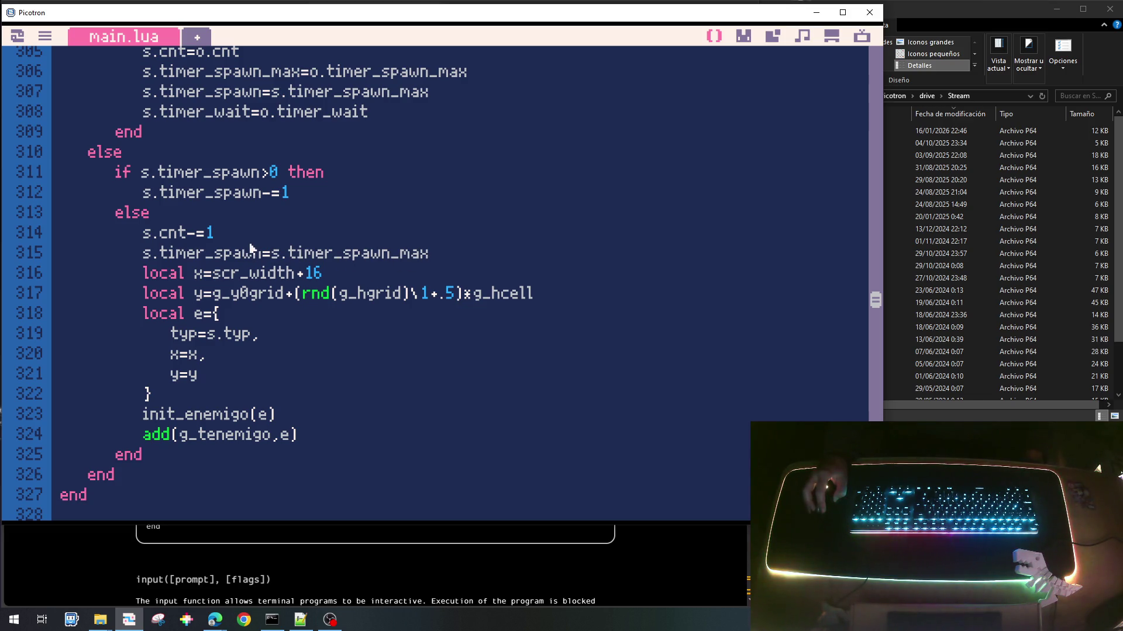
pyautogui.moveTo(218, 233); pyautogui.dragTo(150, 235)
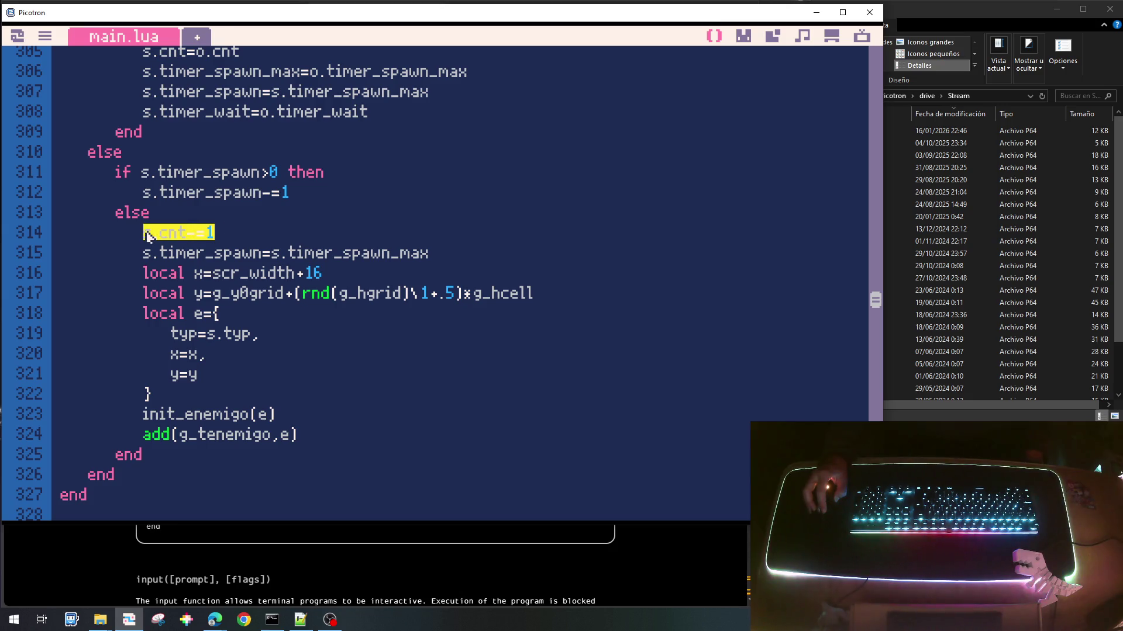
pyautogui.scroll(5, 219, 282)
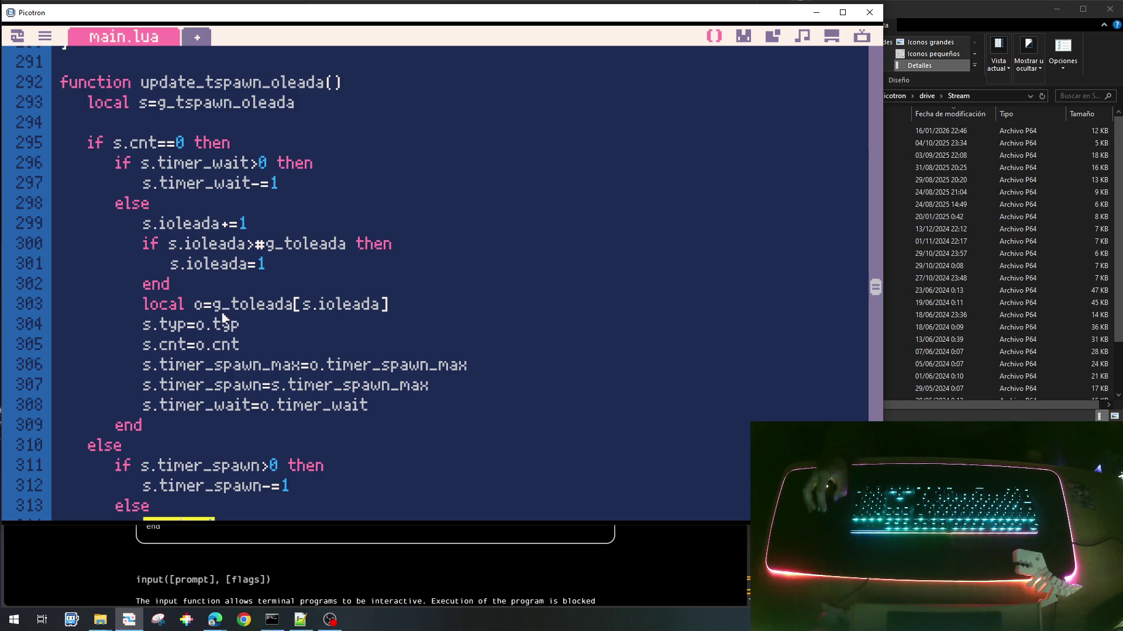
# Step: Inspect the o.typ, .cnt and s.timer_wait lines, then the init_enemigo call after y=y
pyautogui.moveTo(241, 325)
pyautogui.mouseDown()
pyautogui.moveTo(201, 325)
pyautogui.moveTo(208, 348)
pyautogui.mouseUp()
pyautogui.click(248, 347)
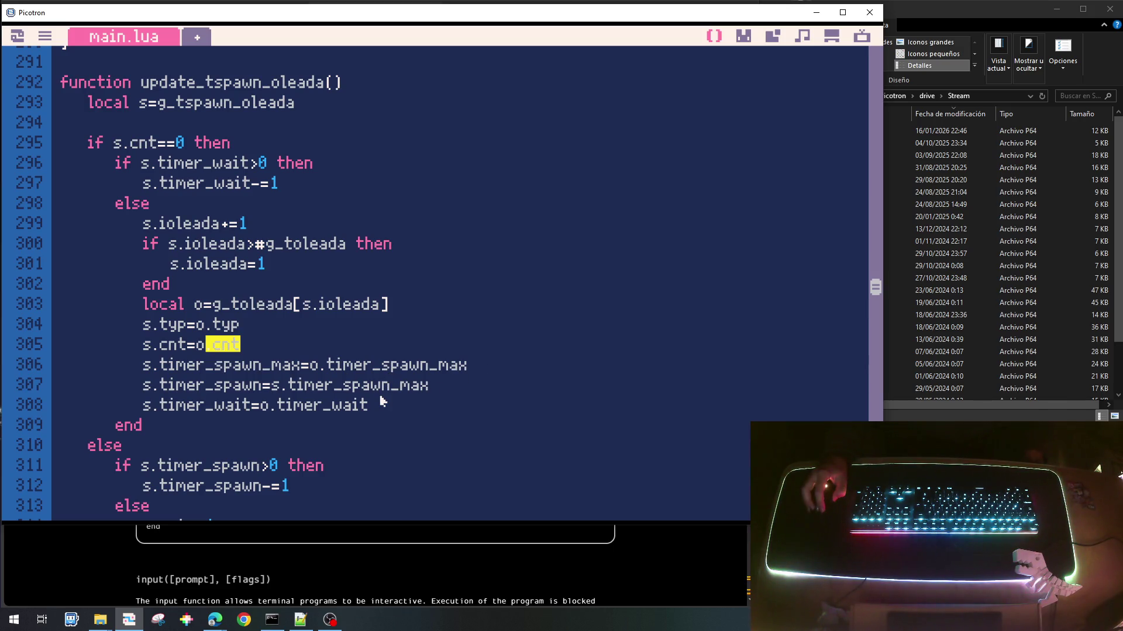
pyautogui.moveTo(383, 405)
pyautogui.mouseDown()
pyautogui.moveTo(61, 406)
pyautogui.moveTo(146, 408)
pyautogui.mouseUp()
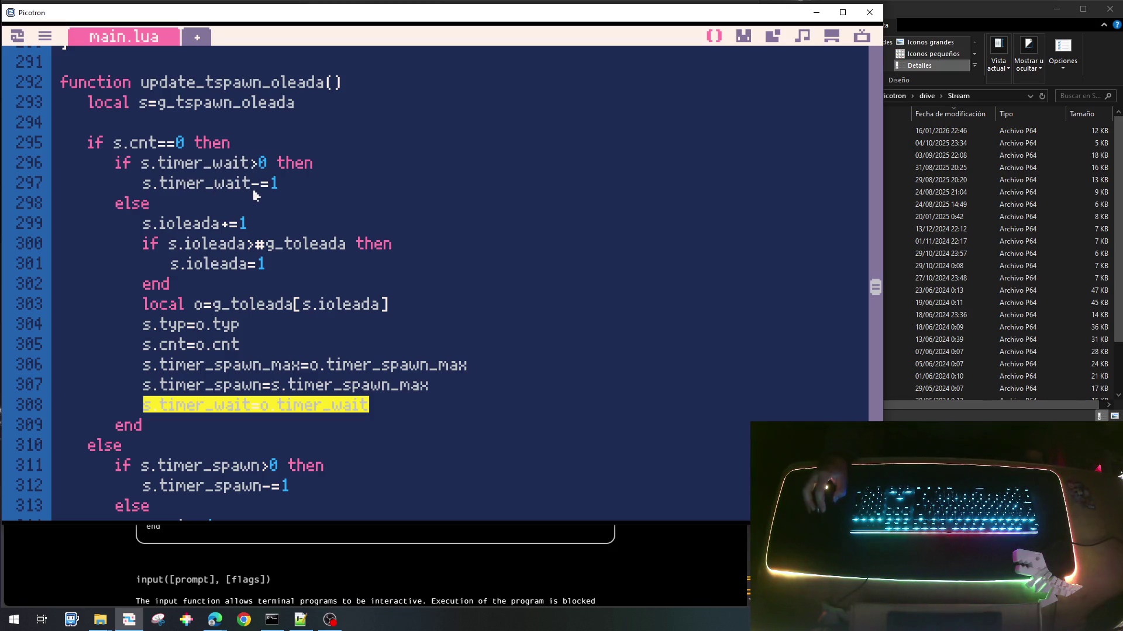
pyautogui.scroll(-5, 255, 242)
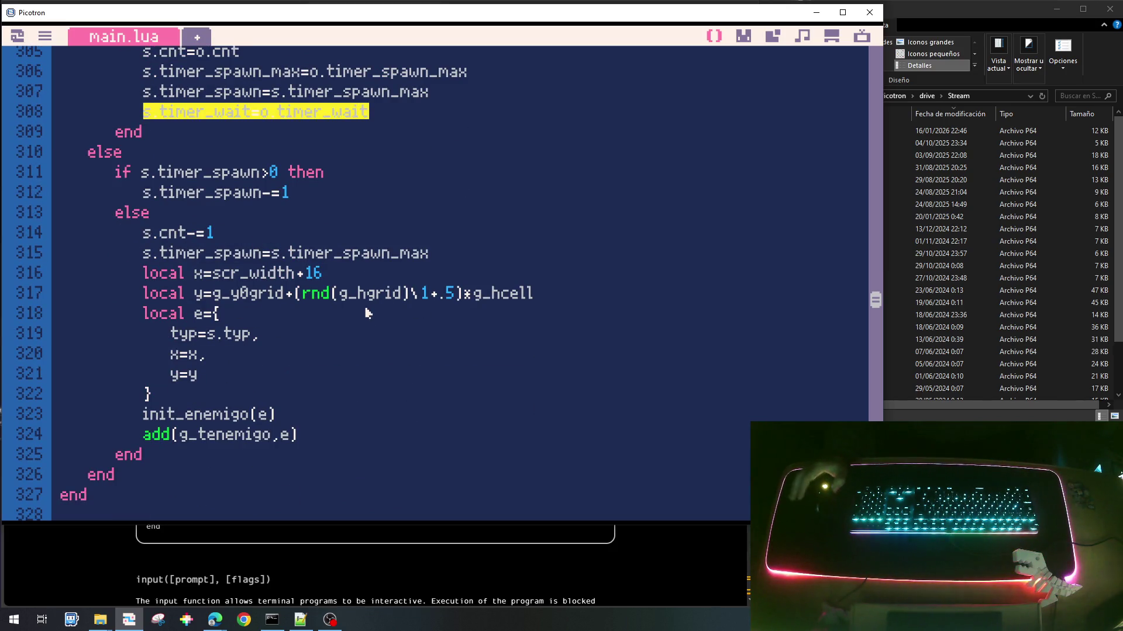
pyautogui.doubleClick(195, 412)
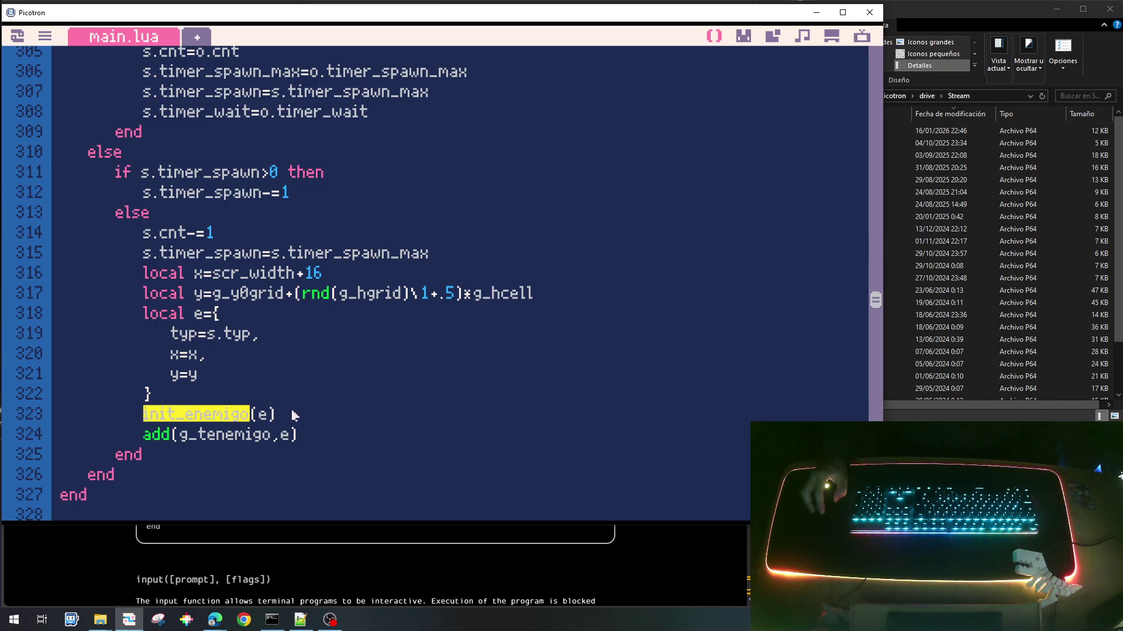
pyautogui.click(380, 383)
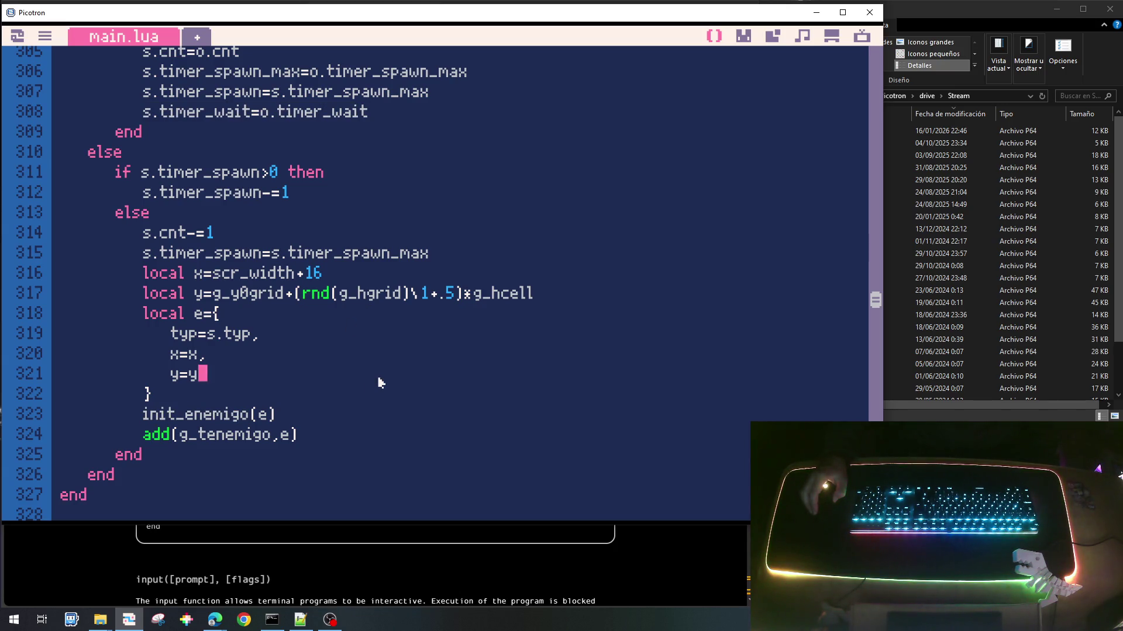
pyautogui.scroll(-4, 380, 381)
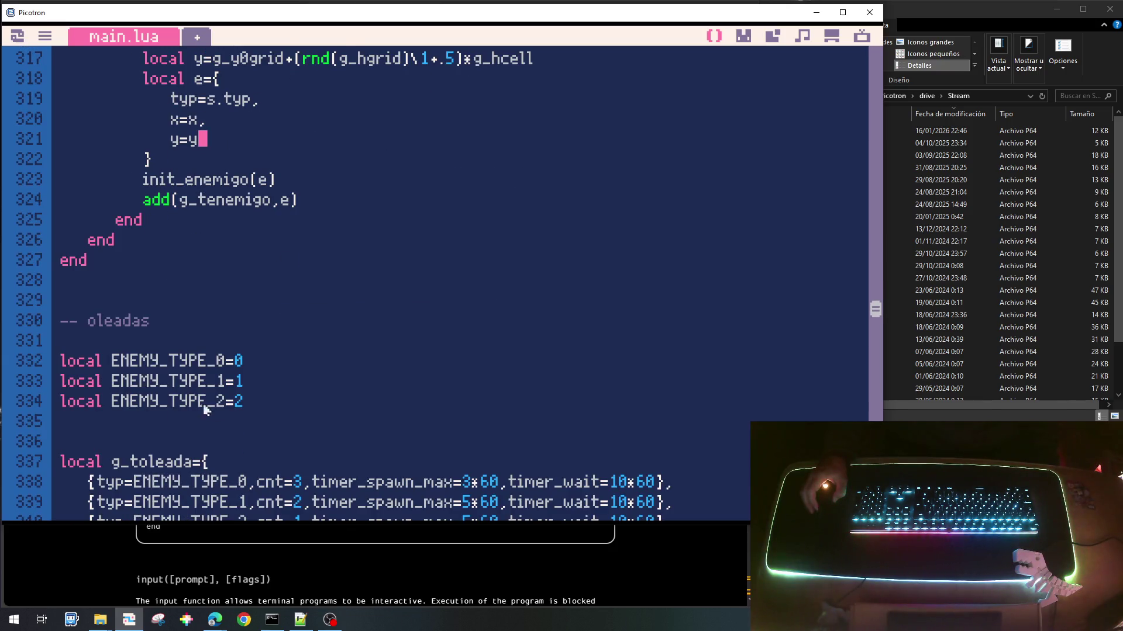
# Step: Move the three ENEMY_TYPE constant lines to just below the g_tenemigo declaration
pyautogui.click(181, 343)
pyautogui.scroll(-2, 324, 344)
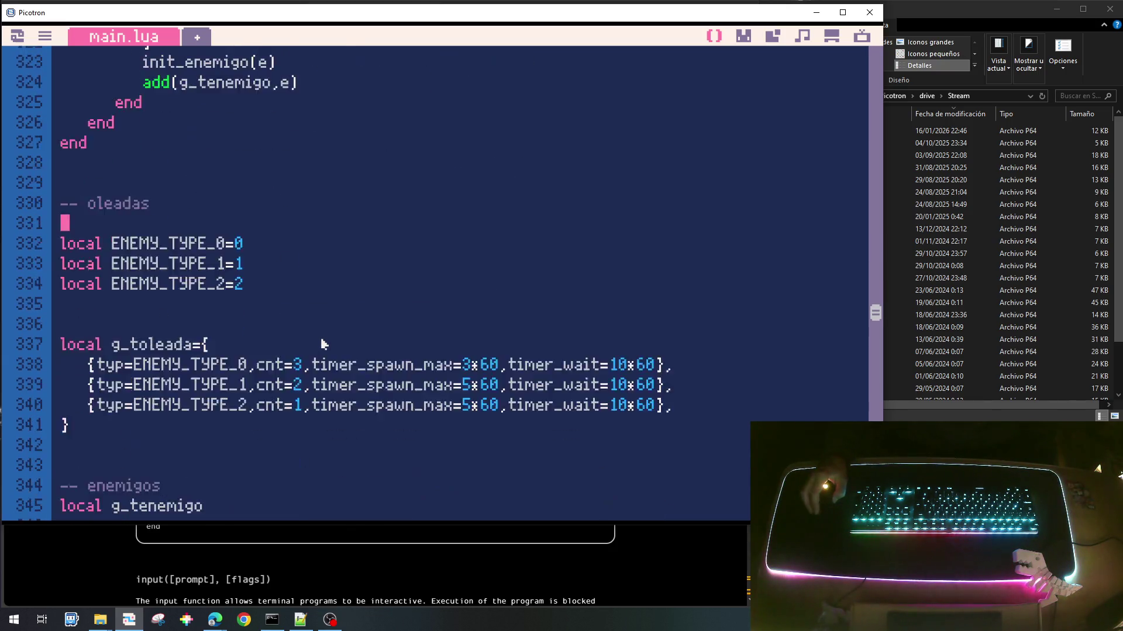
pyautogui.scroll(-1, 323, 343)
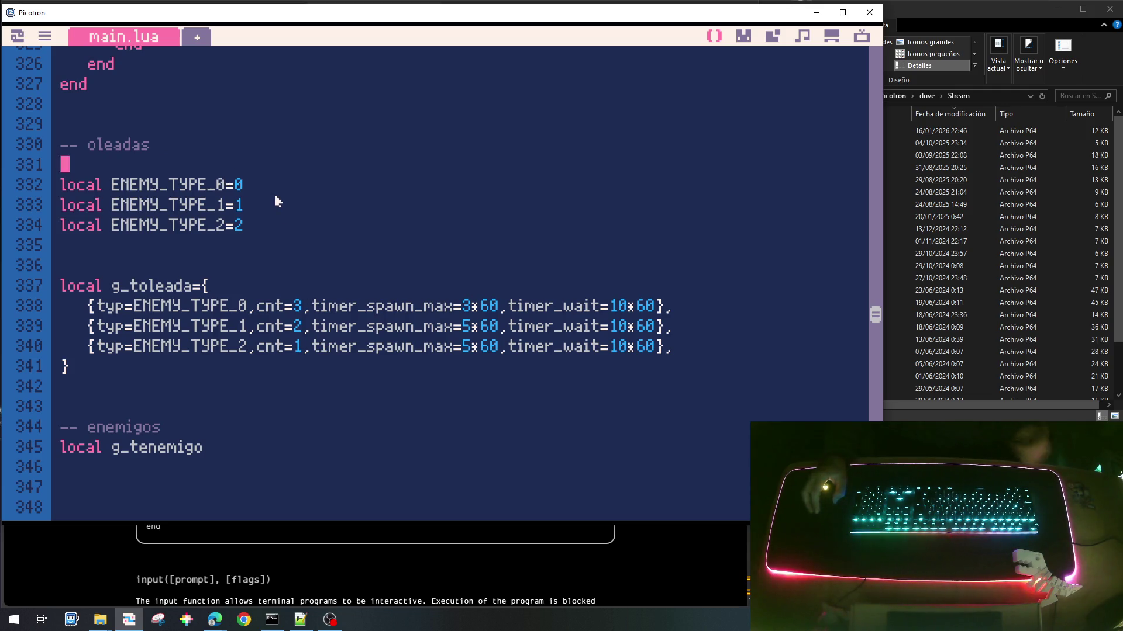
pyautogui.press('Down')
pyautogui.press('Up')
pyautogui.press('Up')
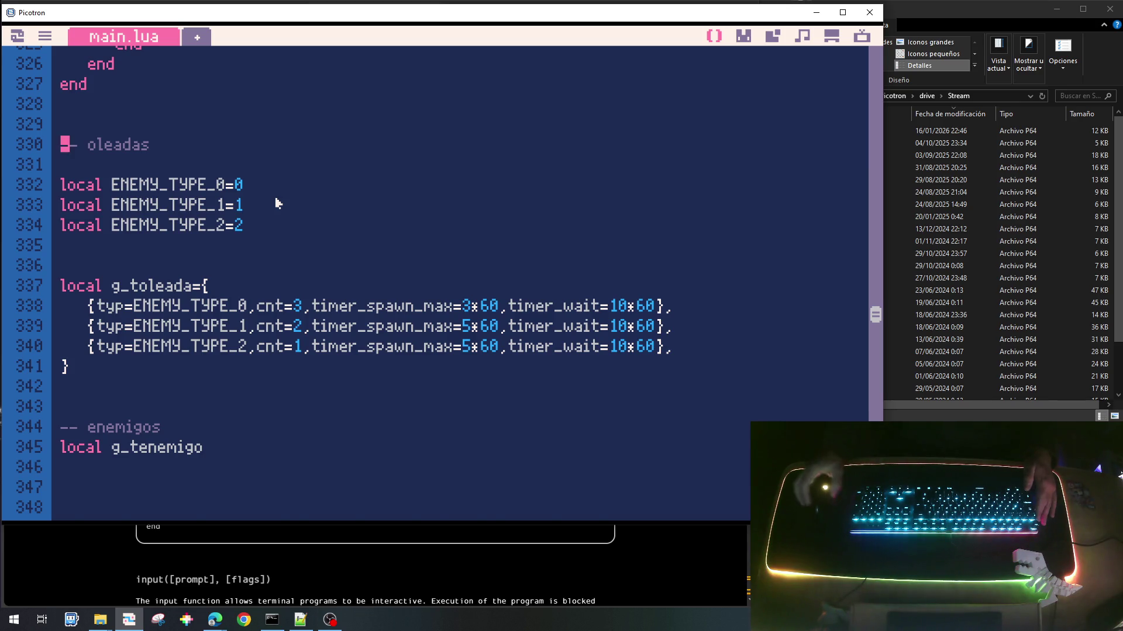
pyautogui.scroll(6, 257, 228)
pyautogui.scroll(-6, 225, 264)
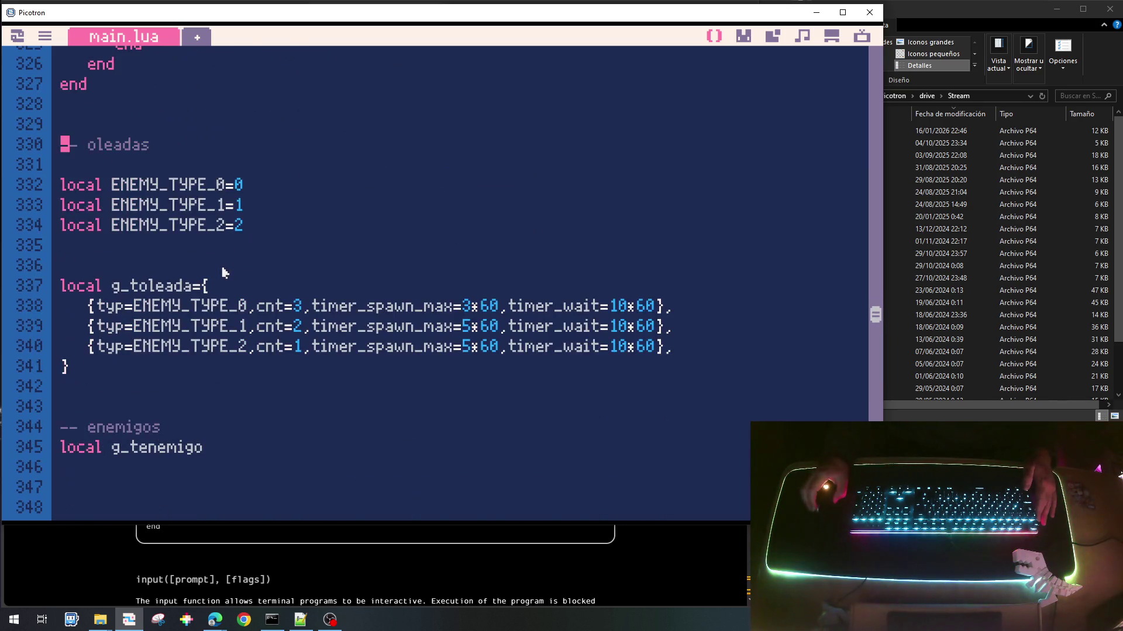
pyautogui.click(107, 186)
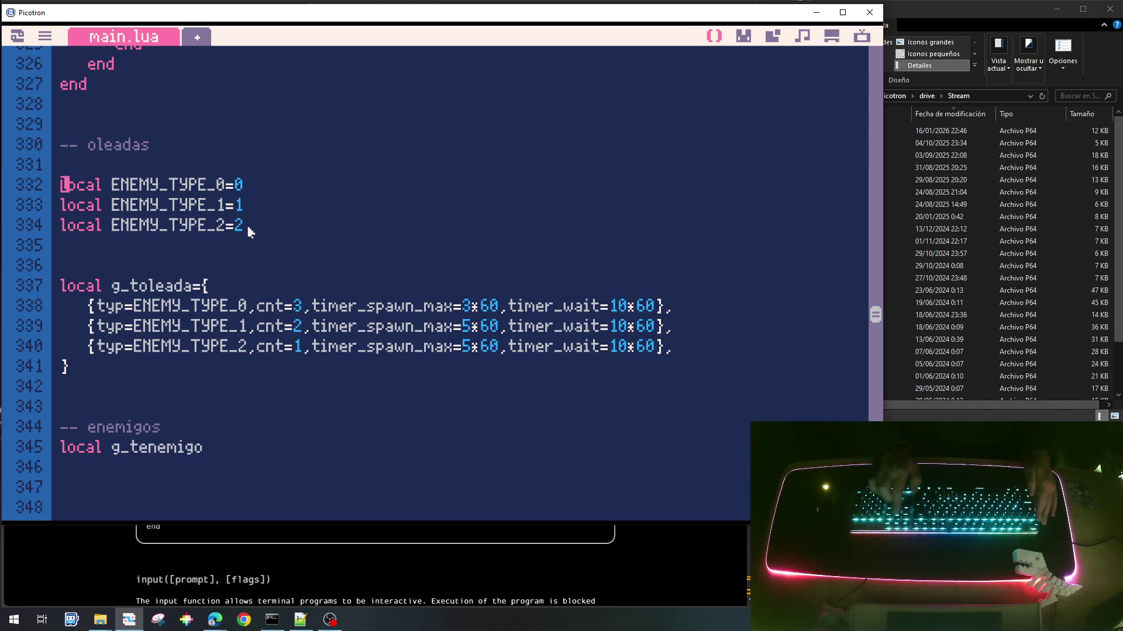
pyautogui.hotkey('shift', 'Down')
pyautogui.hotkey('shift', 'Down')
pyautogui.hotkey('shift', 'Down')
pyautogui.hotkey('ctrl', 'x')
pyautogui.press('Down')
pyautogui.press('Down')
pyautogui.press('Down')
pyautogui.hotkey('ctrl', 'v')
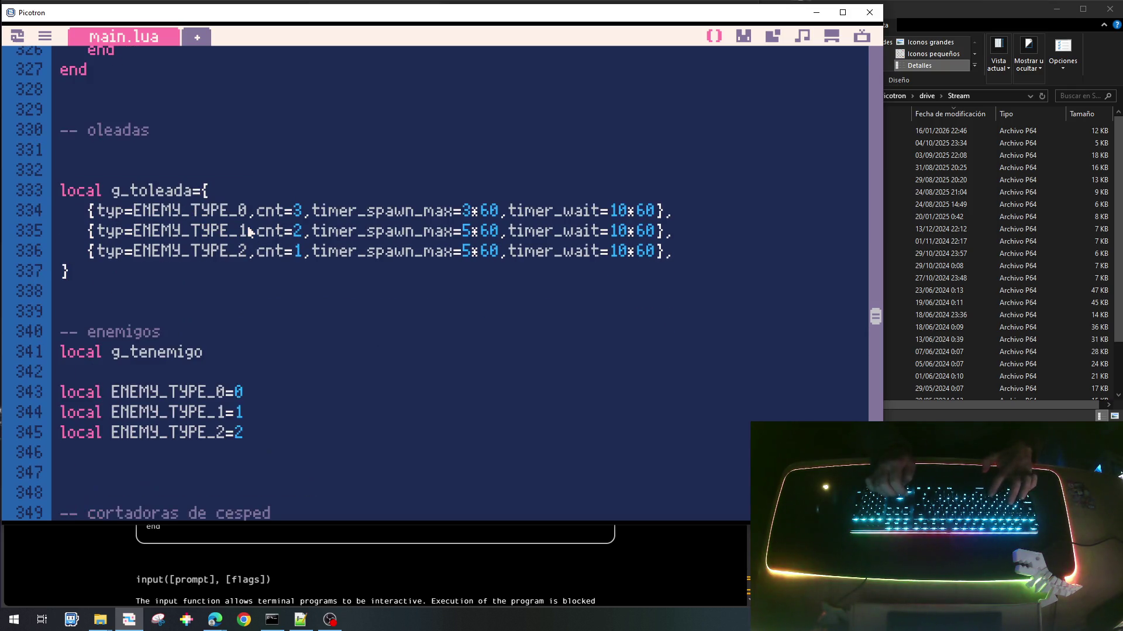
# Step: Begin a function declaration on a new line above local g_tenemigo
pyautogui.press('Up')
pyautogui.press('Up')
pyautogui.press('Up')
pyautogui.press('Return')
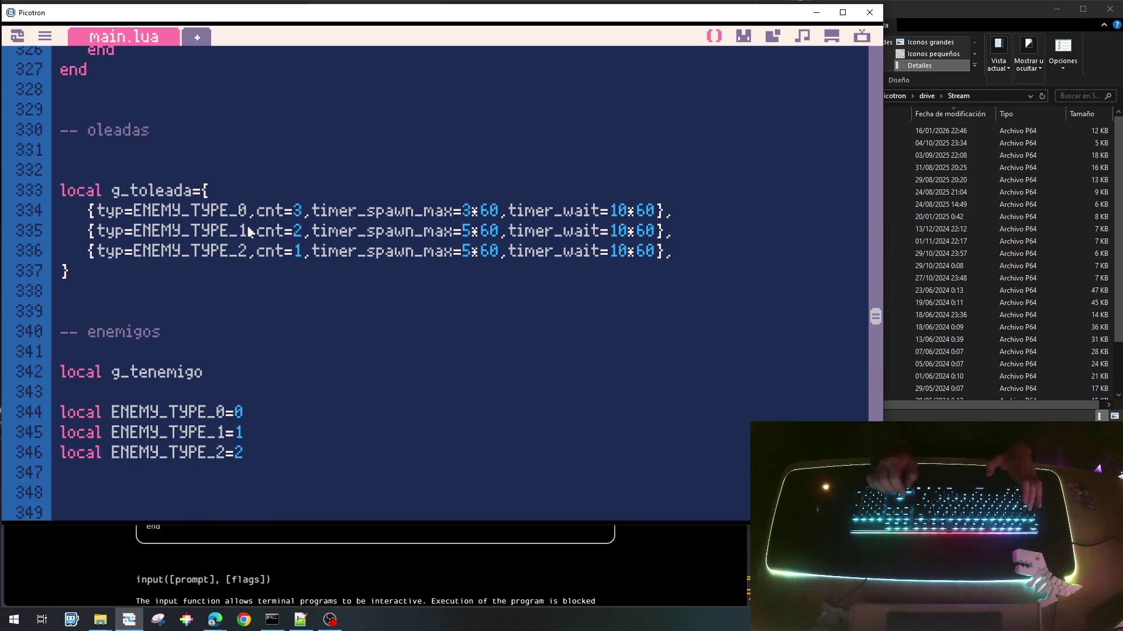
pyautogui.write('function')
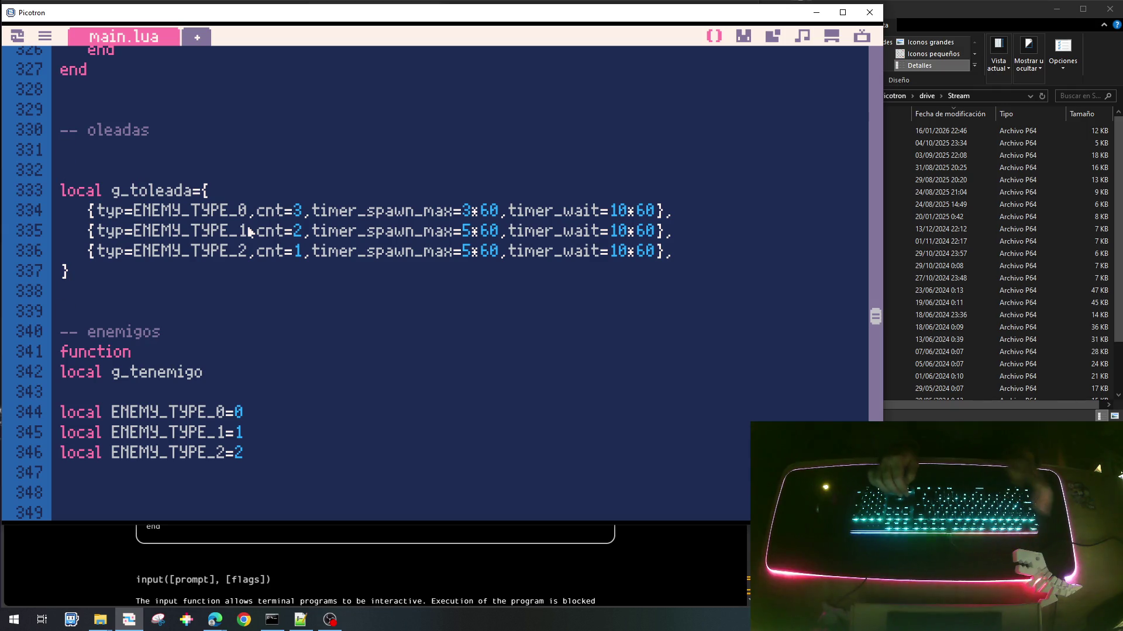
# Step: Cut the whole -- oleadas block, including the g_toleada wave table
pyautogui.hotkey('shift', 'Down')
pyautogui.hotkey('shift', 'Down')
pyautogui.hotkey('shift', 'Down')
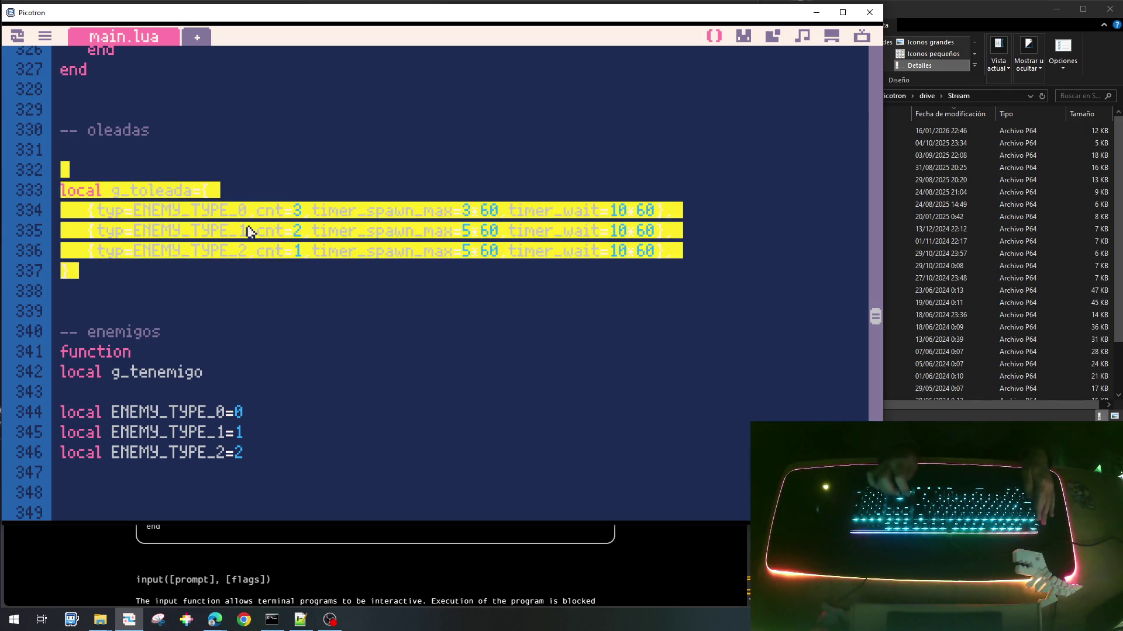
pyautogui.press('Right')
pyautogui.hotkey('shift', 'End')
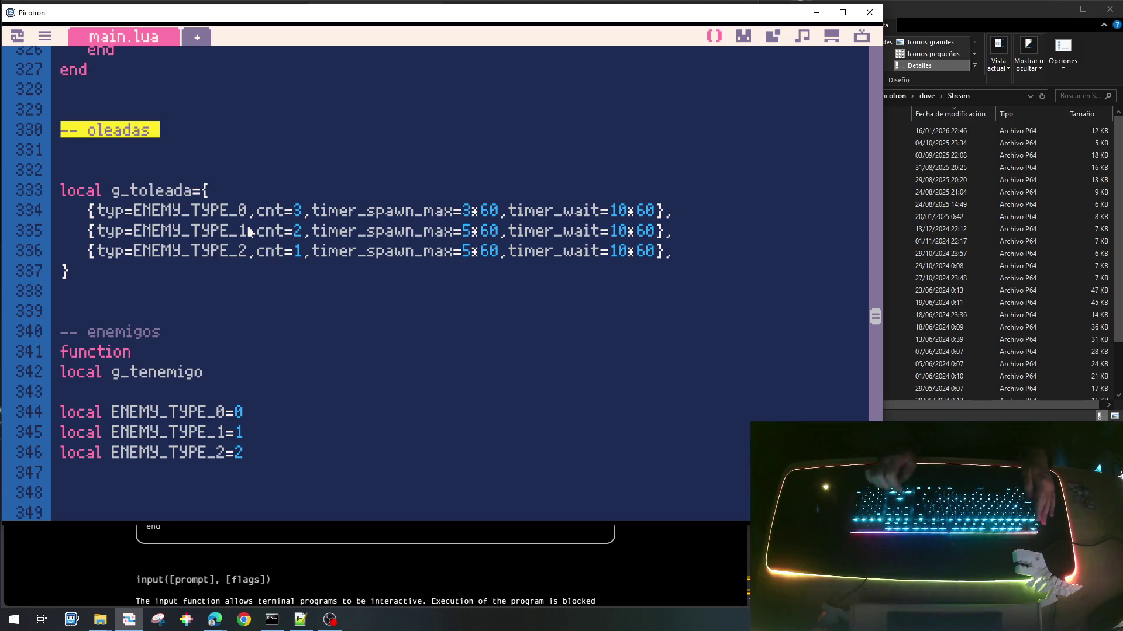
pyautogui.hotkey('shift', 'Down')
pyautogui.hotkey('shift', 'Down')
pyautogui.hotkey('shift', 'Down')
pyautogui.hotkey('shift', 'Down')
pyautogui.hotkey('shift', 'Down')
pyautogui.hotkey('ctrl', 'x')
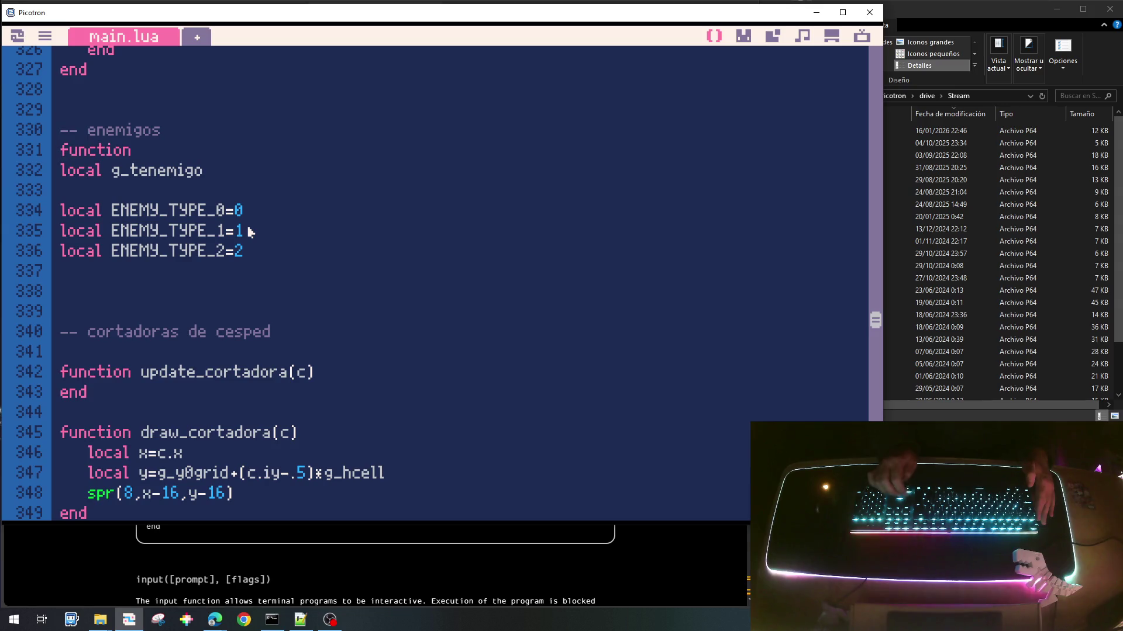
# Step: Name the new function init_tenemigo() above the enemy list declaration
pyautogui.write('uinit')
pyautogui.press('BackSpace')
pyautogui.press('BackSpace')
pyautogui.press('BackSpace')
pyautogui.press('BackSpace')
pyautogui.press('BackSpace')
pyautogui.write('in')
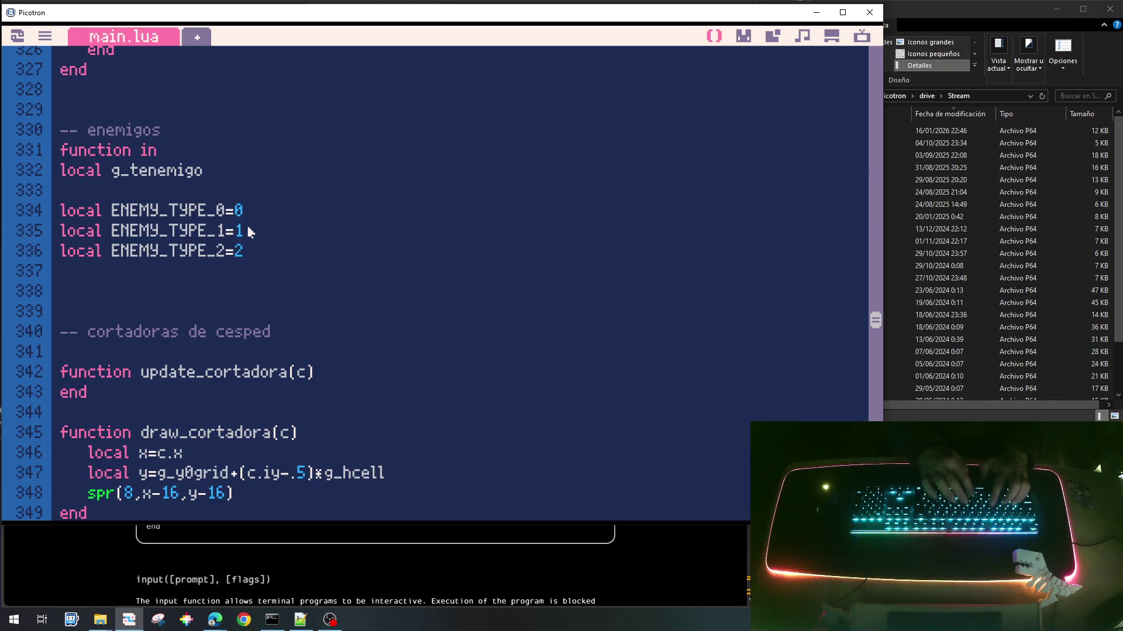
pyautogui.write('it_tenem')
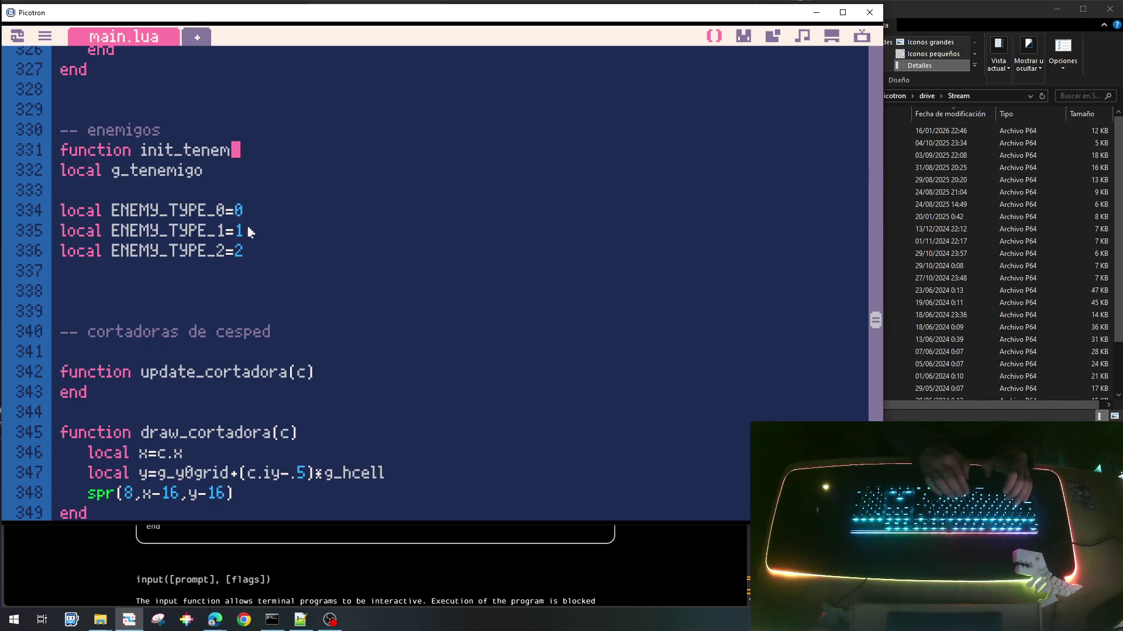
pyautogui.write('igo()')
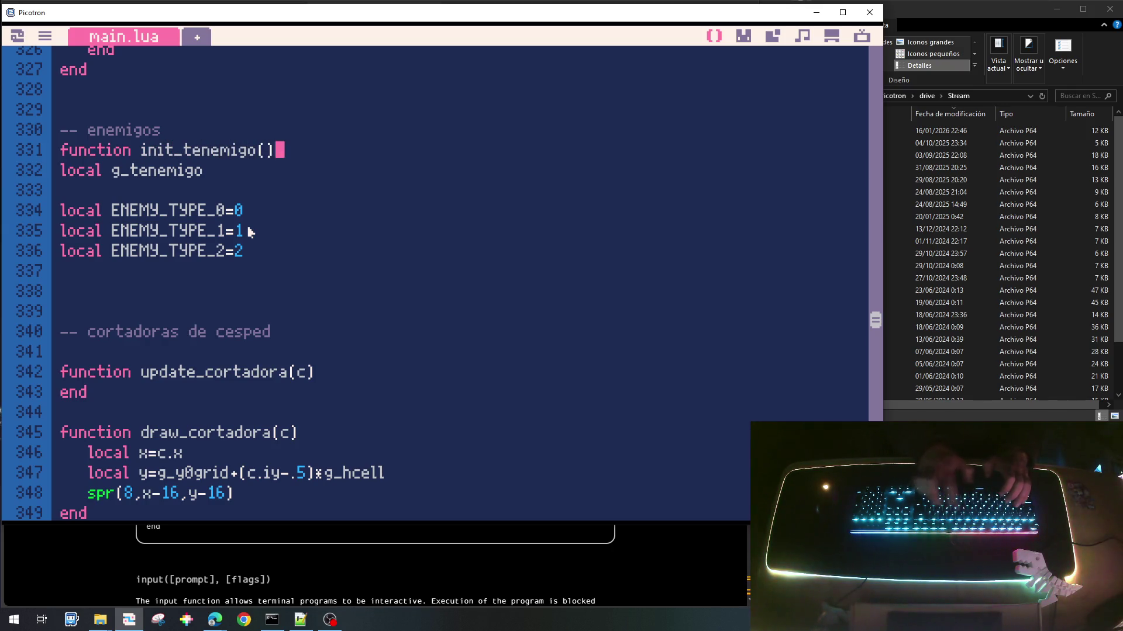
pyautogui.press('Up')
pyautogui.press('Return')
pyautogui.press('Return')
pyautogui.press('Return')
# Step: Turn the local declaration into the body g_tenemigo={} and close the function with end
pyautogui.press('Down')
pyautogui.press('Down')
pyautogui.press('Delete')
pyautogui.press('Delete')
pyautogui.press('Delete')
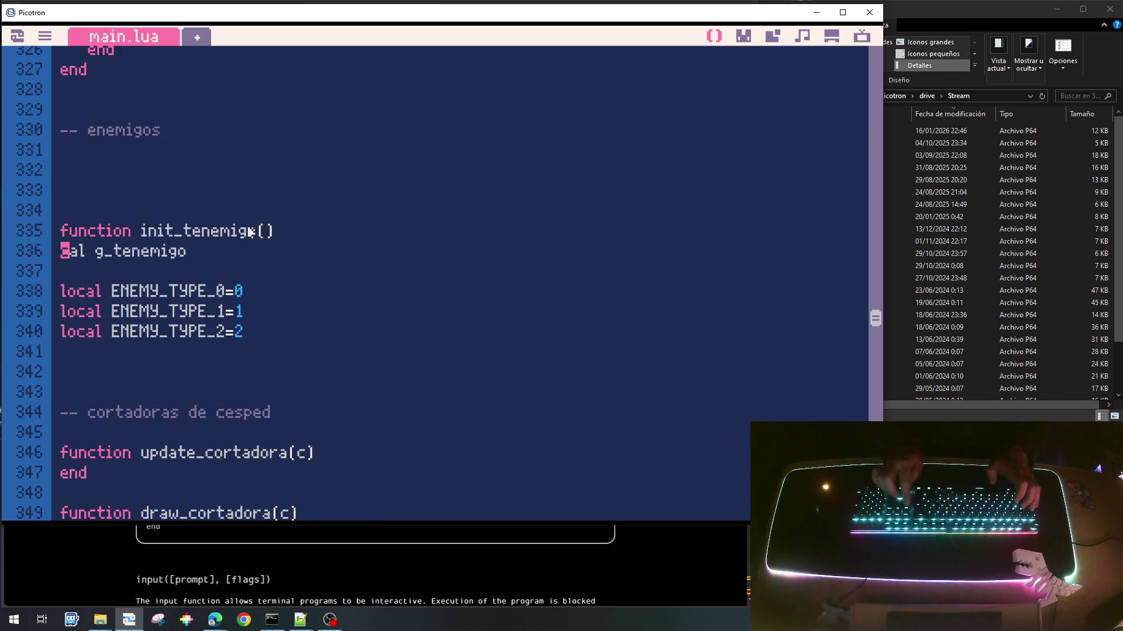
pyautogui.press('Tab')
pyautogui.press('End')
pyautogui.write('{}')
pyautogui.press('Return')
pyautogui.write('}')
pyautogui.press('BackSpace')
pyautogui.press('BackSpace')
pyautogui.press('BackSpace')
pyautogui.press('Return')
pyautogui.press('BackSpace')
pyautogui.write('end')
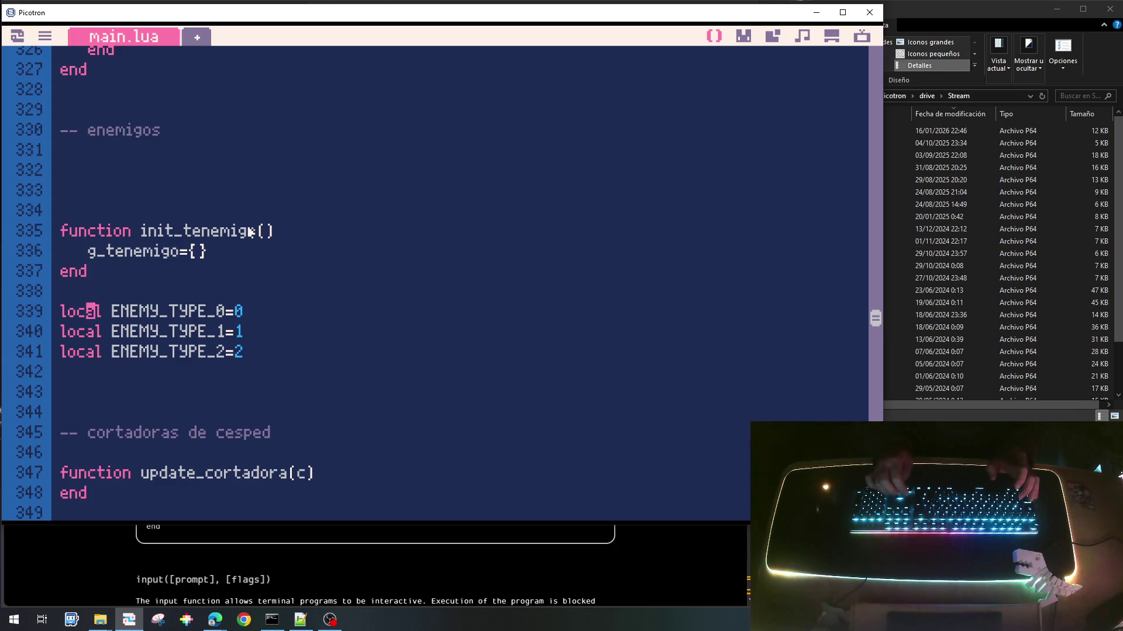
pyautogui.press('Return')
pyautogui.press('Return')
# Step: Add an empty update_tenemigo() function and cut out the three ENEMY_TYPE constant lines
pyautogui.write('function')
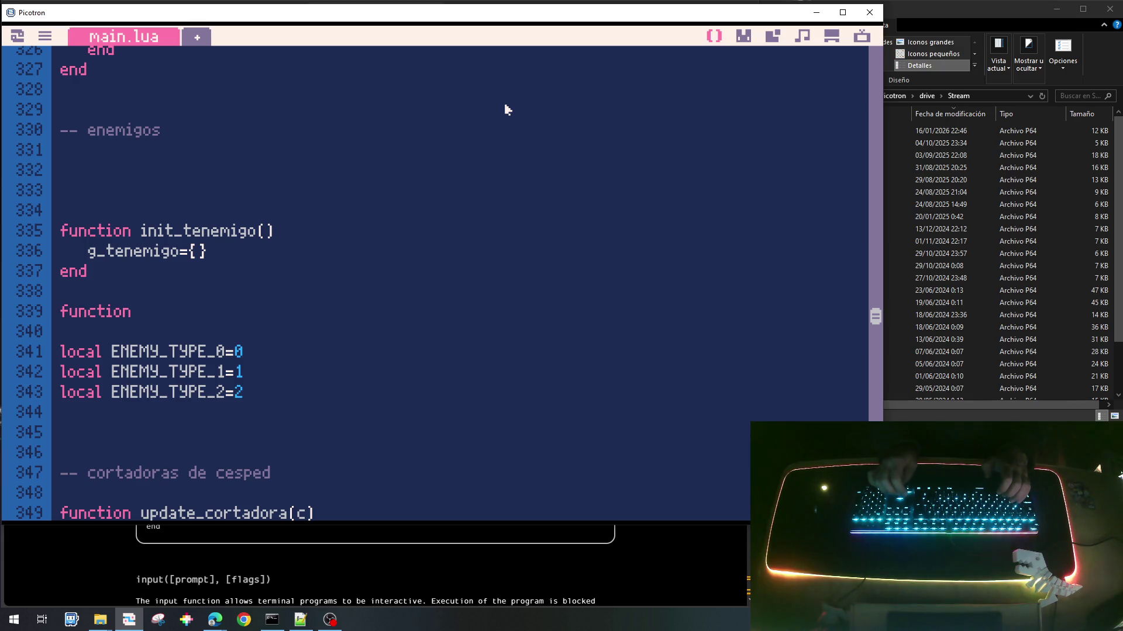
pyautogui.write('pdta')
pyautogui.press('BackSpace')
pyautogui.press('BackSpace')
pyautogui.write('ate_t')
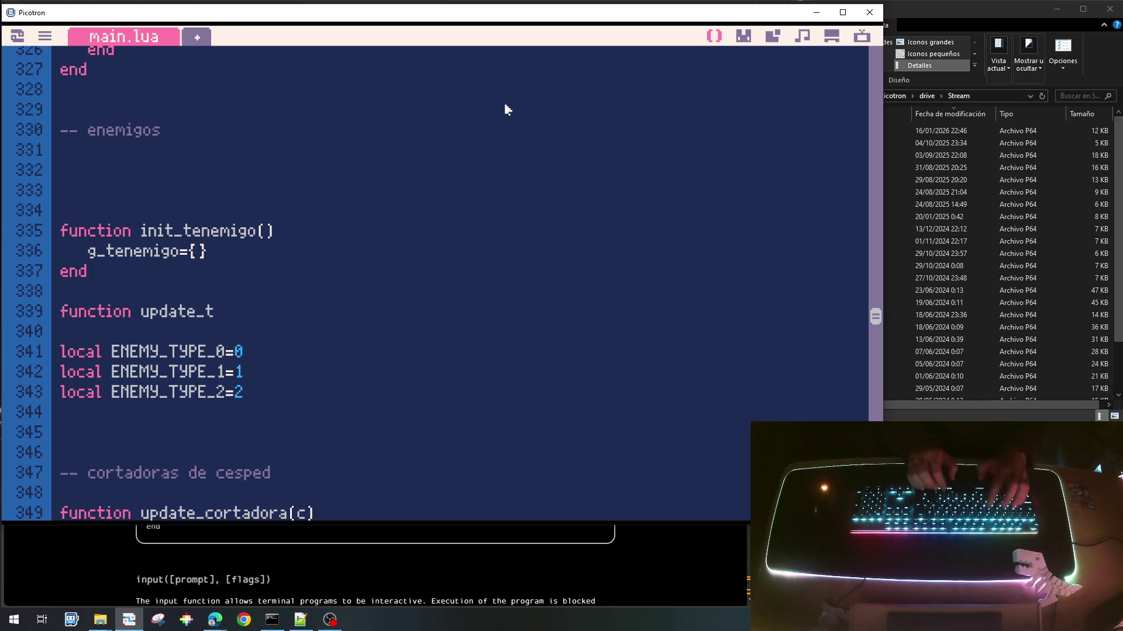
pyautogui.write('enemigo()')
pyautogui.press('Return')
pyautogui.write('ennd')
pyautogui.press('BackSpace')
pyautogui.press('BackSpace')
pyautogui.write('d')
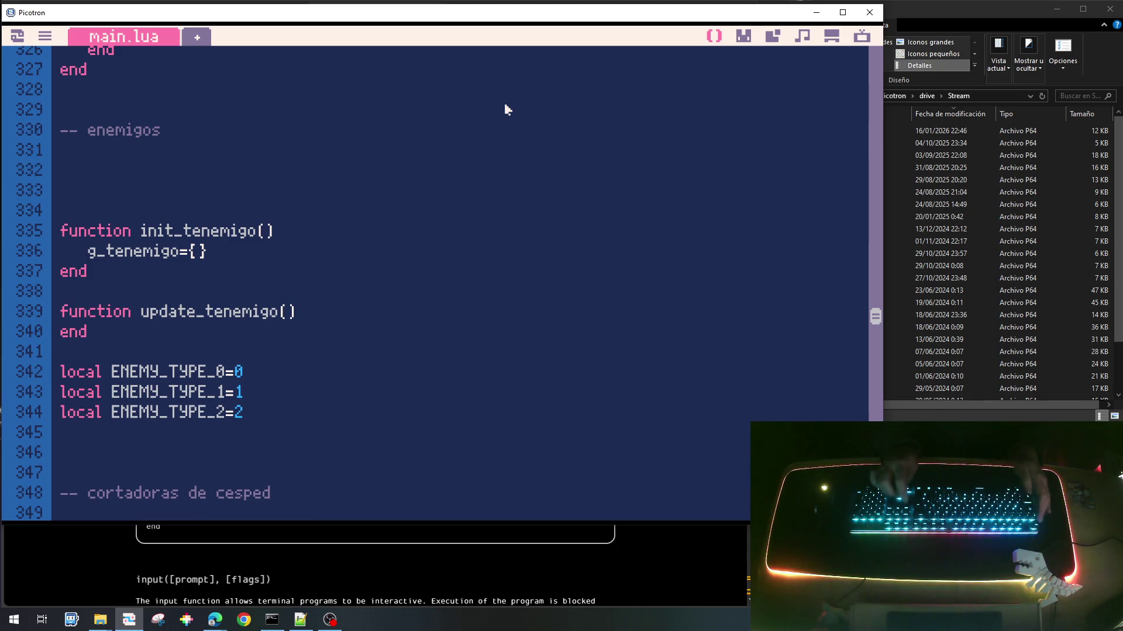
pyautogui.hotkey('shift', 'Down')
pyautogui.hotkey('shift', 'Down')
pyautogui.hotkey('shift', 'Down')
pyautogui.hotkey('ctrl', 'x')
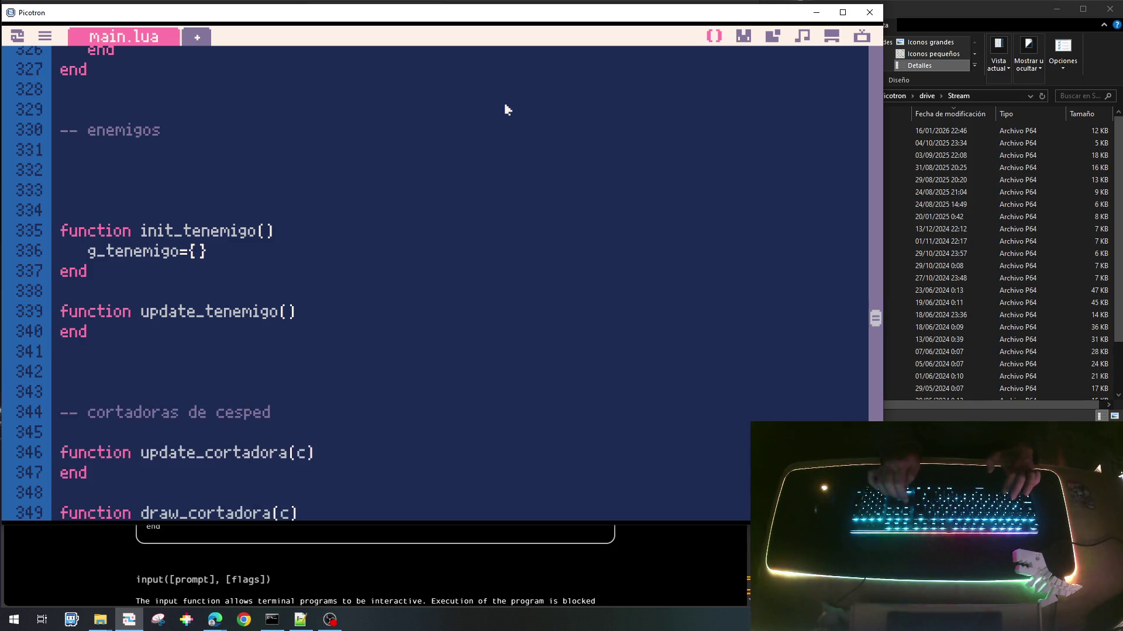
# Step: Paste the ENEMY_TYPE constants and add a 'for e in all(g_tenemigo) do … end' loop in update_tenemigo
pyautogui.hotkey('ctrl', 'v')
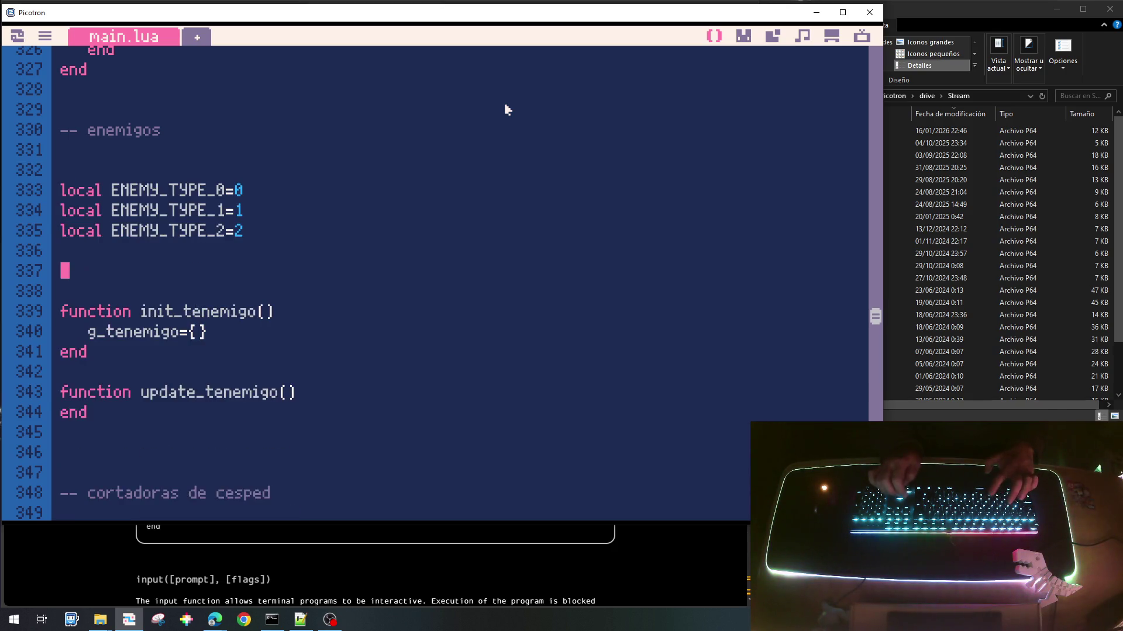
pyautogui.press('Return')
pyautogui.press('Return')
pyautogui.press('Return')
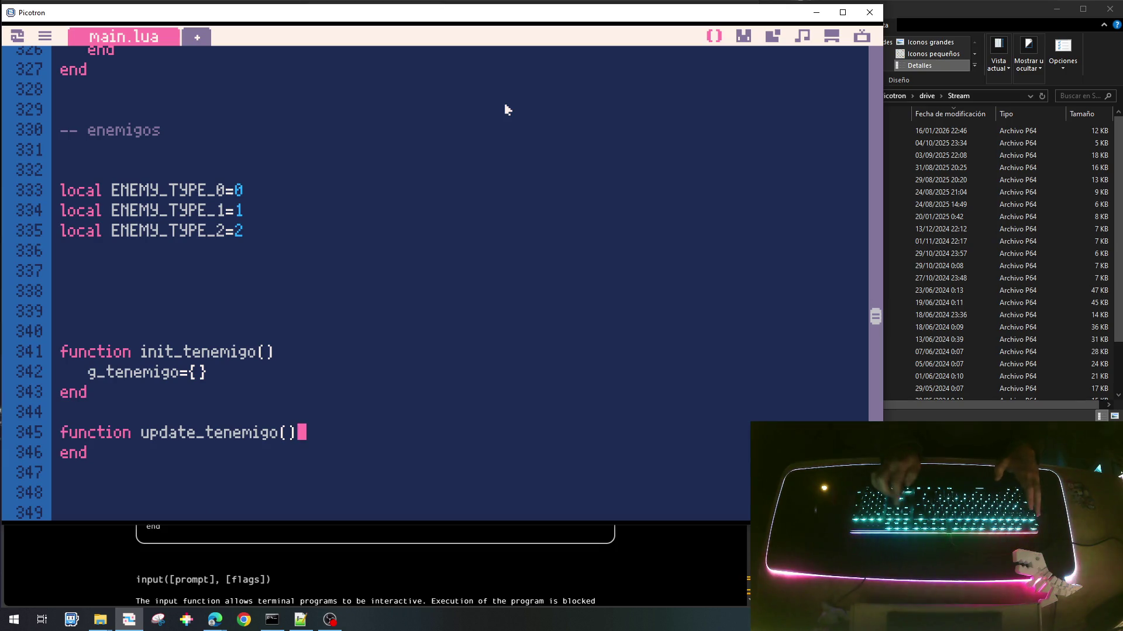
pyautogui.press('Return')
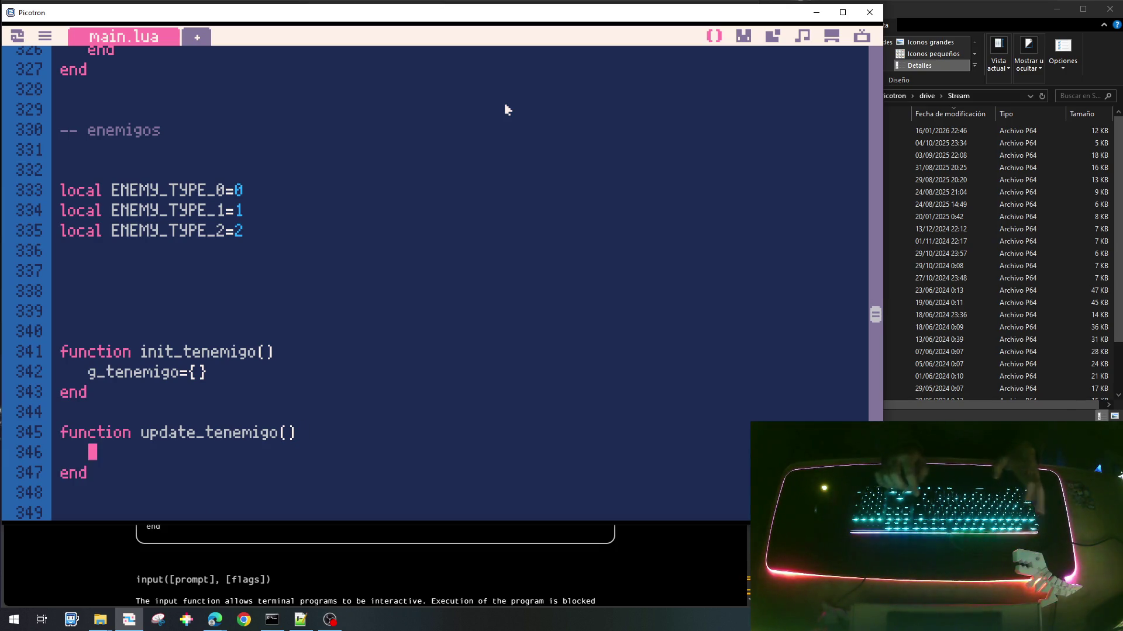
pyautogui.write('for e in all(')
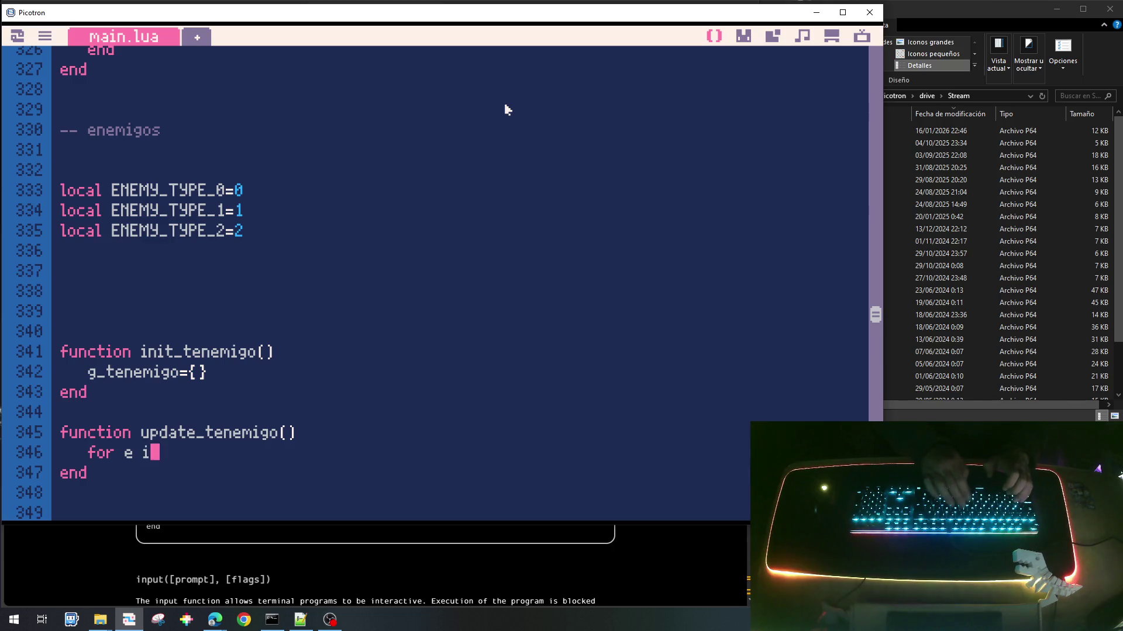
pyautogui.write('g_')
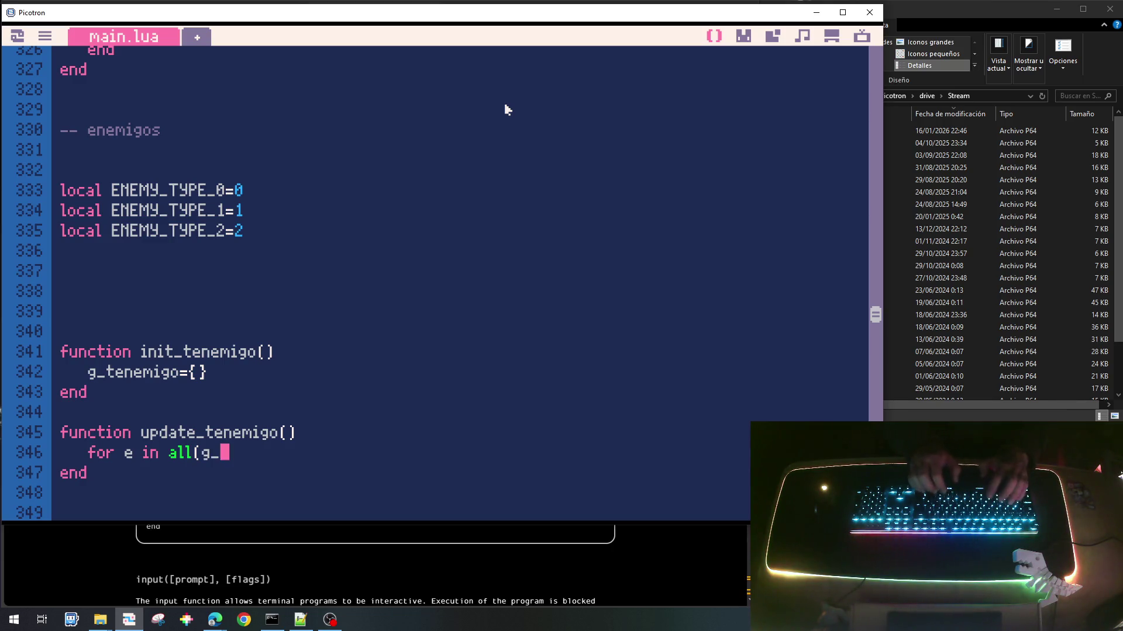
pyautogui.write('tenemigo) do')
pyautogui.press('Return')
pyautogui.write('end')
pyautogui.press('Up')
pyautogui.press('End')
pyautogui.press('Return')
pyautogui.write('update_enemig')
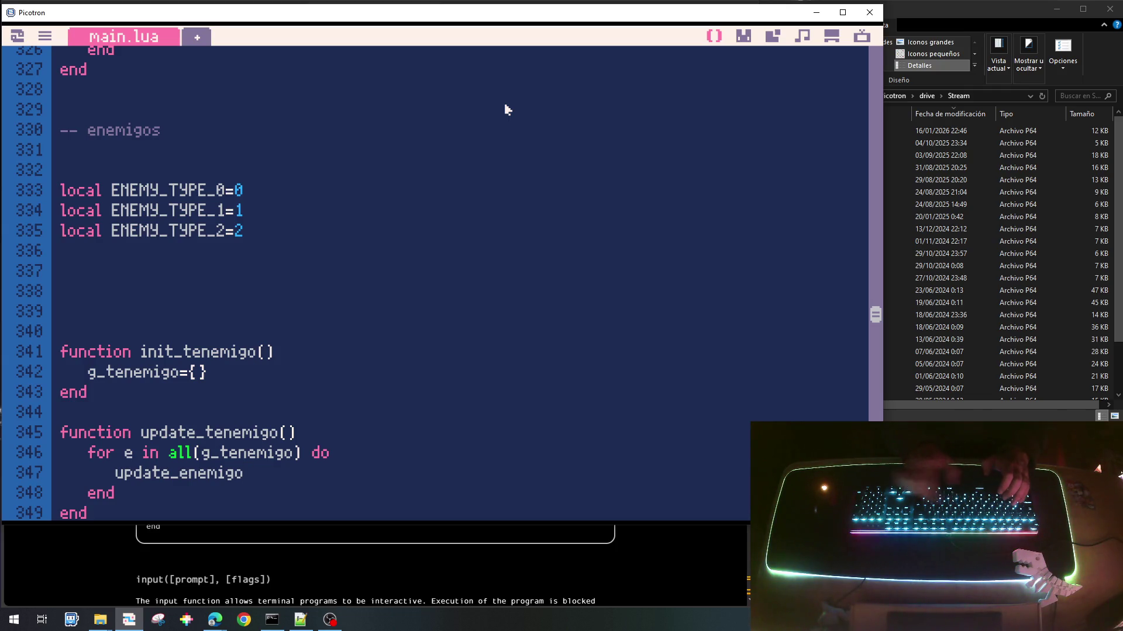
# Step: Wrap the update_enemigo0(e) call in 'if e.typ==ENEMY_TYPE_0 then', followed by an else
pyautogui.press('Up')
pyautogui.press('End')
pyautogui.press('Return')
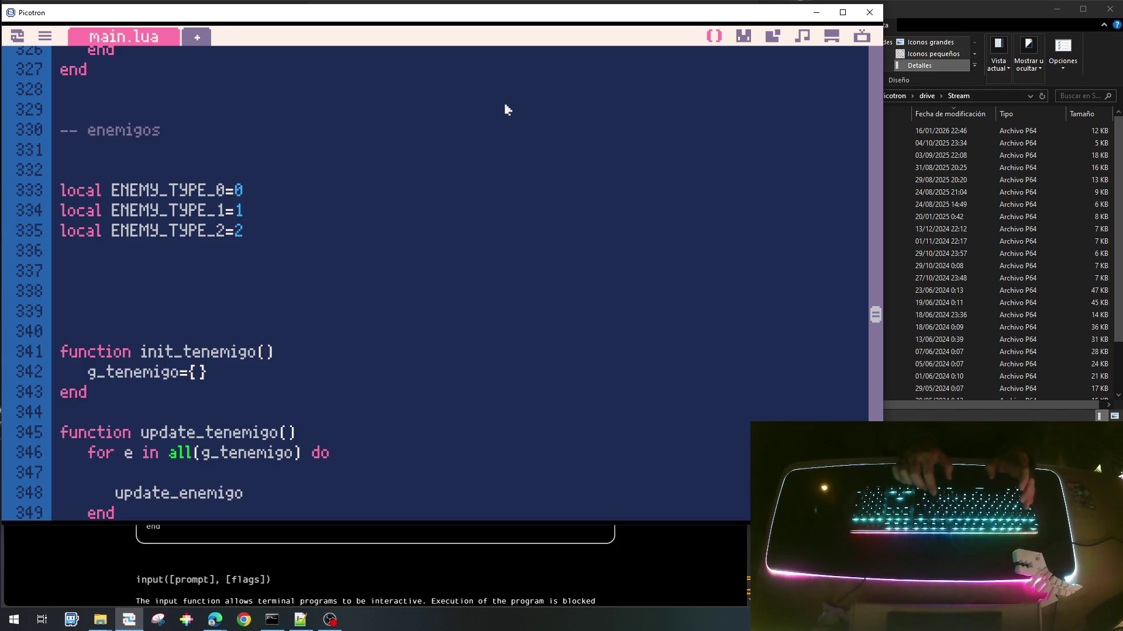
pyautogui.write('if e.typ')
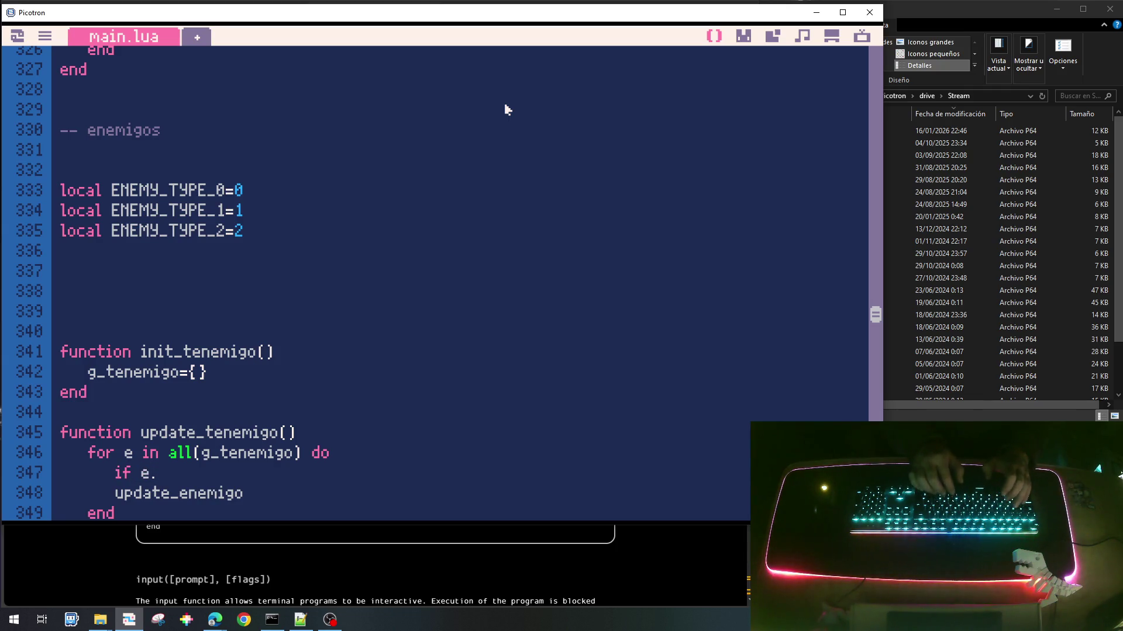
pyautogui.write('==E')
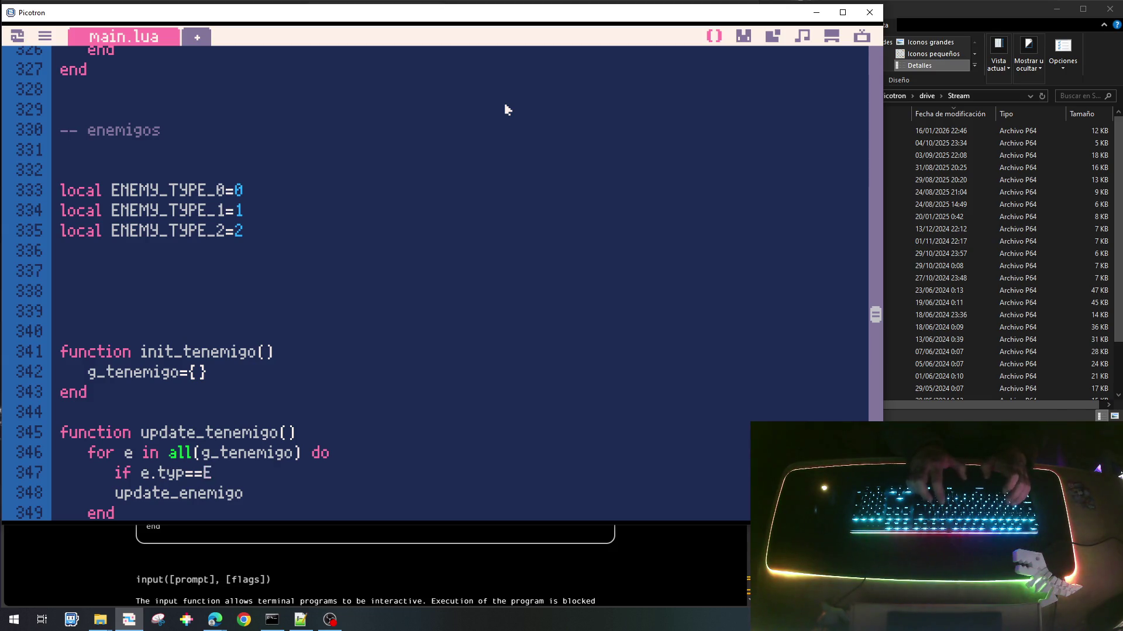
pyautogui.write('MEMIGO_T')
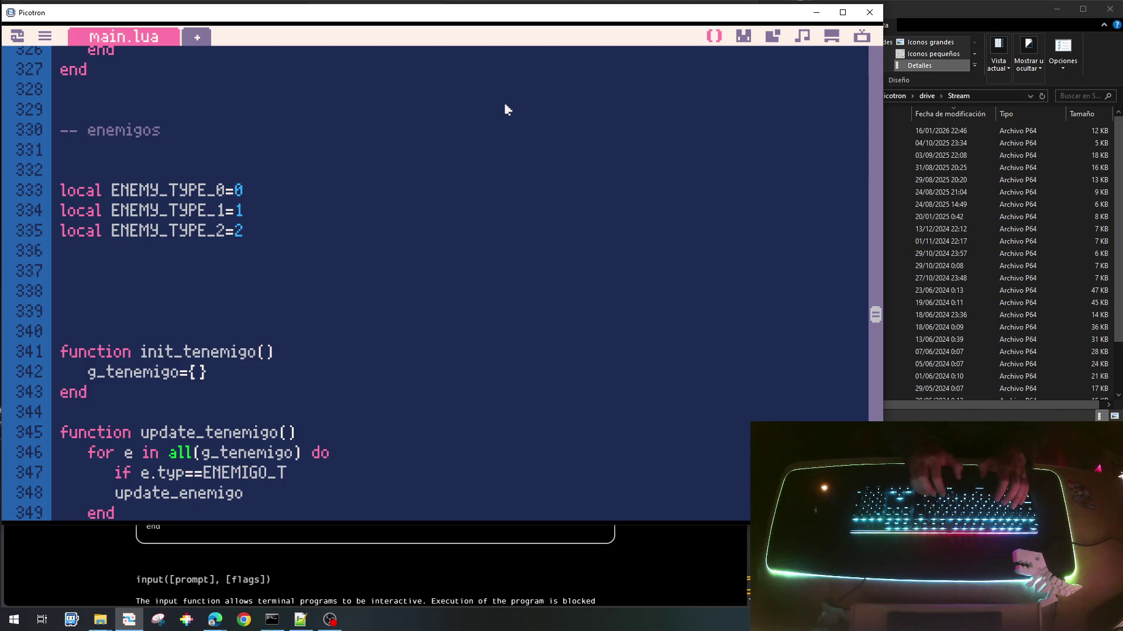
pyautogui.write('PE_0')
pyautogui.write(' then')
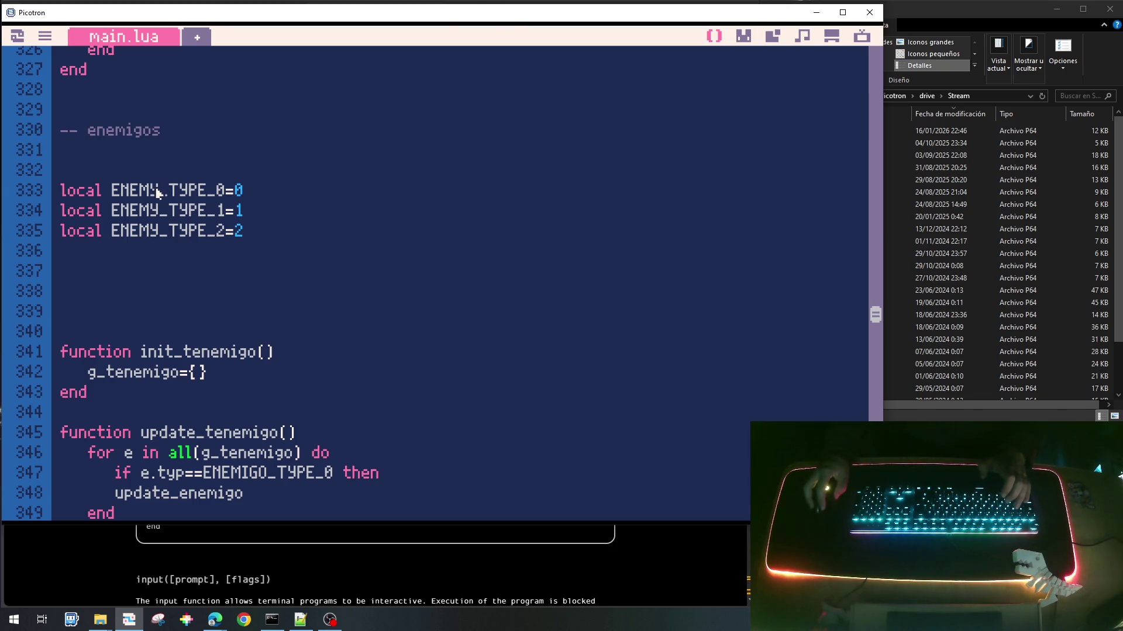
pyautogui.click(274, 476)
pyautogui.press('BackSpace')
pyautogui.press('BackSpace')
pyautogui.press('BackSpace')
pyautogui.write('Y')
pyautogui.press('Up')
pyautogui.press('Up')
pyautogui.press('Up')
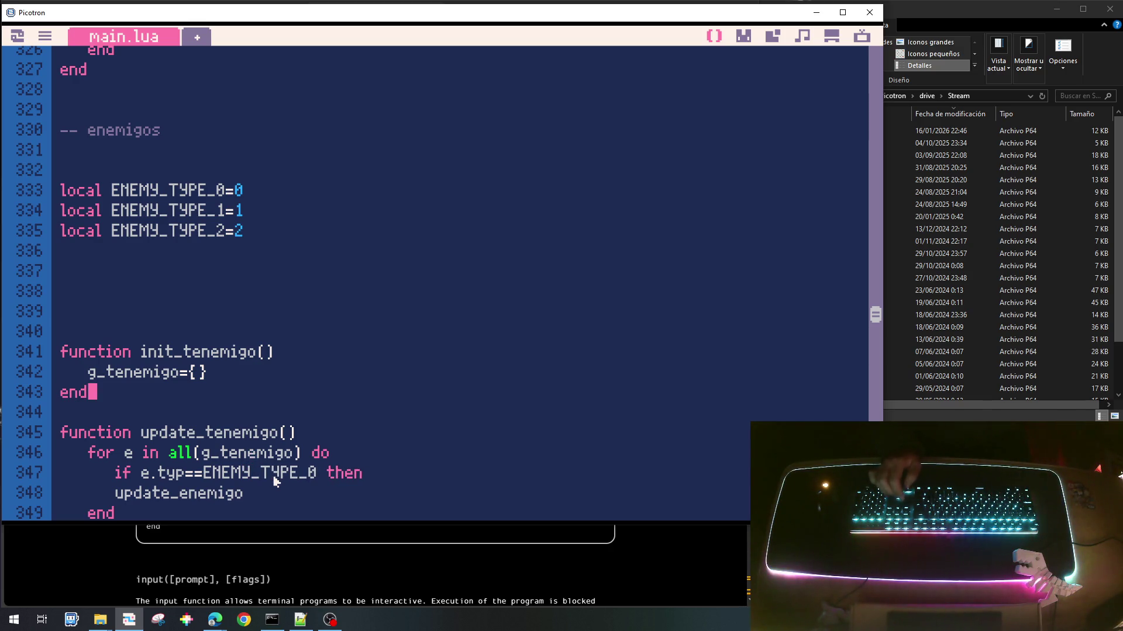
pyautogui.press('Down')
pyautogui.press('Down')
pyautogui.press('Down')
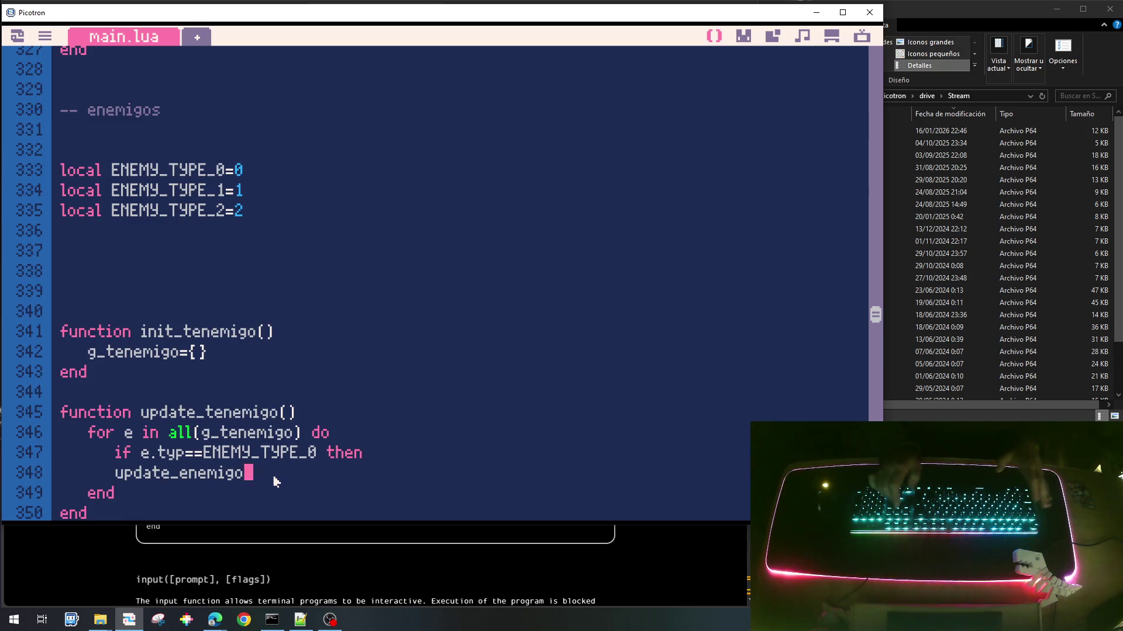
pyautogui.press('Tab')
pyautogui.write('(e)')
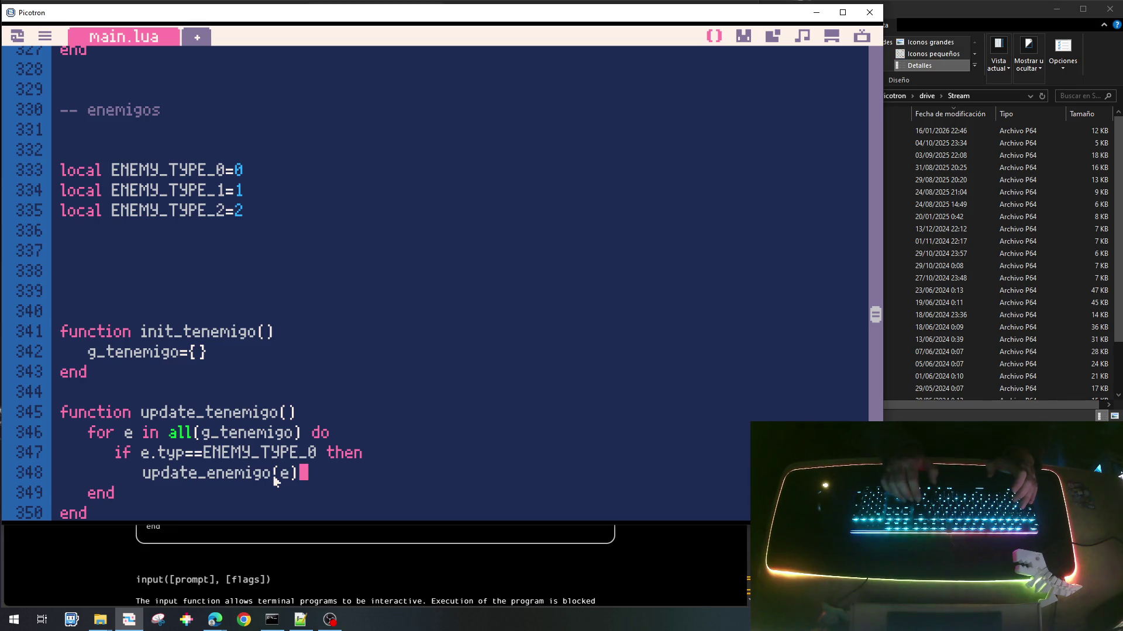
pyautogui.press('Return')
pyautogui.press('BackSpace')
pyautogui.write('else')
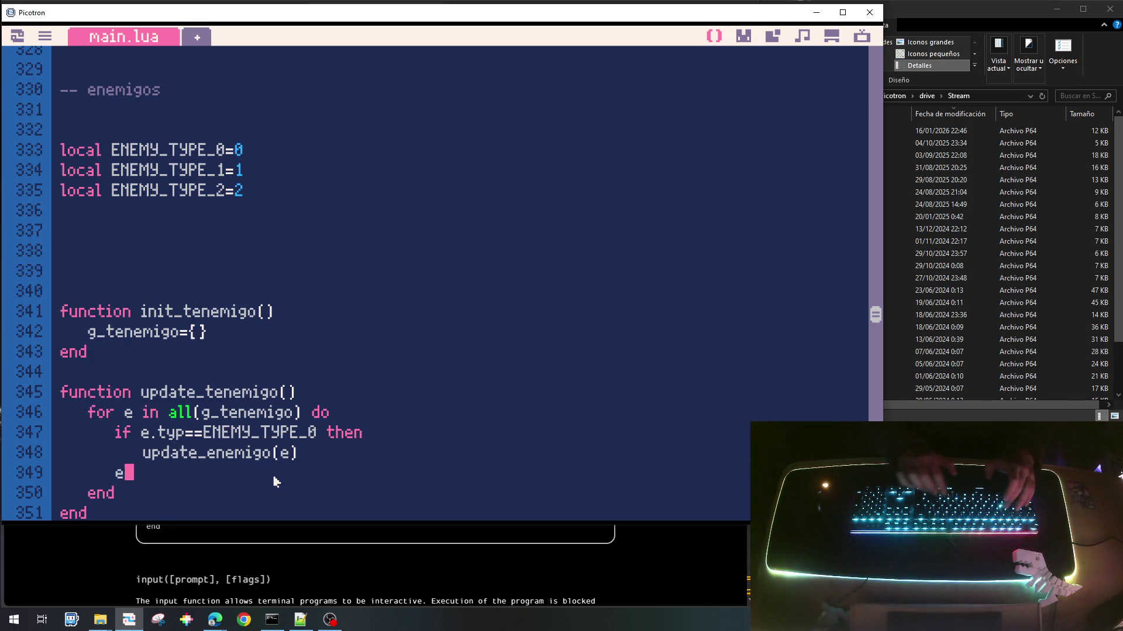
# Step: Turn the else into an elseif checking e.typ==ENEMY_TYPE_1
pyautogui.press('Home')
pyautogui.hotkey('shift', 'End')
pyautogui.hotkey('ctrl', 'c')
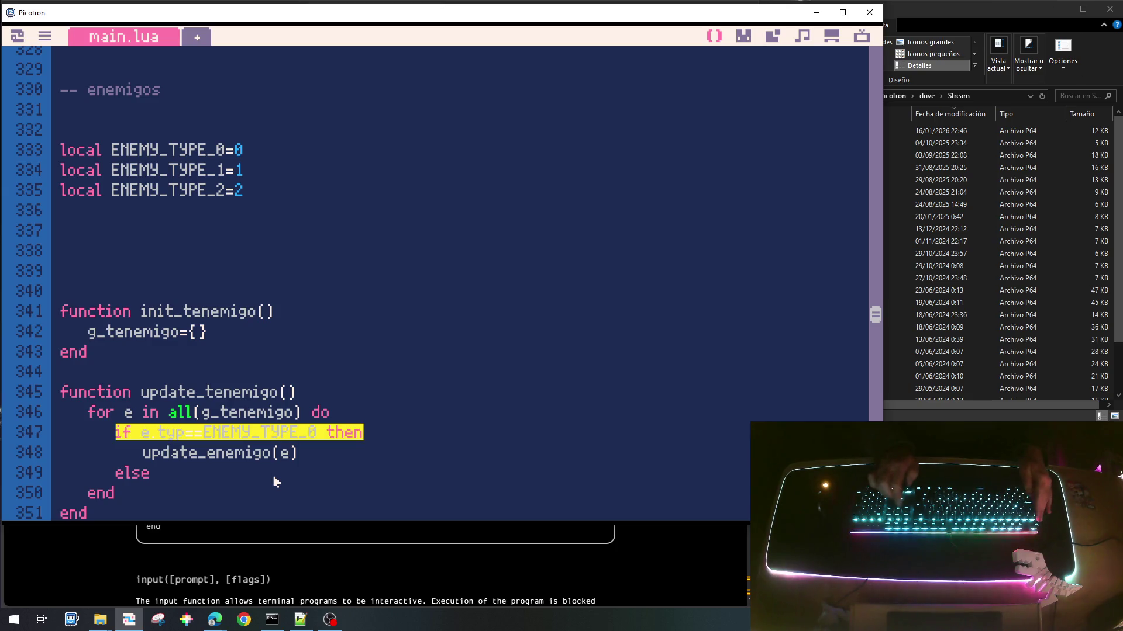
pyautogui.press('Down')
pyautogui.hotkey('ctrl', 'v')
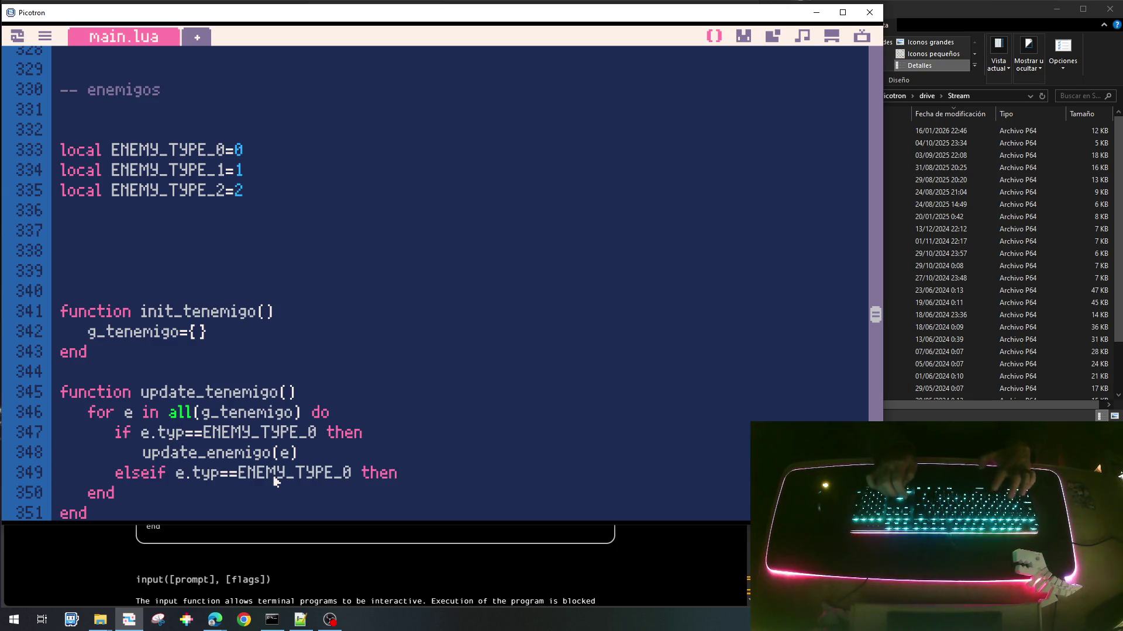
pyautogui.press('Left')
pyautogui.press('Left')
pyautogui.press('Left')
pyautogui.press('BackSpace')
pyautogui.write('2')
pyautogui.press('BackSpace')
pyautogui.write('1')
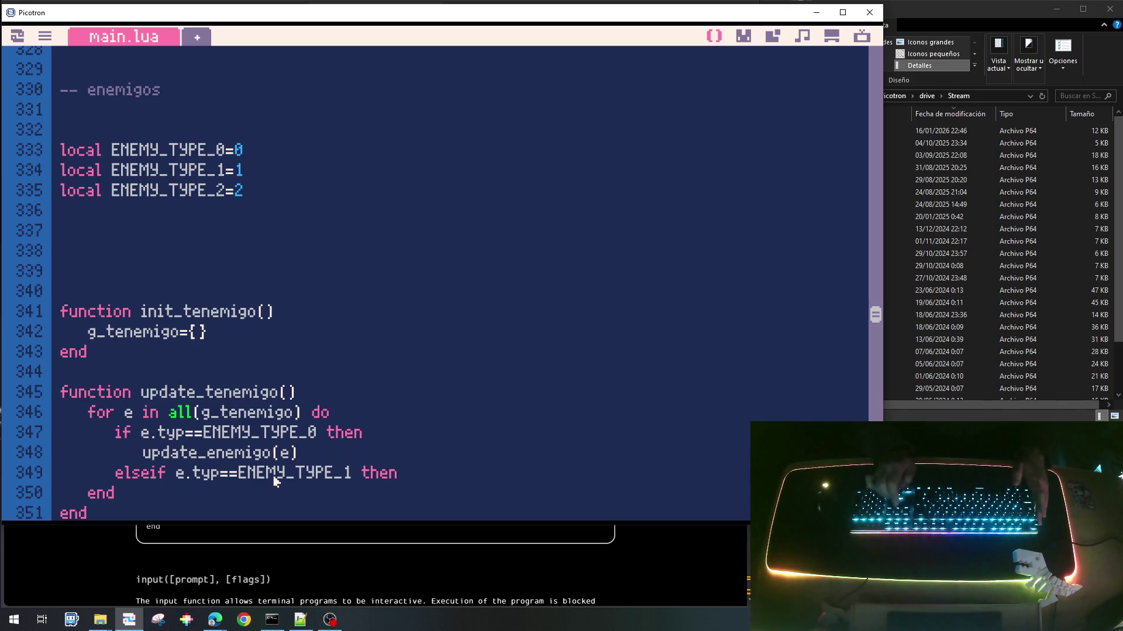
pyautogui.write('0')
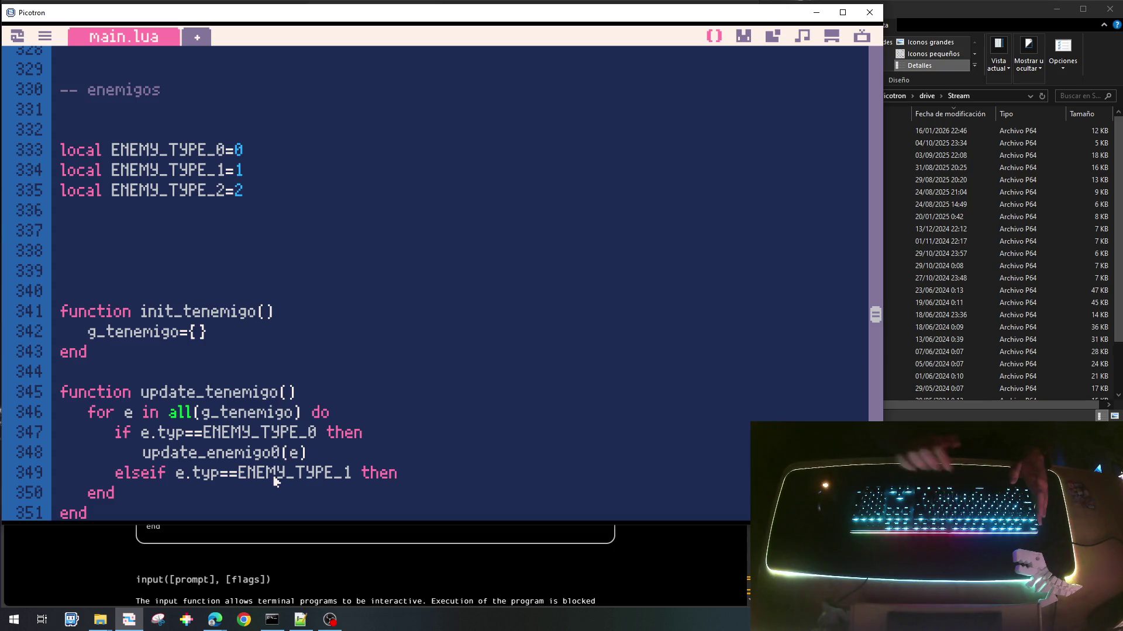
# Step: Add an update_enemigo1(e) call under the ENEMY_TYPE_1 elseif
pyautogui.press('Home')
pyautogui.hotkey('shift', 'End')
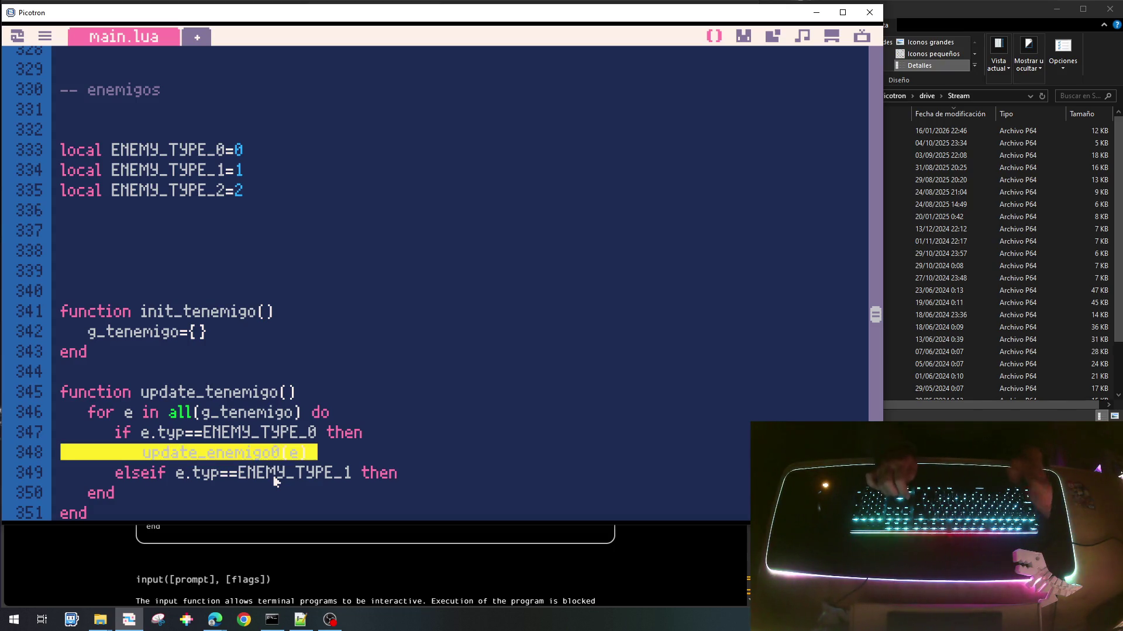
pyautogui.hotkey('ctrl', 'c')
pyautogui.press('Down')
pyautogui.press('End')
pyautogui.press('Return')
pyautogui.hotkey('ctrl', 'v')
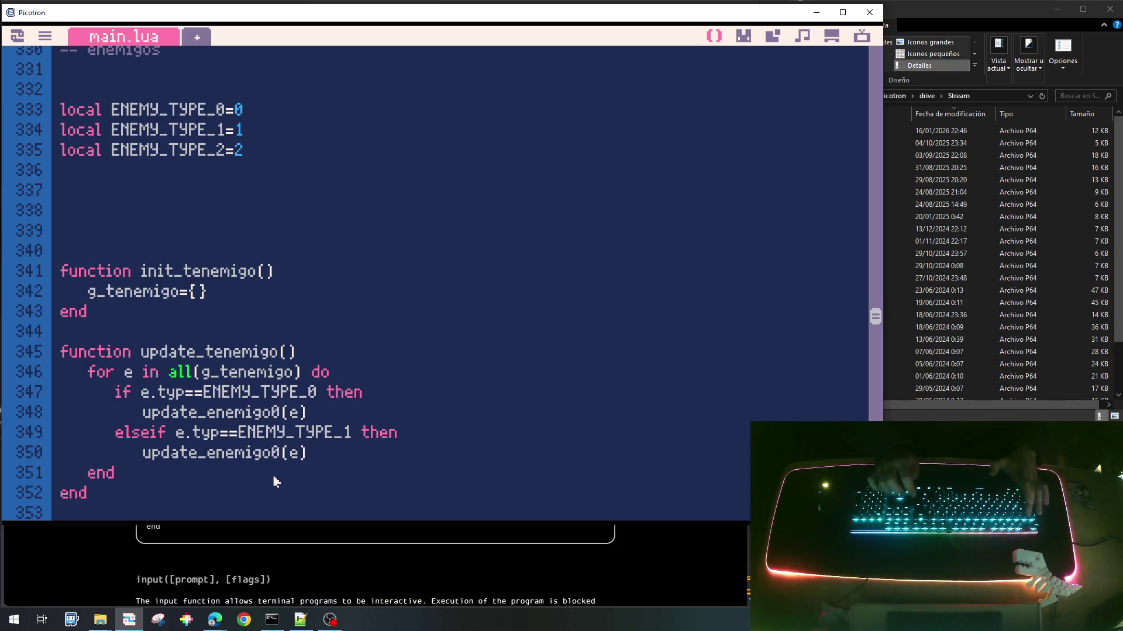
pyautogui.press('BackSpace')
pyautogui.write('1')
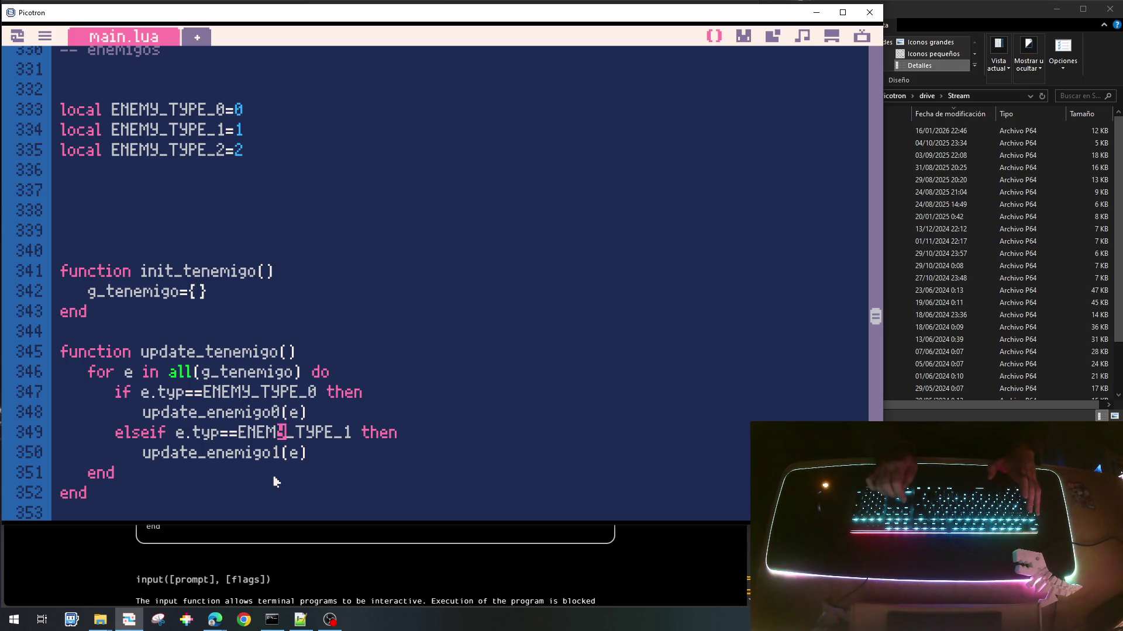
# Step: Duplicate that branch as an ENEMY_TYPE_2 elseif calling update_enemigo2(e), and close the if with end
pyautogui.press('Home')
pyautogui.hotkey('shift', 'Down')
pyautogui.hotkey('shift', 'Down')
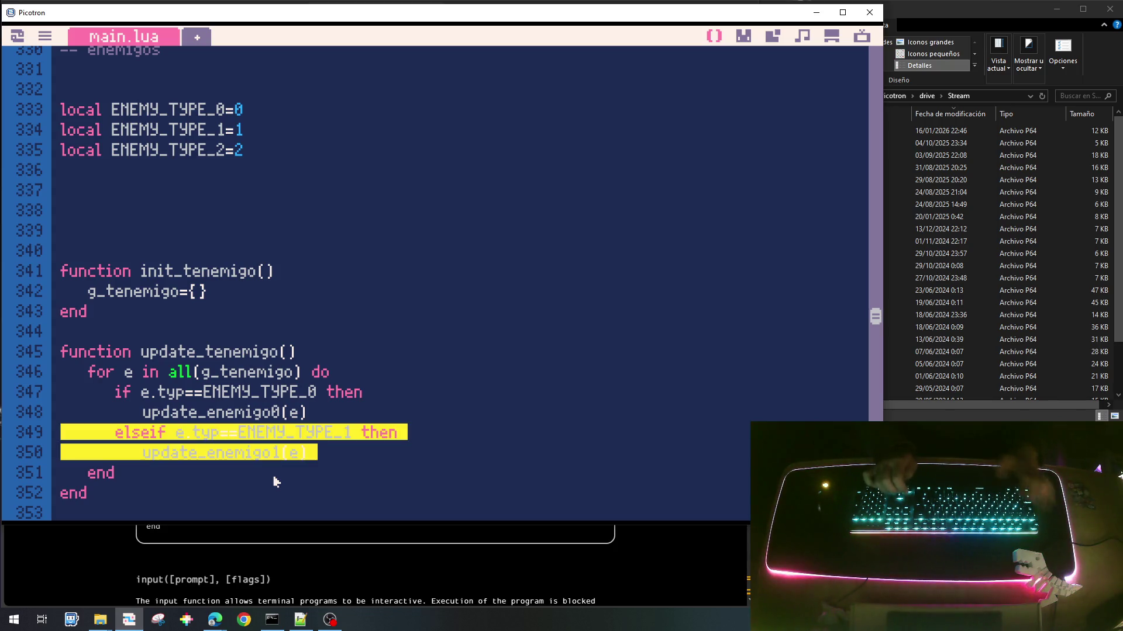
pyautogui.hotkey('ctrl', 'c')
pyautogui.press('Down')
pyautogui.press('Up')
pyautogui.hotkey('ctrl', 'v')
pyautogui.press('Up')
pyautogui.press('Up')
pyautogui.press('Right')
pyautogui.press('Right')
pyautogui.press('Right')
pyautogui.press('Right')
pyautogui.press('Right')
pyautogui.press('Right')
pyautogui.press('BackSpace')
pyautogui.write('2')
pyautogui.press('Down')
pyautogui.press('Left')
pyautogui.press('BackSpace')
pyautogui.write('2')
pyautogui.press('End')
pyautogui.press('Return')
pyautogui.press('BackSpace')
pyautogui.write('end')
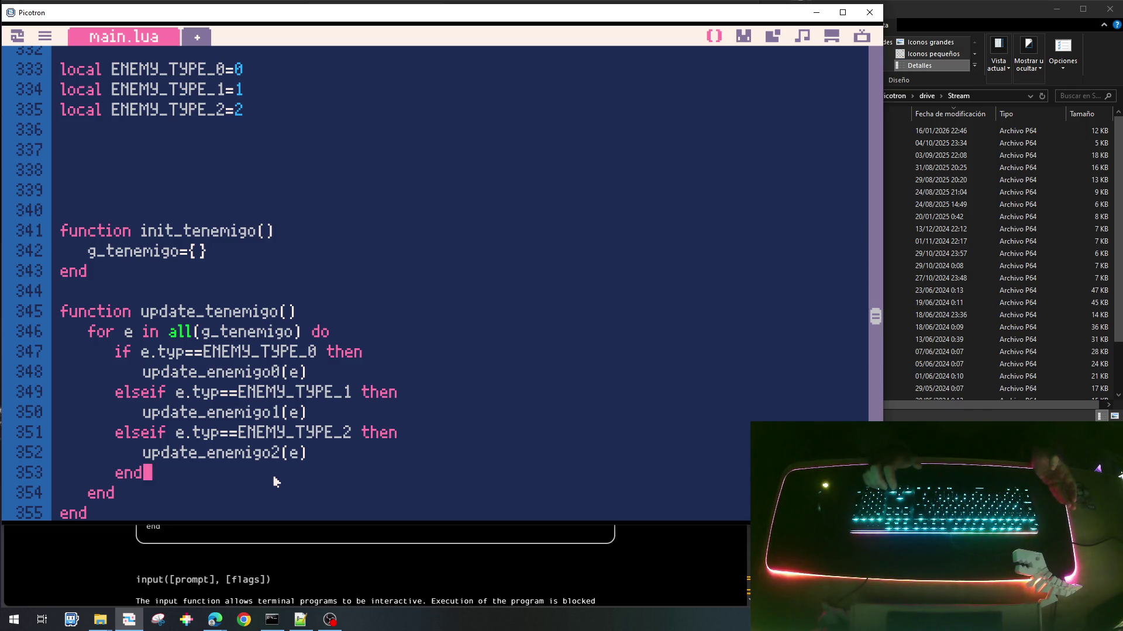
pyautogui.press('Up')
pyautogui.press('Up')
pyautogui.press('Up')
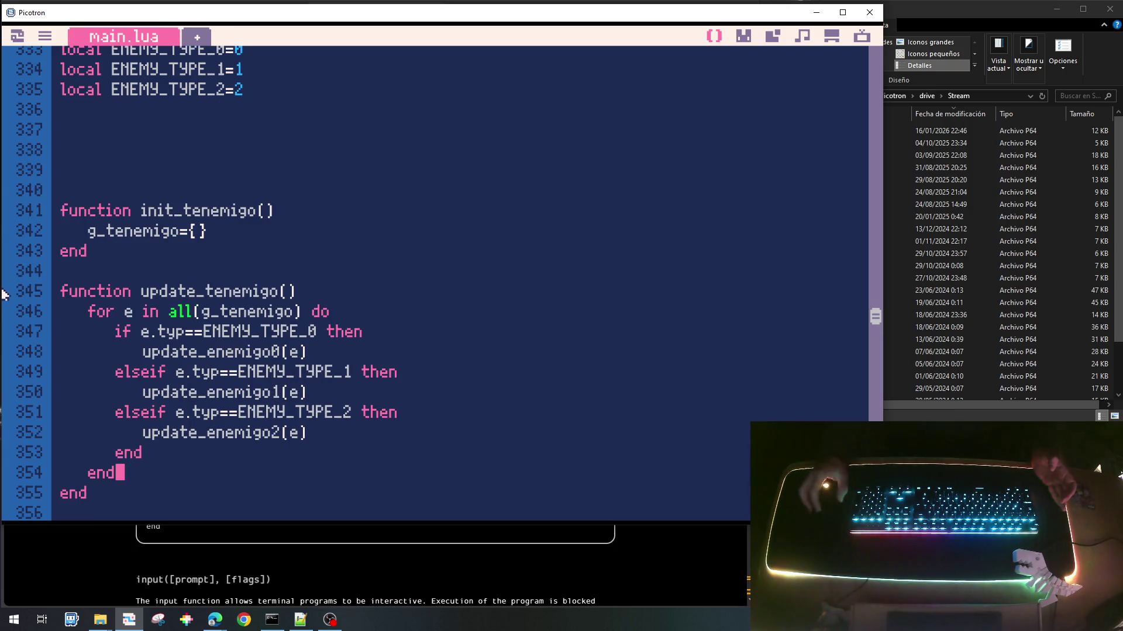
pyautogui.scroll(5, 300, 276)
# Step: Add a remove=false field to the enemy table in the spawner
pyautogui.scroll(1, 300, 276)
pyautogui.scroll(2, 270, 319)
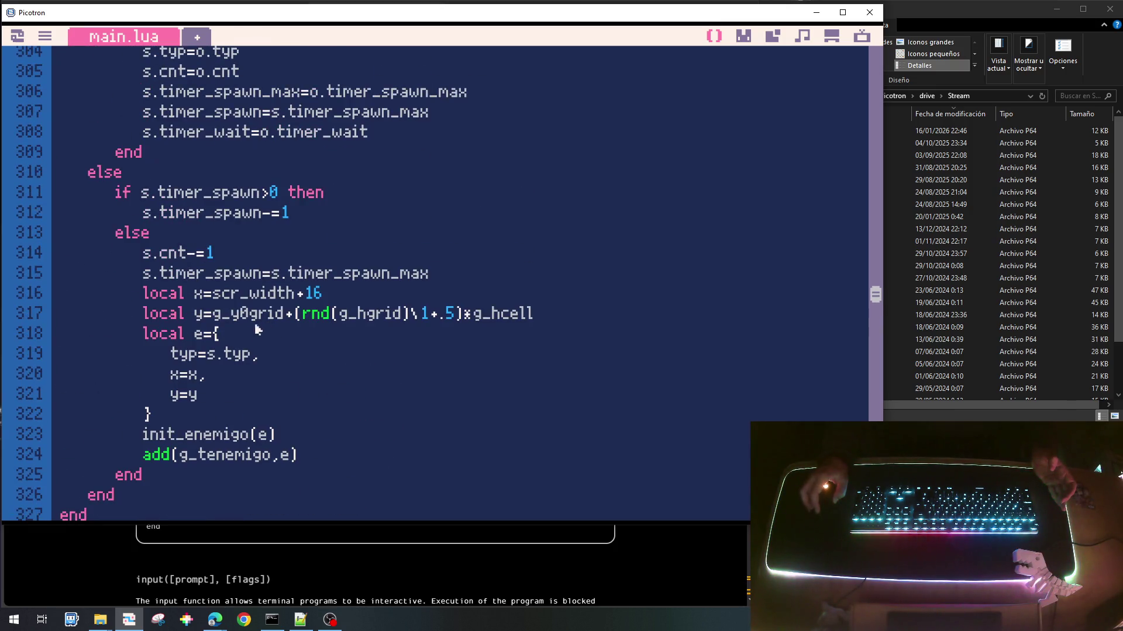
pyautogui.click(214, 396)
pyautogui.write(',')
pyautogui.press('Return')
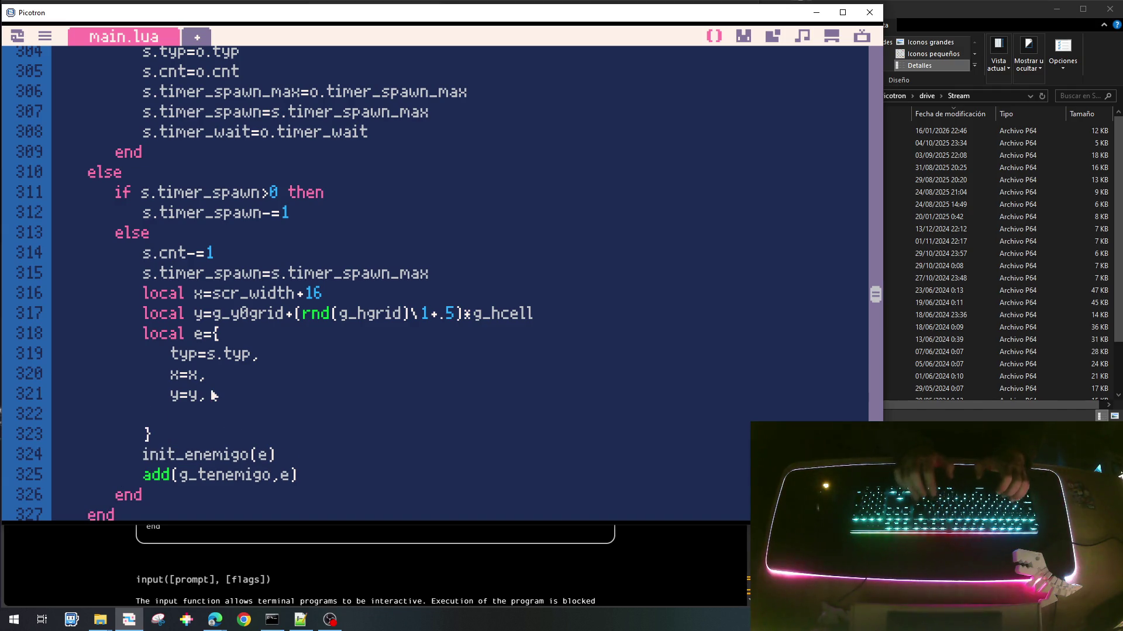
pyautogui.write('emove=fa')
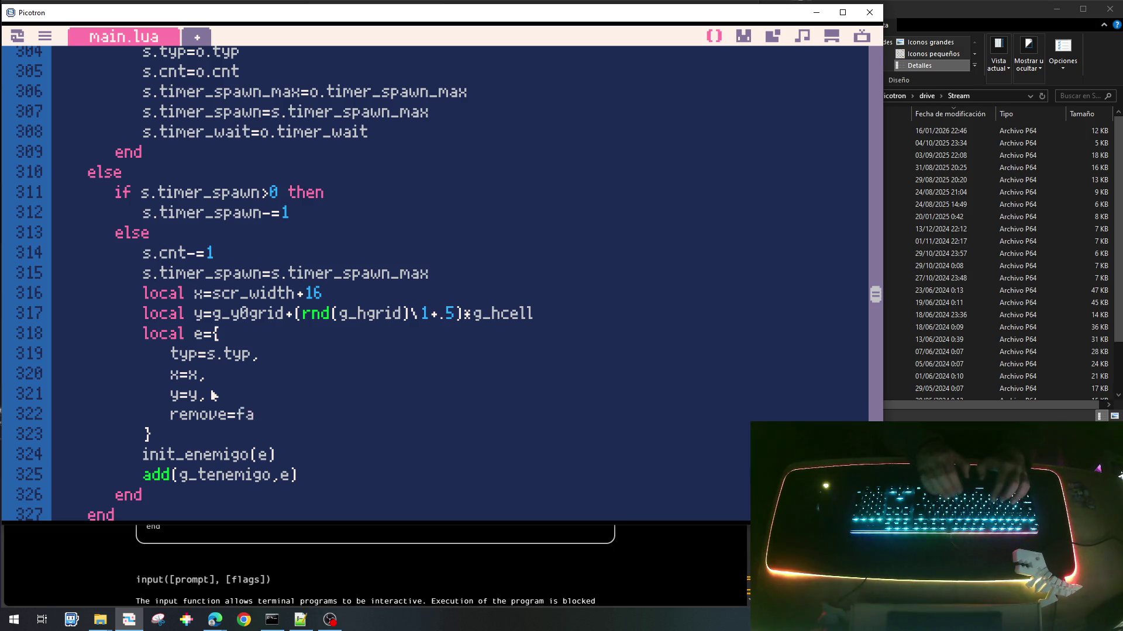
pyautogui.write('lse,')
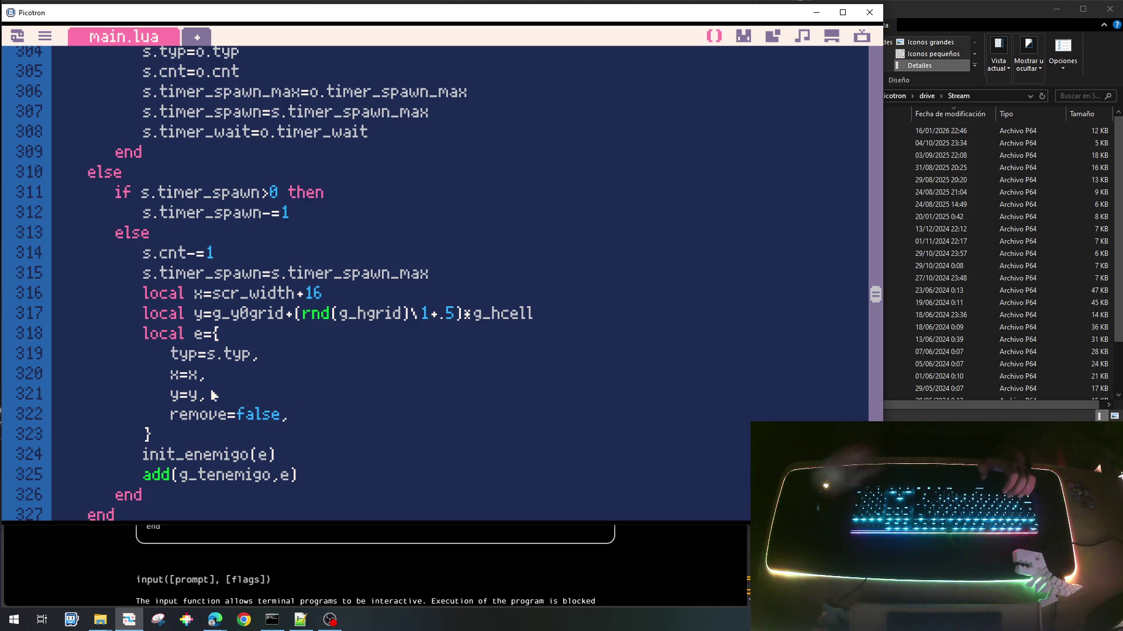
# Step: After the type dispatch, add 'if e.remove then del(g_tenemigo,e) end'
pyautogui.scroll(-10, 213, 396)
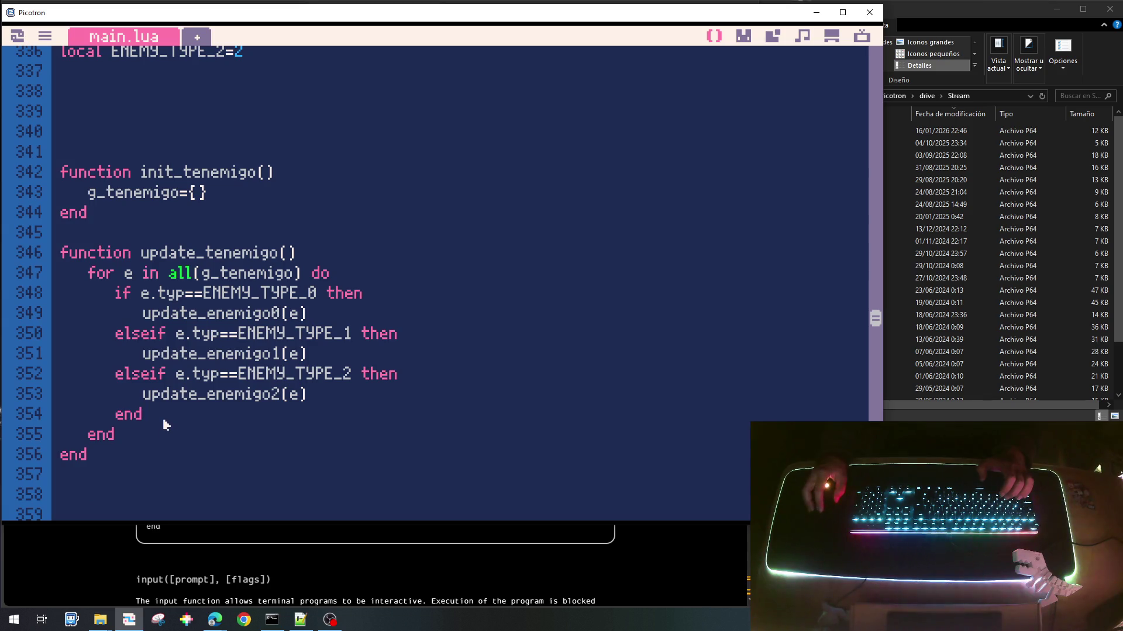
pyautogui.click(164, 421)
pyautogui.press('Return')
pyautogui.write('if')
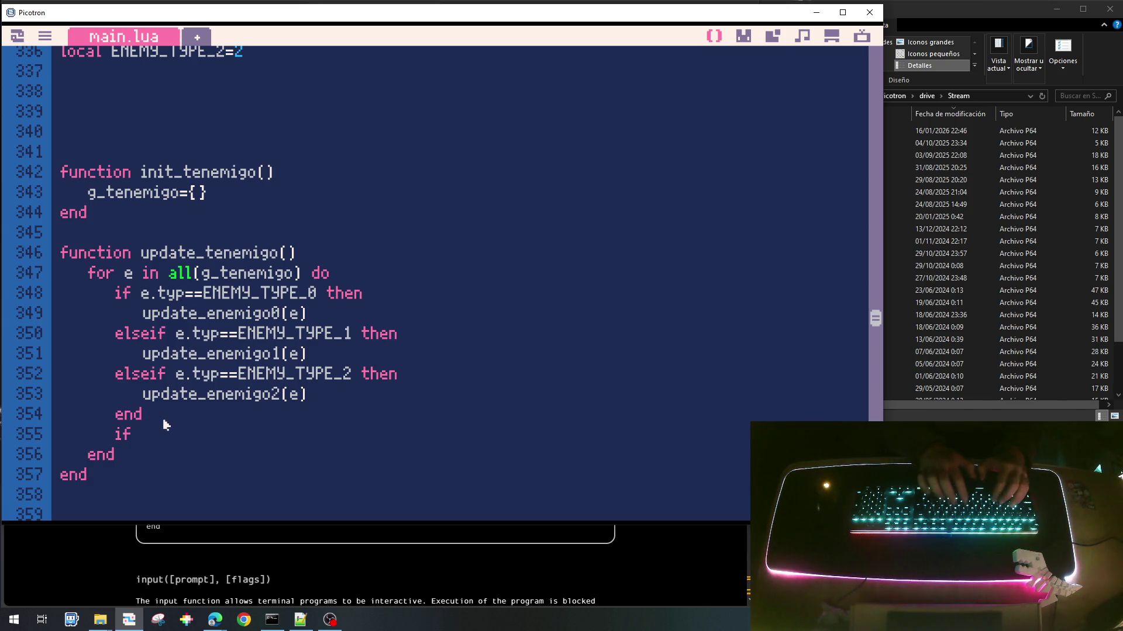
pyautogui.write(' e')
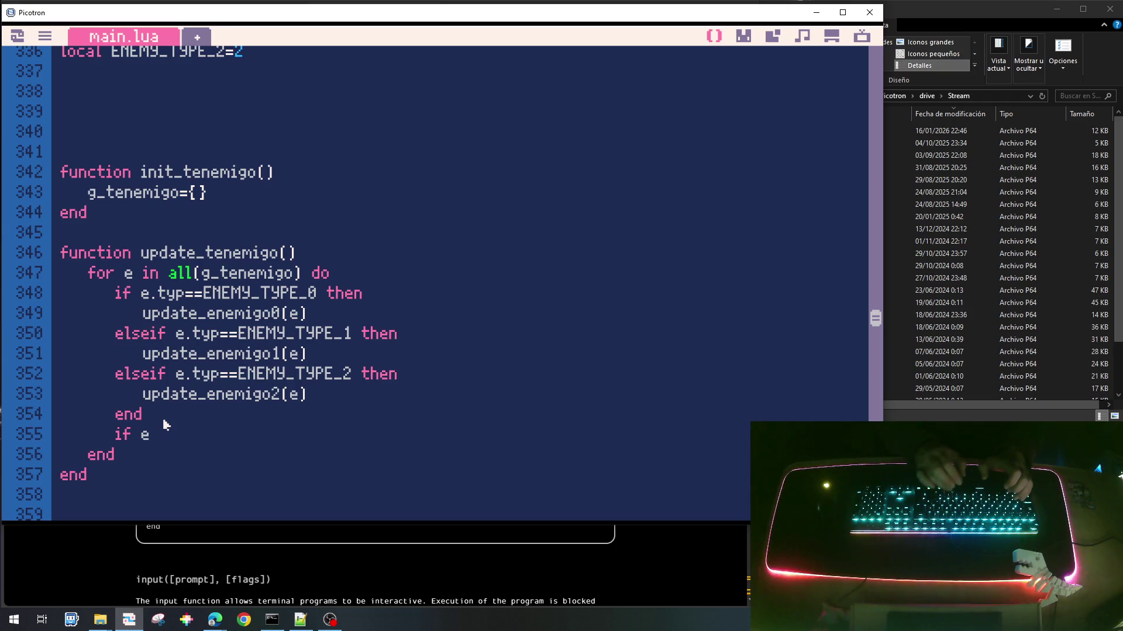
pyautogui.write('.re')
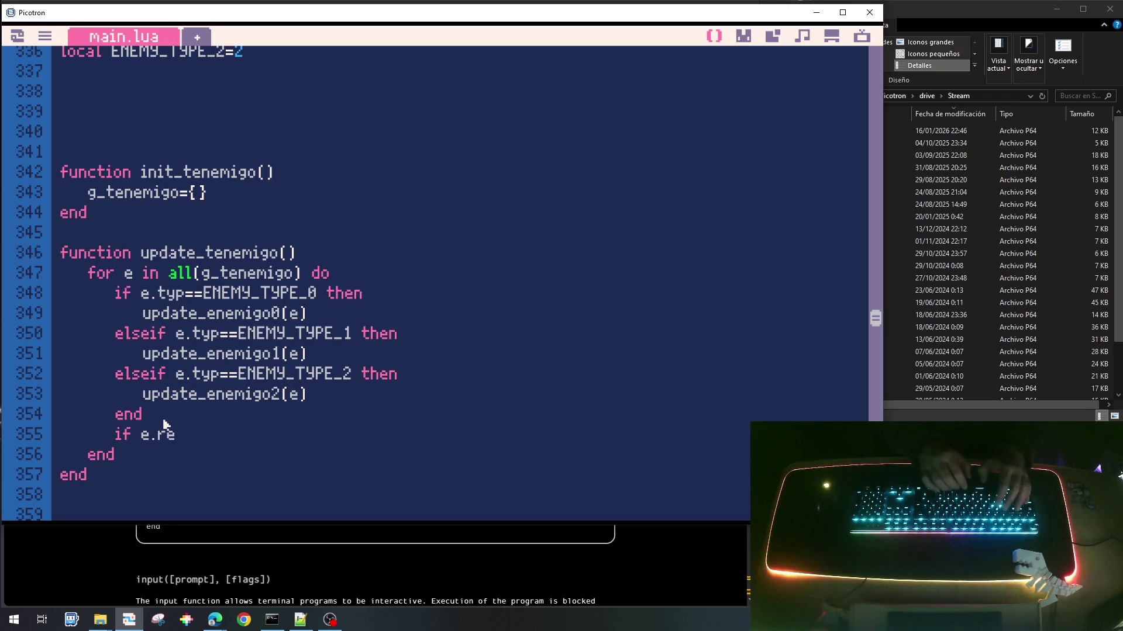
pyautogui.write('move then')
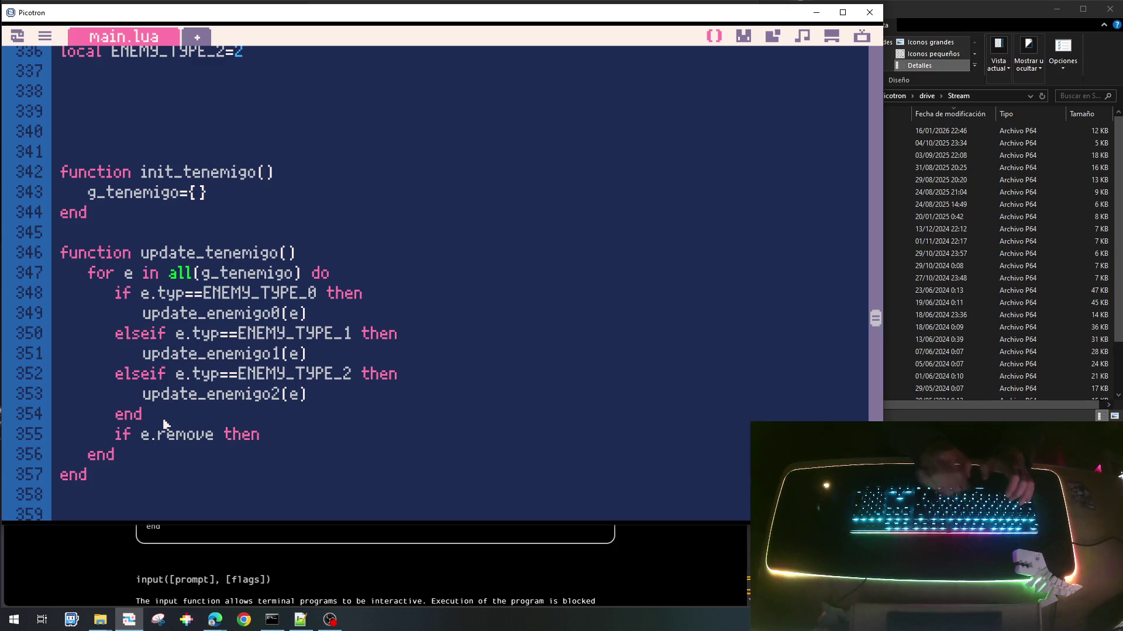
pyautogui.press('Return')
pyautogui.write('el(')
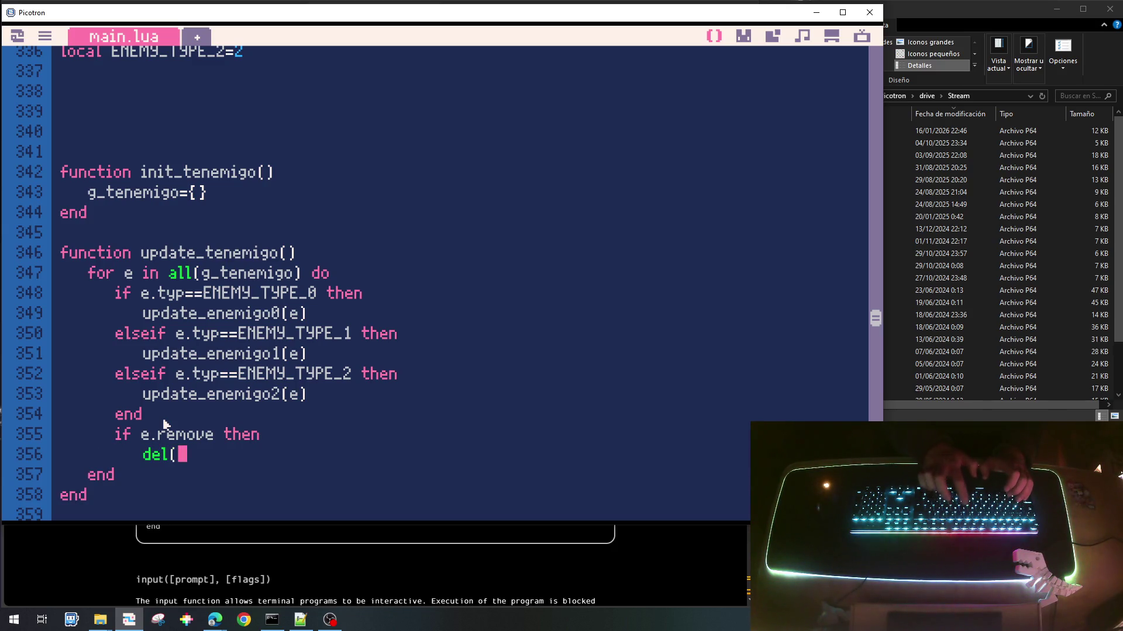
pyautogui.write('g_')
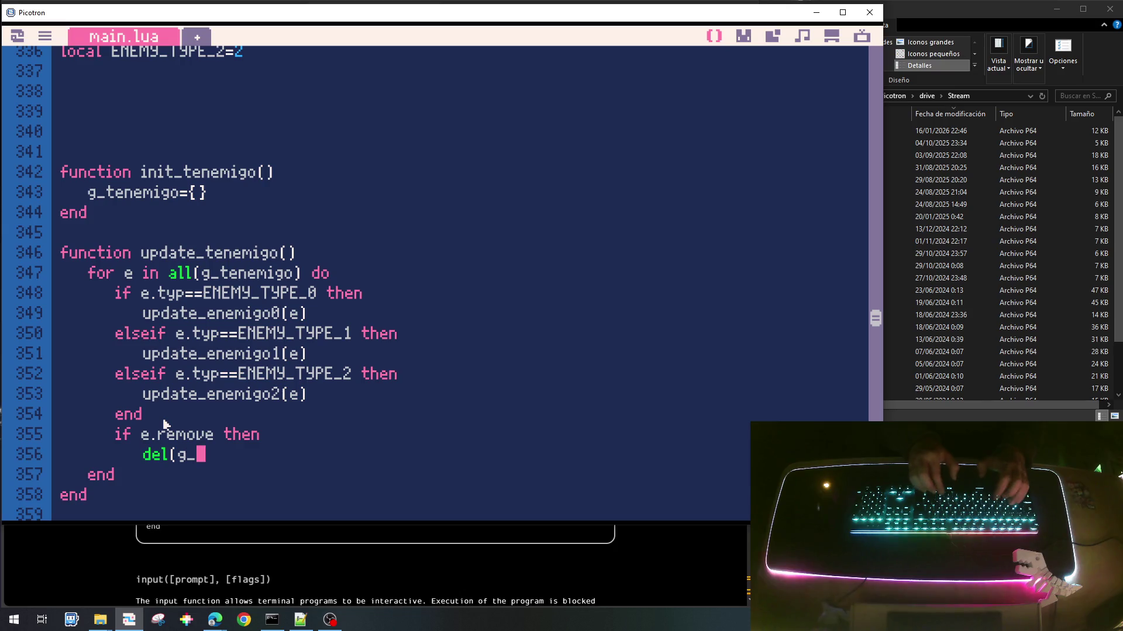
pyautogui.write('tenemigo,')
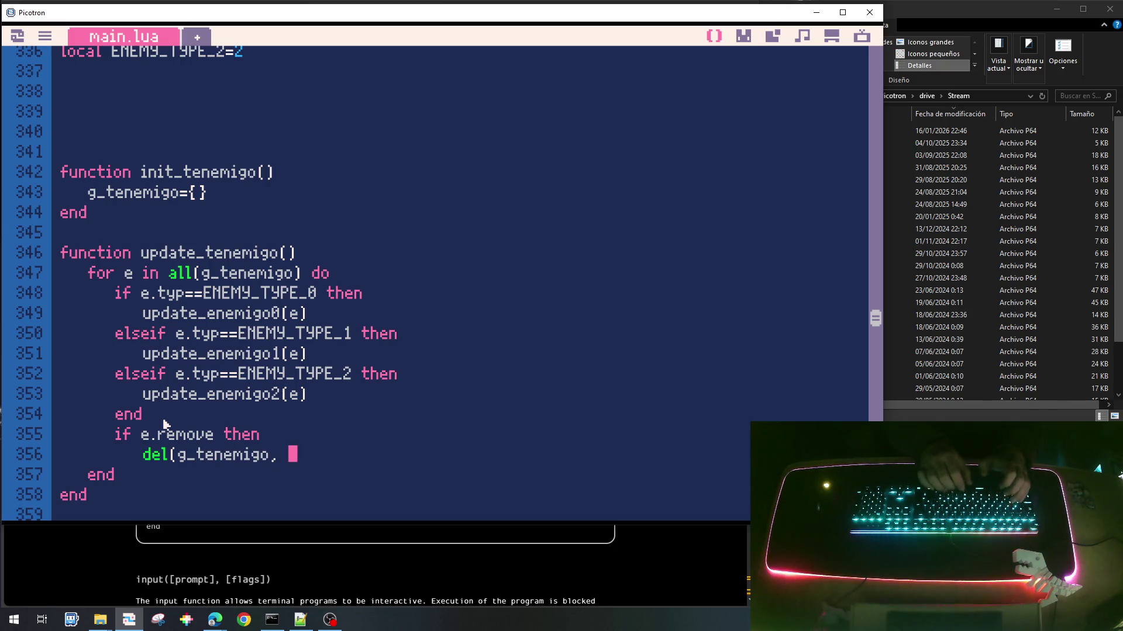
pyautogui.press('BackSpace')
pyautogui.write('e')
pyautogui.press('Return')
pyautogui.write('end')
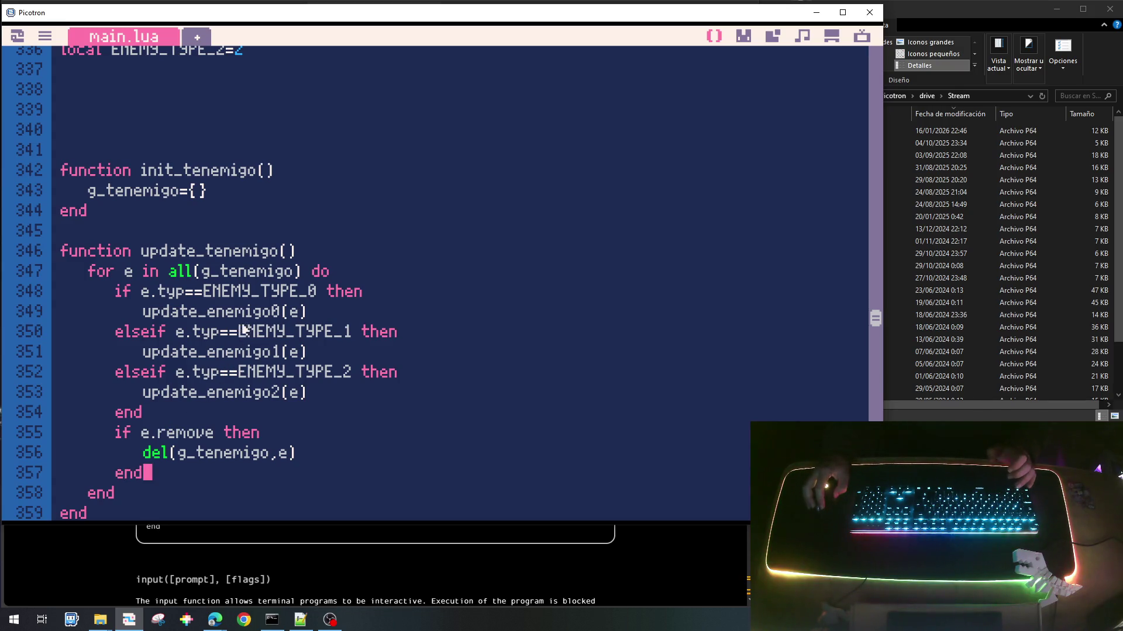
pyautogui.scroll(3, 232, 299)
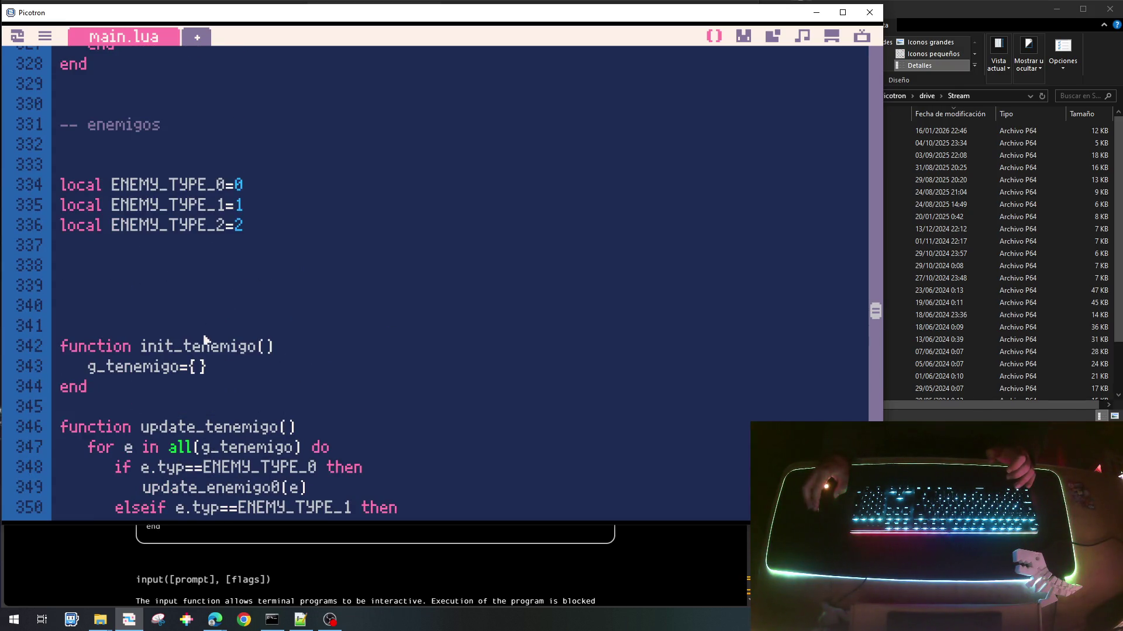
pyautogui.scroll(-6, 206, 342)
pyautogui.scroll(2, 173, 386)
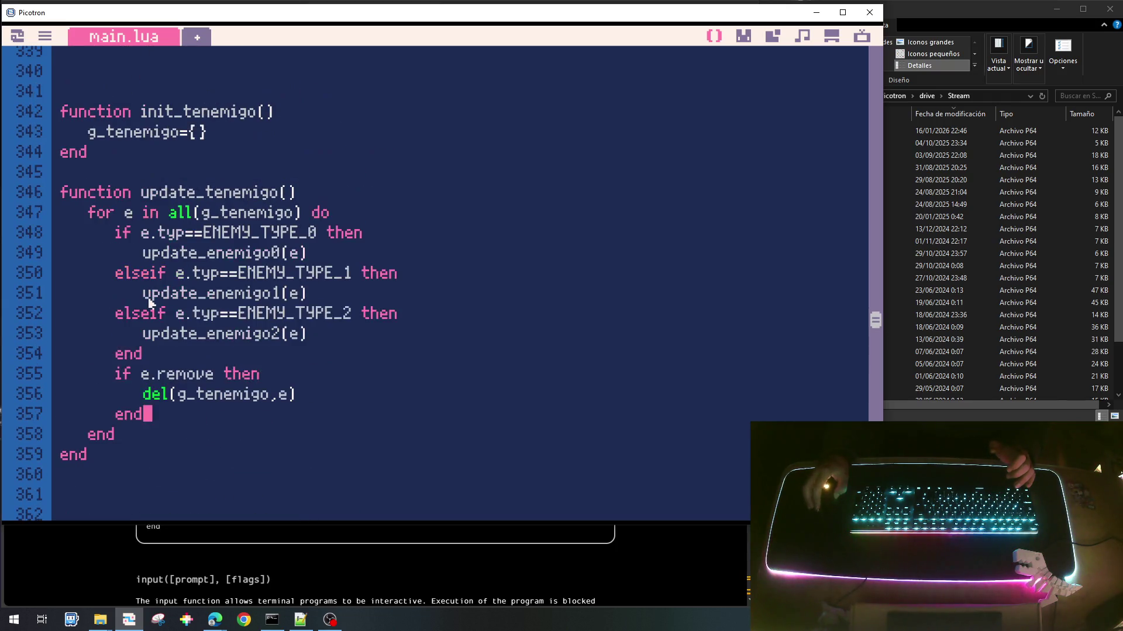
pyautogui.click(164, 192)
# Step: Duplicate the update_tenemigo function and rename the copy draw_tenemigo
pyautogui.press('Home')
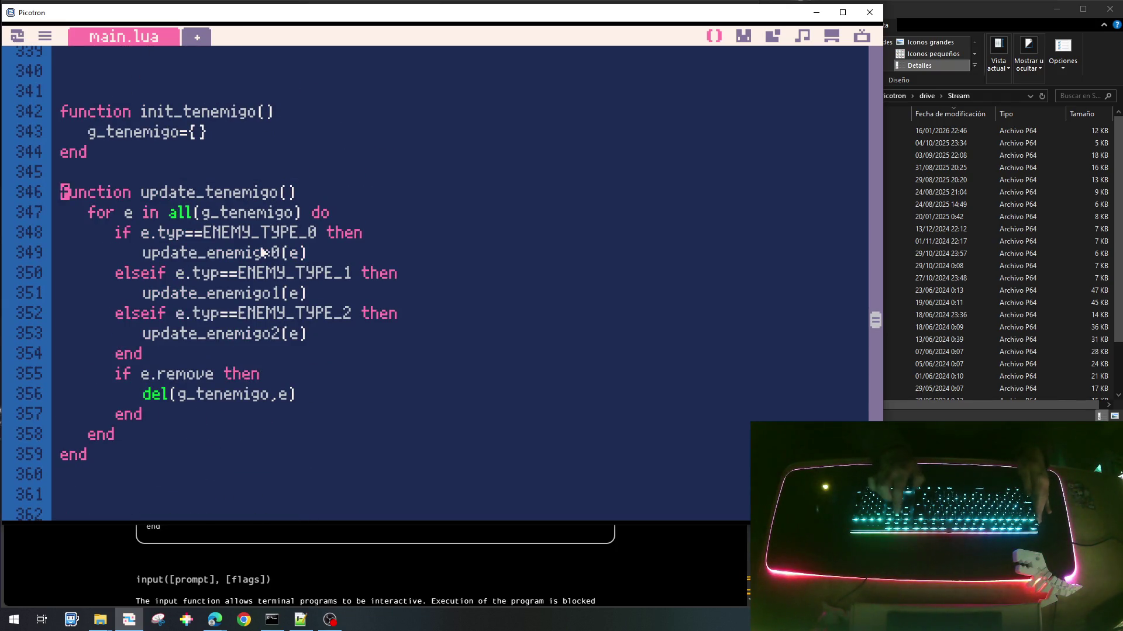
pyautogui.hotkey('shift', 'Down')
pyautogui.hotkey('shift', 'Down')
pyautogui.hotkey('shift', 'Down')
pyautogui.hotkey('shift', 'Down')
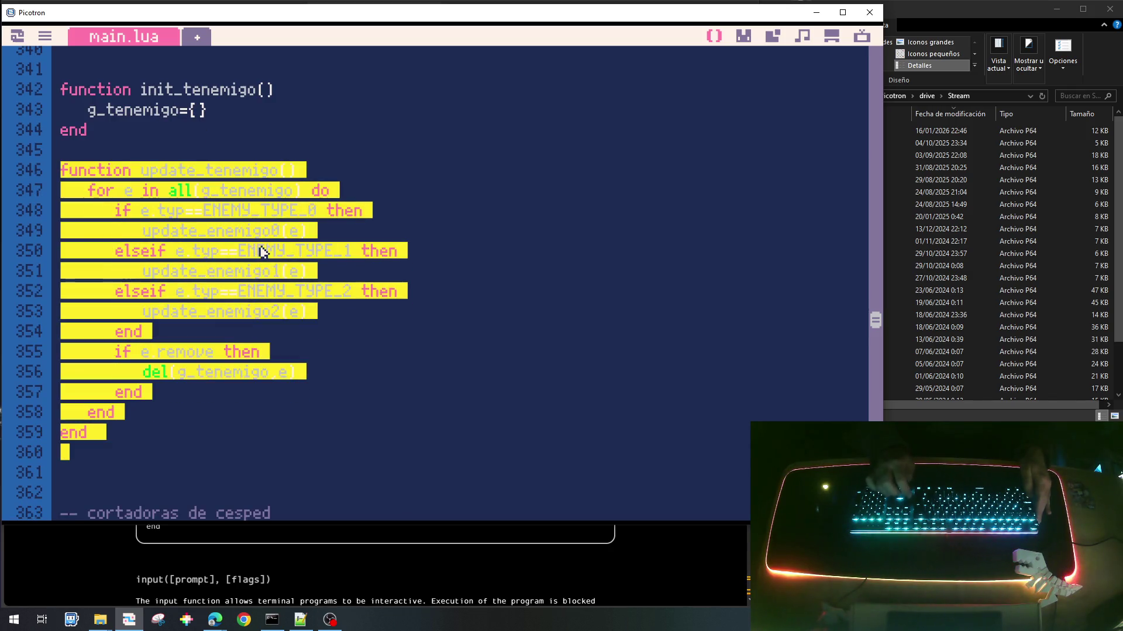
pyautogui.hotkey('ctrl', 'c')
pyautogui.press('Down')
pyautogui.hotkey('ctrl', 'v')
pyautogui.press('Up')
pyautogui.press('Up')
pyautogui.press('Up')
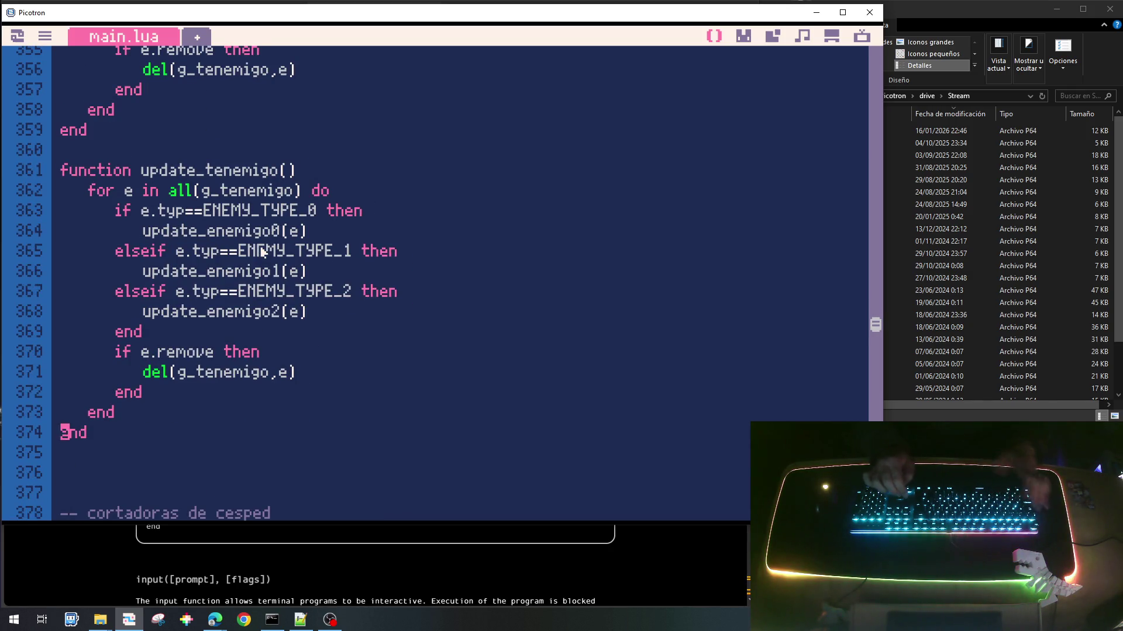
pyautogui.press('Up')
pyautogui.press('Up')
pyautogui.press('Up')
pyautogui.hotkey('shift', 'Right')
pyautogui.hotkey('shift', 'Right')
pyautogui.hotkey('shift', 'Right')
pyautogui.write('draw')
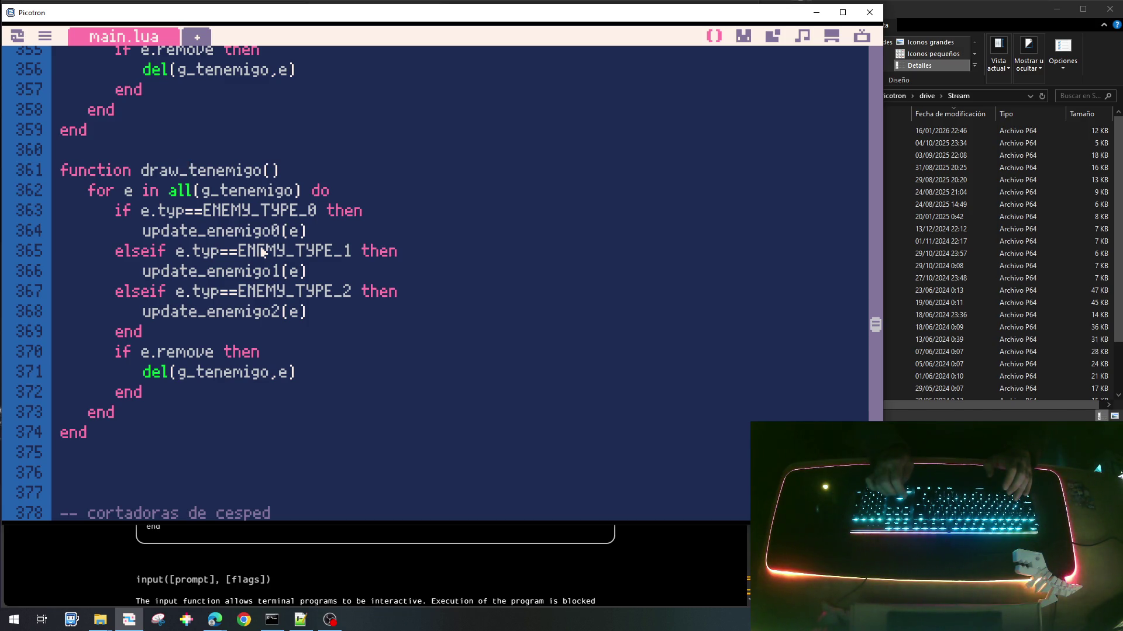
# Step: Change the copy's calls to draw_enemigo0, draw_enemigo1 and draw_enemigo2
pyautogui.press('BackSpace')
pyautogui.press('BackSpace')
pyautogui.press('BackSpace')
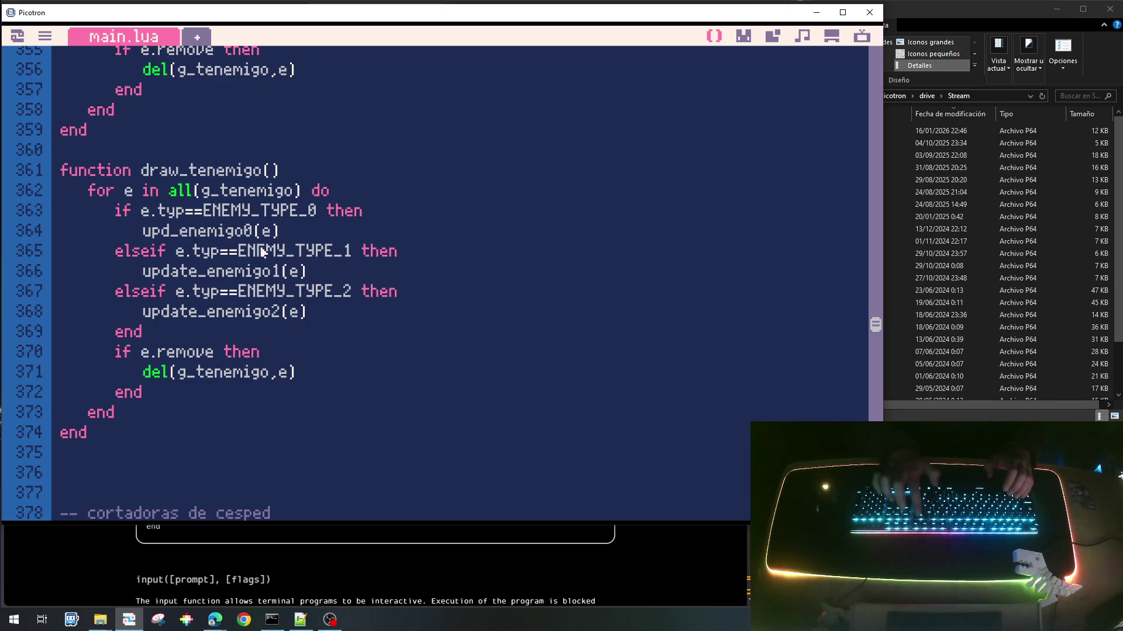
pyautogui.write('draw')
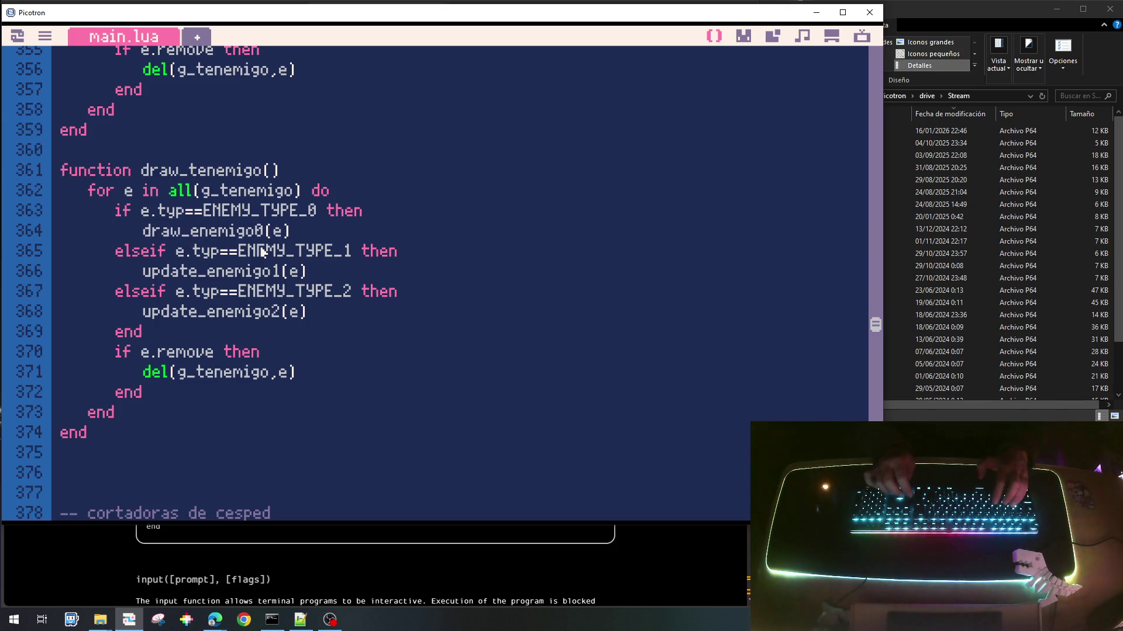
pyautogui.press('Down')
pyautogui.press('Down')
pyautogui.press('Delete')
pyautogui.press('Delete')
pyautogui.press('BackSpace')
pyautogui.press('BackSpace')
pyautogui.press('BackSpace')
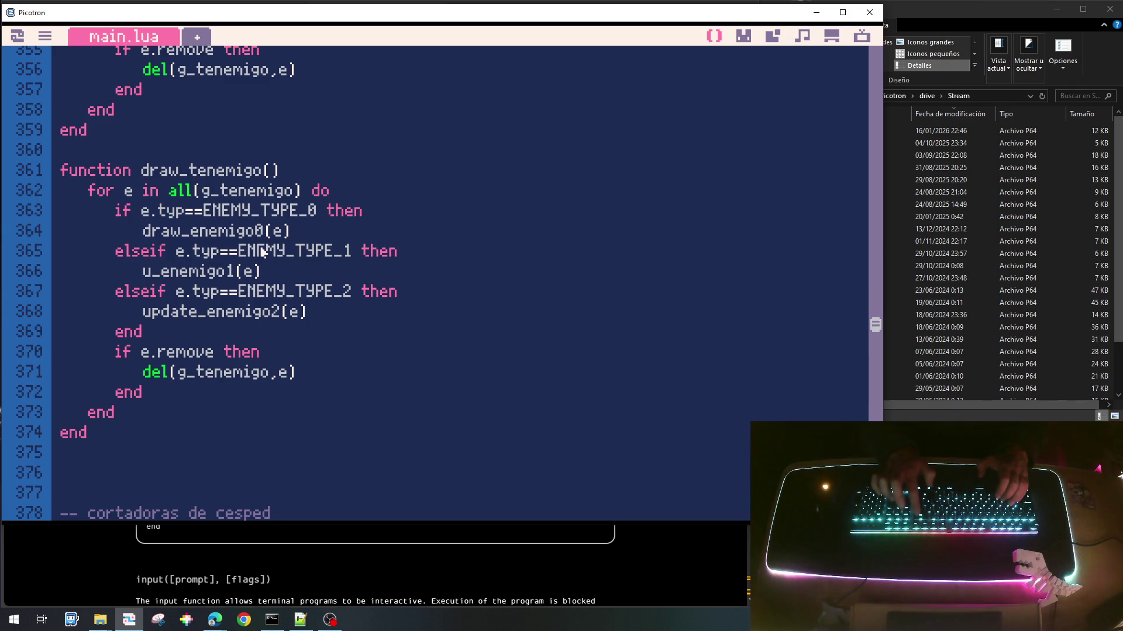
pyautogui.write('draw')
pyautogui.press('Down')
pyautogui.press('Down')
pyautogui.press('Down')
pyautogui.press('Down')
pyautogui.press('Home')
pyautogui.press('Up')
pyautogui.press('Up')
pyautogui.press('Right')
pyautogui.press('Right')
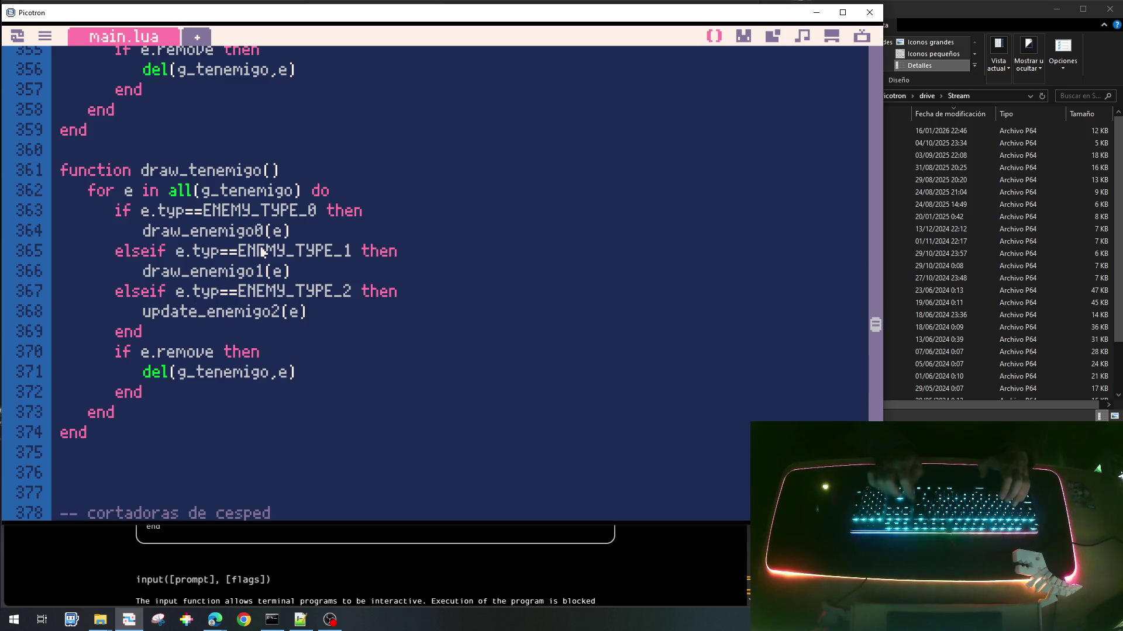
pyautogui.press('BackSpace')
pyautogui.press('BackSpace')
pyautogui.press('BackSpace')
pyautogui.write('draw')
# Step: Delete the three-line e.remove check from draw_tenemigo
pyautogui.press('Up')
pyautogui.press('Home')
pyautogui.hotkey('shift', 'Down')
pyautogui.hotkey('shift', 'Down')
pyautogui.hotkey('shift', 'Down')
pyautogui.press('Delete')
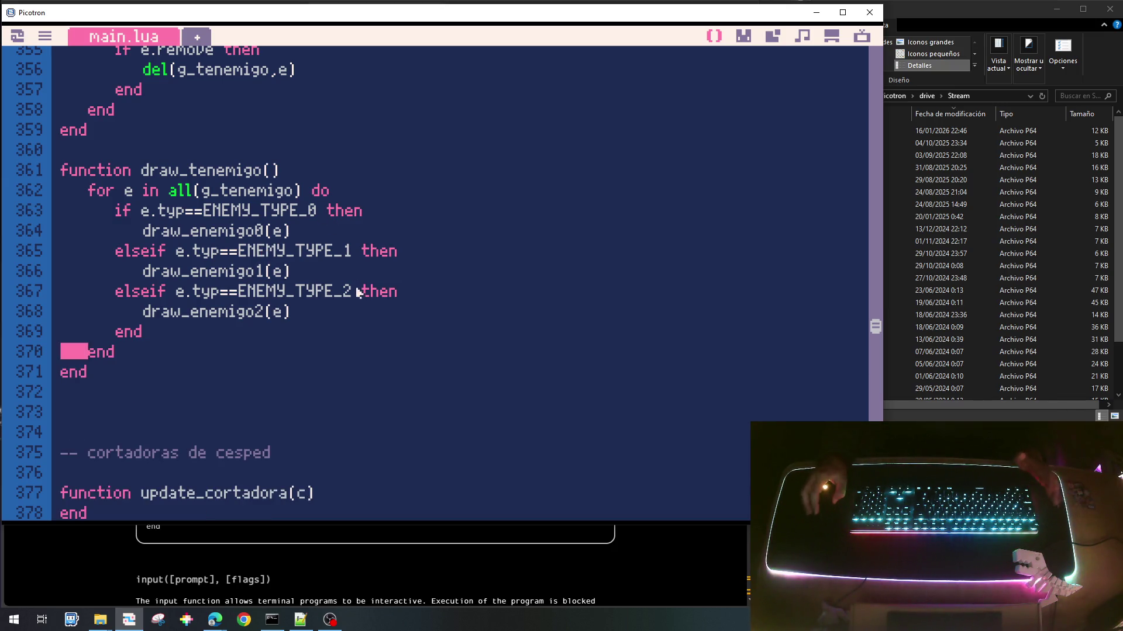
pyautogui.scroll(2, 358, 292)
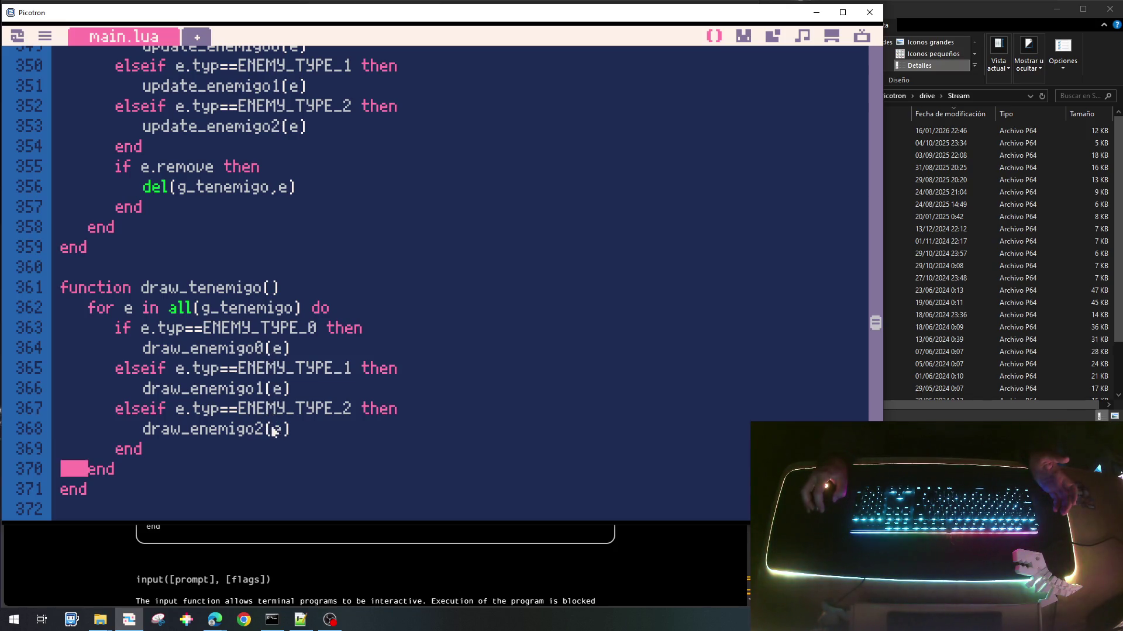
pyautogui.click(242, 348)
# Step: Cut the three ENEMY_TYPE constant lines from below the enemigos comment
pyautogui.press('Home')
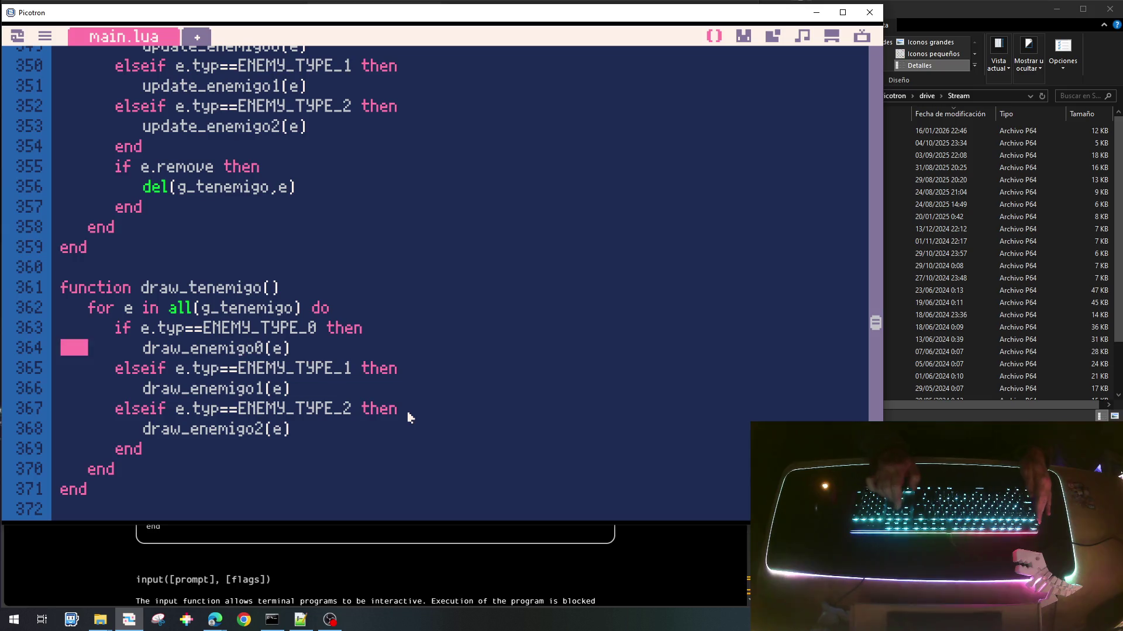
pyautogui.hotkey('shift', 'Down')
pyautogui.press('Left')
pyautogui.press('Up')
pyautogui.press('Up')
pyautogui.press('Up')
pyautogui.press('Up')
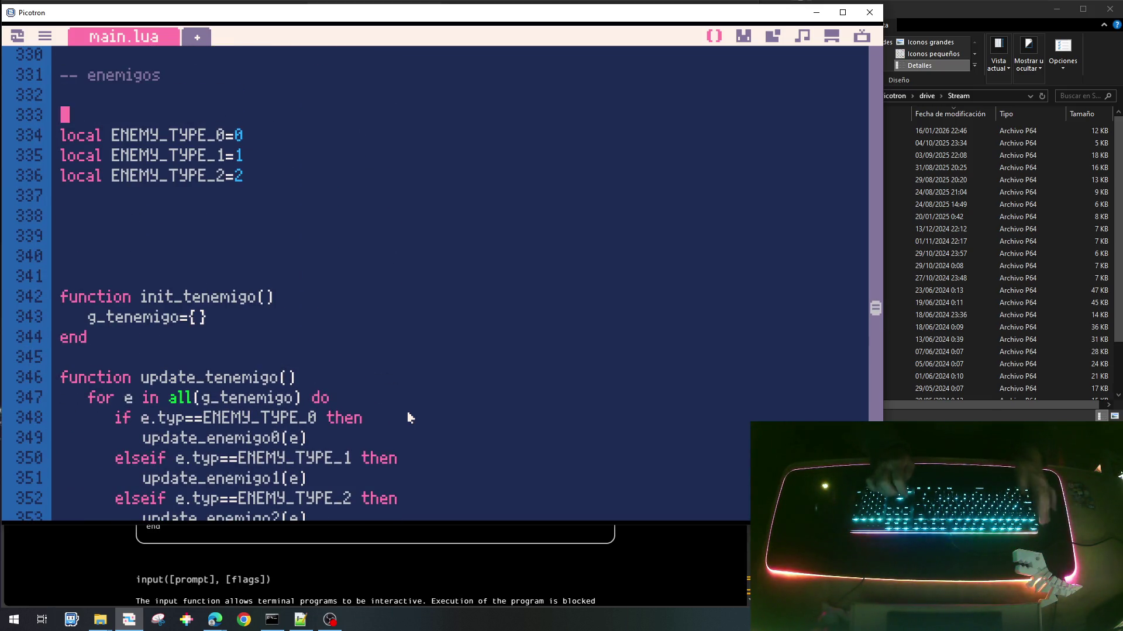
pyautogui.press('Down')
pyautogui.hotkey('shift', 'Down')
pyautogui.hotkey('shift', 'Down')
pyautogui.hotkey('shift', 'Down')
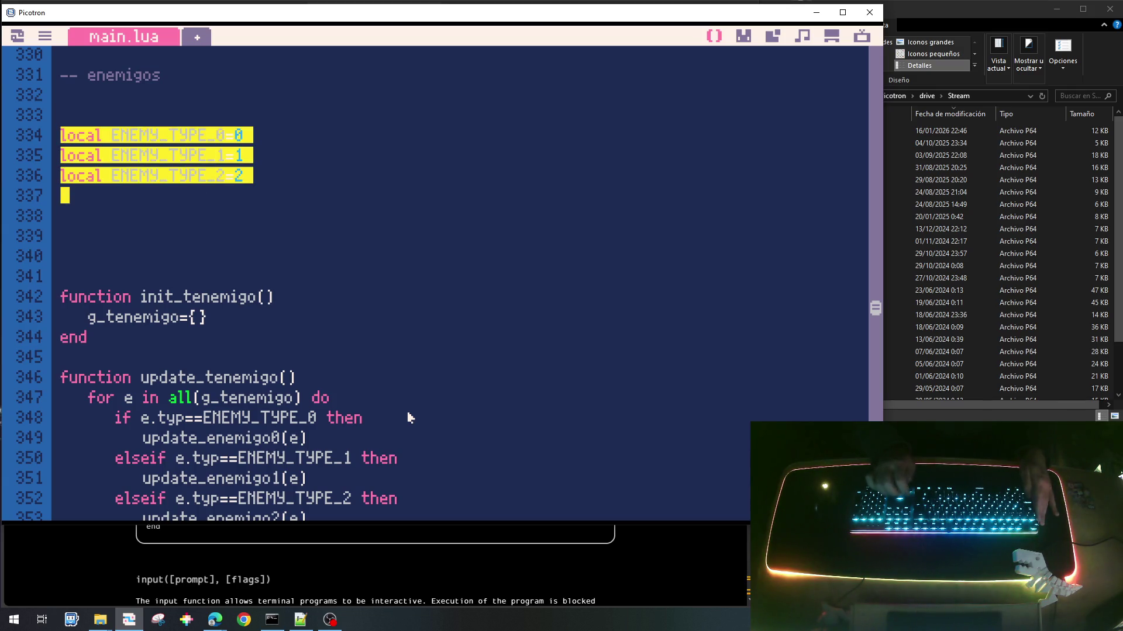
pyautogui.hotkey('ctrl', 'x')
pyautogui.press('Up')
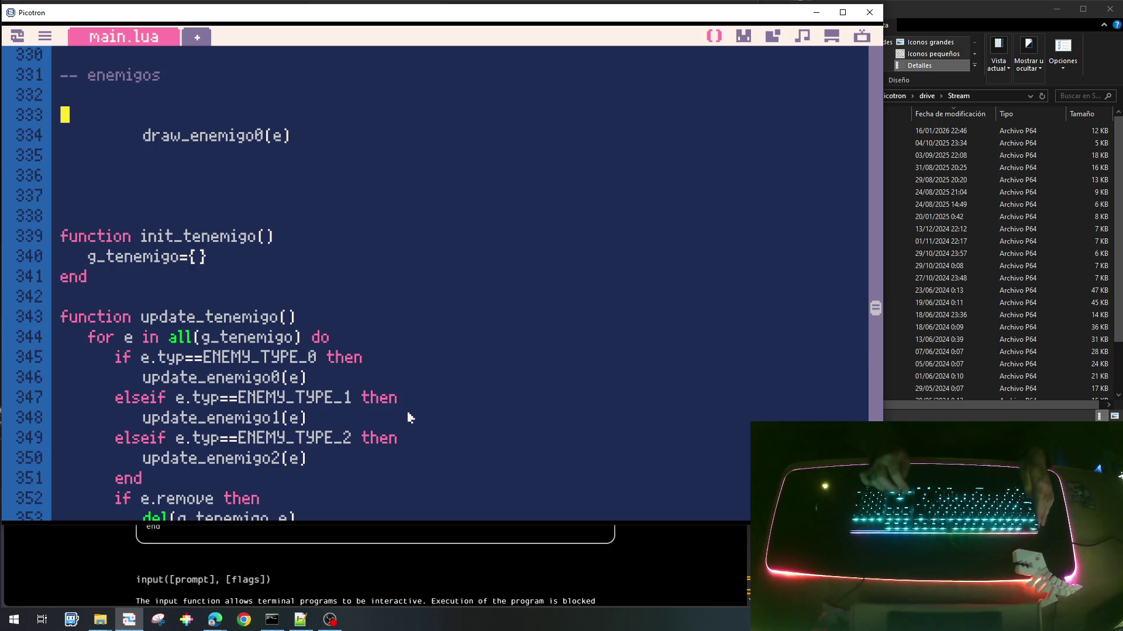
# Step: Rewrite the draw_enemigo0(e) line as an empty 'function update_enemigo0(e) … end' stub
pyautogui.hotkey('shift', 'Down')
pyautogui.hotkey('shift', 'Down')
pyautogui.hotkey('shift', 'Left')
pyautogui.hotkey('shift', 'Left')
pyautogui.hotkey('shift', 'Left')
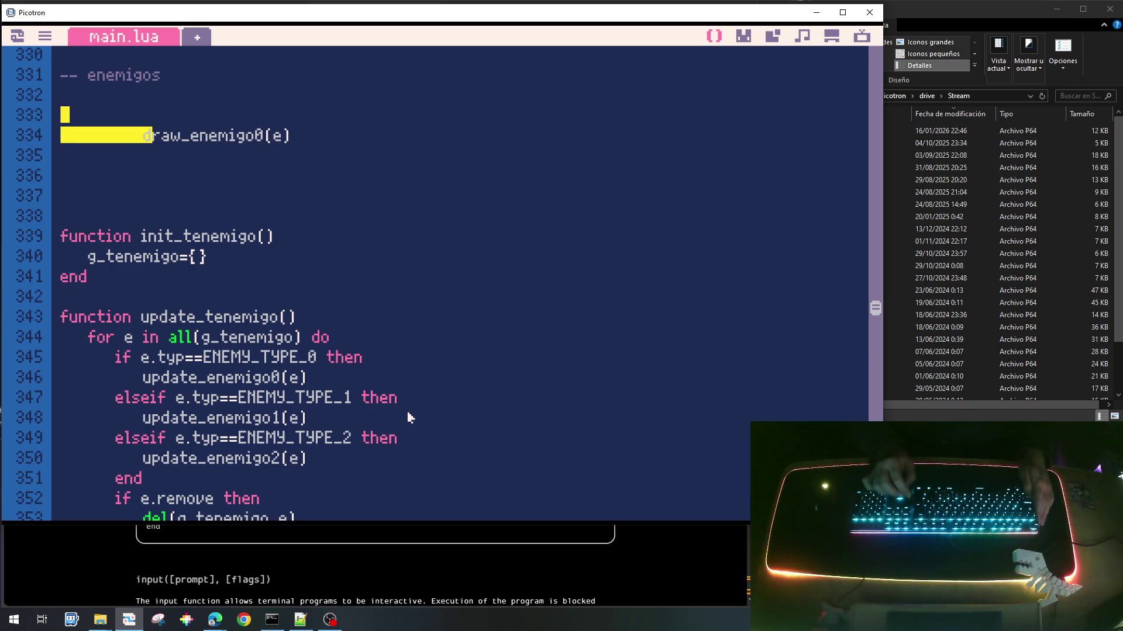
pyautogui.press('BackSpace')
pyautogui.write('fun')
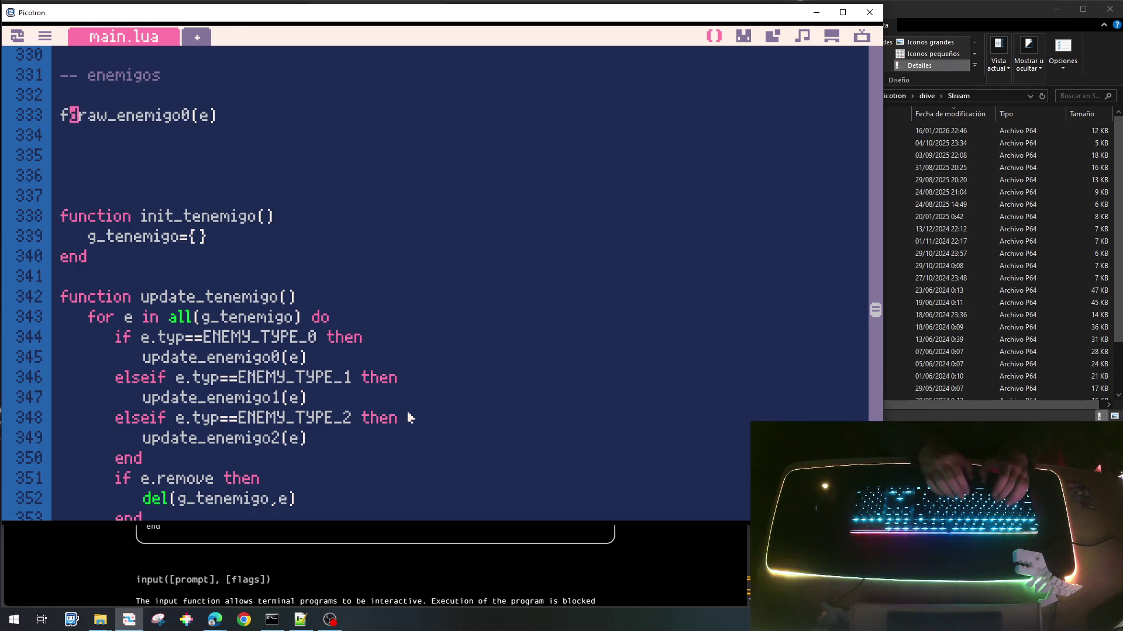
pyautogui.write('ction')
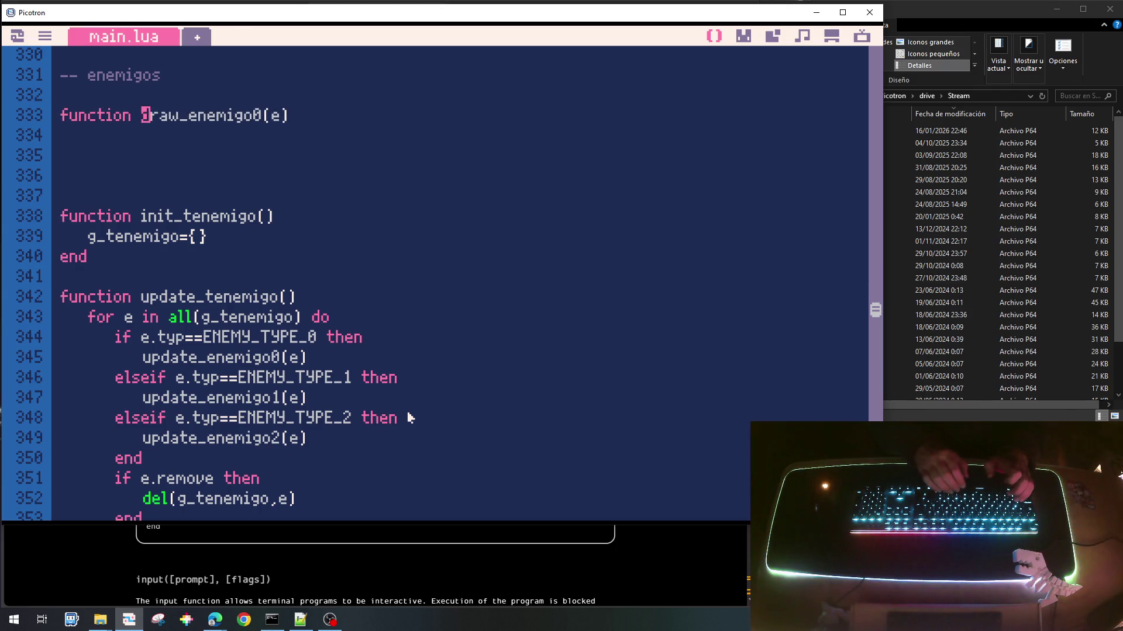
pyautogui.press('Delete')
pyautogui.press('Delete')
pyautogui.press('Delete')
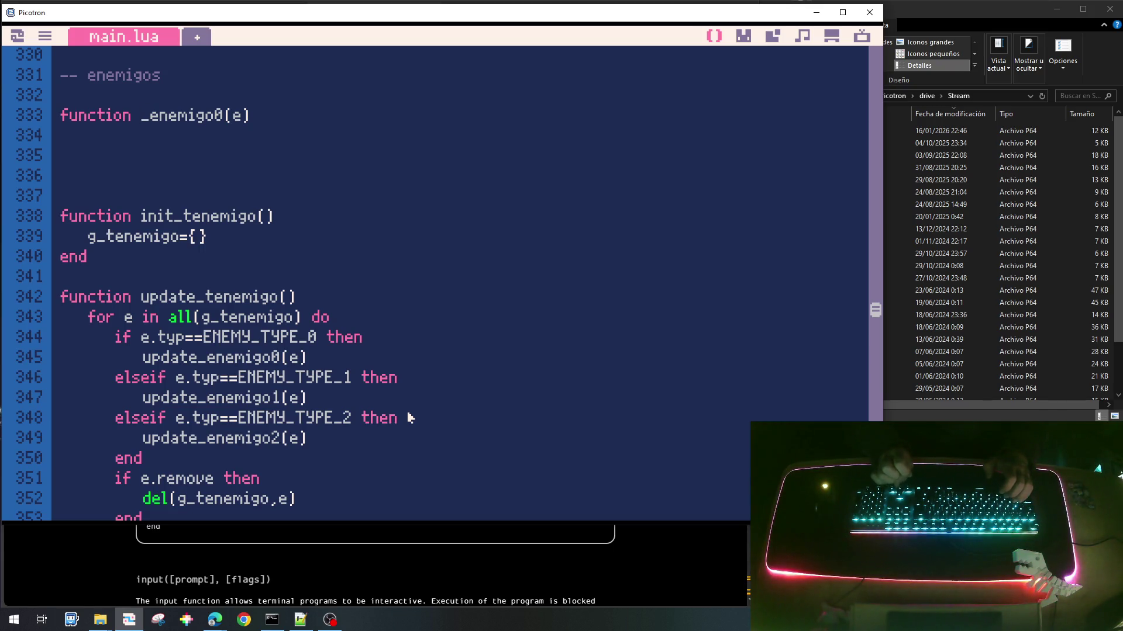
pyautogui.write('upda')
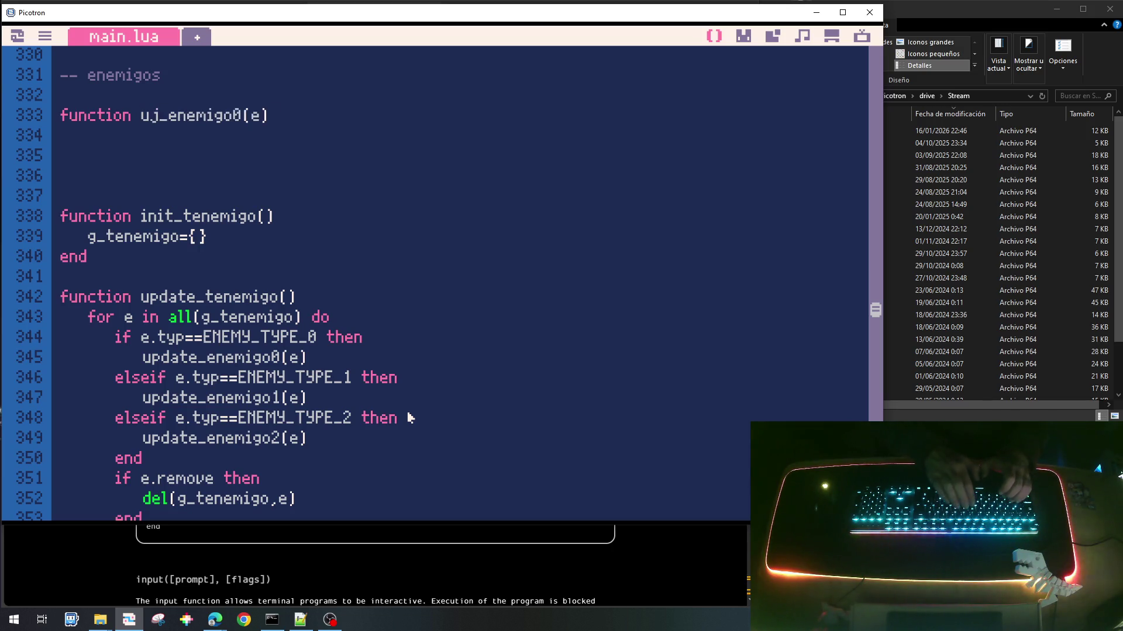
pyautogui.press('BackSpace')
pyautogui.press('BackSpace')
pyautogui.press('BackSpace')
pyautogui.write('pdate')
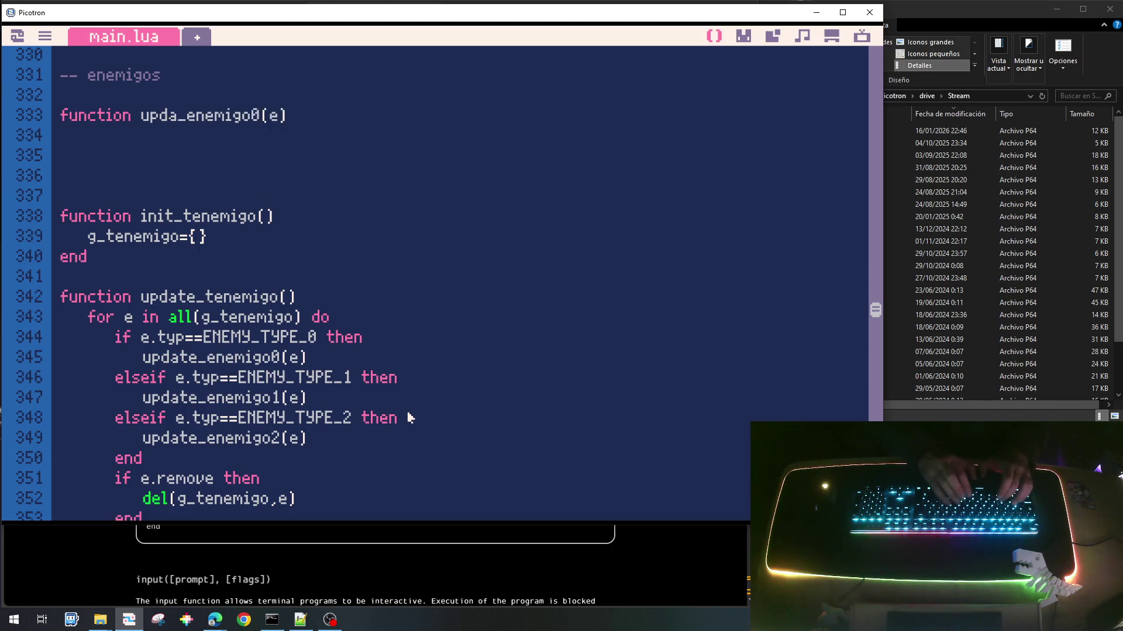
pyautogui.press('Return')
pyautogui.write('end')
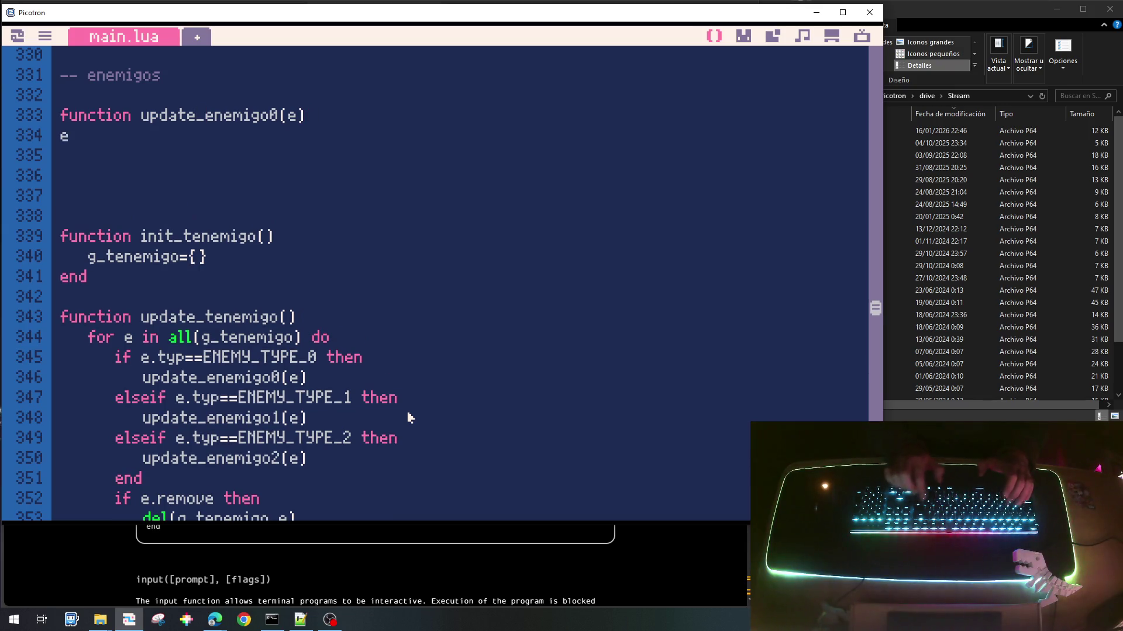
# Step: Duplicate the stub below it and rename the copy to draw_enemigo0(e)
pyautogui.press('Up')
pyautogui.press('Home')
pyautogui.hotkey('shift', 'Down')
pyautogui.hotkey('shift', 'End')
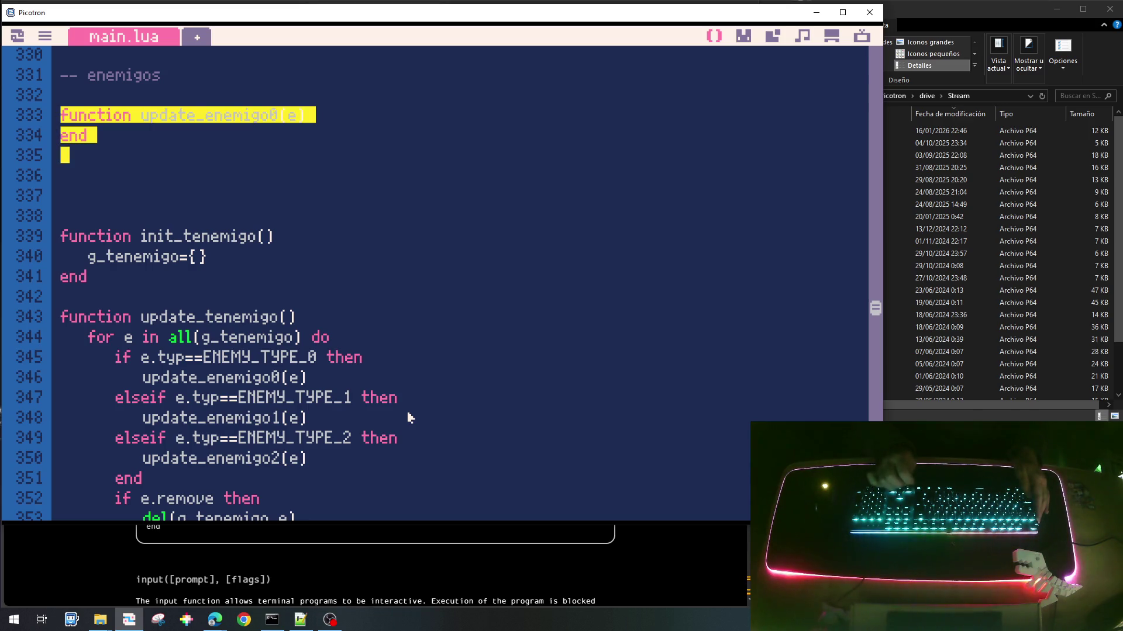
pyautogui.hotkey('ctrl', 'c')
pyautogui.press('Down')
pyautogui.hotkey('ctrl', 'v')
pyautogui.press('Return')
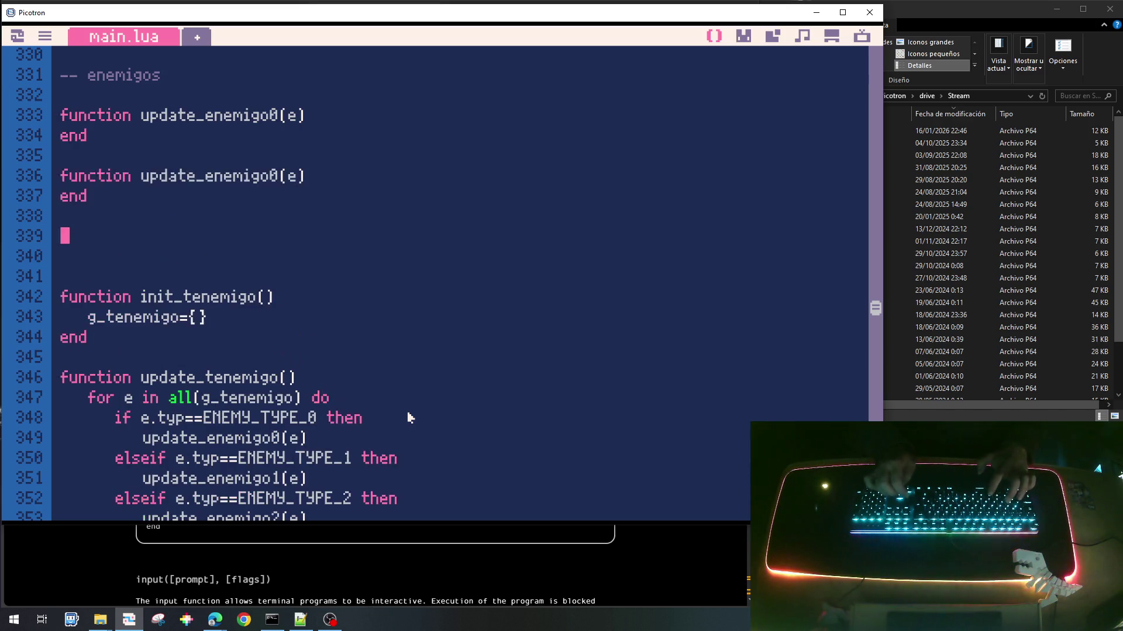
pyautogui.press('Up')
pyautogui.press('Up')
pyautogui.press('Up')
pyautogui.press('Right')
pyautogui.press('Right')
pyautogui.press('Right')
pyautogui.press('Right')
pyautogui.press('Left')
pyautogui.press('Left')
pyautogui.hotkey('shift', 'Right')
pyautogui.hotkey('shift', 'Right')
pyautogui.hotkey('shift', 'Right')
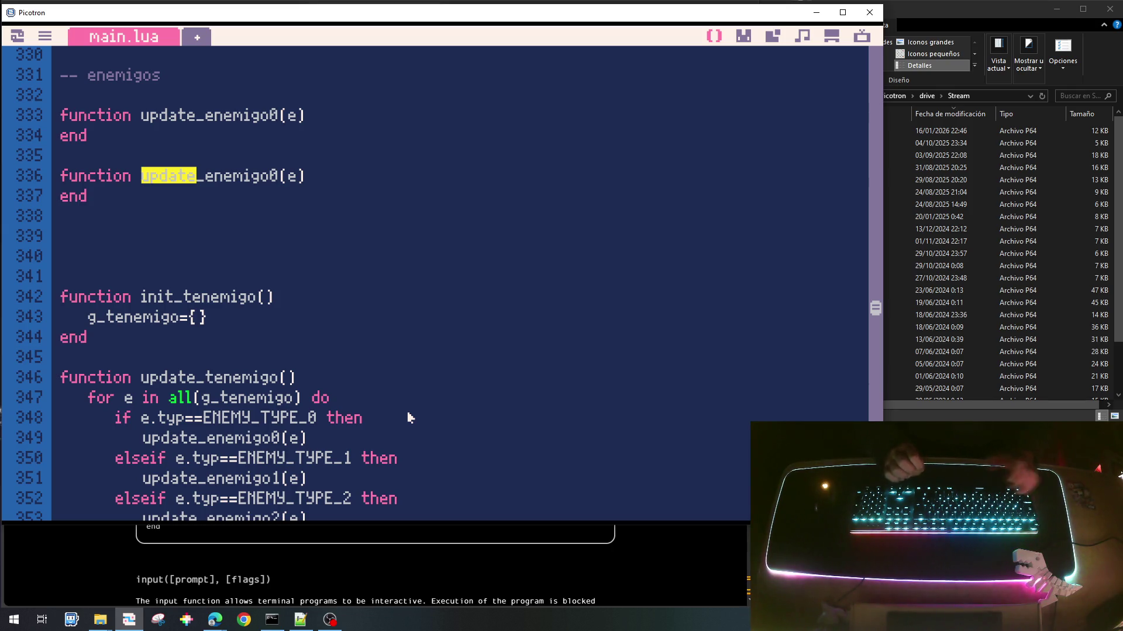
pyautogui.write('draw')
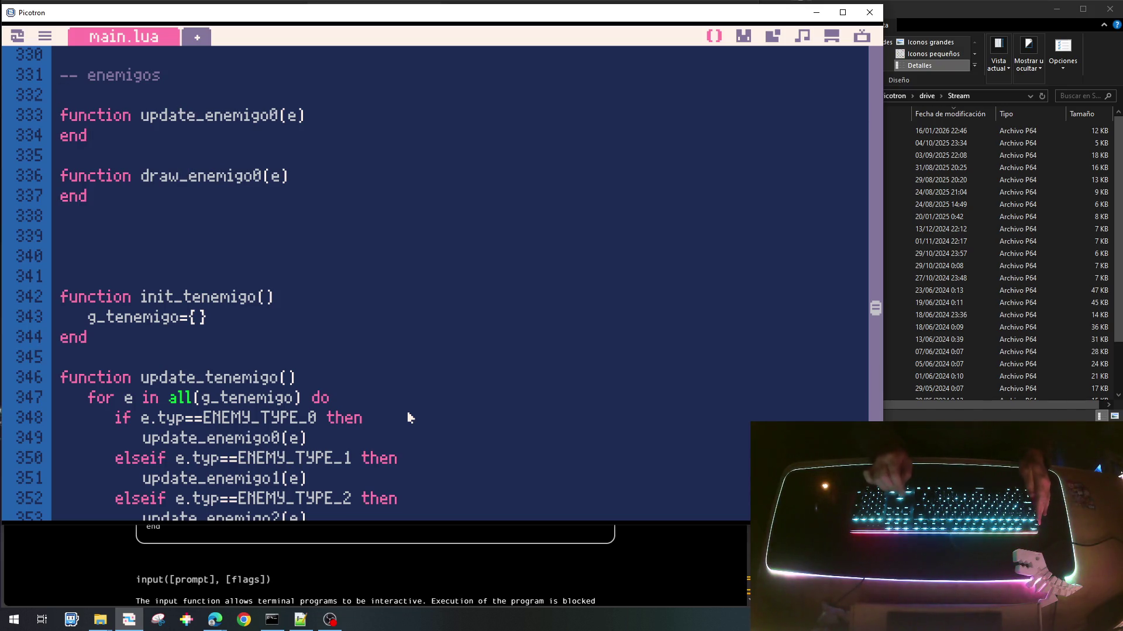
# Step: Duplicate the update_enemigo0 stub twice and rename the copies update_enemigo1 and update_enemigo2
pyautogui.press('Down')
pyautogui.hotkey('shift', 'Down')
pyautogui.hotkey('shift', 'Down')
pyautogui.hotkey('shift', 'Down')
pyautogui.hotkey('shift', 'Up')
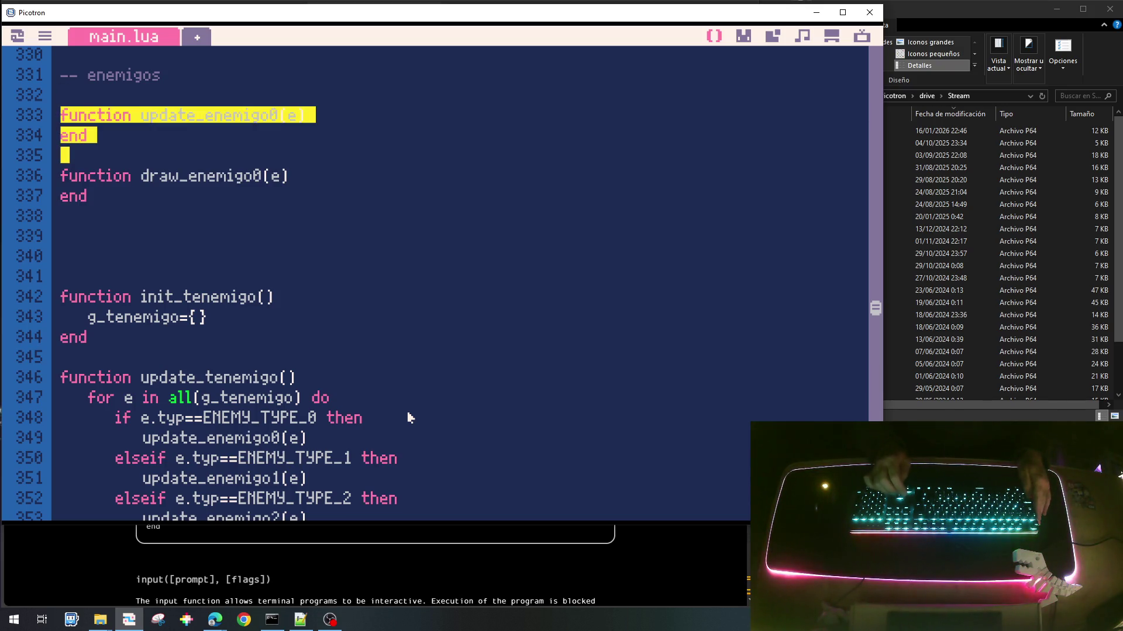
pyautogui.hotkey('ctrl', 'c')
pyautogui.hotkey('ctrl', 'v')
pyautogui.hotkey('ctrl', 'v')
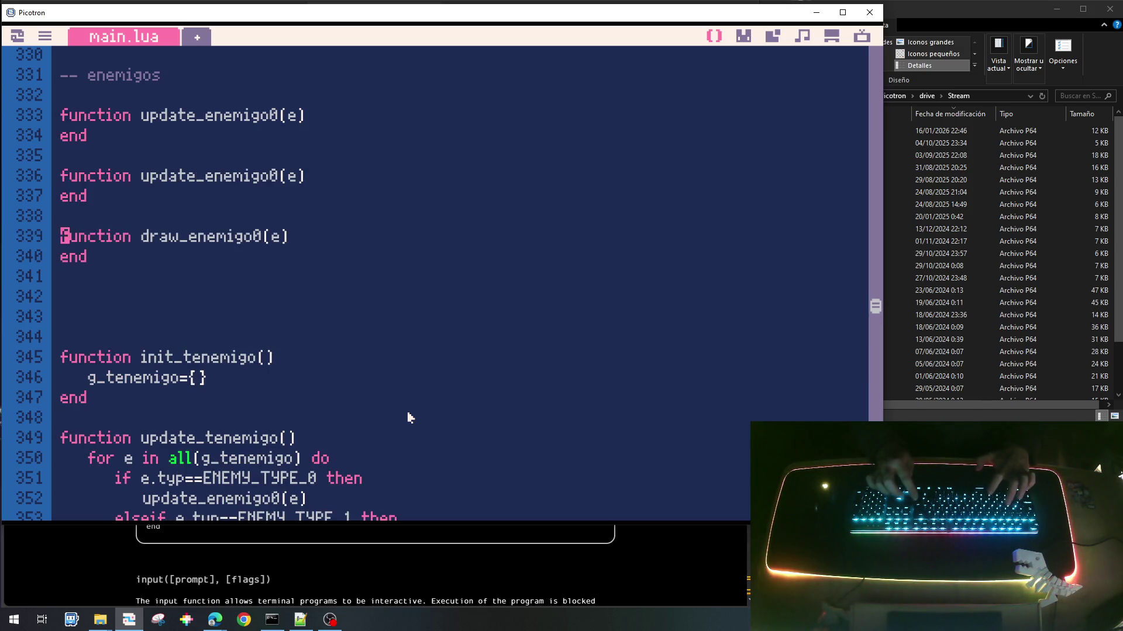
pyautogui.hotkey('ctrl', 'v')
pyautogui.press('Up')
pyautogui.press('Up')
pyautogui.press('Up')
pyautogui.press('Up')
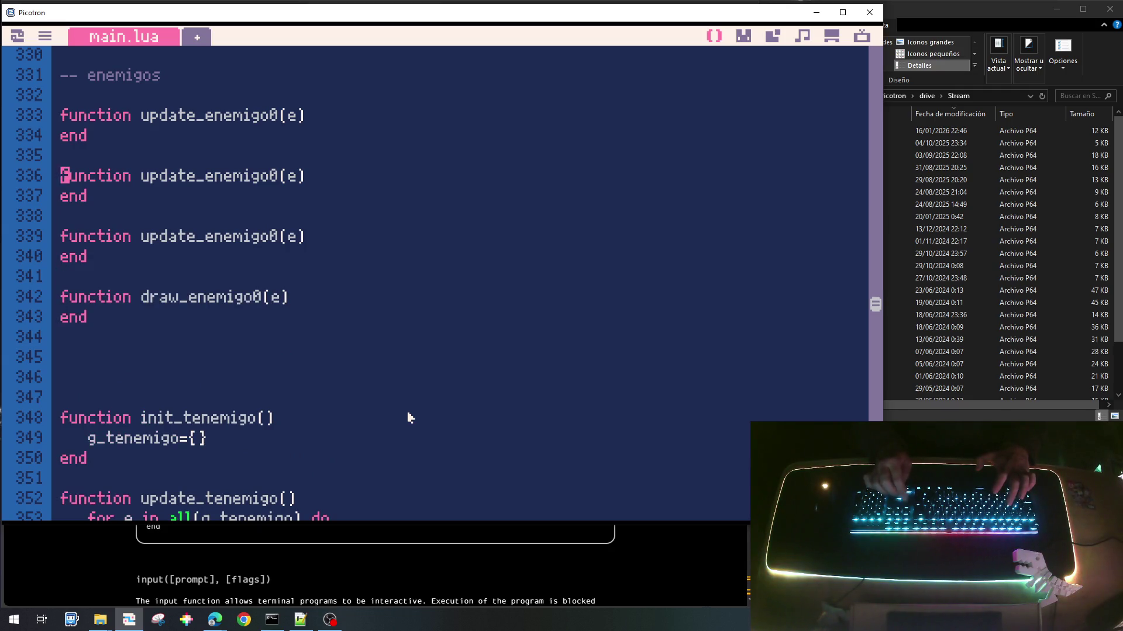
pyautogui.press('End')
pyautogui.press('Left')
pyautogui.press('Left')
pyautogui.press('Left')
pyautogui.press('BackSpace')
pyautogui.write('1')
pyautogui.press('Down')
pyautogui.press('Down')
pyautogui.press('Down')
pyautogui.press('BackSpace')
pyautogui.write('2')
pyautogui.press('Down')
pyautogui.press('Down')
pyautogui.press('Down')
# Step: Duplicate the draw_enemigo0 stub and rename the copies draw_enemigo1 and draw_enemigo2
pyautogui.press('Left')
pyautogui.press('Left')
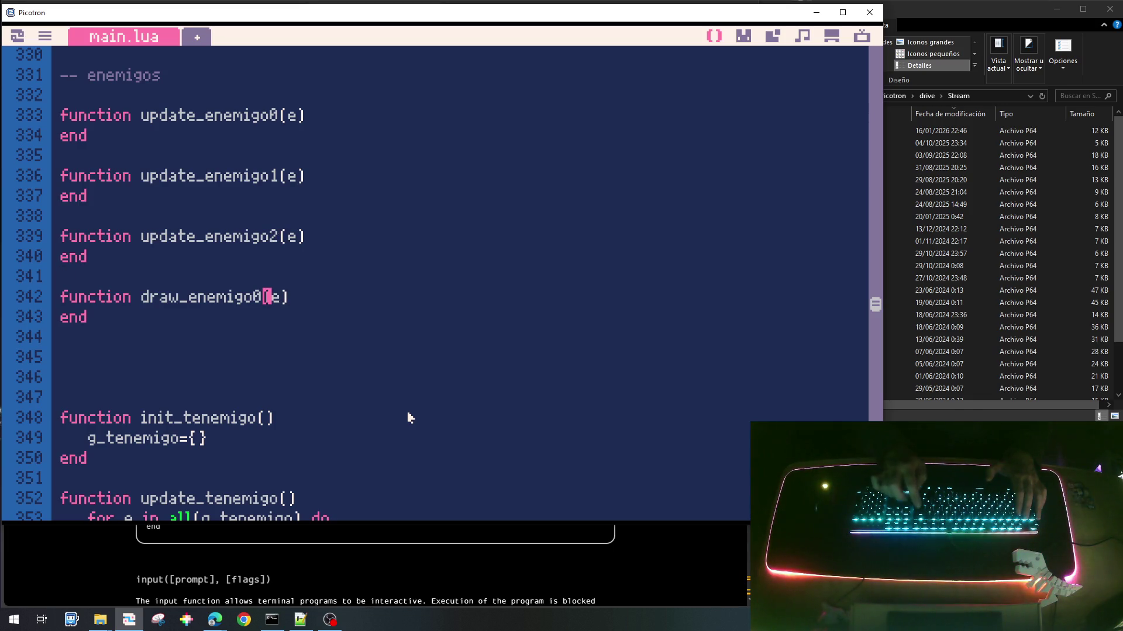
pyautogui.press('Home')
pyautogui.hotkey('shift', 'Down')
pyautogui.hotkey('shift', 'Down')
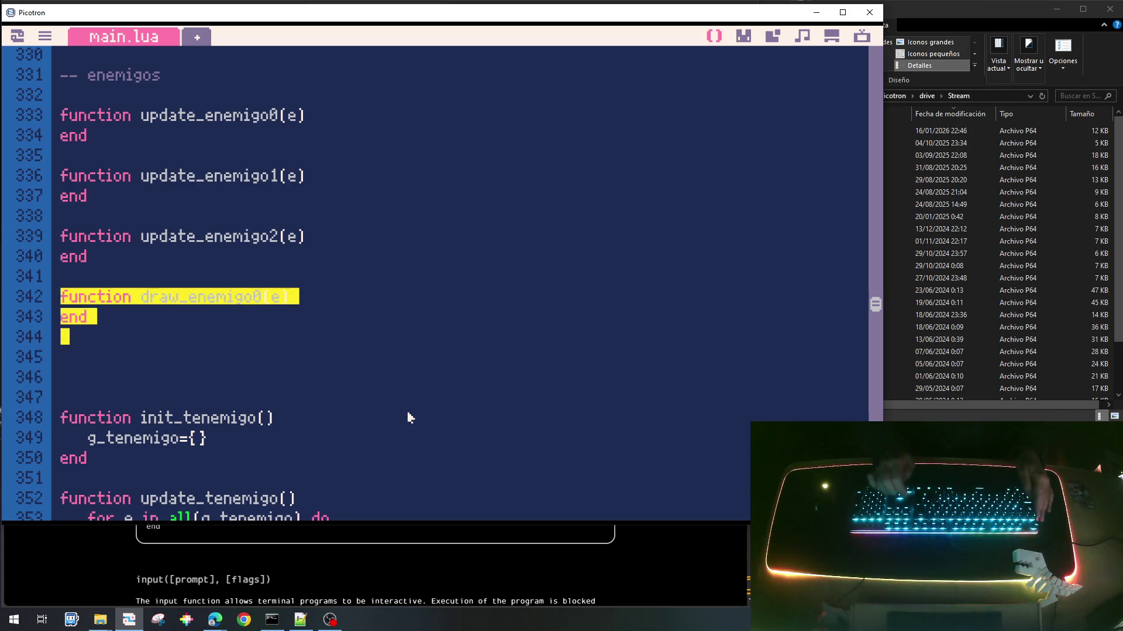
pyautogui.hotkey('ctrl', 'c')
pyautogui.press('Down')
pyautogui.press('Down')
pyautogui.hotkey('ctrl', 'v')
pyautogui.hotkey('ctrl', 'v')
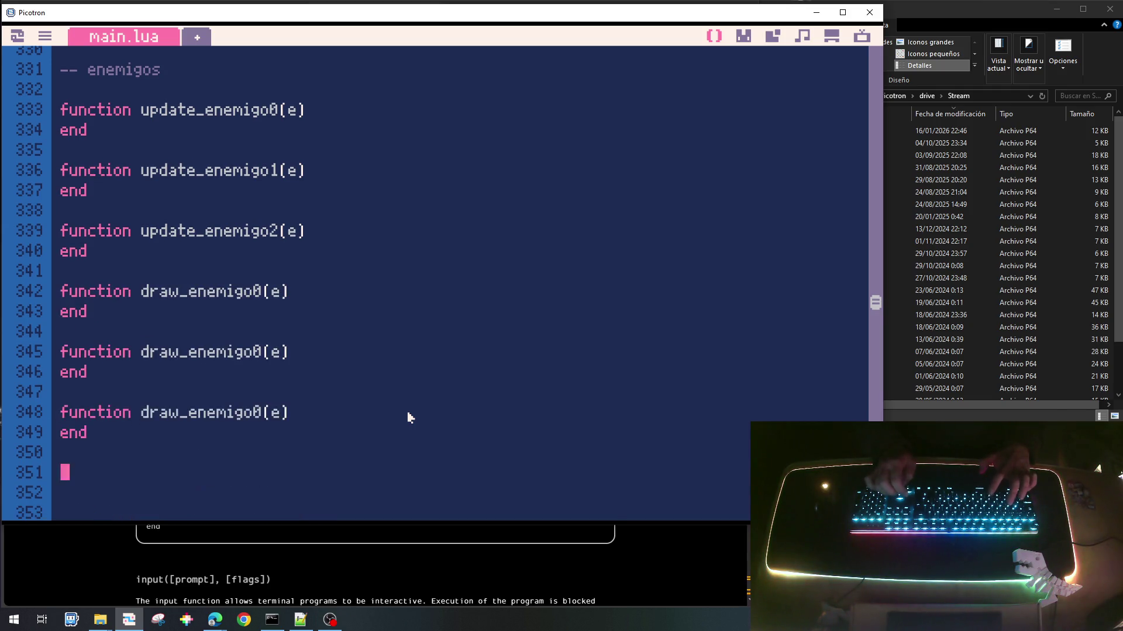
pyautogui.press('Up')
pyautogui.press('Up')
pyautogui.press('Up')
pyautogui.press('Down')
pyautogui.press('Down')
pyautogui.press('Down')
pyautogui.press('End')
pyautogui.press('Left')
pyautogui.press('Left')
pyautogui.press('Left')
pyautogui.press('BackSpace')
pyautogui.write('1')
pyautogui.press('Down')
pyautogui.press('Down')
pyautogui.press('Down')
pyautogui.press('BackSpace')
pyautogui.write('2')
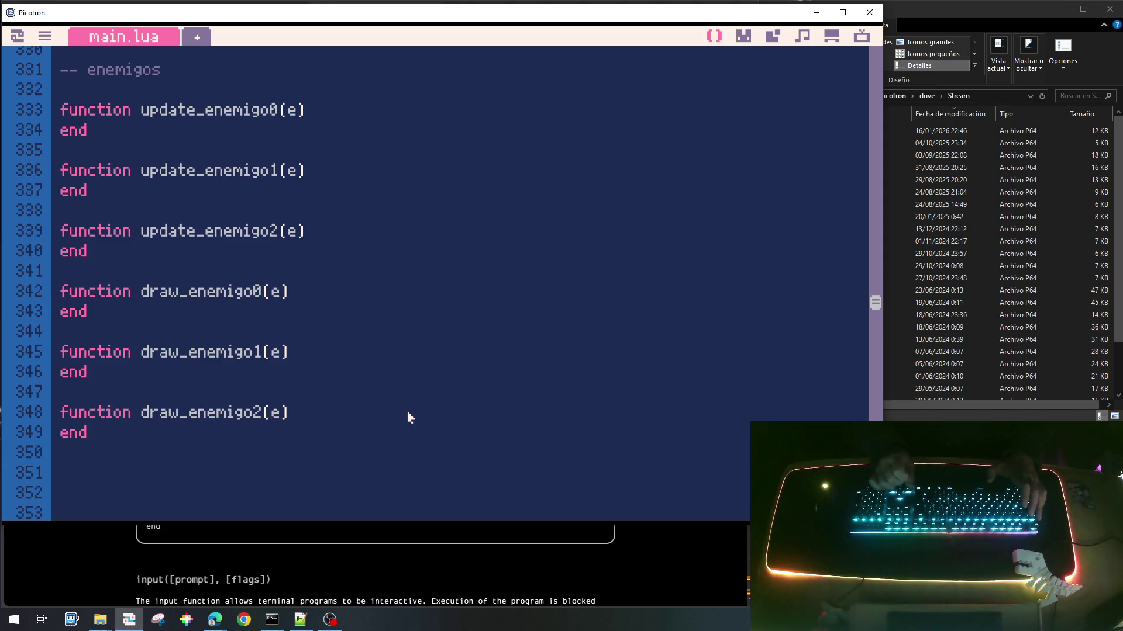
# Step: Add a blank line separating the update stubs from the draw stubs
pyautogui.press('Up')
pyautogui.press('Up')
pyautogui.press('Up')
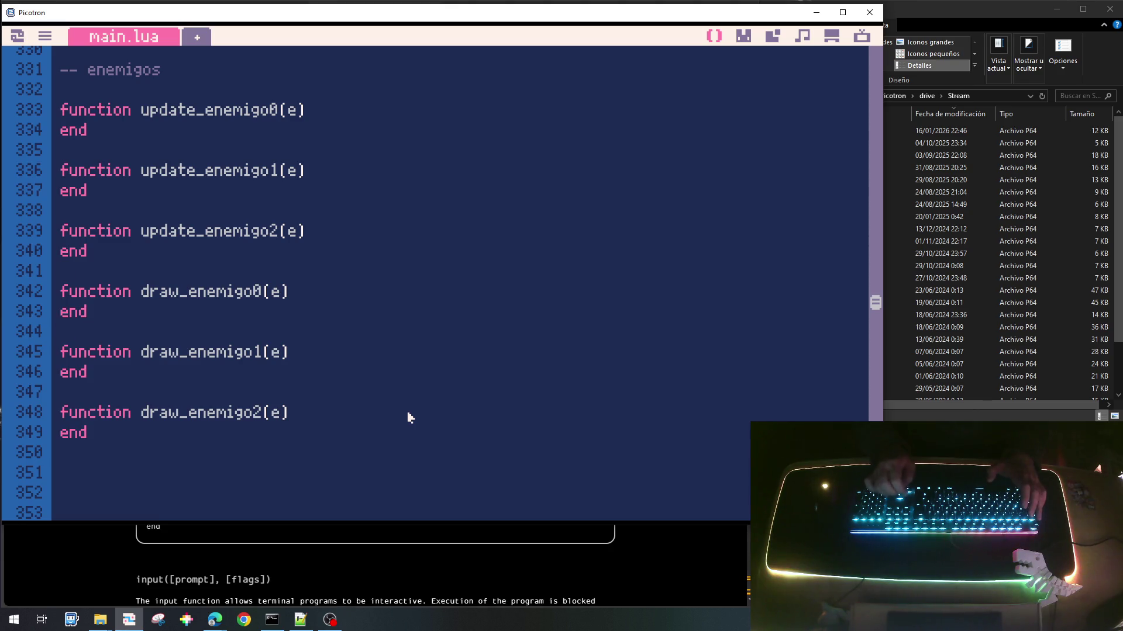
pyautogui.press('Return')
pyautogui.press('Down')
pyautogui.press('Up')
pyautogui.press('Up')
pyautogui.press('Up')
pyautogui.press('Up')
pyautogui.press('Down')
pyautogui.press('Down')
pyautogui.press('Down')
pyautogui.press('Up')
pyautogui.press('Down')
pyautogui.press('Down')
pyautogui.press('Down')
pyautogui.press('Down')
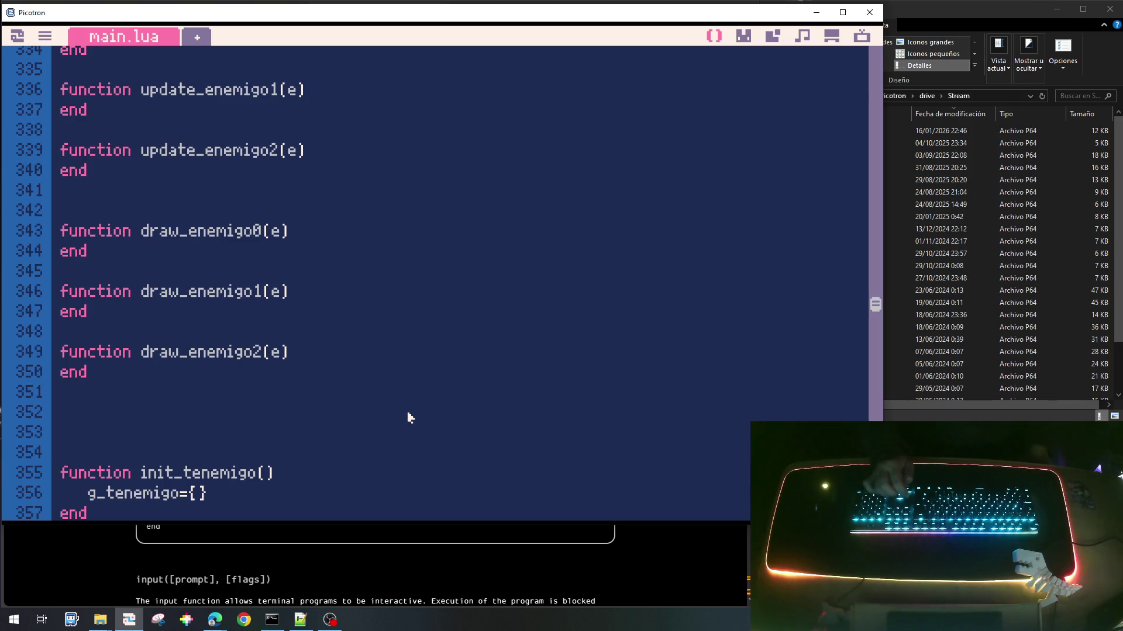
pyautogui.press('Up')
pyautogui.press('Up')
pyautogui.press('Up')
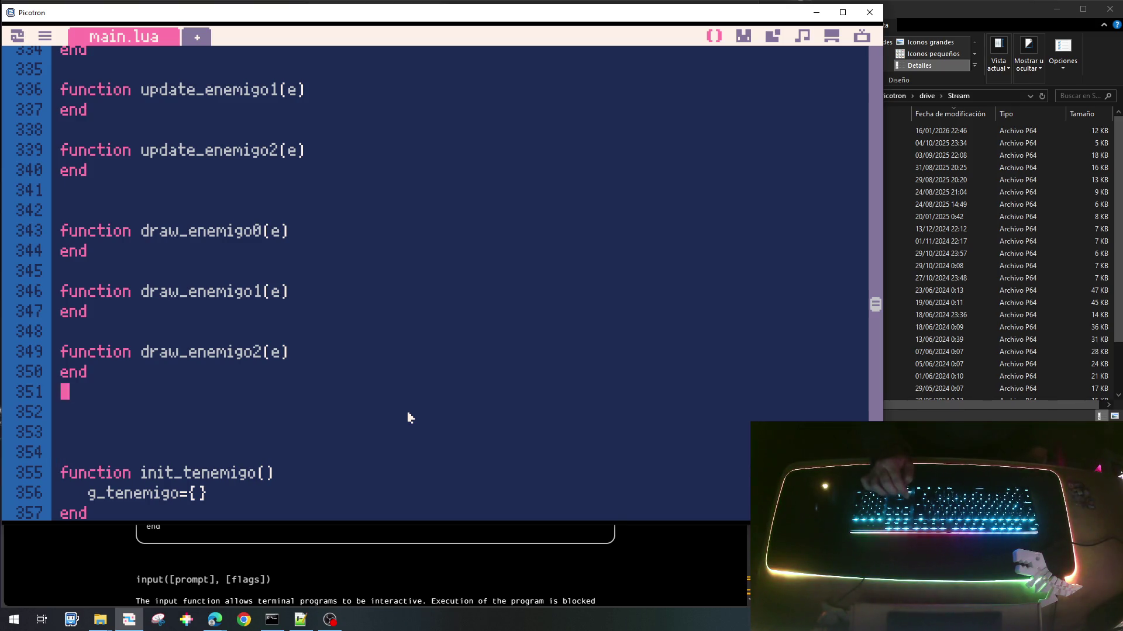
# Step: Write 'function init_enemigo(e)' with a closing 'end' directly below the enemigos comment
pyautogui.press('Up')
pyautogui.press('Up')
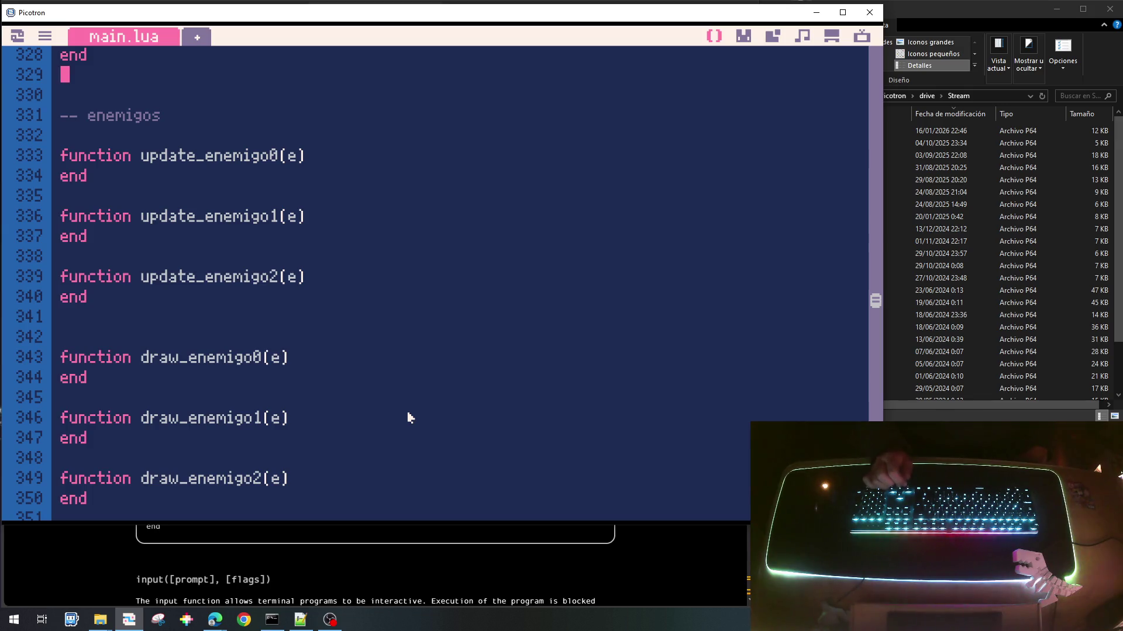
pyautogui.press('Down')
pyautogui.press('Down')
pyautogui.press('Down')
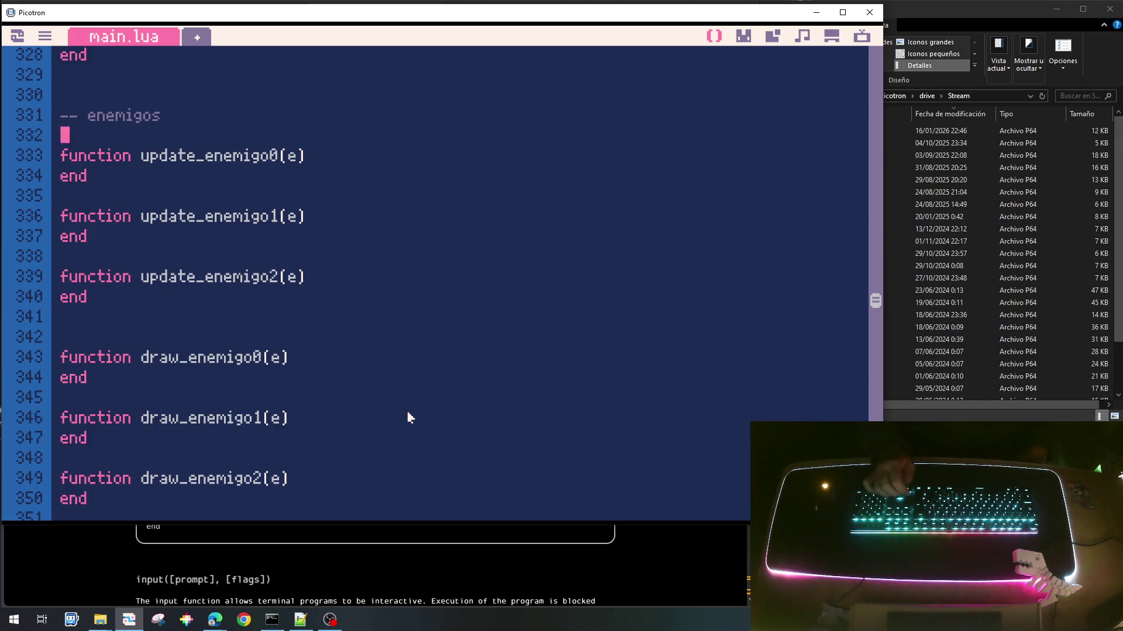
pyautogui.press('Up')
pyautogui.press('Up')
pyautogui.press('Up')
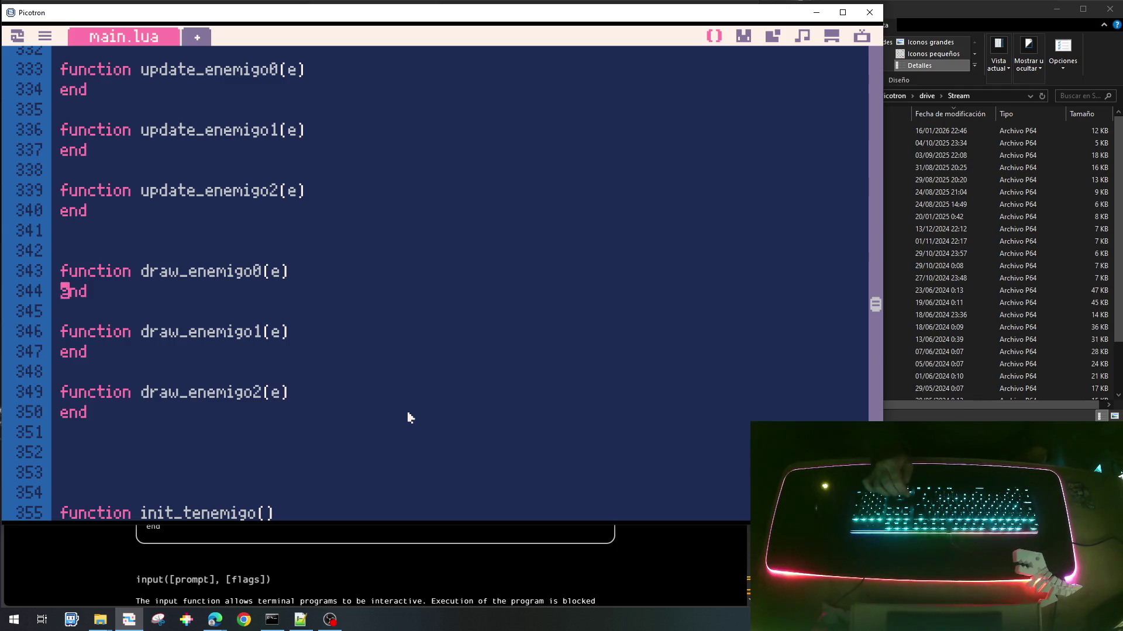
pyautogui.press('Down')
pyautogui.press('Down')
pyautogui.press('Down')
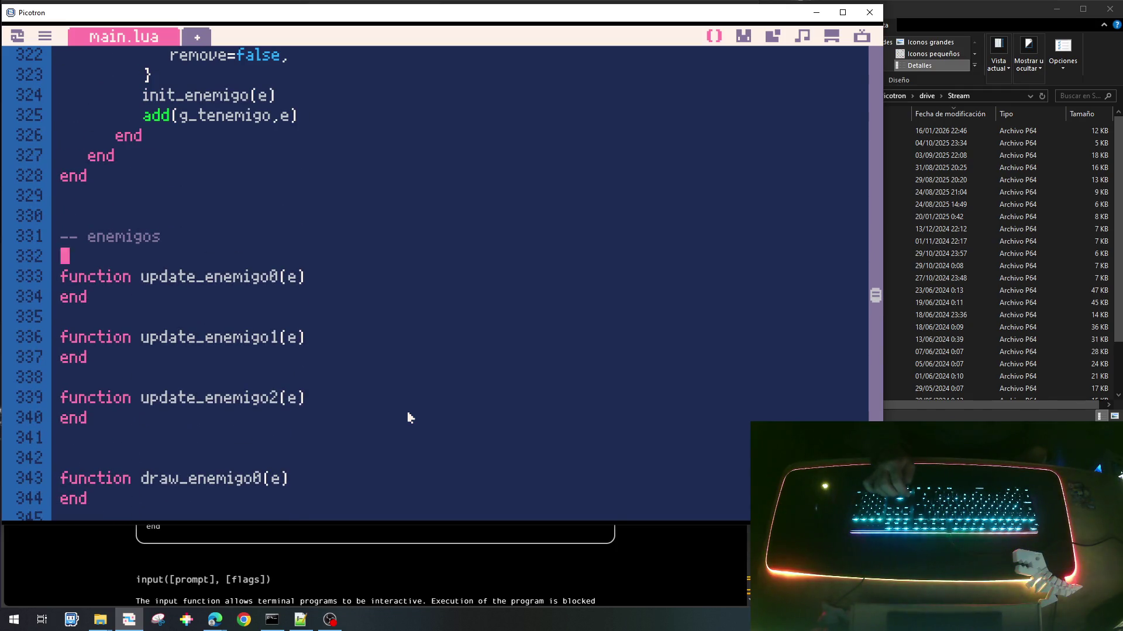
pyautogui.press('Up')
pyautogui.press('Up')
pyautogui.press('Up')
pyautogui.press('Up')
pyautogui.press('Down')
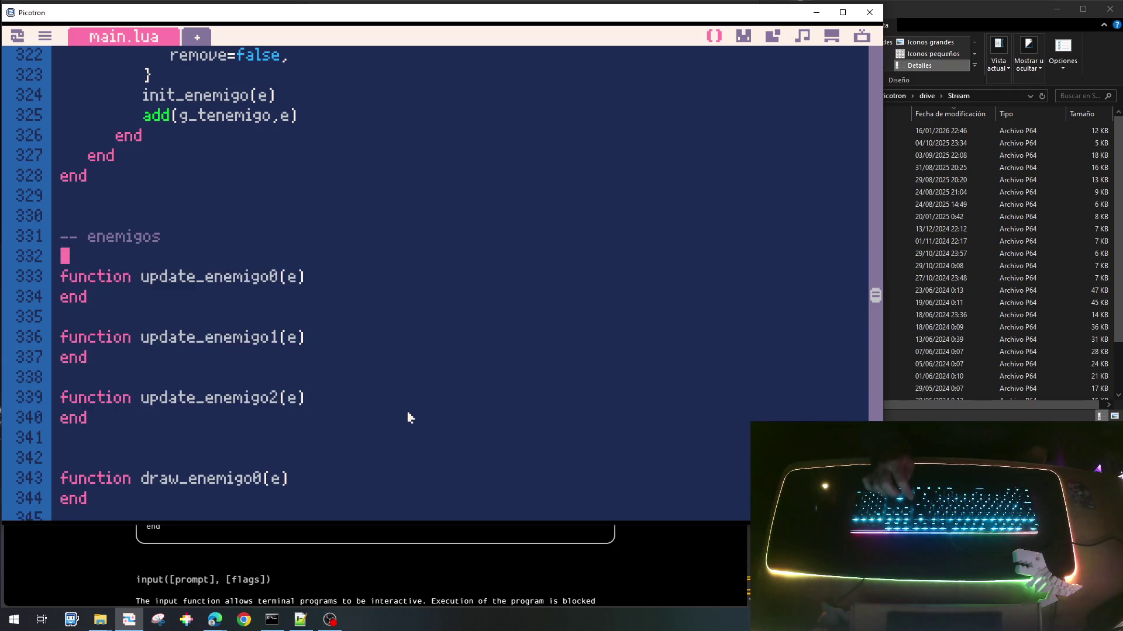
pyautogui.press('Return')
pyautogui.press('Return')
pyautogui.press('Return')
pyautogui.press('Up')
pyautogui.press('Up')
pyautogui.write('f')
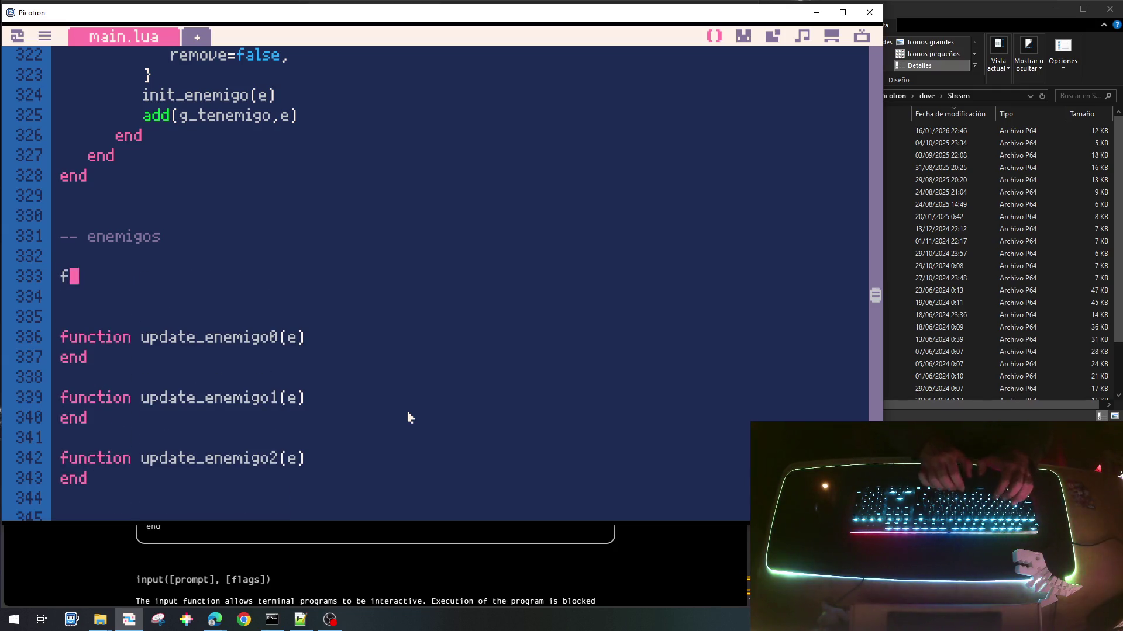
pyautogui.write('unction ini')
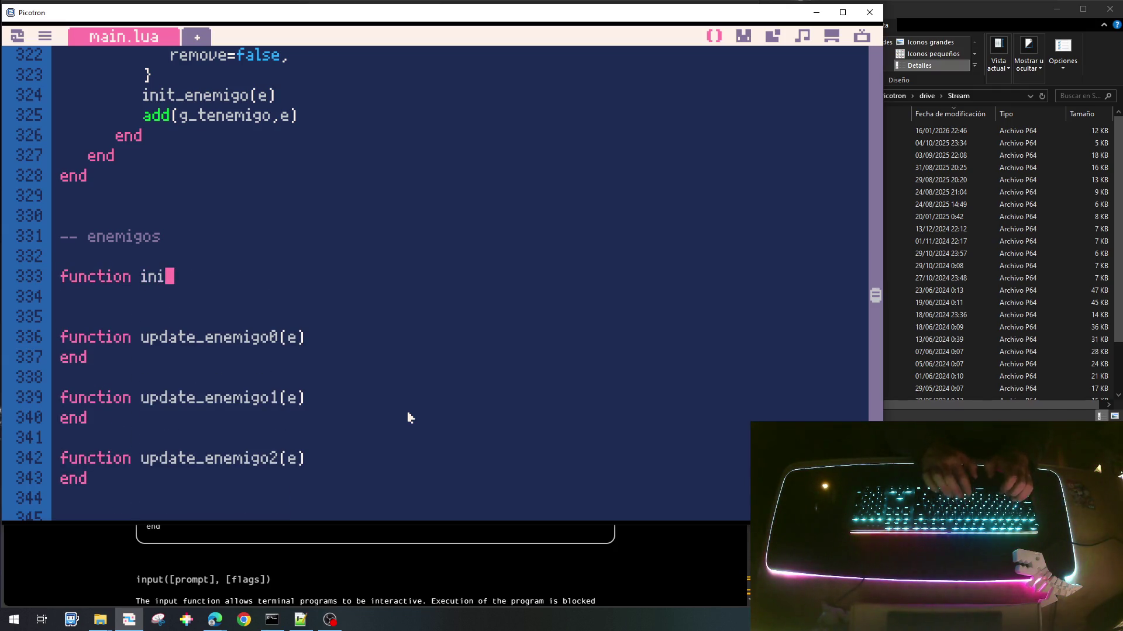
pyautogui.write('t_enem')
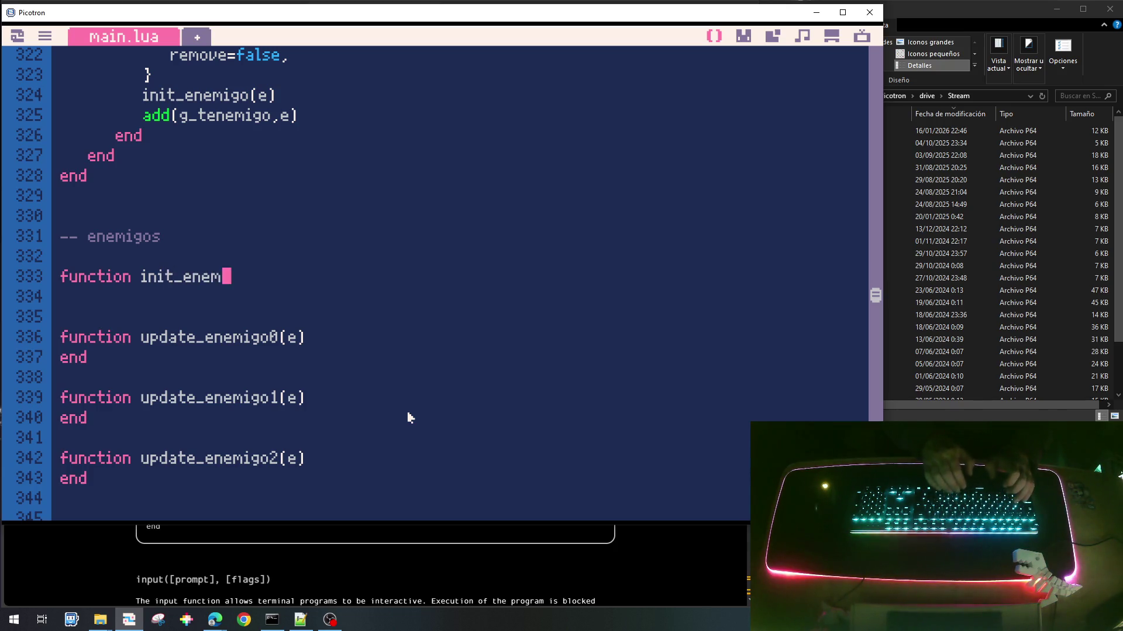
pyautogui.write('igo(e)')
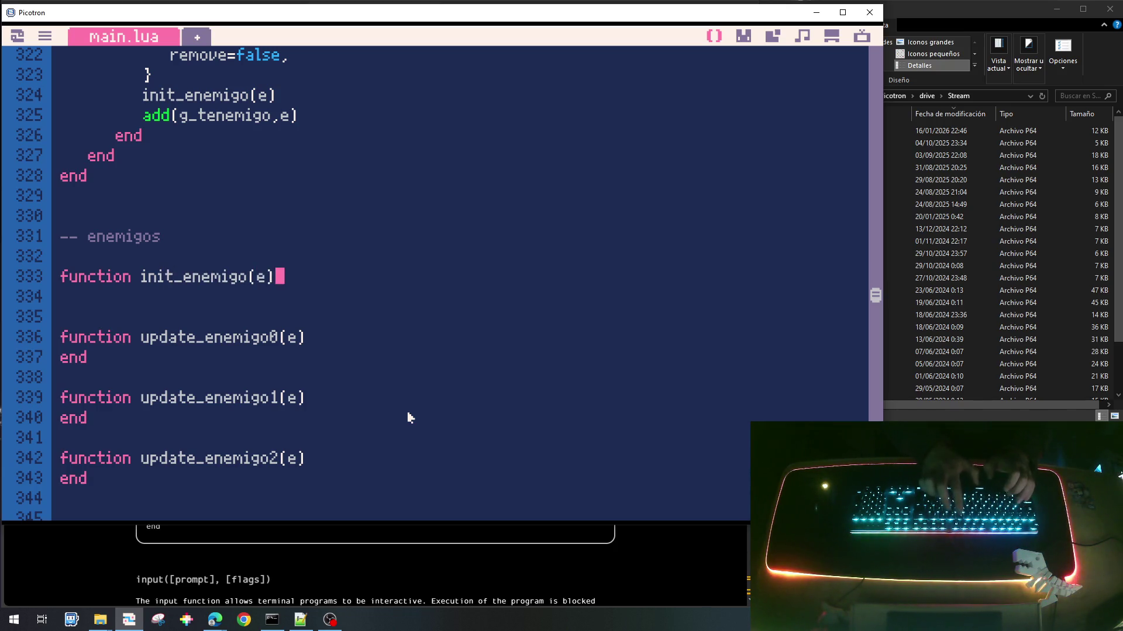
pyautogui.press('Return')
pyautogui.write('end')
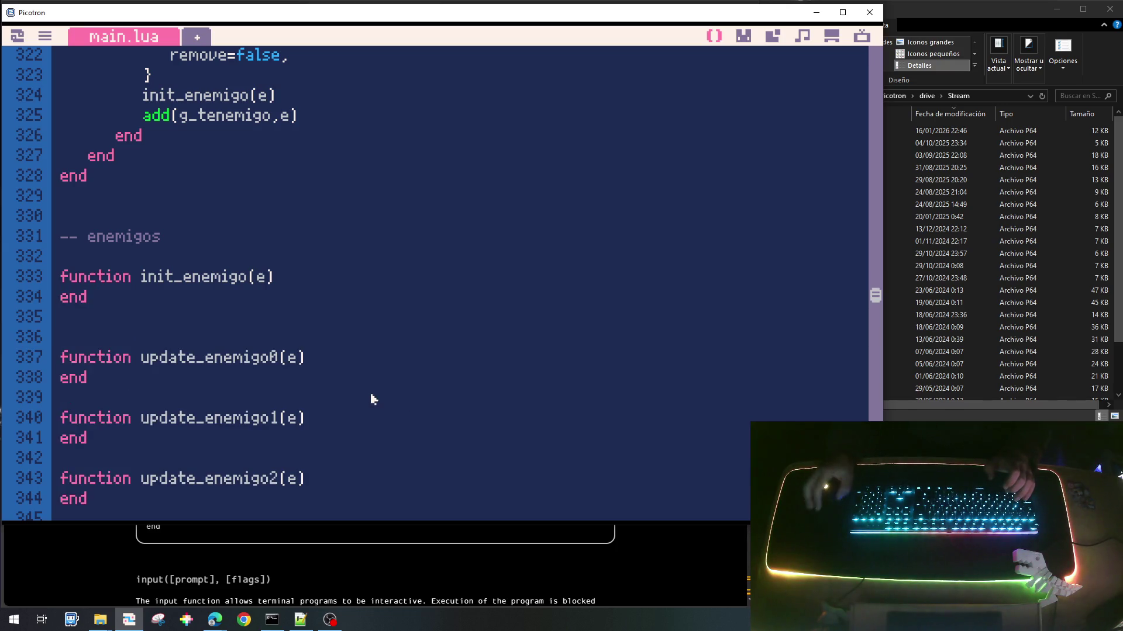
pyautogui.scroll(1, 292, 284)
pyautogui.scroll(3, 292, 284)
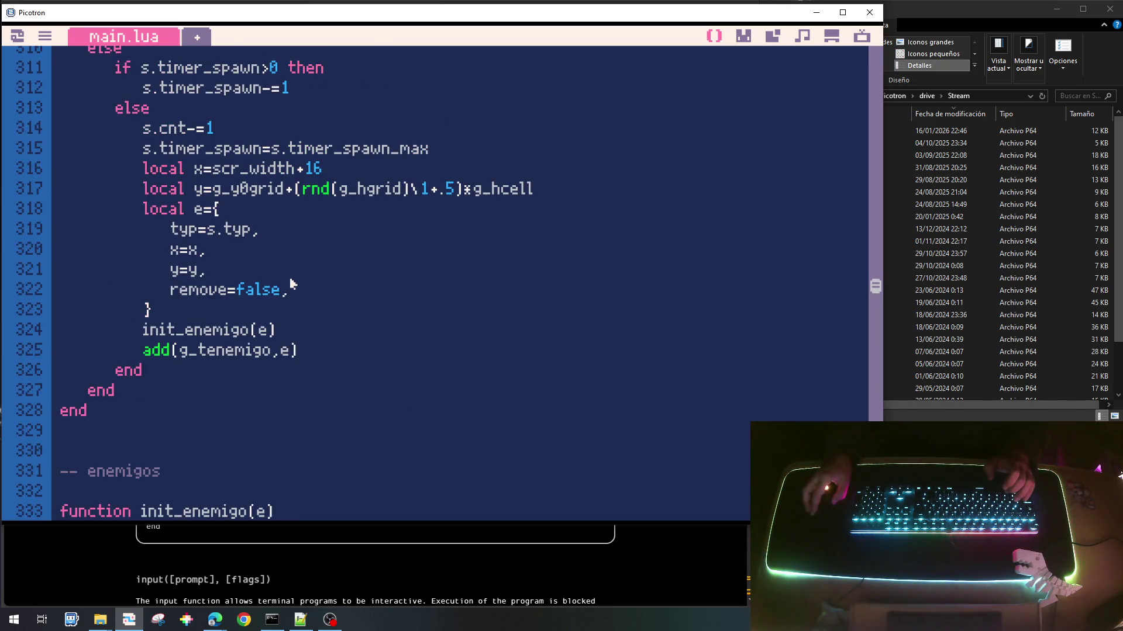
pyautogui.scroll(2, 293, 284)
pyautogui.scroll(-4, 233, 252)
pyautogui.moveTo(144, 214); pyautogui.dragTo(295, 212)
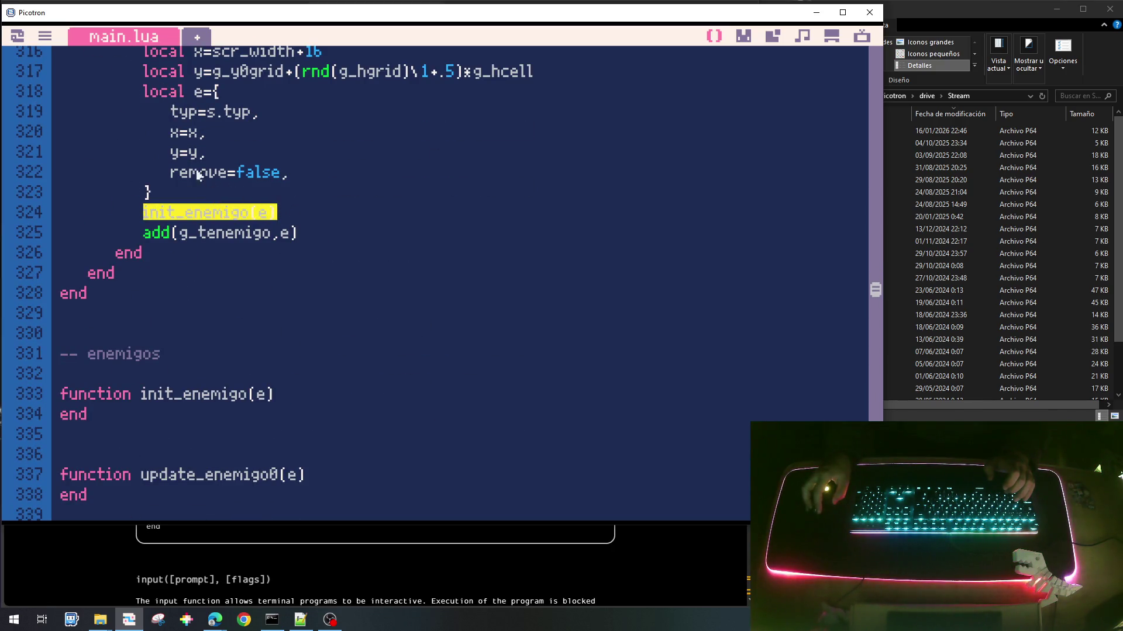
pyautogui.scroll(-1, 237, 466)
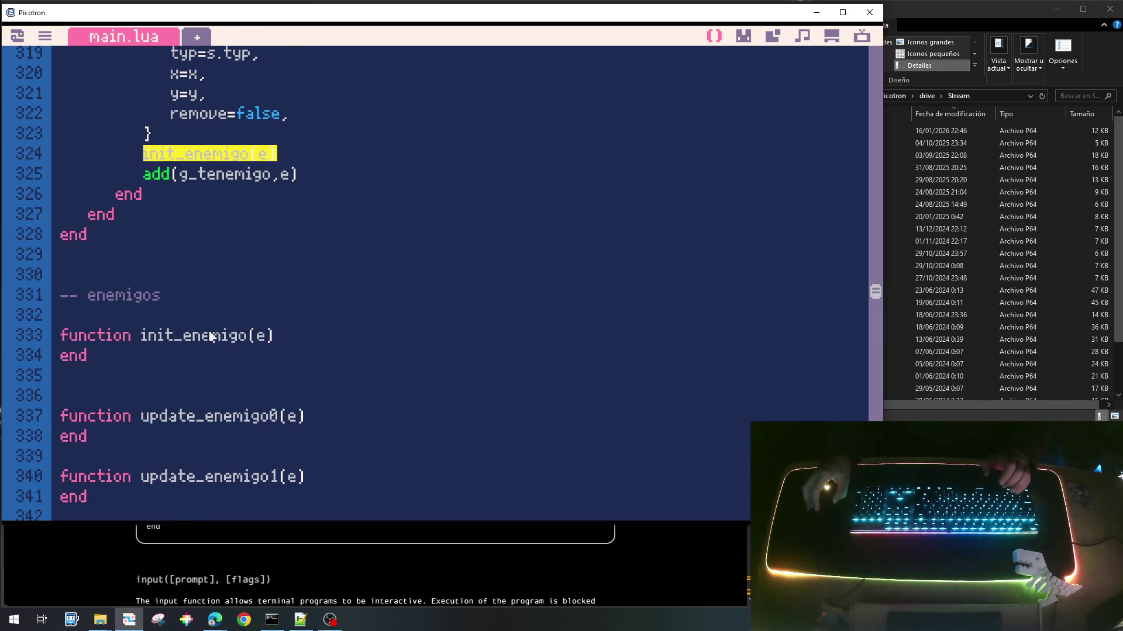
pyautogui.click(219, 351)
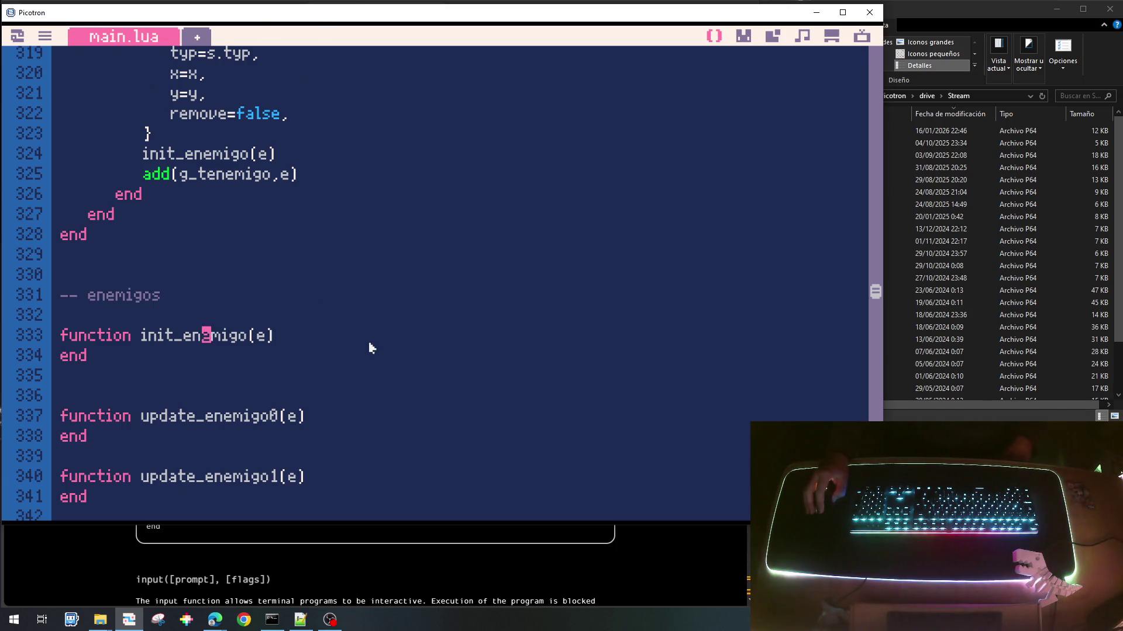
pyautogui.click(345, 339)
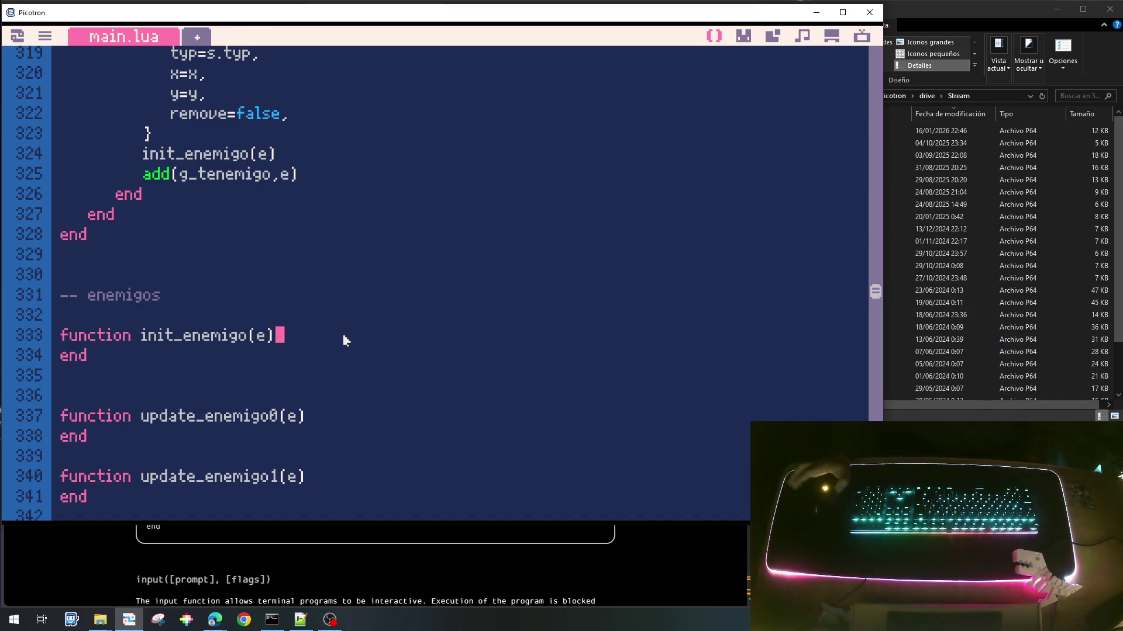
# Step: Open an indented line in init_enemigo and copy the e.typ dispatch block from update_tenemigo
pyautogui.press('Return')
pyautogui.press('Tab')
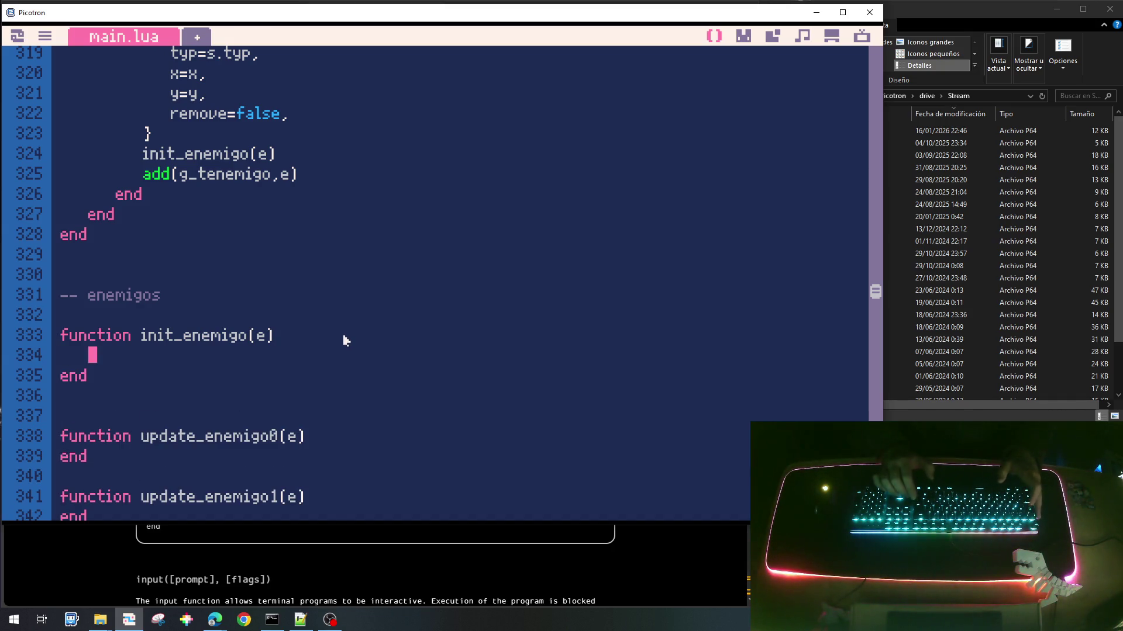
pyautogui.scroll(5, 345, 340)
pyautogui.scroll(-7, 345, 340)
pyautogui.scroll(-8, 345, 339)
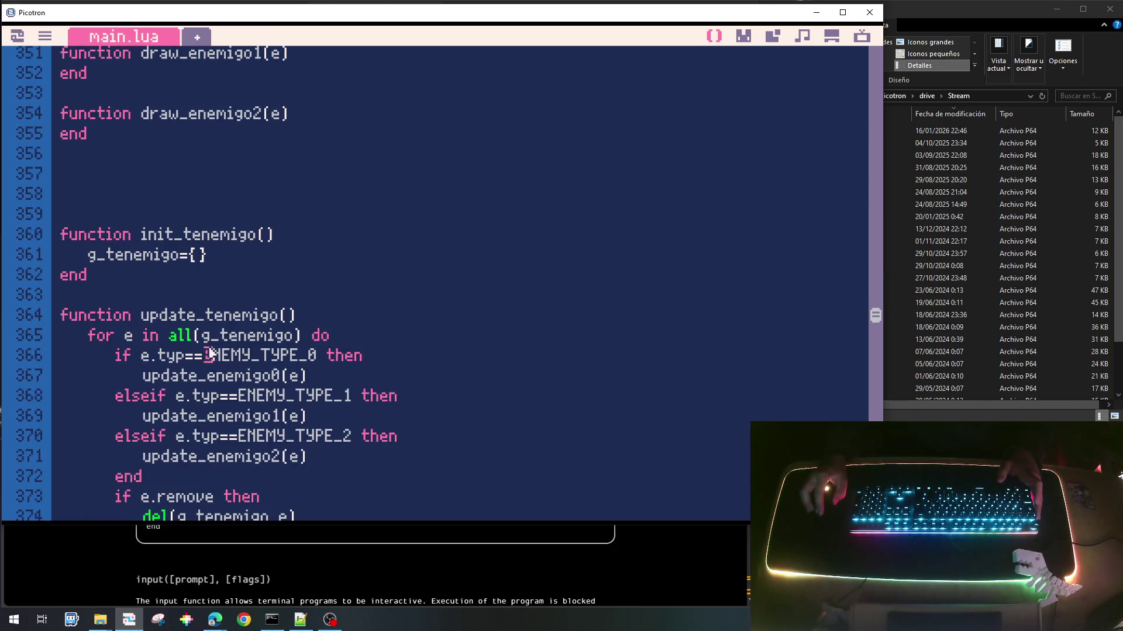
pyautogui.moveTo(364, 356); pyautogui.dragTo(115, 355)
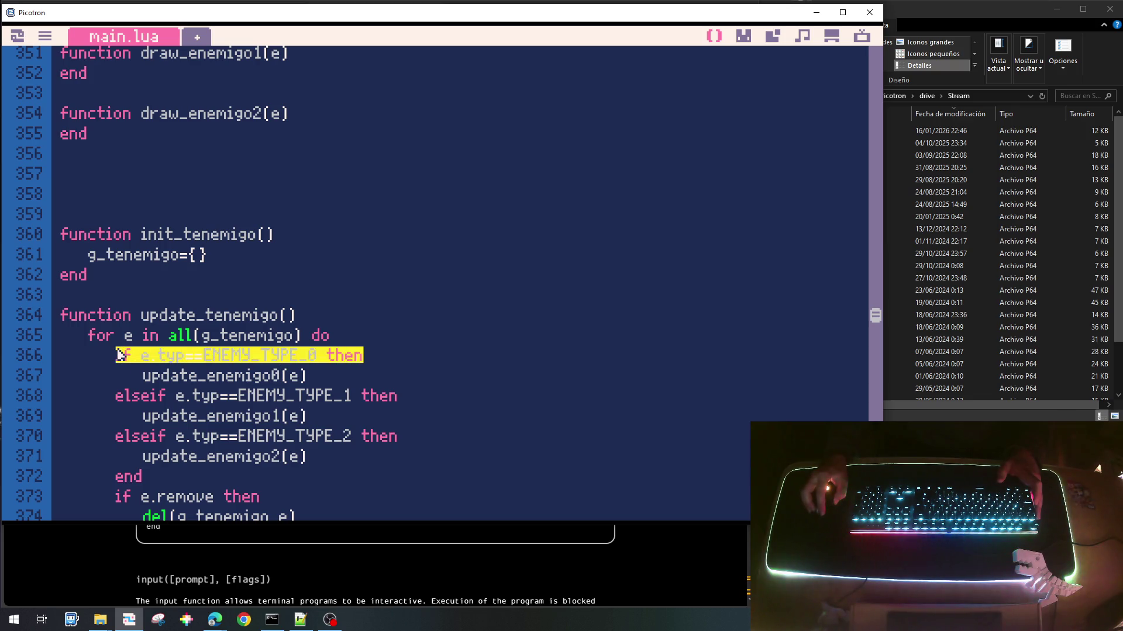
pyautogui.scroll(4, 142, 357)
pyautogui.scroll(-1, 142, 357)
pyautogui.scroll(2, 140, 356)
pyautogui.scroll(-3, 158, 360)
pyautogui.scroll(-3, 162, 361)
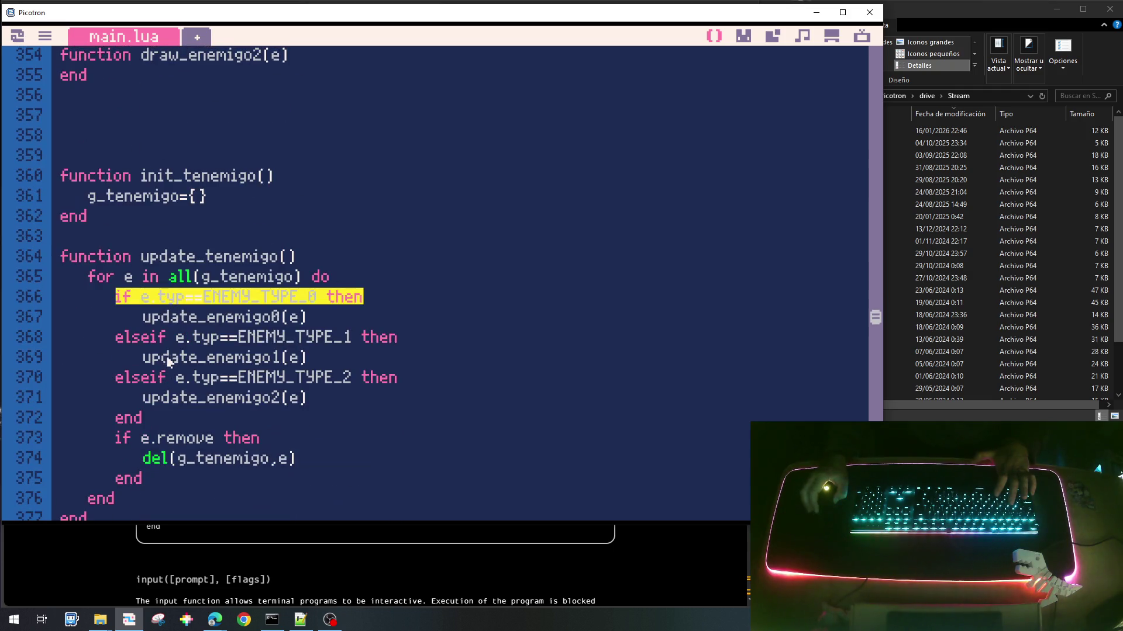
pyautogui.click(261, 297)
pyautogui.press('Home')
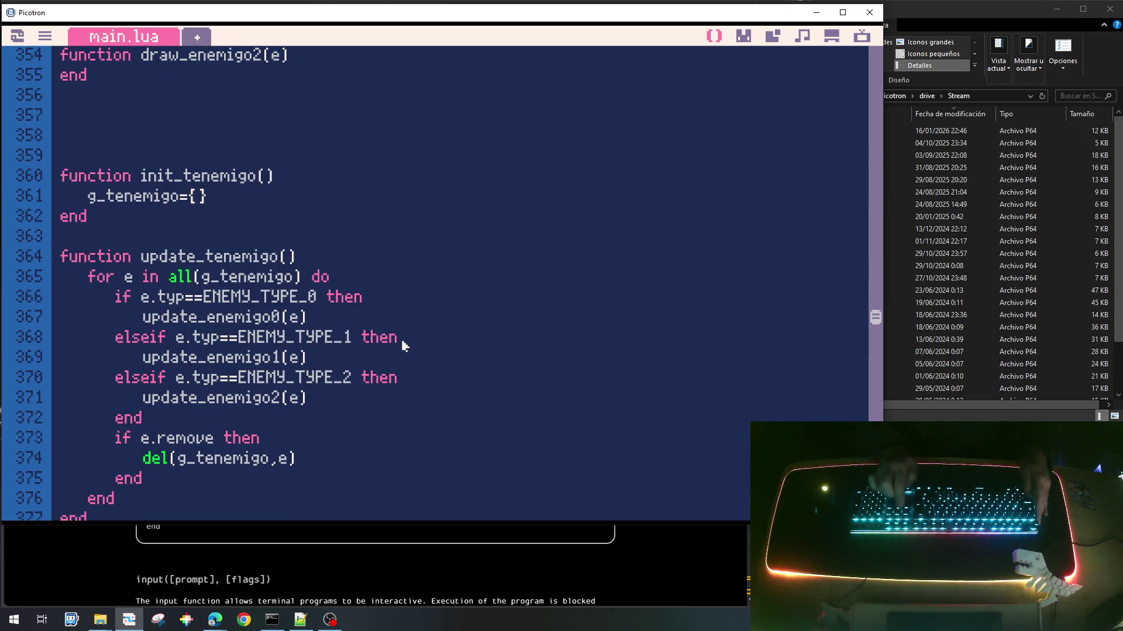
pyautogui.hotkey('shift', 'Down')
pyautogui.hotkey('shift', 'Down')
pyautogui.hotkey('shift', 'Down')
pyautogui.click(402, 345)
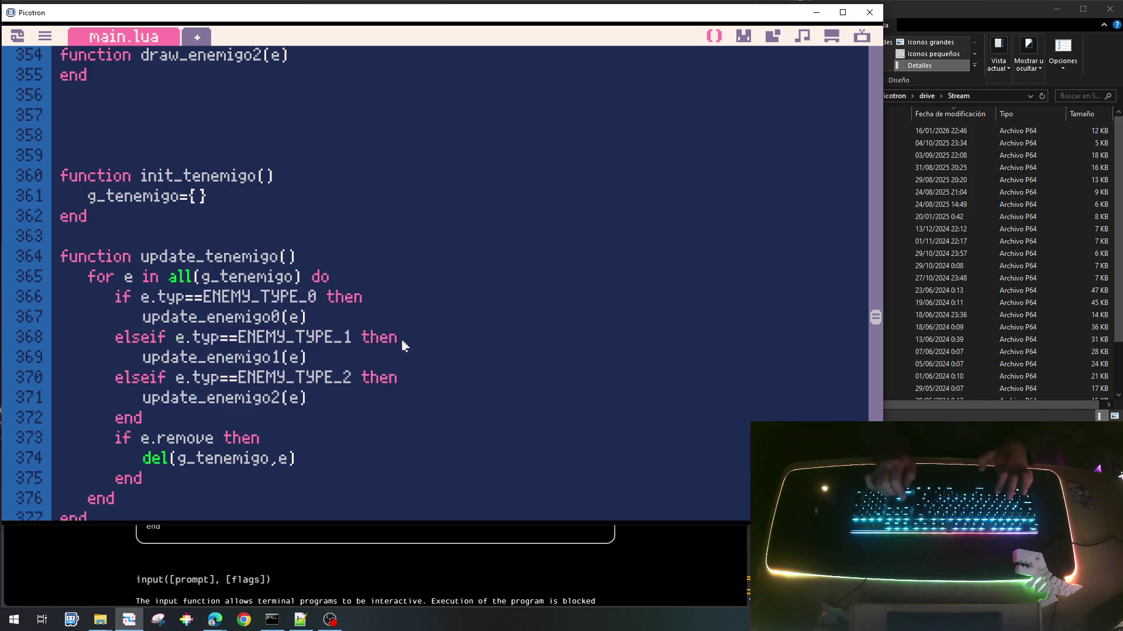
# Step: Paste the e.typ dispatch block into init_enemigo and dedent it one level
pyautogui.scroll(1, 401, 345)
pyautogui.scroll(3, 402, 346)
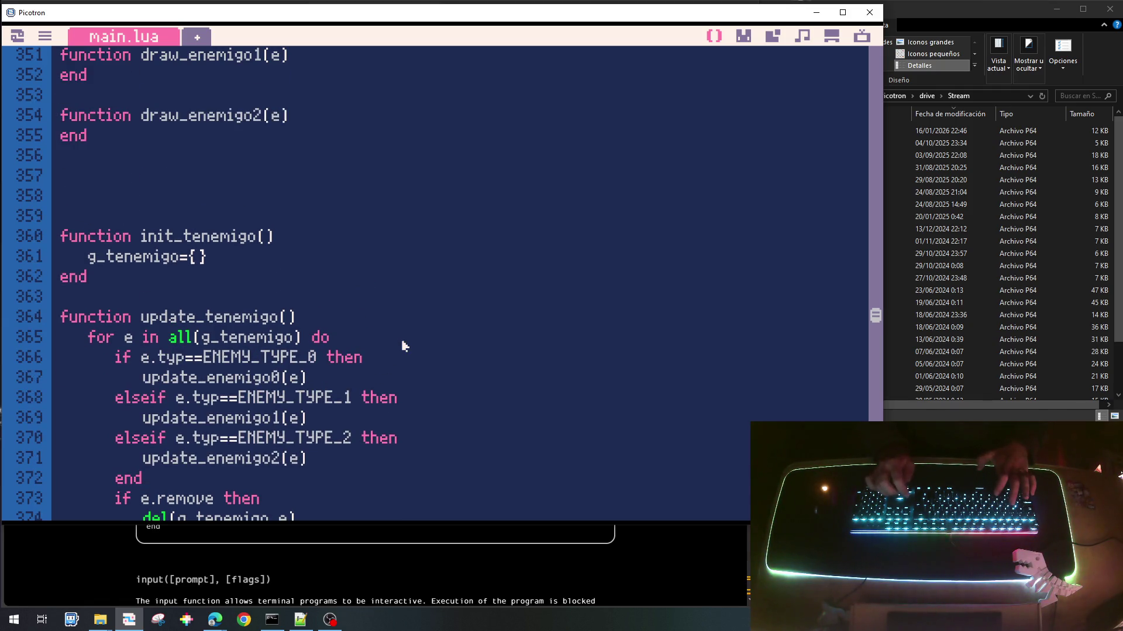
pyautogui.scroll(4, 402, 346)
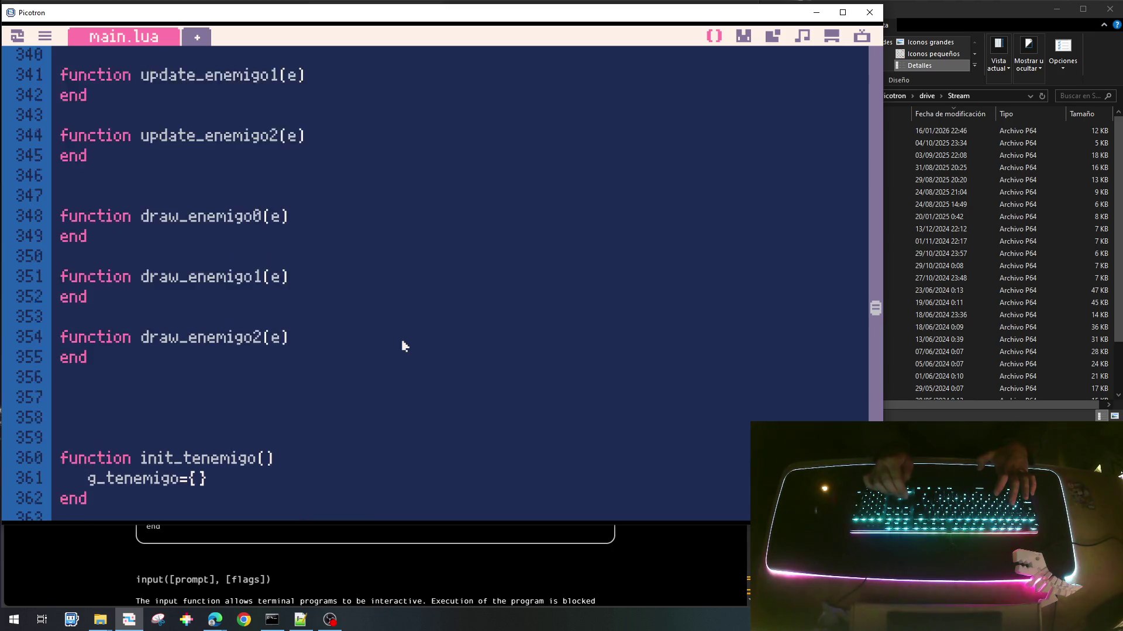
pyautogui.scroll(1, 402, 346)
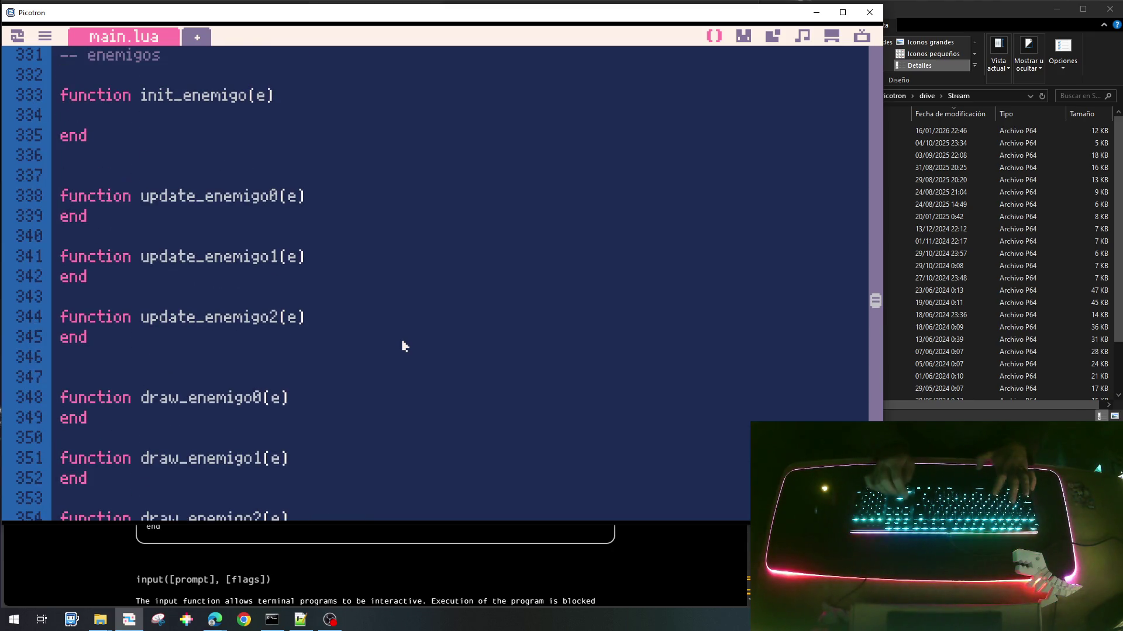
pyautogui.hotkey('ctrl', 'v')
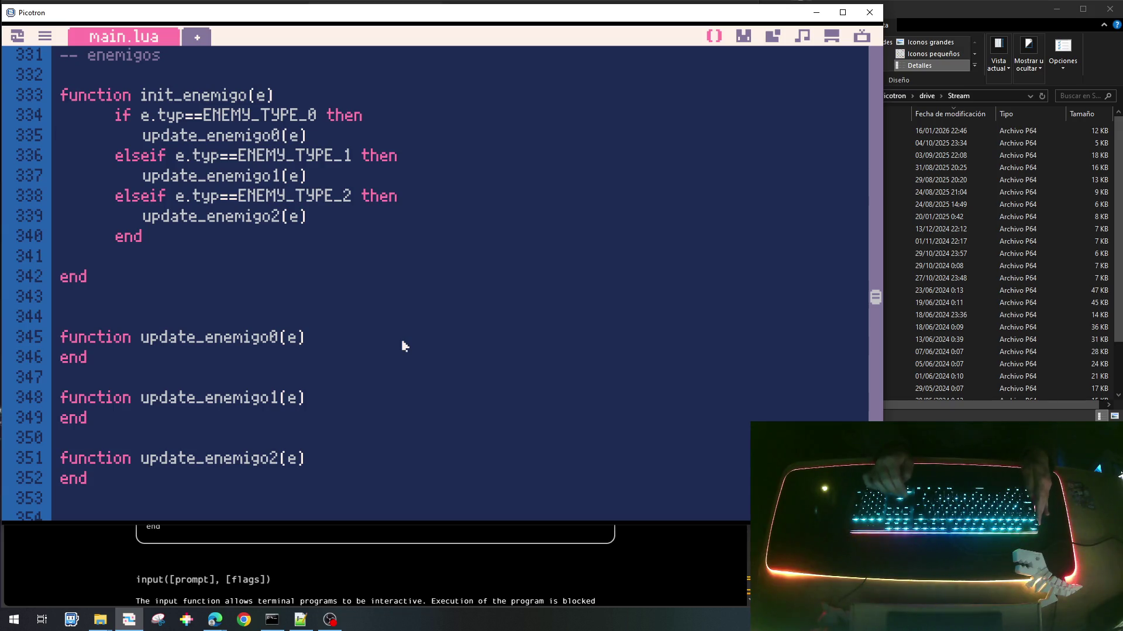
pyautogui.press('Up')
pyautogui.press('Up')
pyautogui.hotkey('shift', 'Down')
pyautogui.hotkey('shift', 'Down')
pyautogui.hotkey('shift', 'Down')
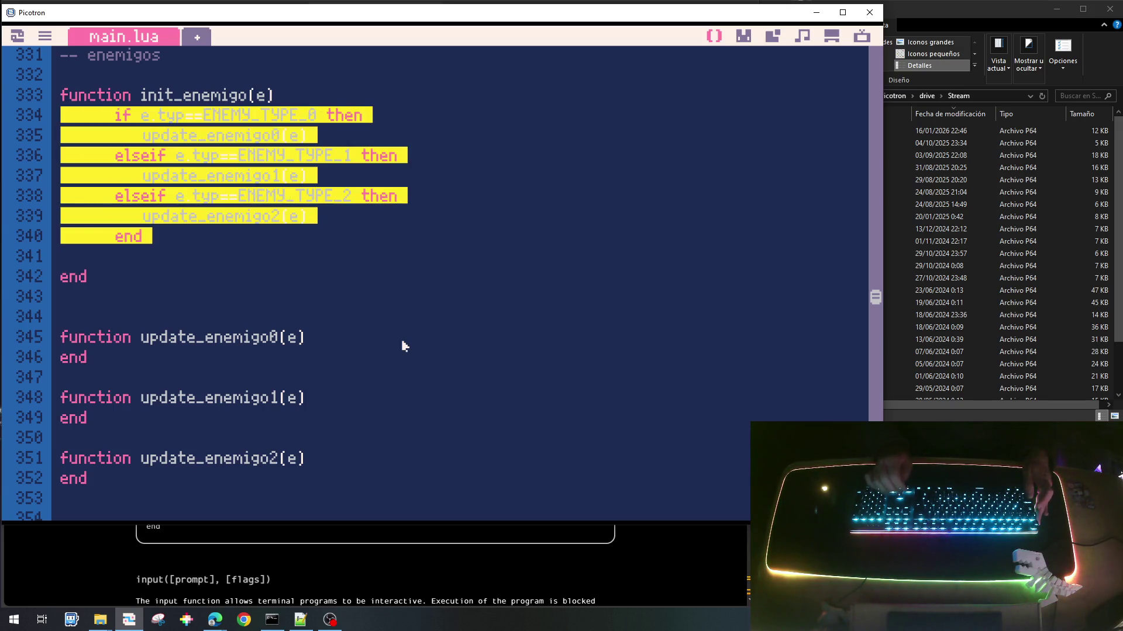
pyautogui.hotkey('shift', 'Tab')
# Step: Delete the update_enemigo0, 1 and 2 calls, leaving the ENEMY_TYPE branches empty
pyautogui.press('Up')
pyautogui.press('Up')
pyautogui.press('Up')
pyautogui.hotkey('shift', 'Down')
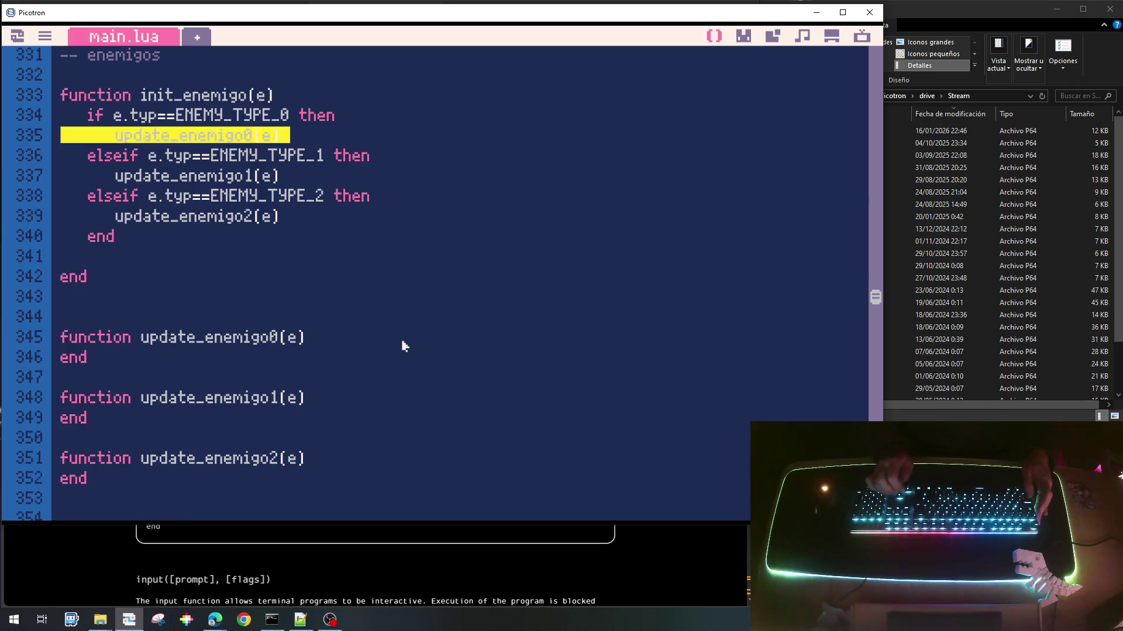
pyautogui.press('Delete')
pyautogui.press('Down')
pyautogui.hotkey('shift', 'Down')
pyautogui.press('Delete')
pyautogui.press('Down')
pyautogui.hotkey('shift', 'Down')
pyautogui.press('Delete')
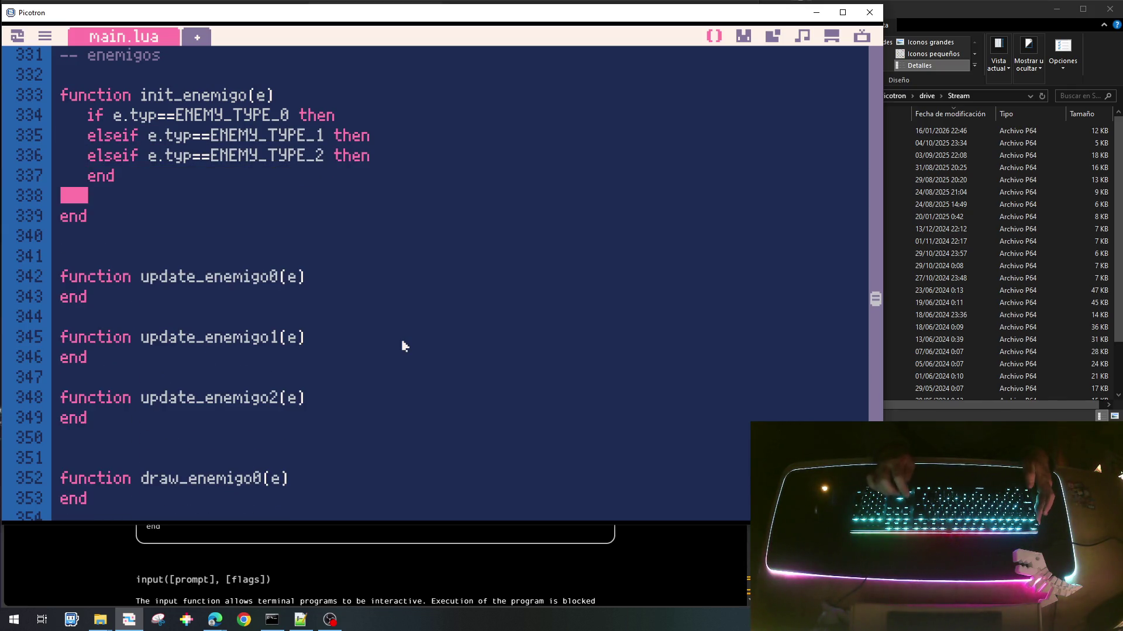
pyautogui.press('BackSpace')
pyautogui.press('Up')
pyautogui.press('Up')
pyautogui.press('Up')
pyautogui.press('End')
pyautogui.press('Return')
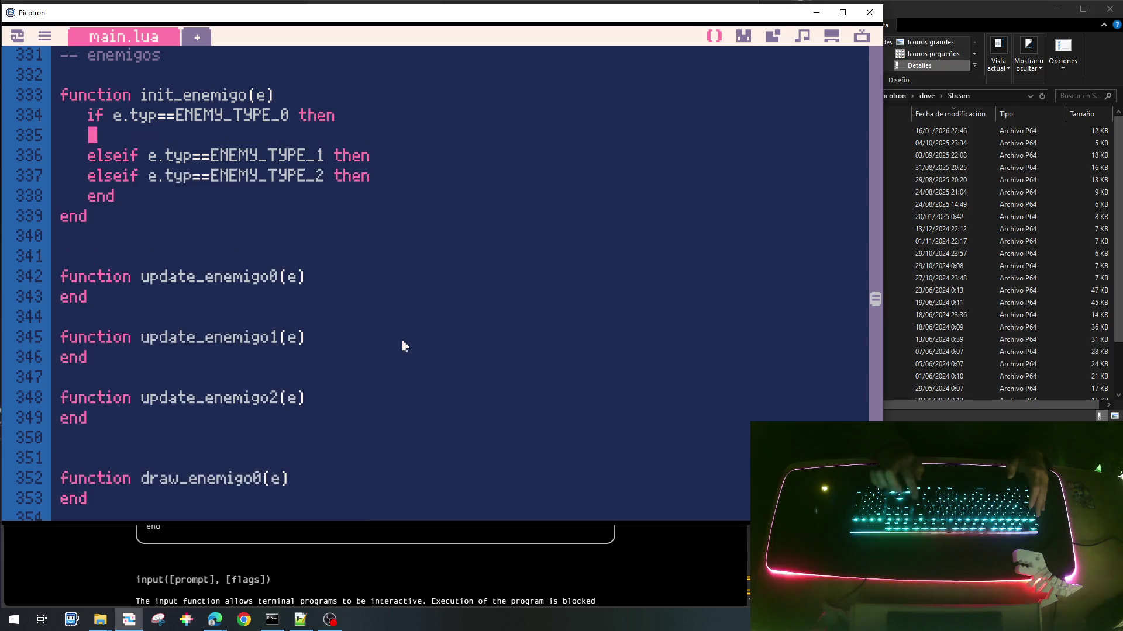
pyautogui.press('BackSpace')
pyautogui.press('BackSpace')
pyautogui.press('BackSpace')
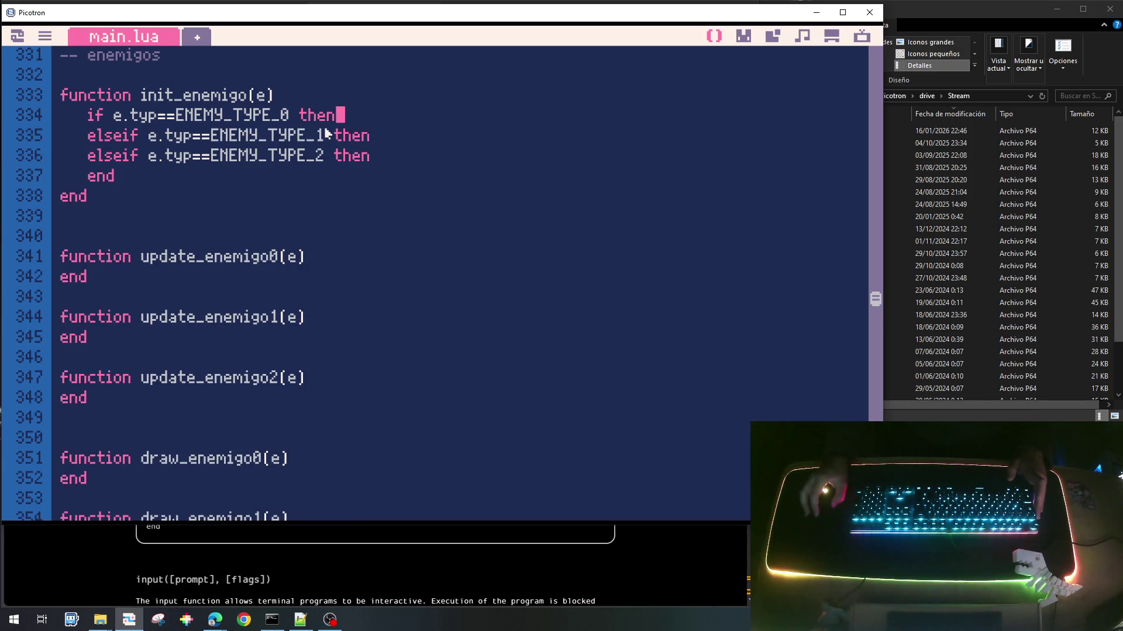
pyautogui.scroll(5, 346, 170)
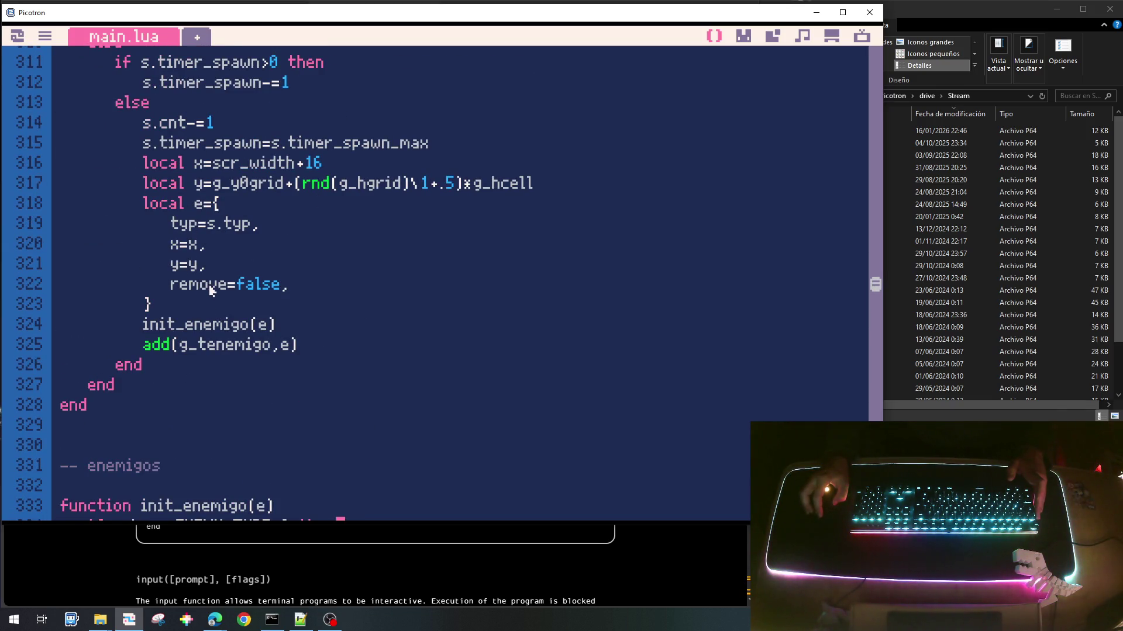
pyautogui.scroll(-3, 212, 291)
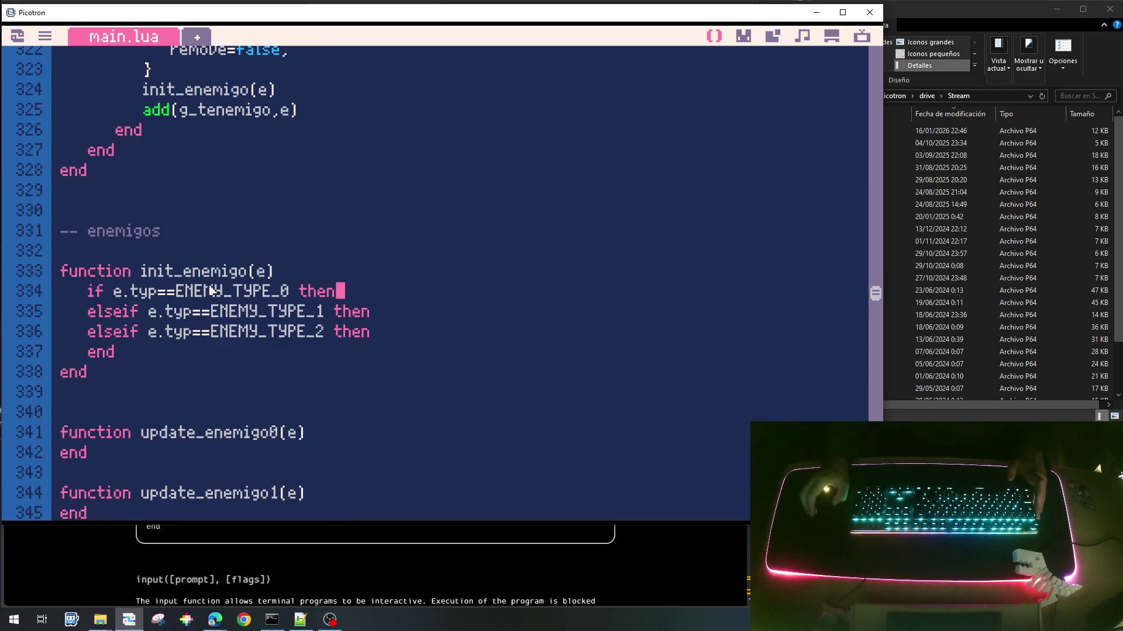
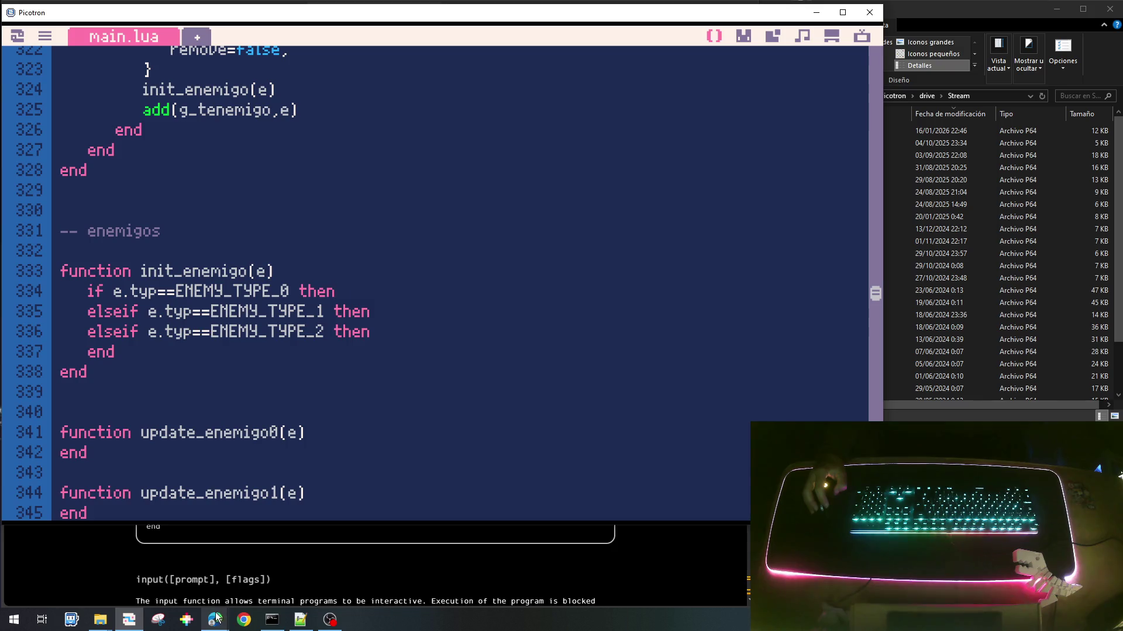
# Step: Switch from main.lua to the Picotron User Manual window in Edge
pyautogui.moveTo(215, 623)
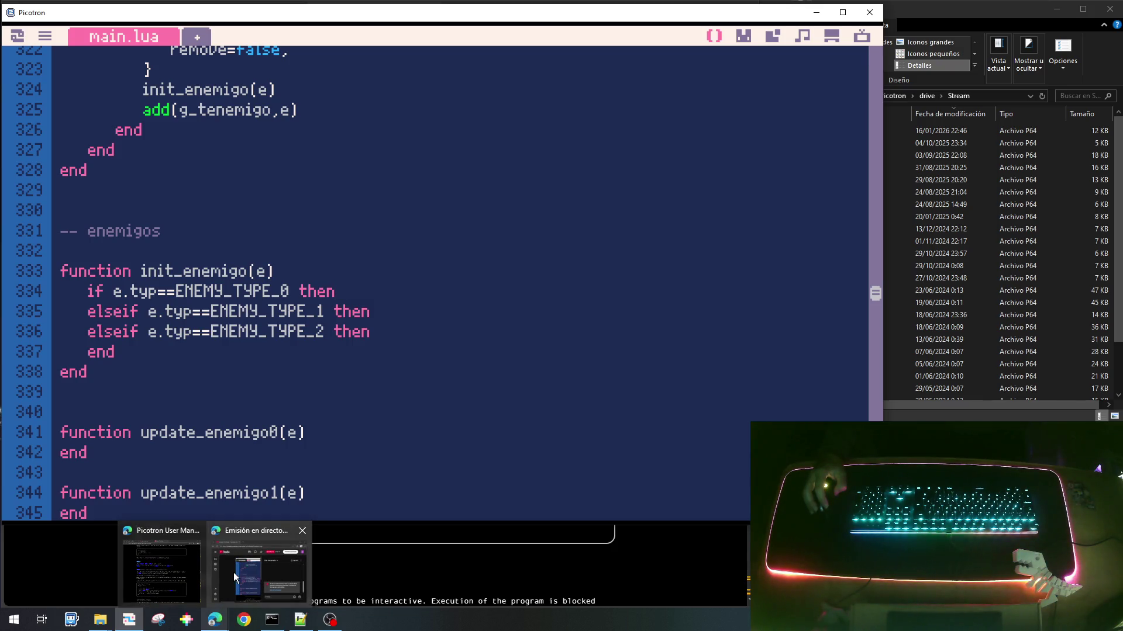
pyautogui.click(159, 581)
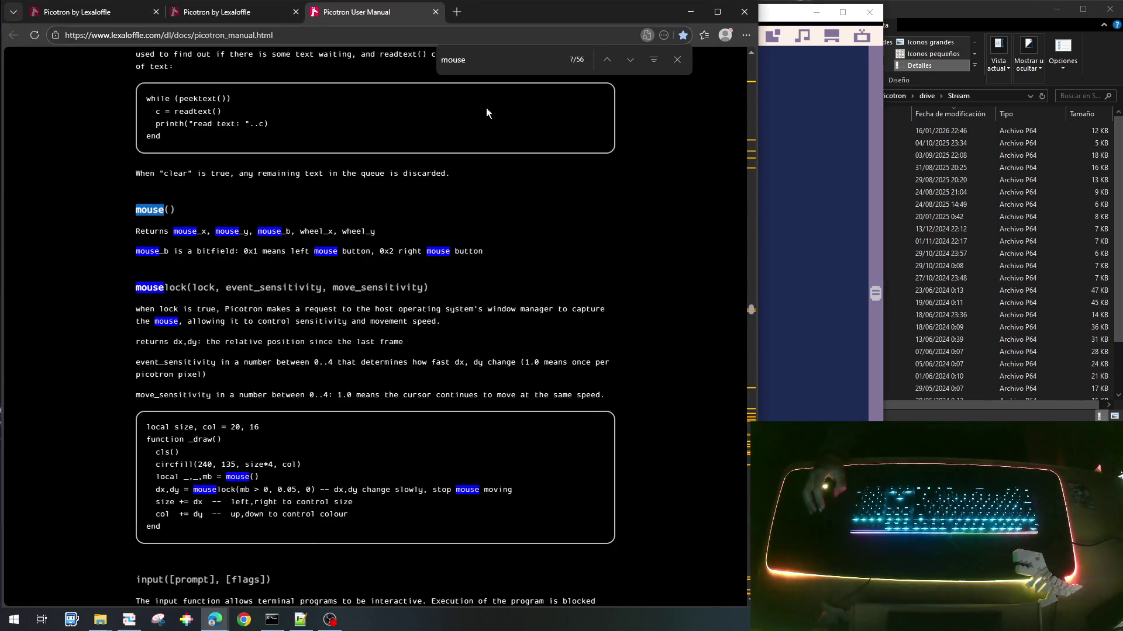
# Step: Search DuckDuckGo for 'foenix f256k' in a new tab
pyautogui.click(460, 12)
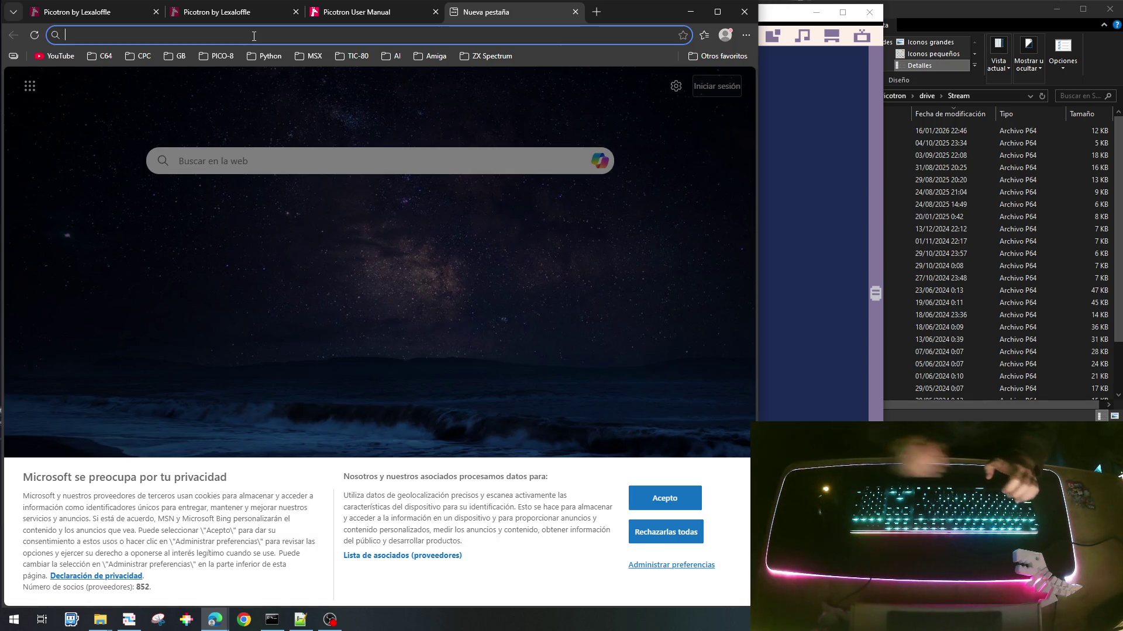
pyautogui.write('fo')
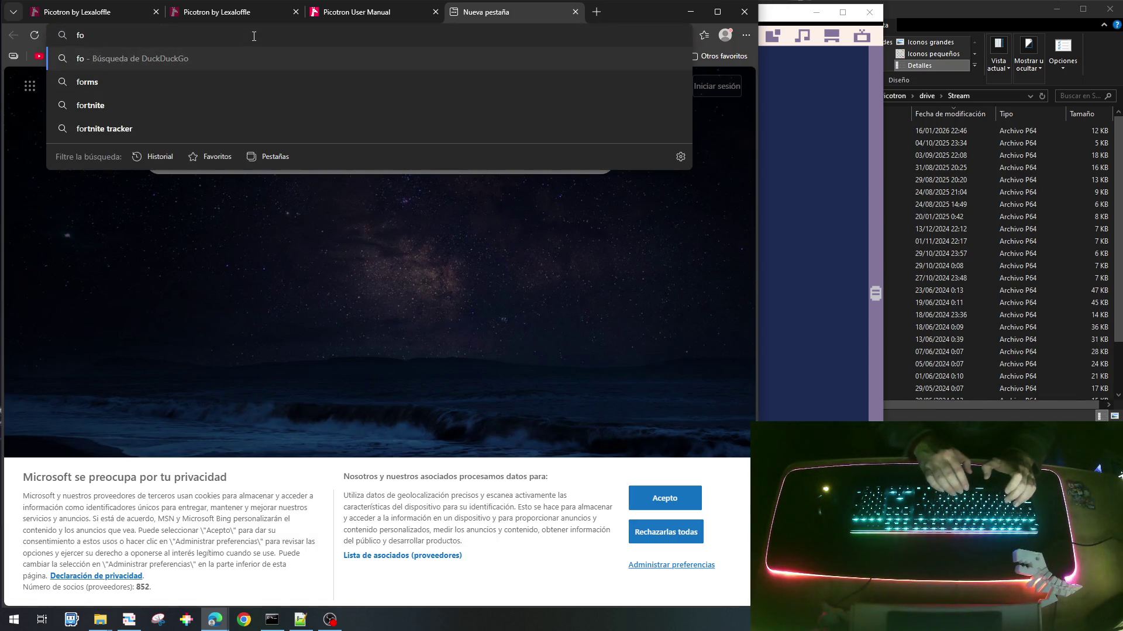
pyautogui.write('enix')
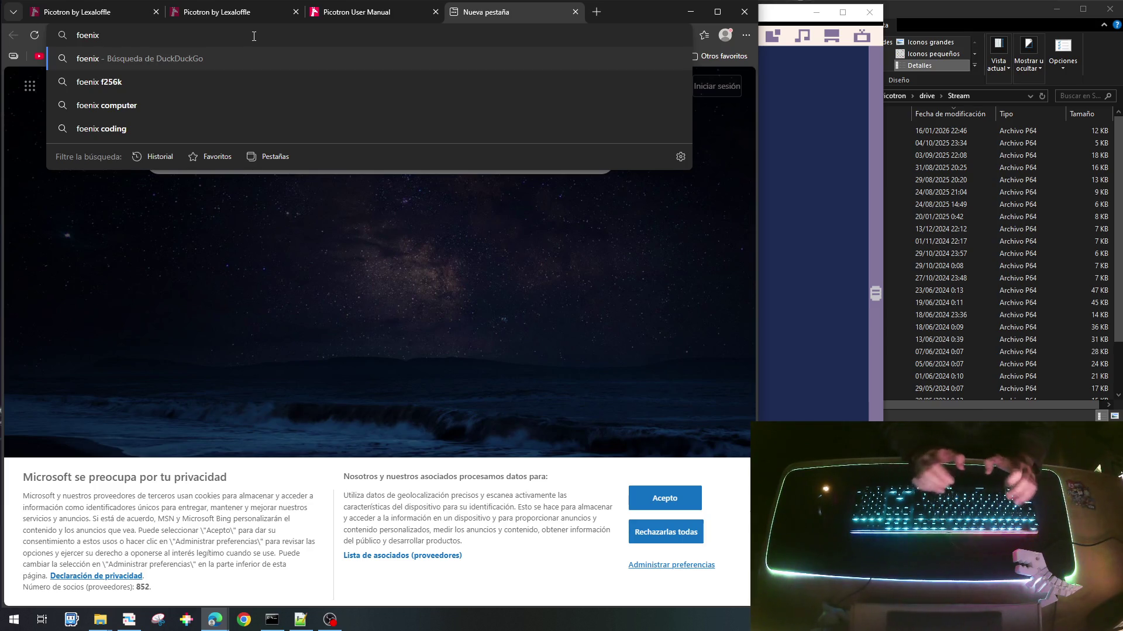
pyautogui.press('Down')
pyautogui.press('Return')
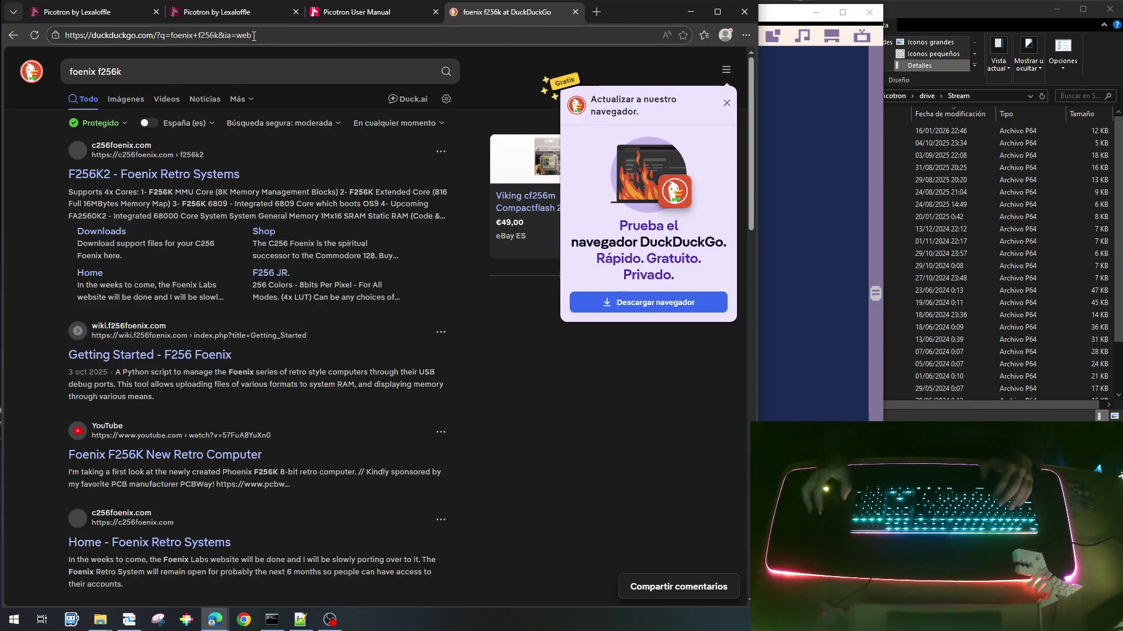
# Step: Open the F256K2 Foenix Retro Systems page and scroll to General Specifications
pyautogui.click(193, 180)
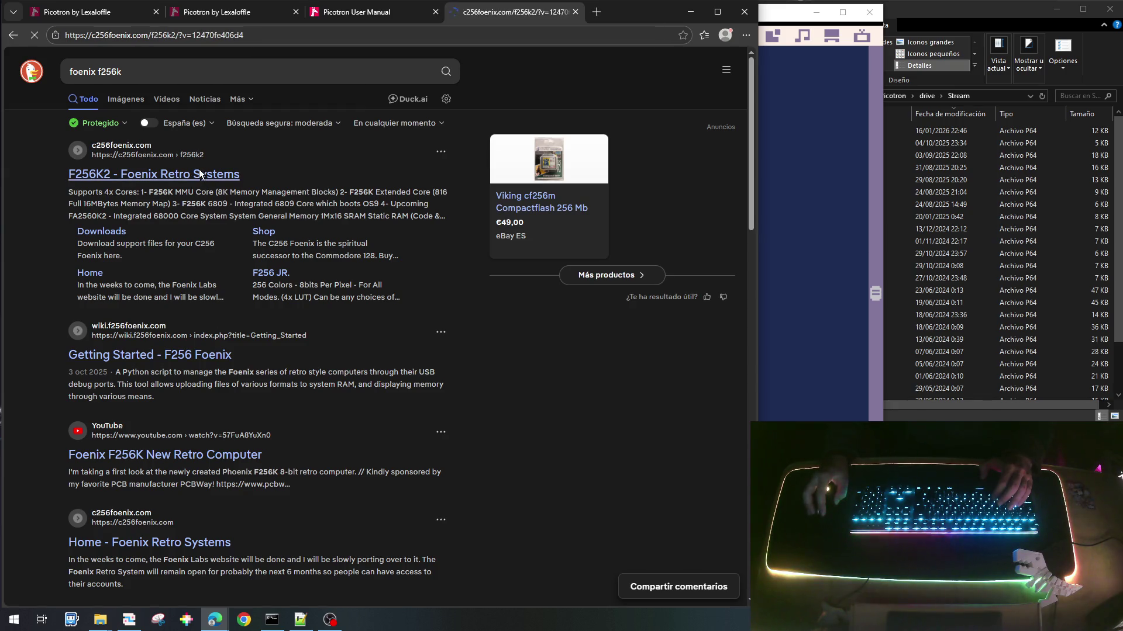
pyautogui.scroll(-2, 228, 351)
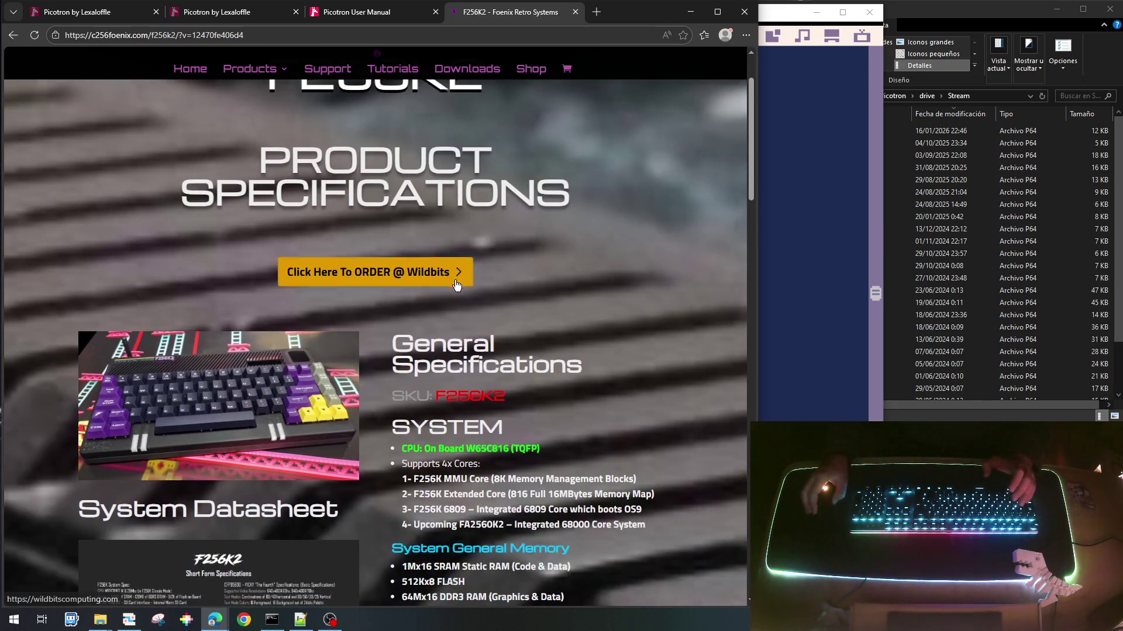
pyautogui.scroll(-2, 261, 433)
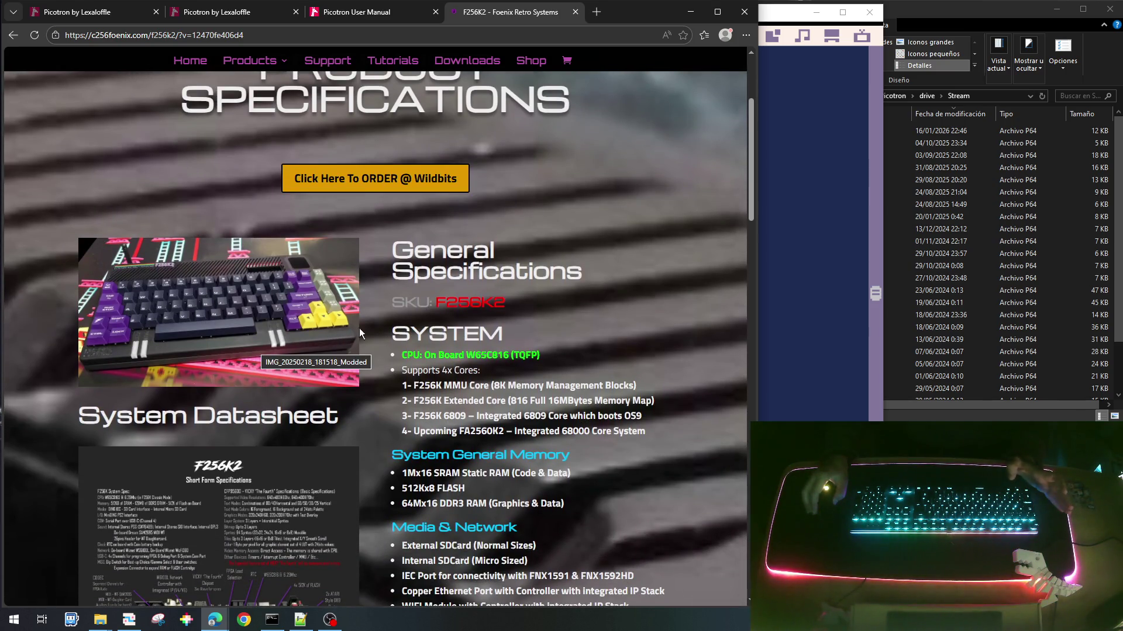
pyautogui.scroll(-1, 636, 310)
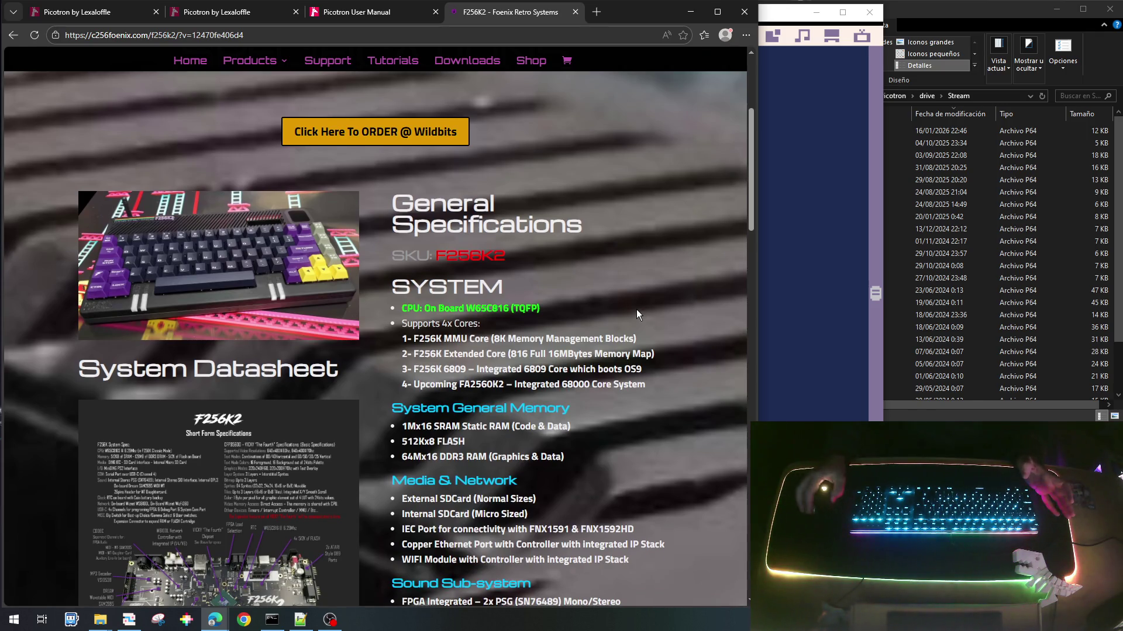
pyautogui.scroll(-1, 613, 334)
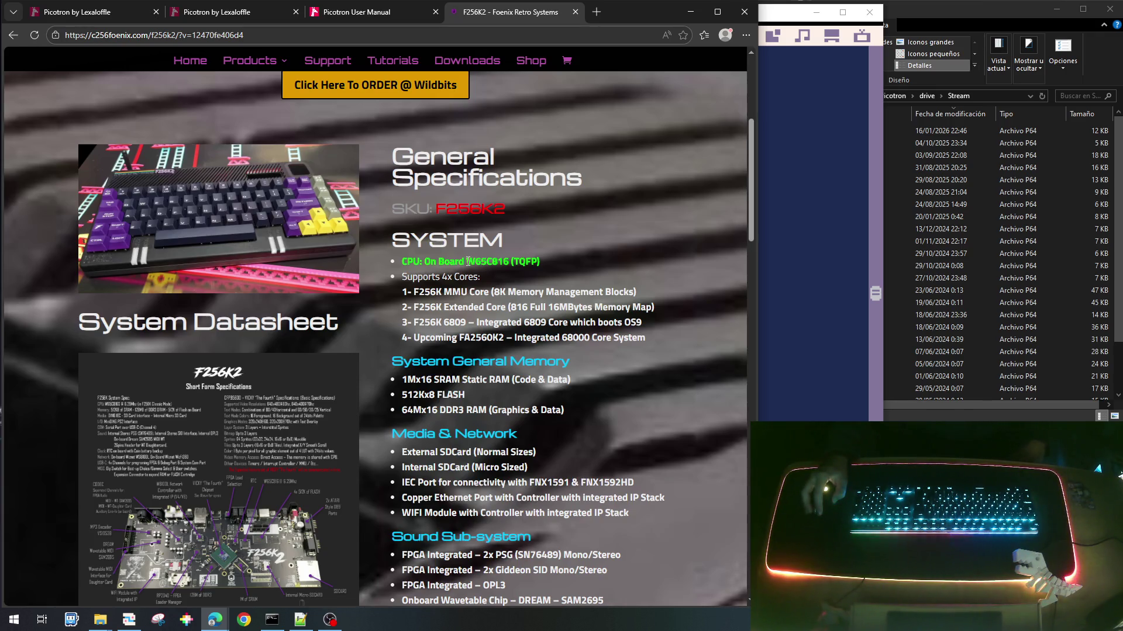
# Step: Highlight the W65C816 CPU name and the 4x Cores spec
pyautogui.moveTo(466, 259); pyautogui.dragTo(508, 257)
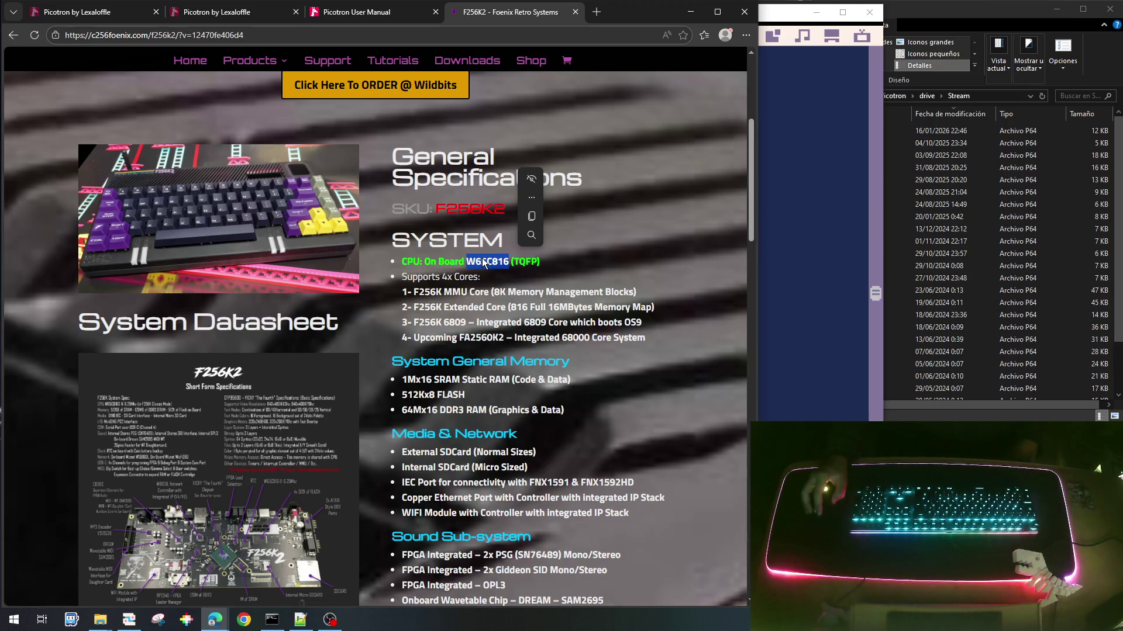
pyautogui.click(497, 275)
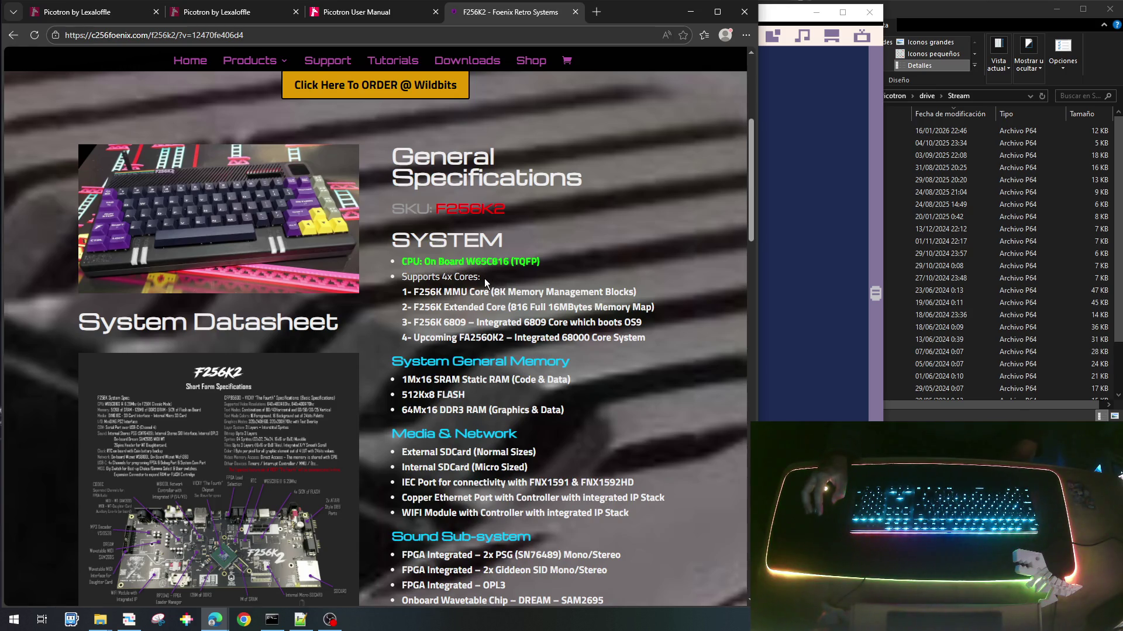
pyautogui.moveTo(481, 277); pyautogui.dragTo(443, 276)
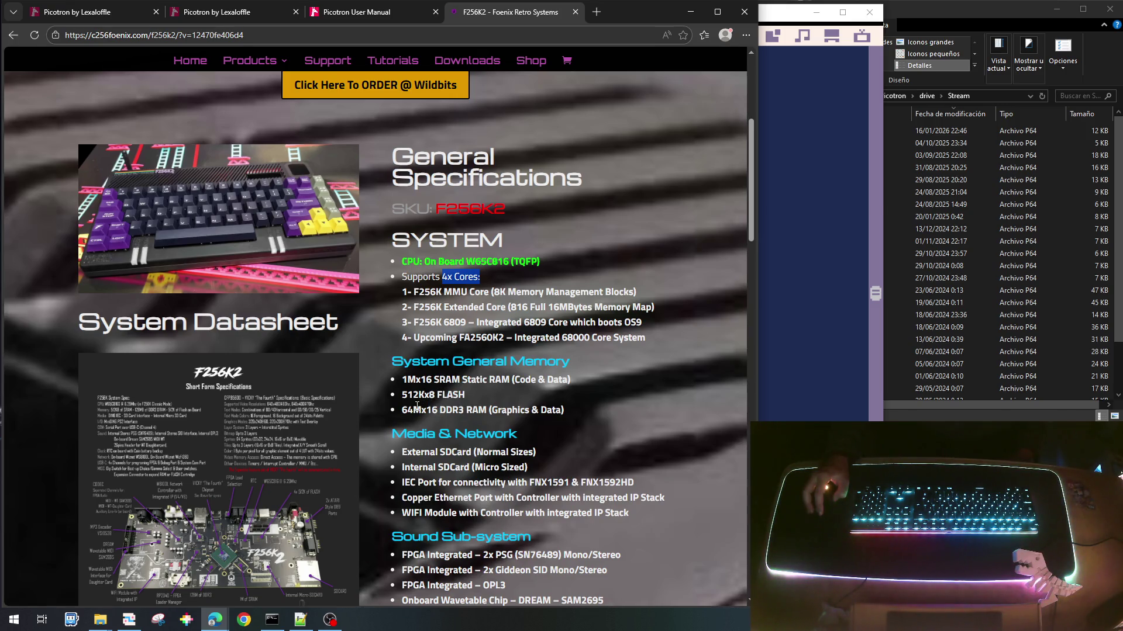
pyautogui.moveTo(488, 411); pyautogui.dragTo(440, 409)
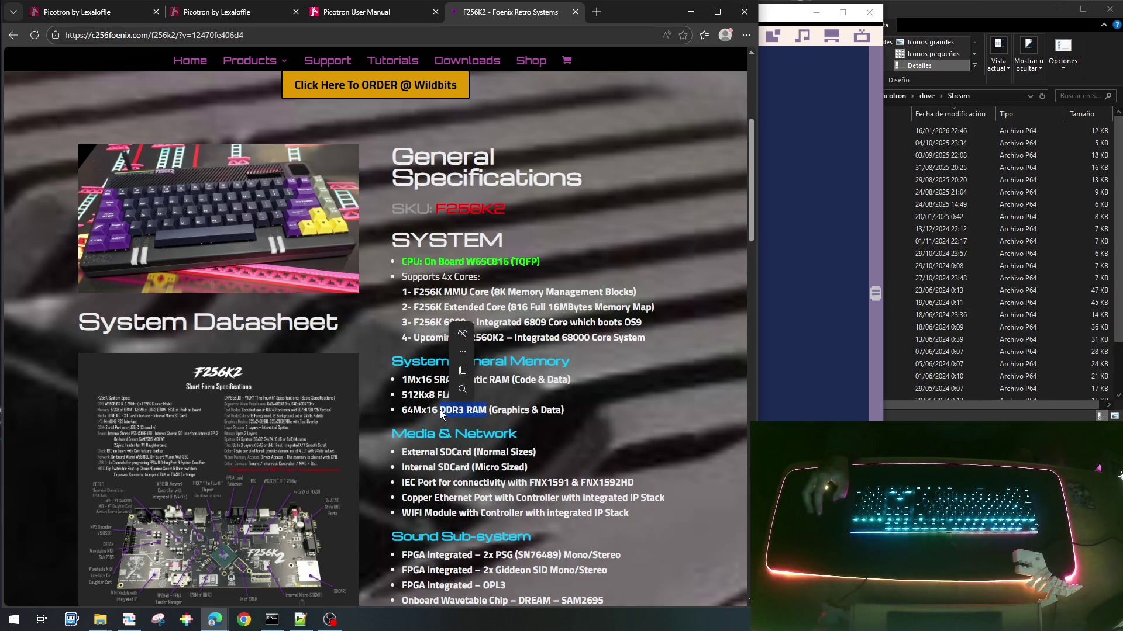
pyautogui.click(540, 393)
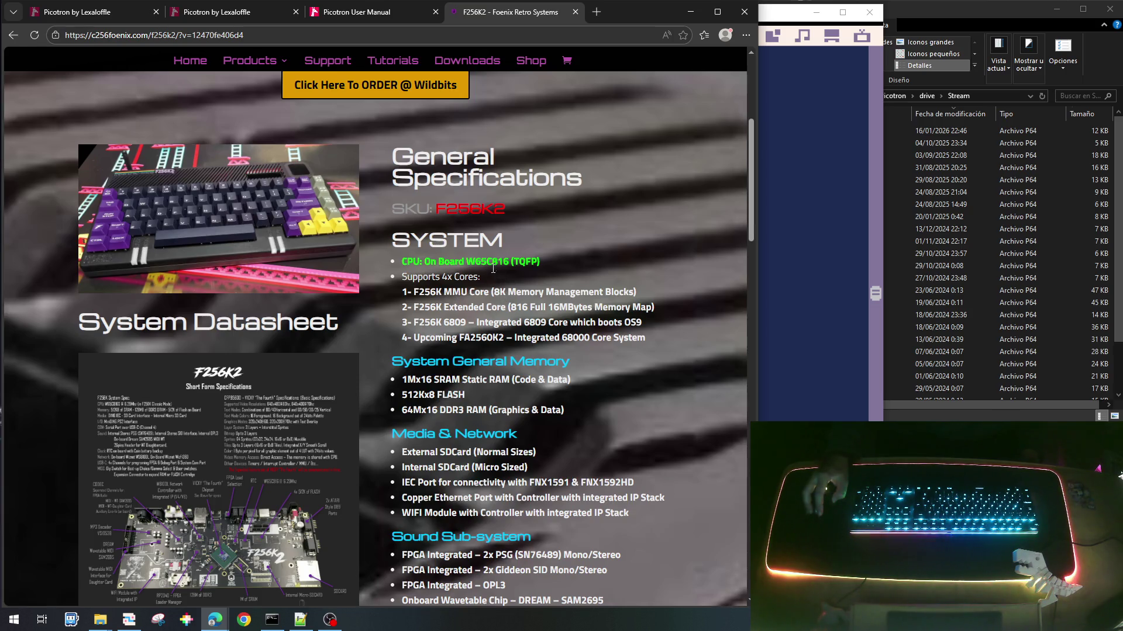
pyautogui.moveTo(509, 260); pyautogui.dragTo(468, 261)
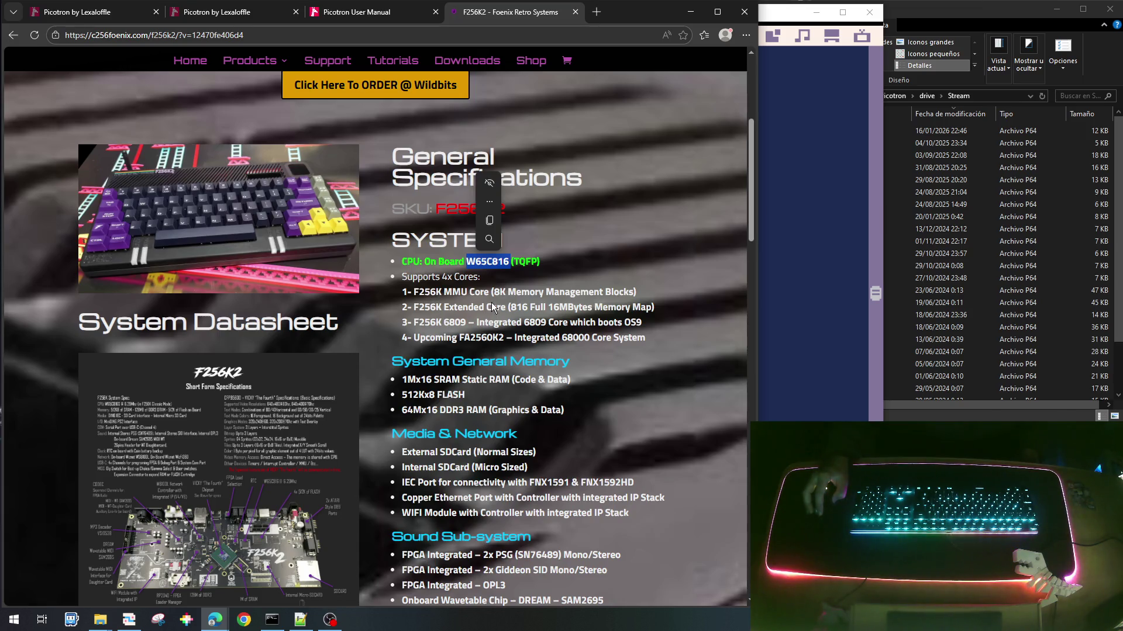
pyautogui.moveTo(469, 321); pyautogui.dragTo(448, 319)
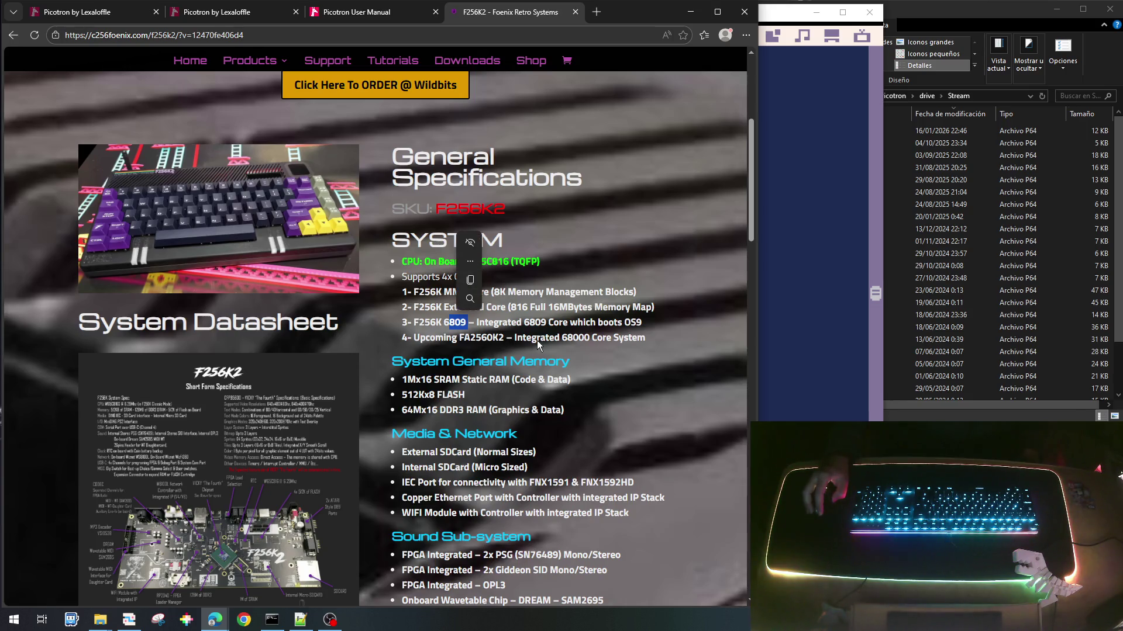
pyautogui.moveTo(590, 339); pyautogui.dragTo(563, 339)
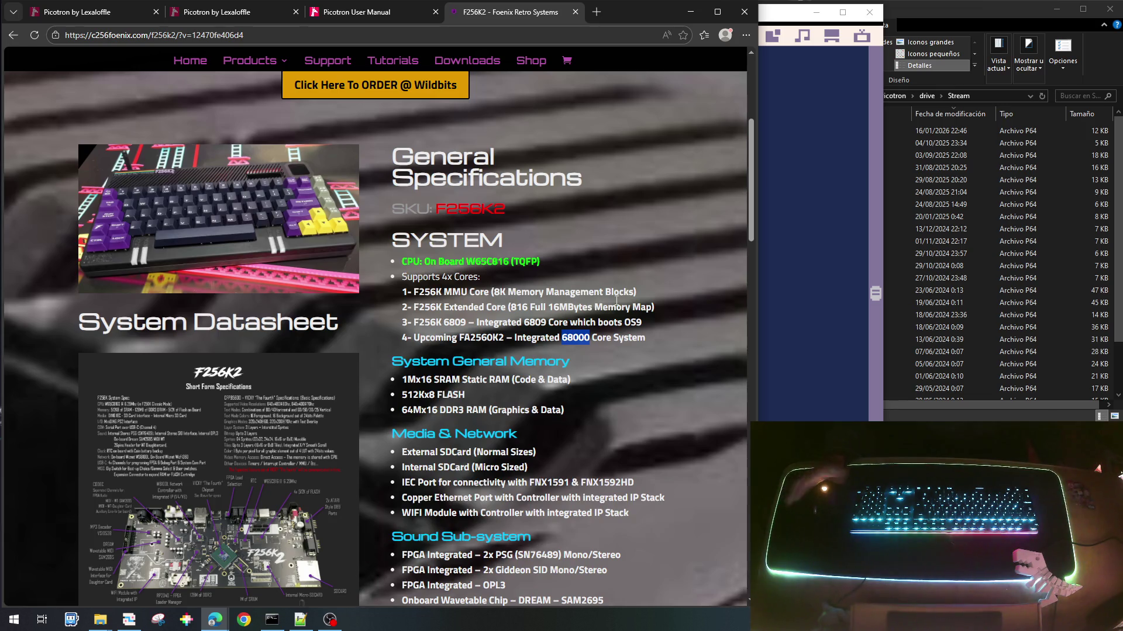
pyautogui.scroll(-1, 628, 332)
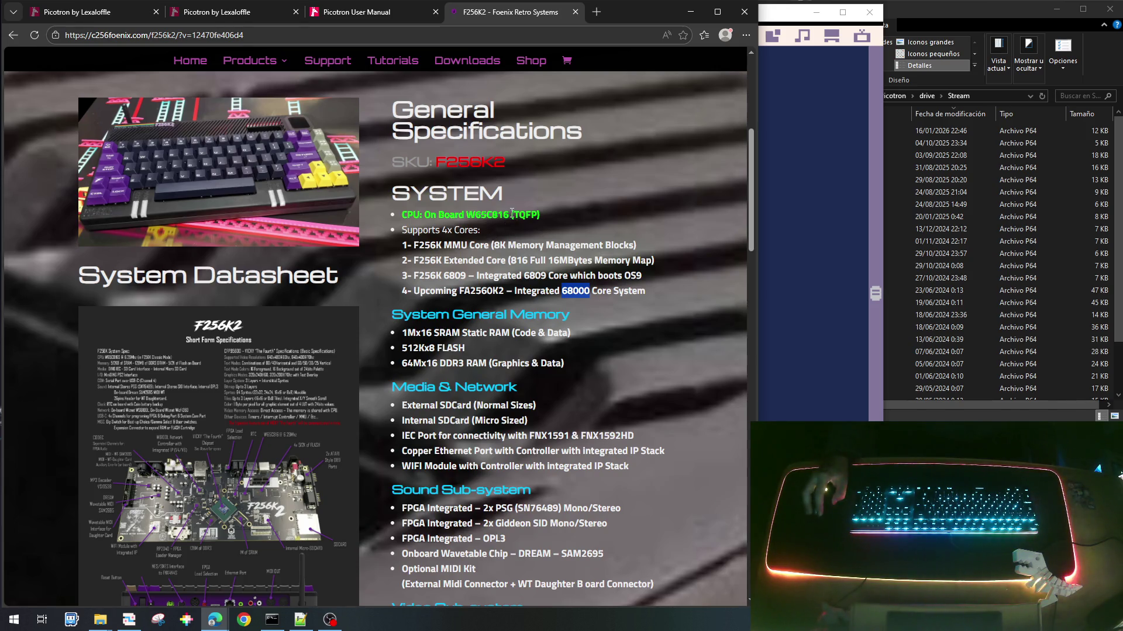
pyautogui.moveTo(510, 215); pyautogui.dragTo(466, 216)
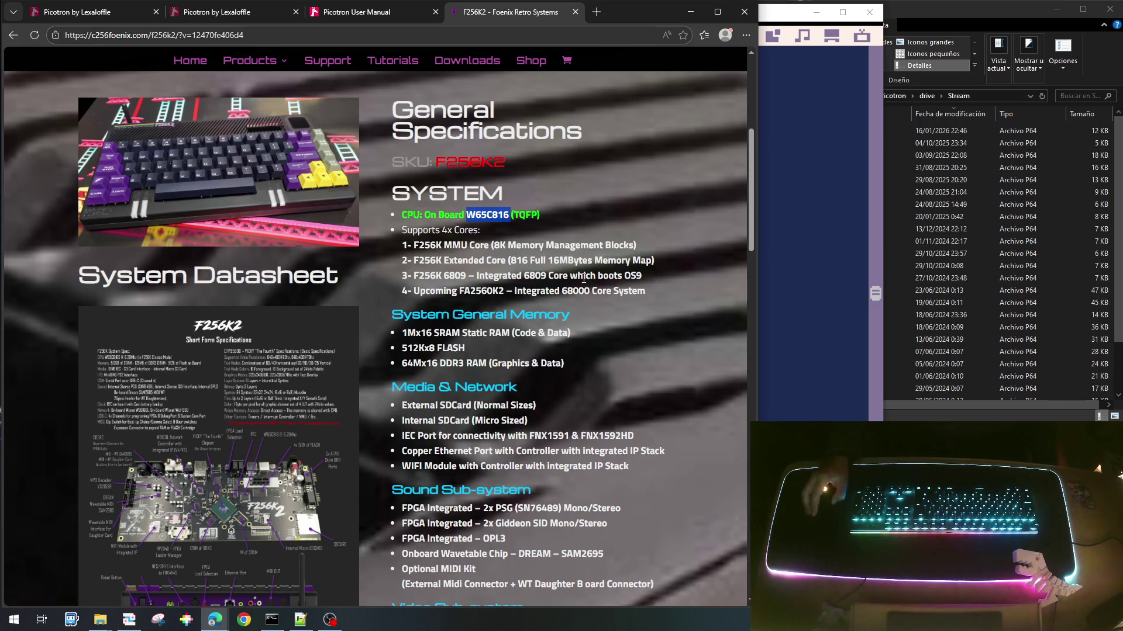
pyautogui.scroll(-1, 584, 278)
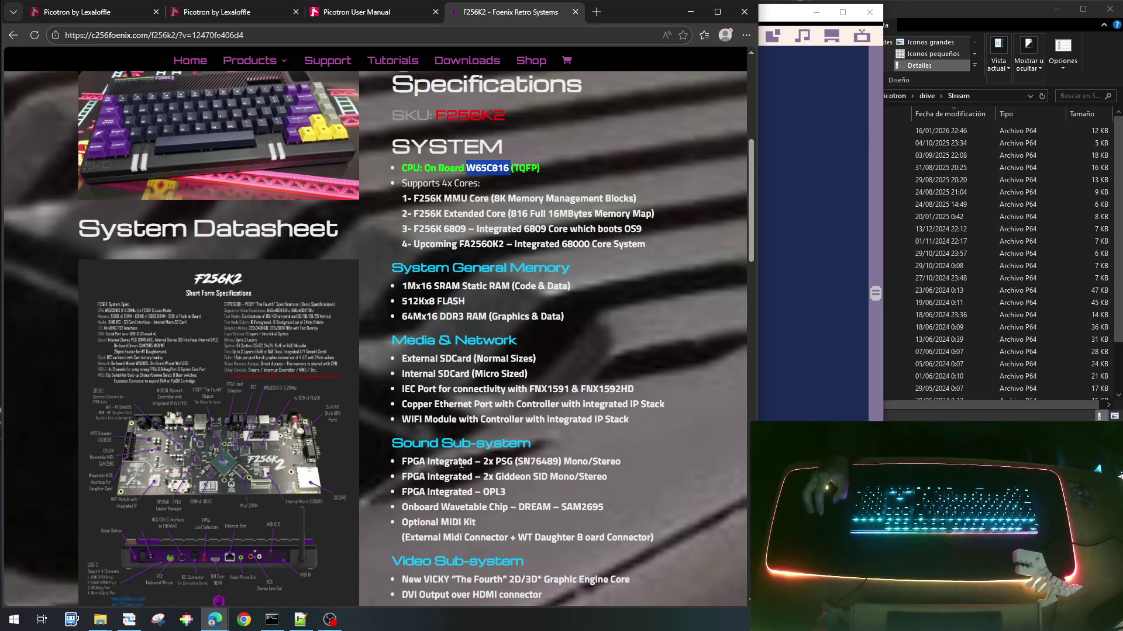
pyautogui.scroll(-1, 491, 438)
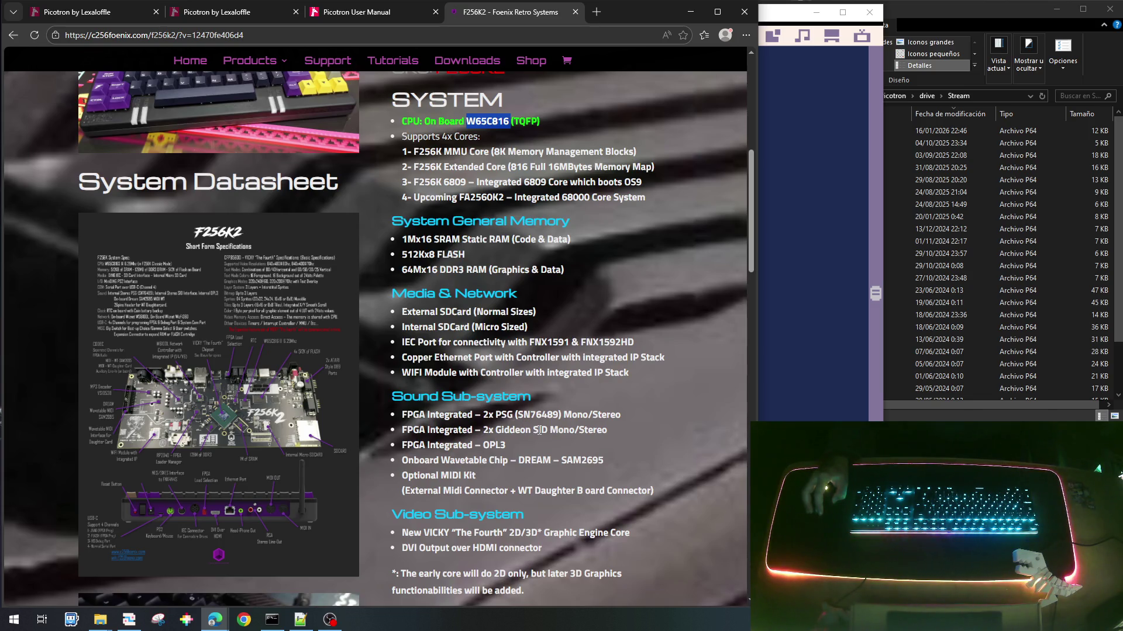
pyautogui.moveTo(509, 445); pyautogui.dragTo(486, 444)
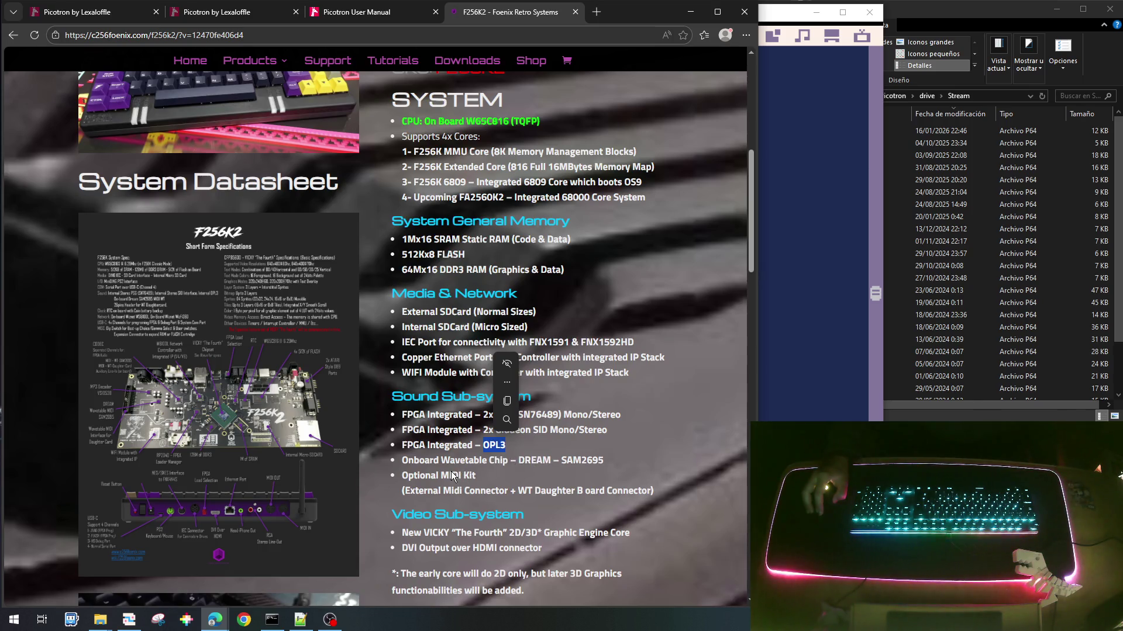
pyautogui.click(469, 473)
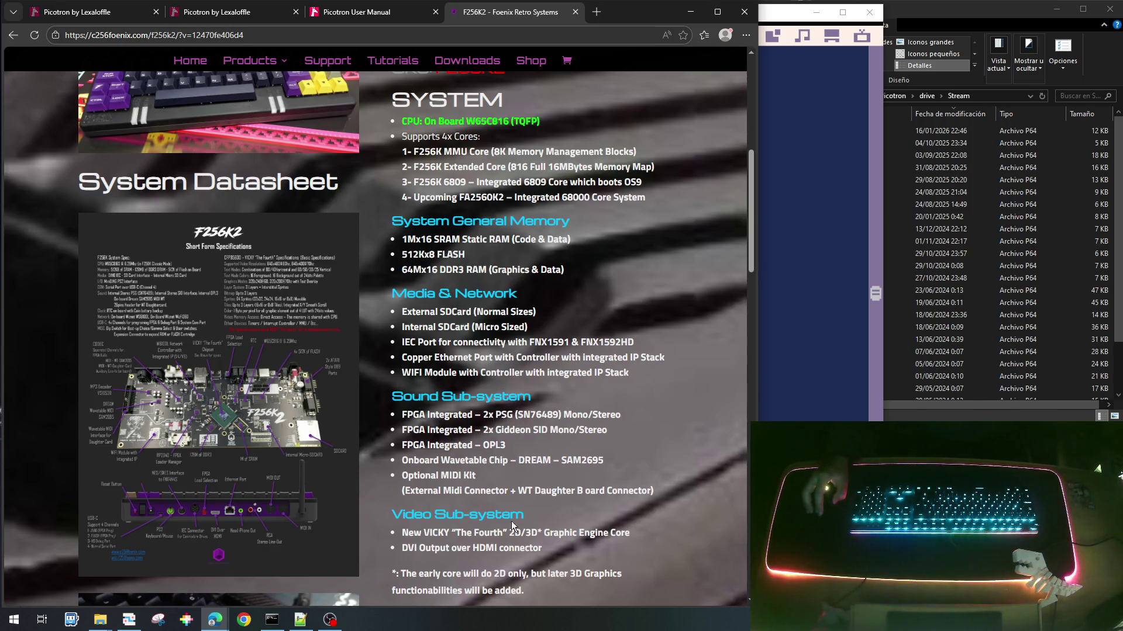
pyautogui.moveTo(661, 496); pyautogui.dragTo(400, 411)
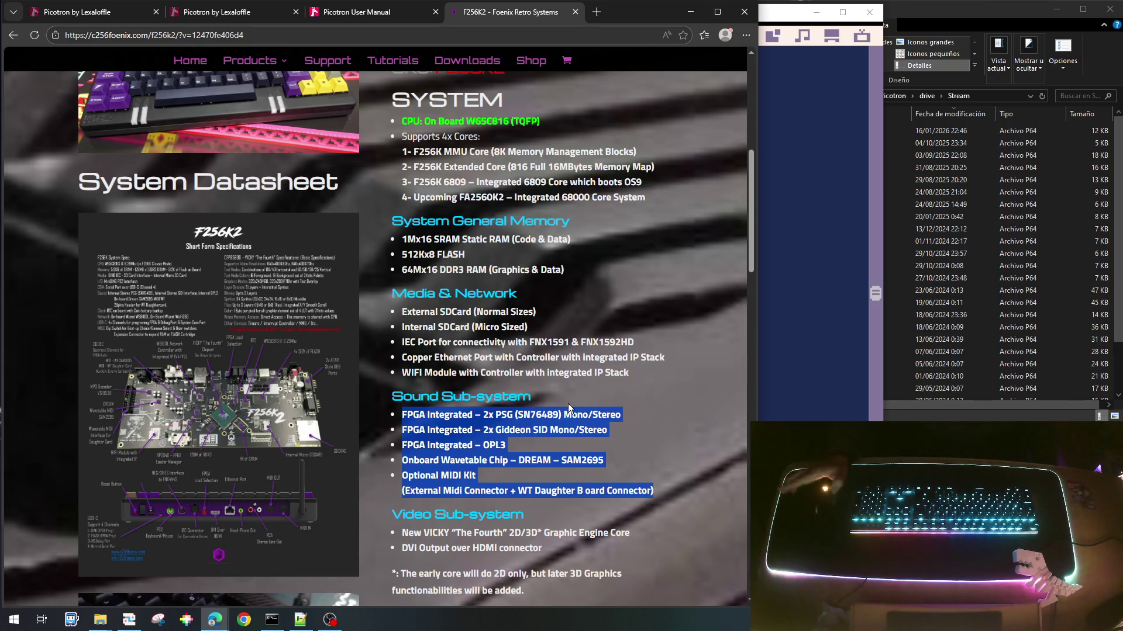
pyautogui.scroll(-1, 568, 407)
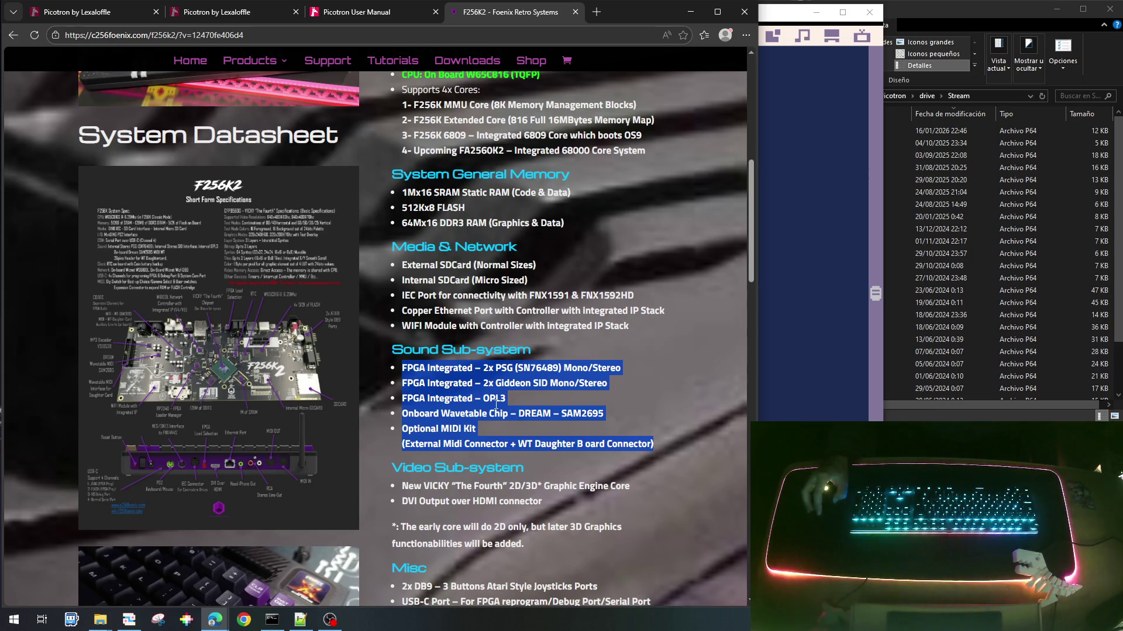
pyautogui.scroll(-1, 530, 367)
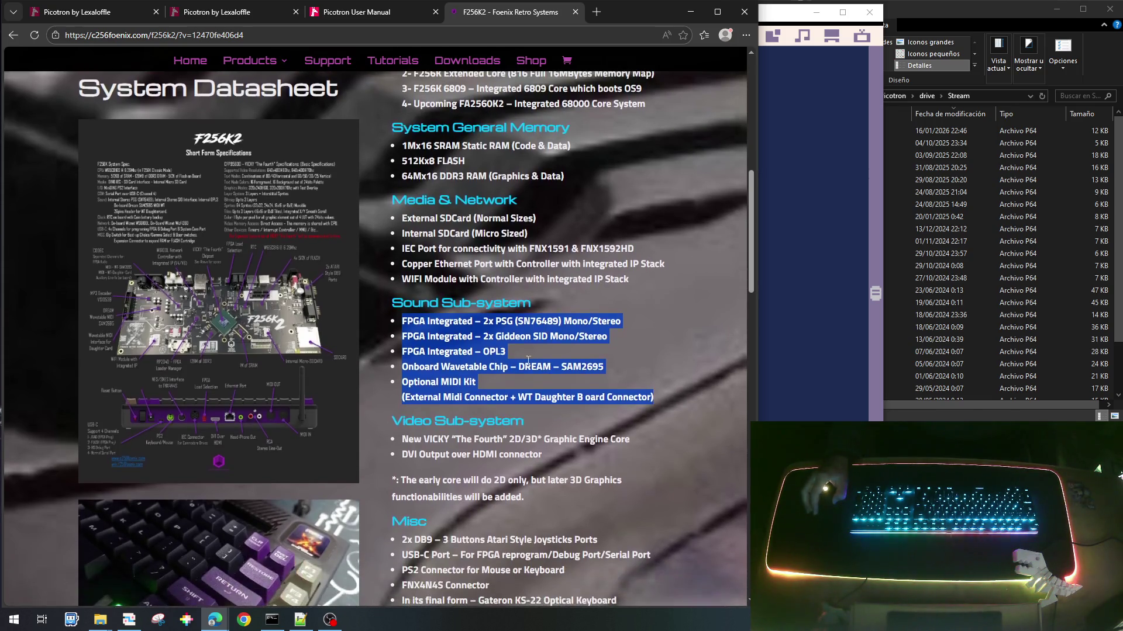
pyautogui.scroll(3, 530, 367)
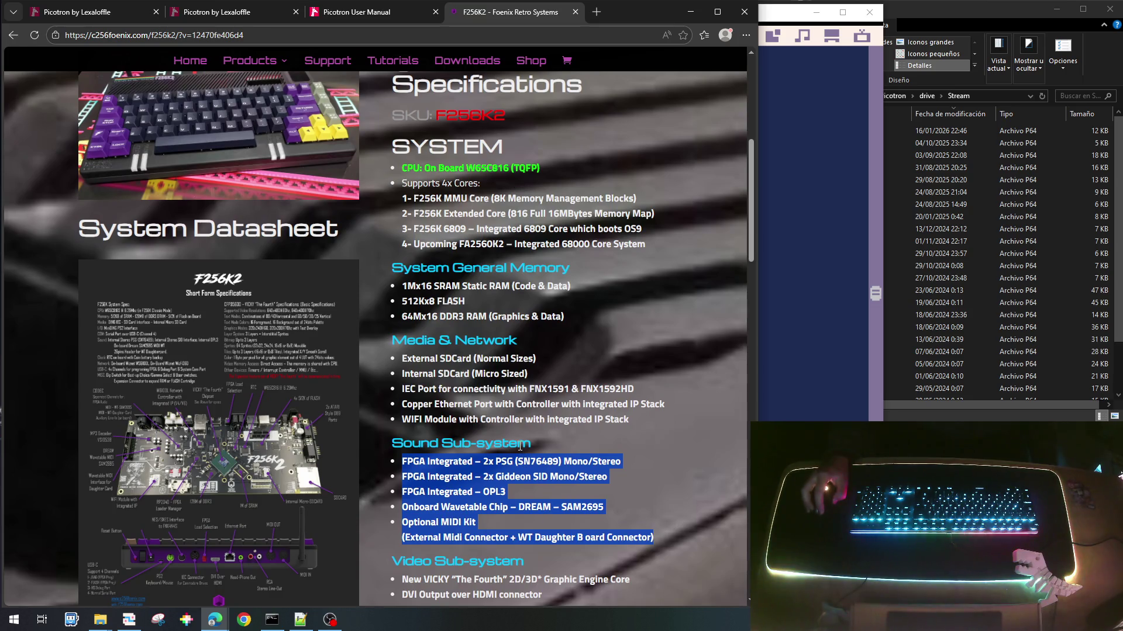
pyautogui.scroll(-1, 464, 477)
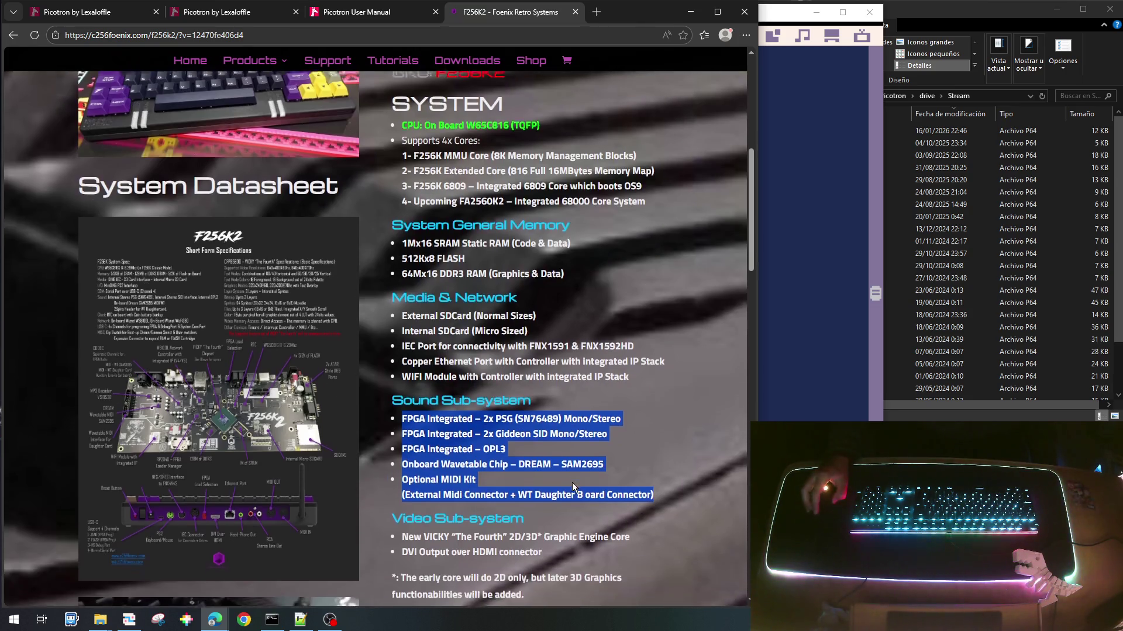
pyautogui.scroll(-1, 464, 476)
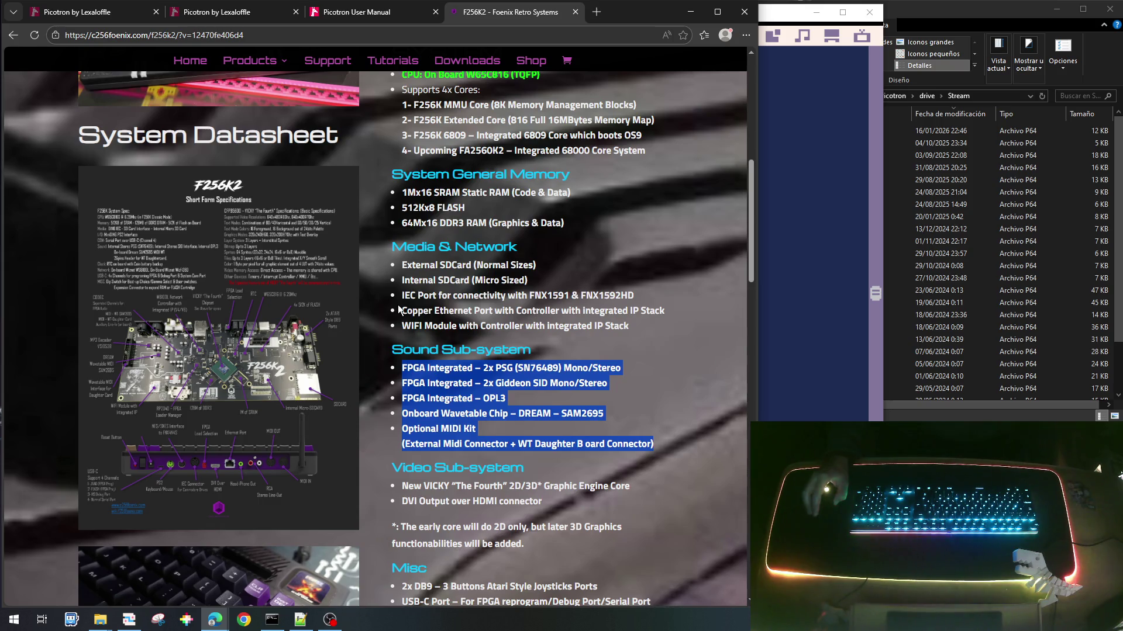
pyautogui.scroll(-2, 399, 318)
pyautogui.scroll(-4, 398, 314)
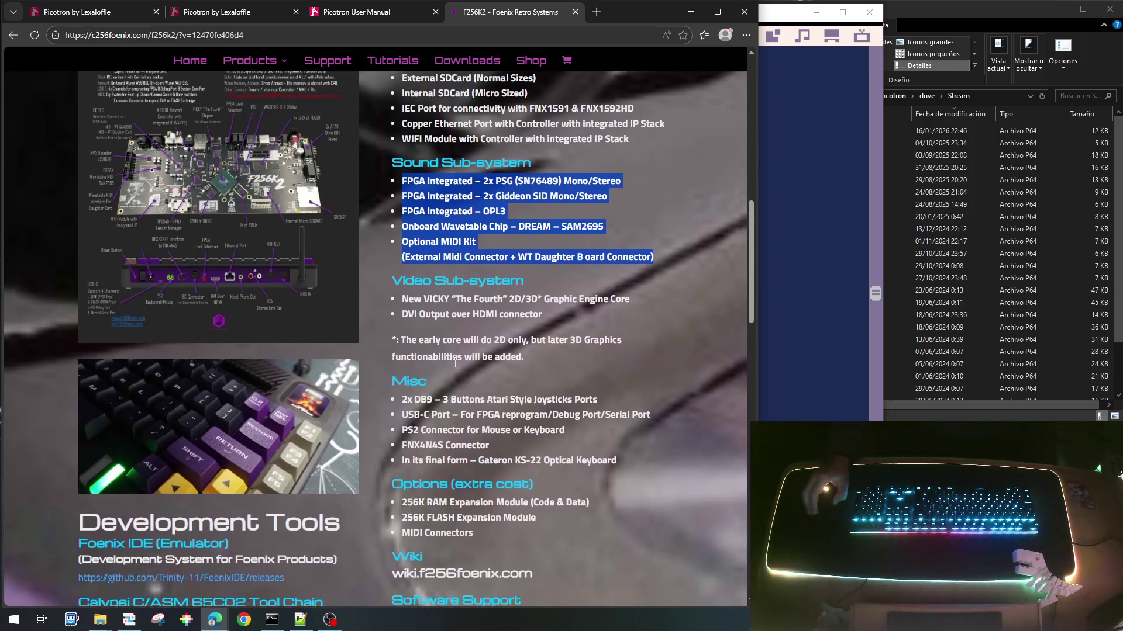
pyautogui.scroll(6, 448, 237)
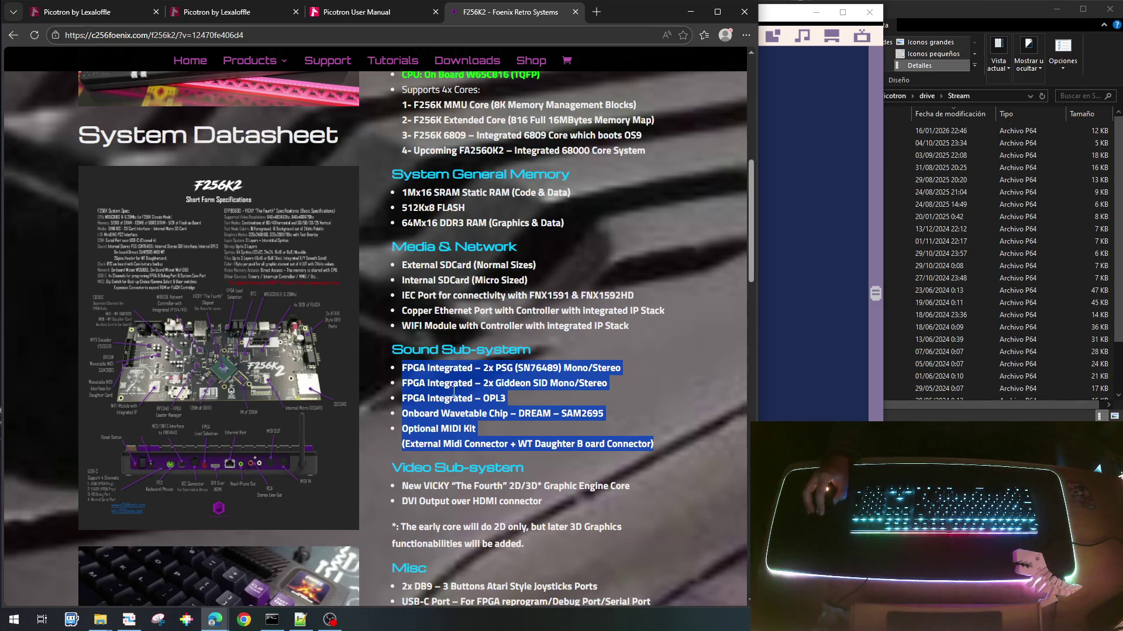
pyautogui.scroll(-3, 453, 392)
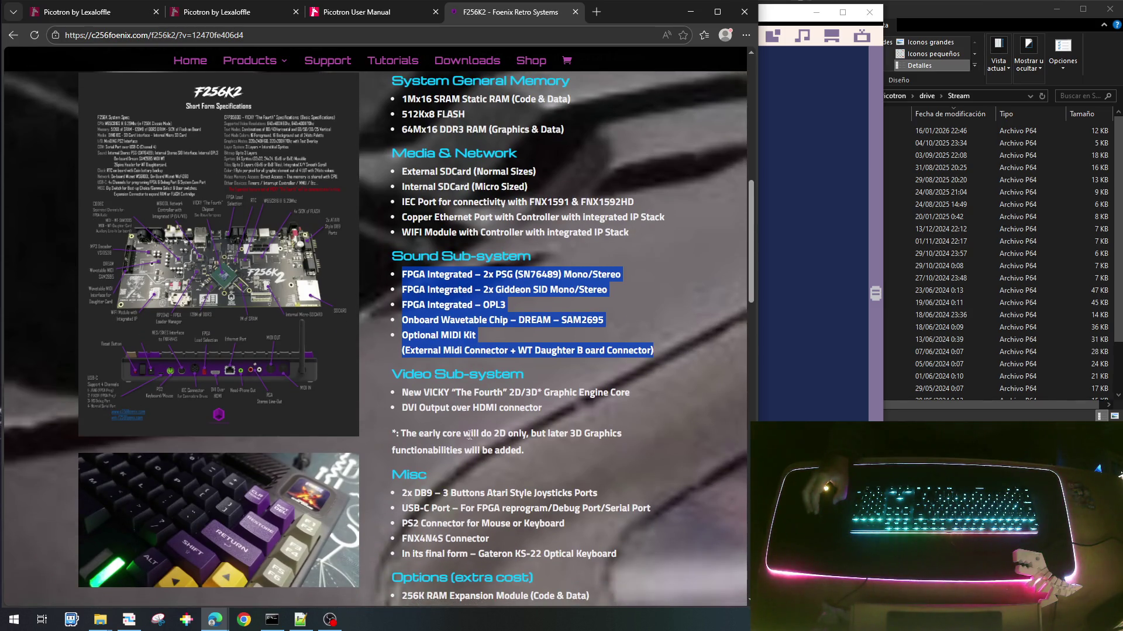
pyautogui.scroll(-3, 405, 431)
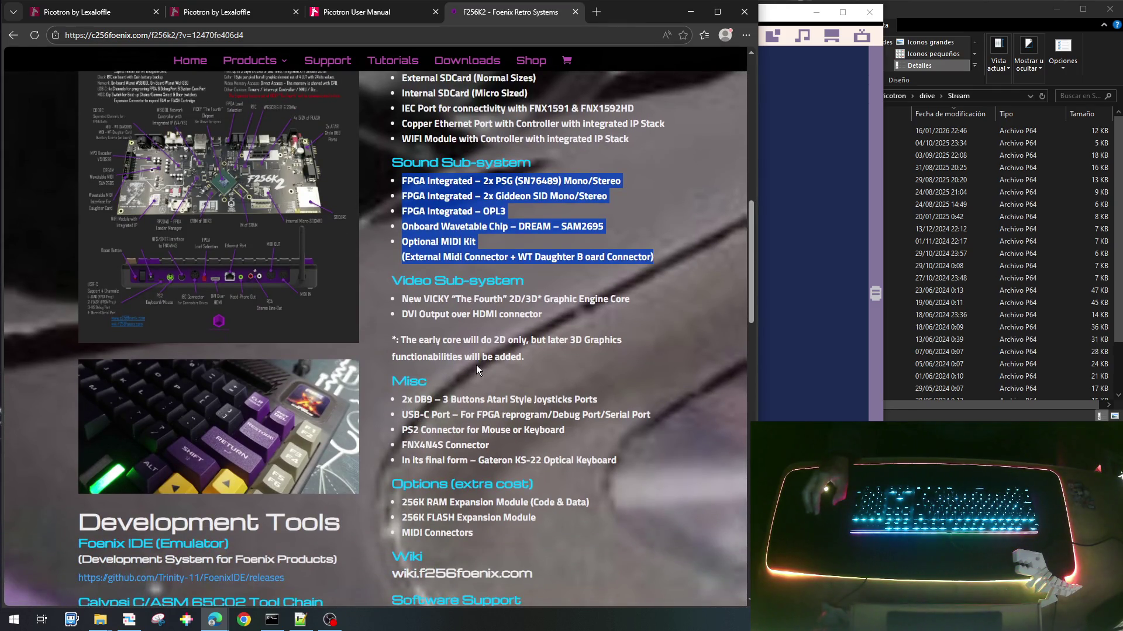
pyautogui.scroll(-3, 478, 372)
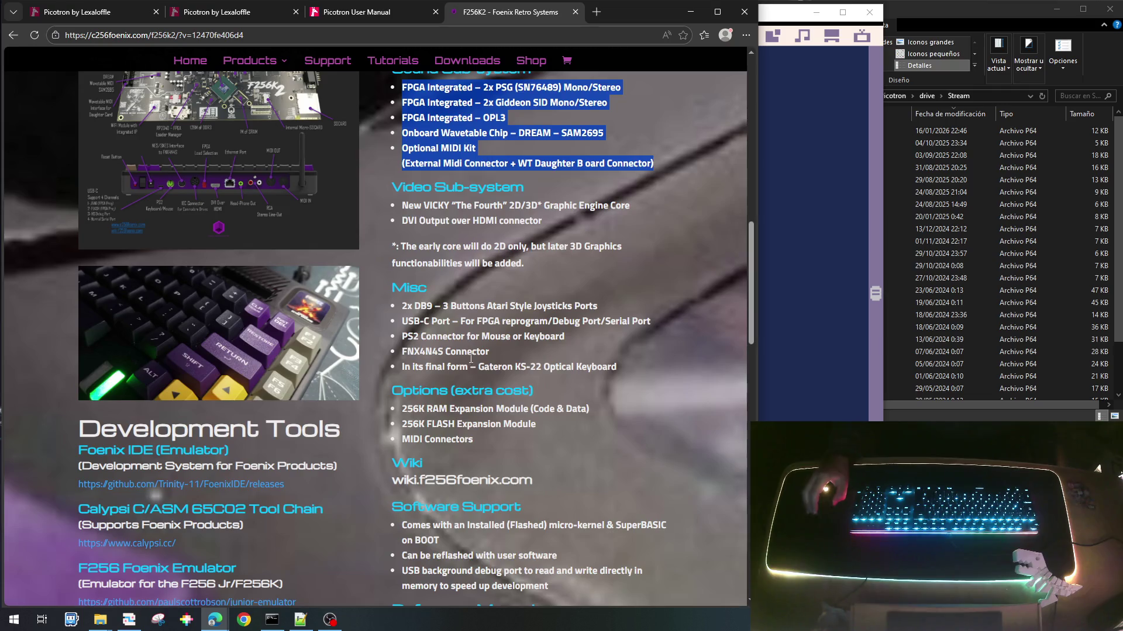
pyautogui.scroll(-1, 483, 379)
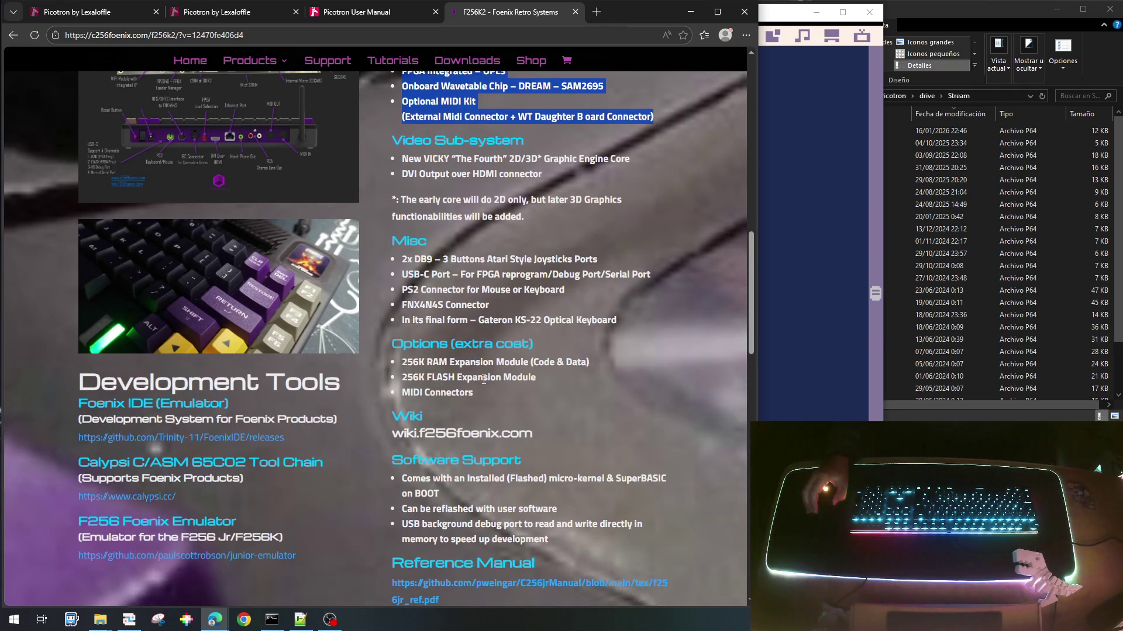
pyautogui.scroll(1, 512, 267)
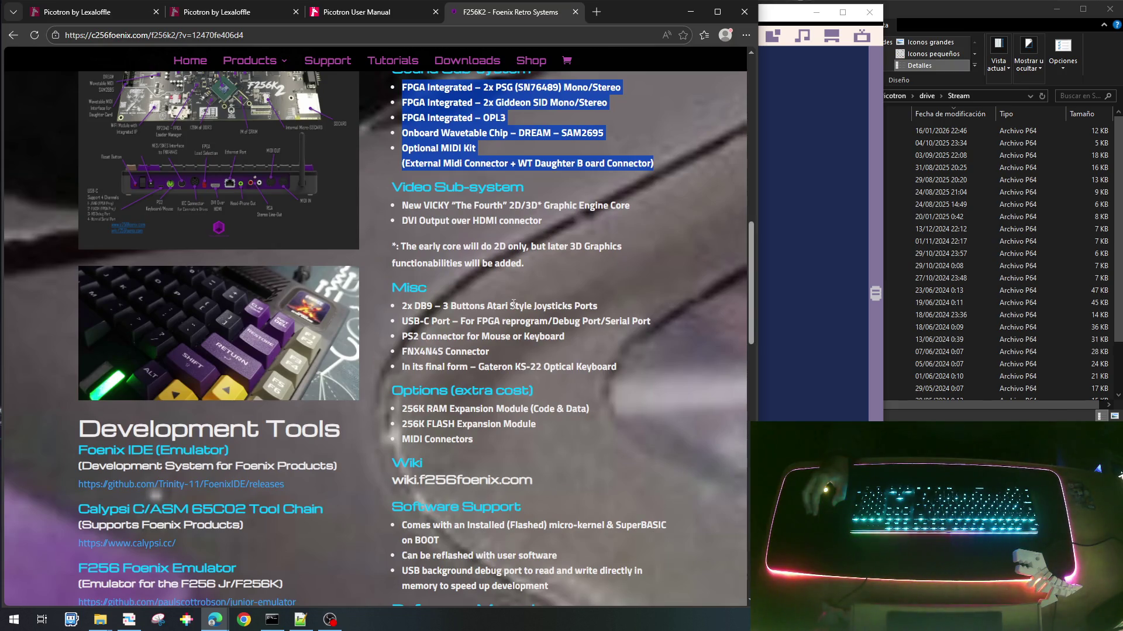
pyautogui.scroll(2, 502, 282)
pyautogui.scroll(4, 500, 277)
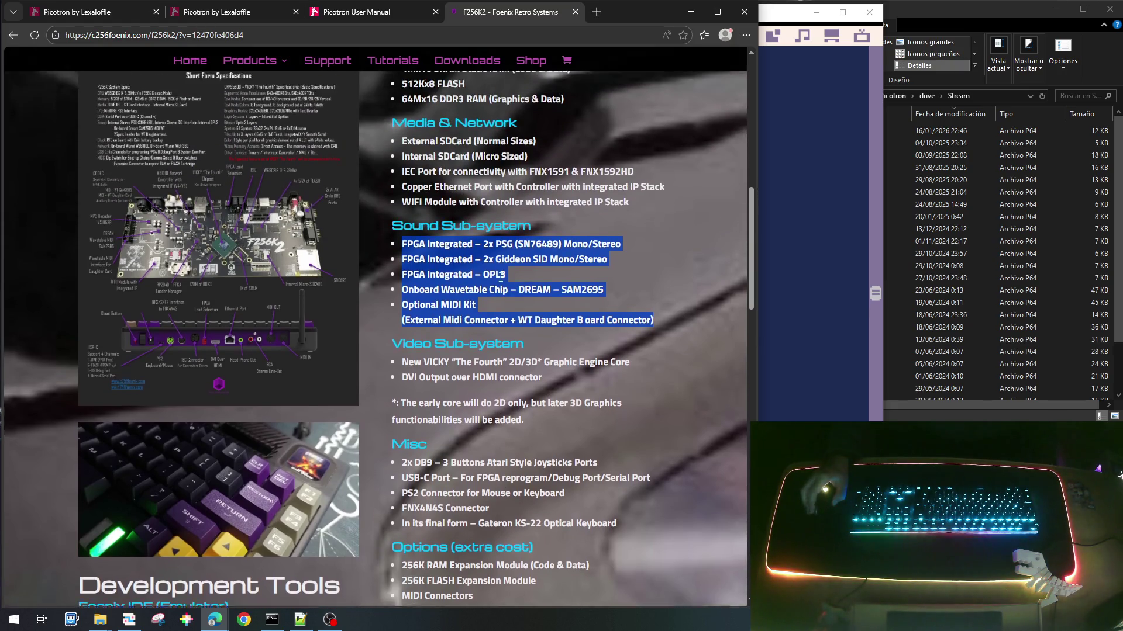
pyautogui.scroll(1, 501, 277)
pyautogui.scroll(-5, 500, 277)
pyautogui.scroll(-5, 501, 277)
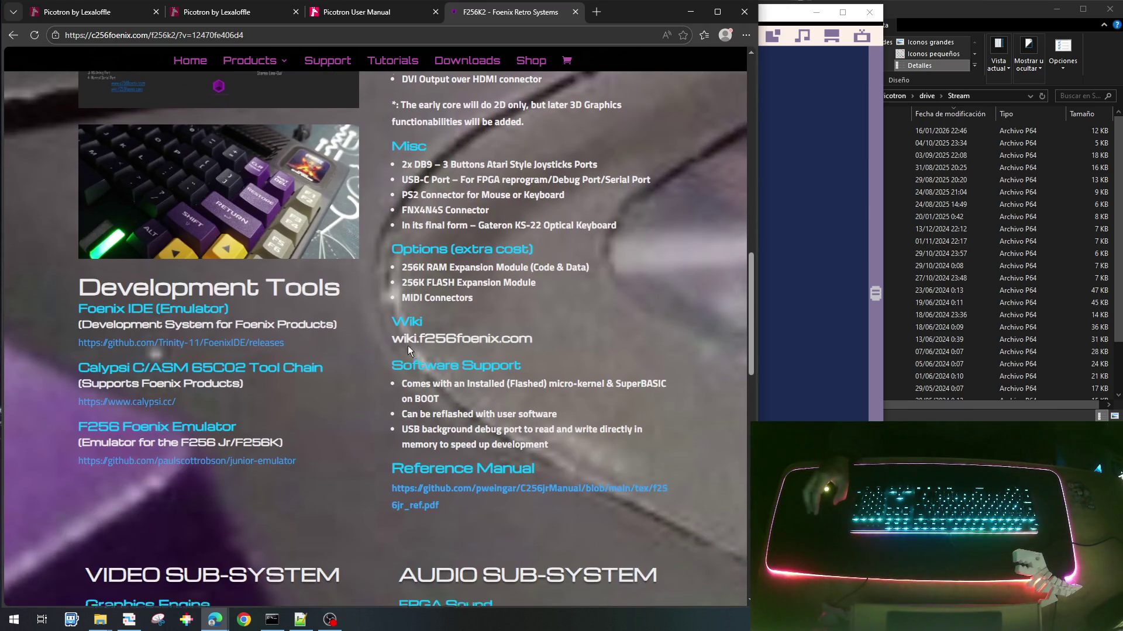
pyautogui.scroll(-7, 409, 347)
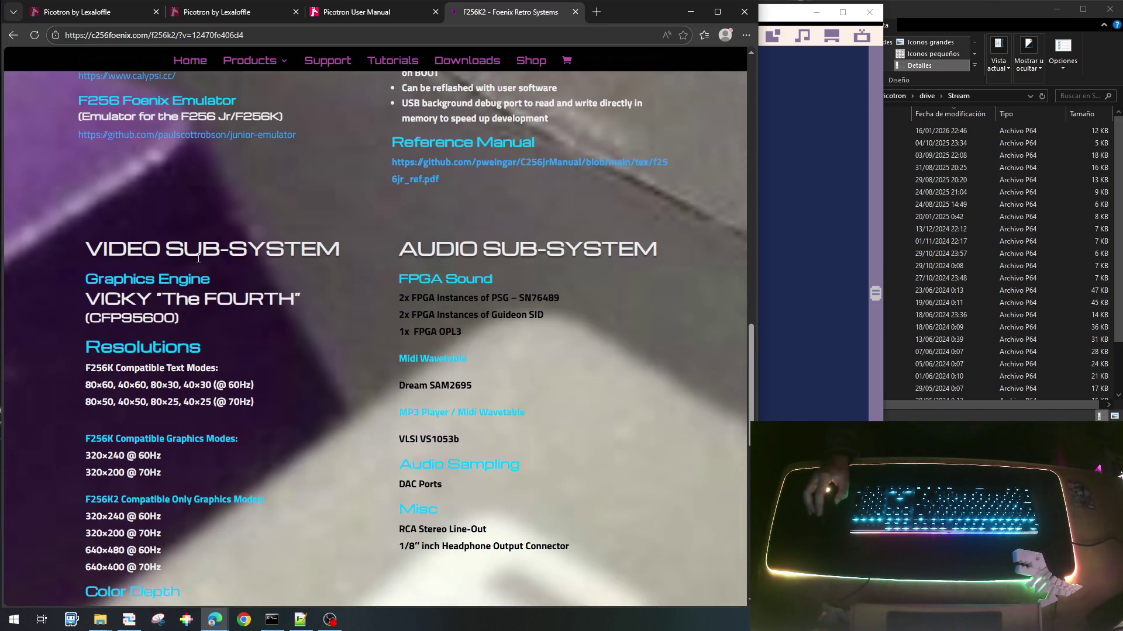
pyautogui.scroll(-2, 198, 258)
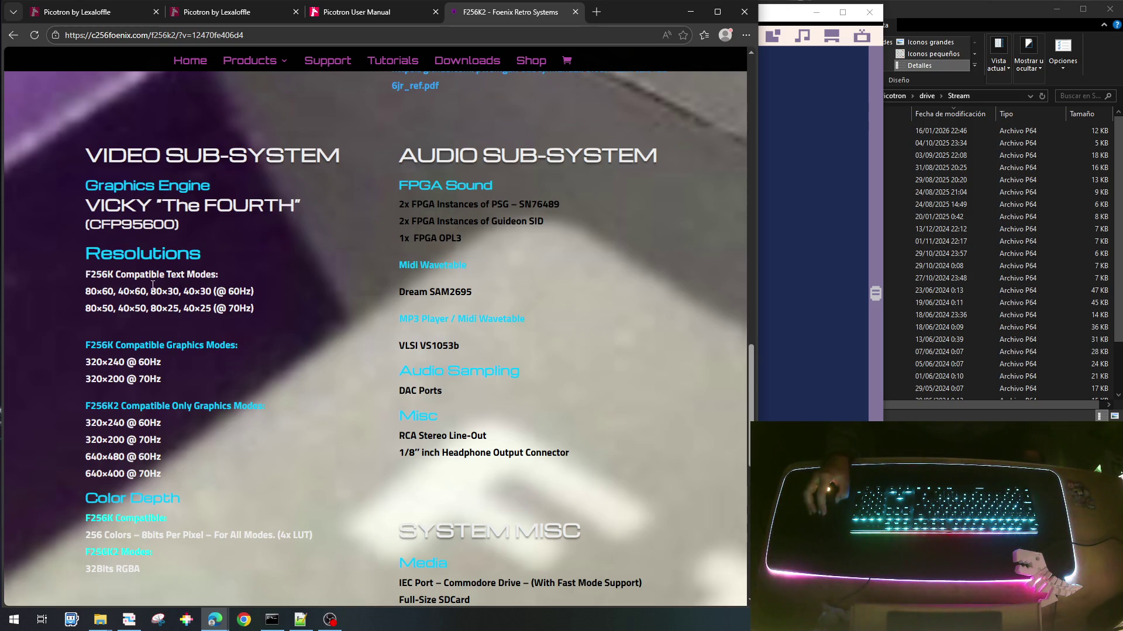
pyautogui.scroll(-1, 118, 301)
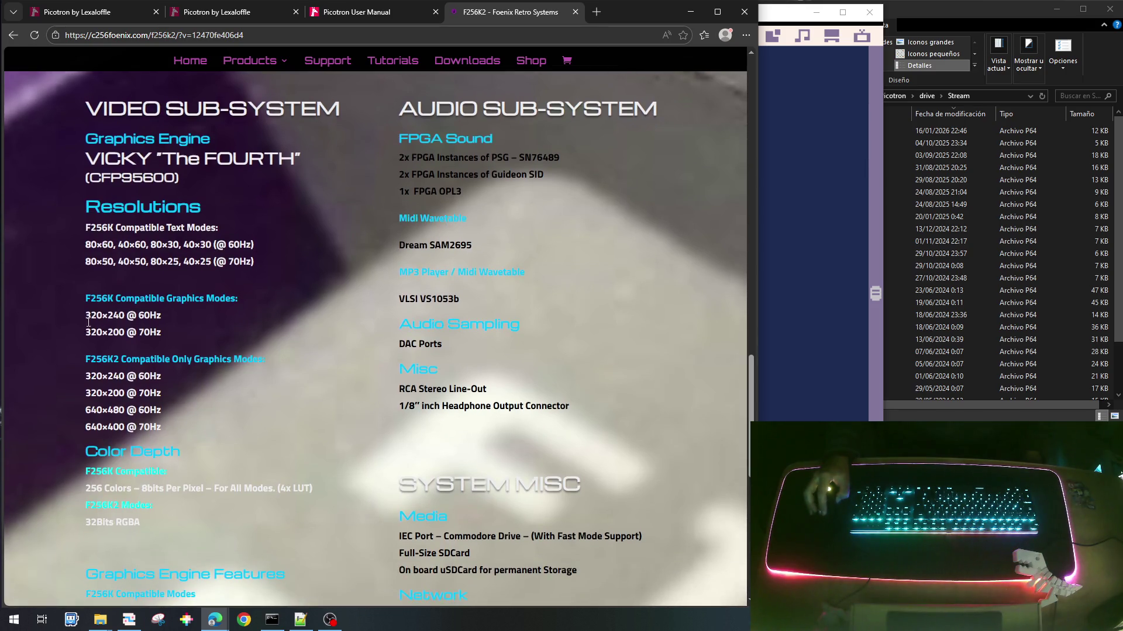
pyautogui.scroll(-2, 114, 376)
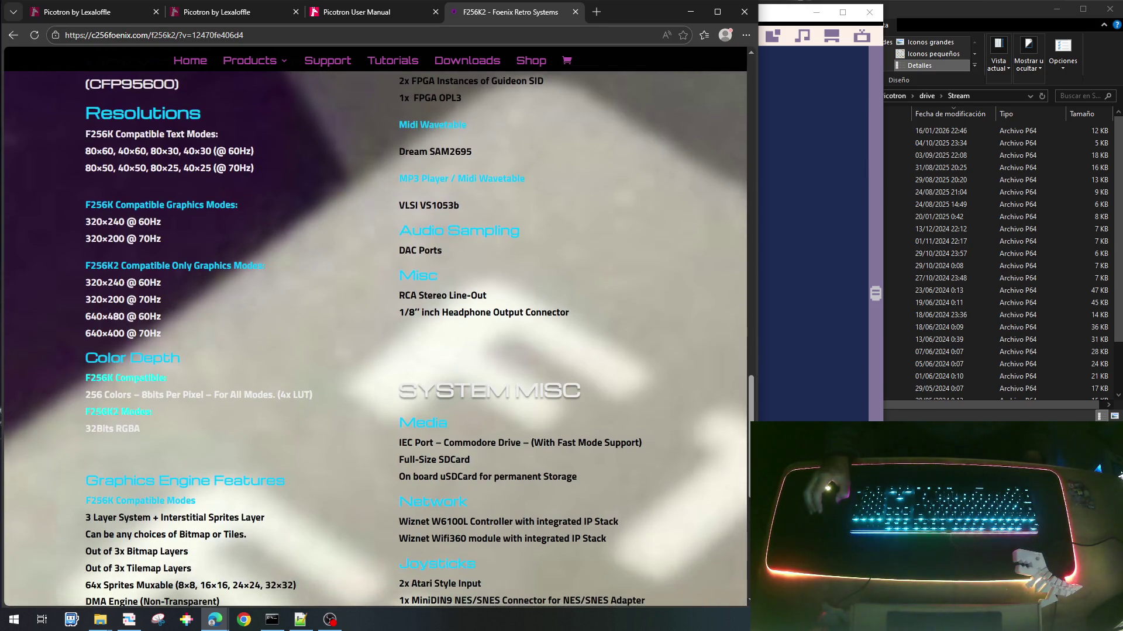
pyautogui.moveTo(133, 395); pyautogui.dragTo(81, 398)
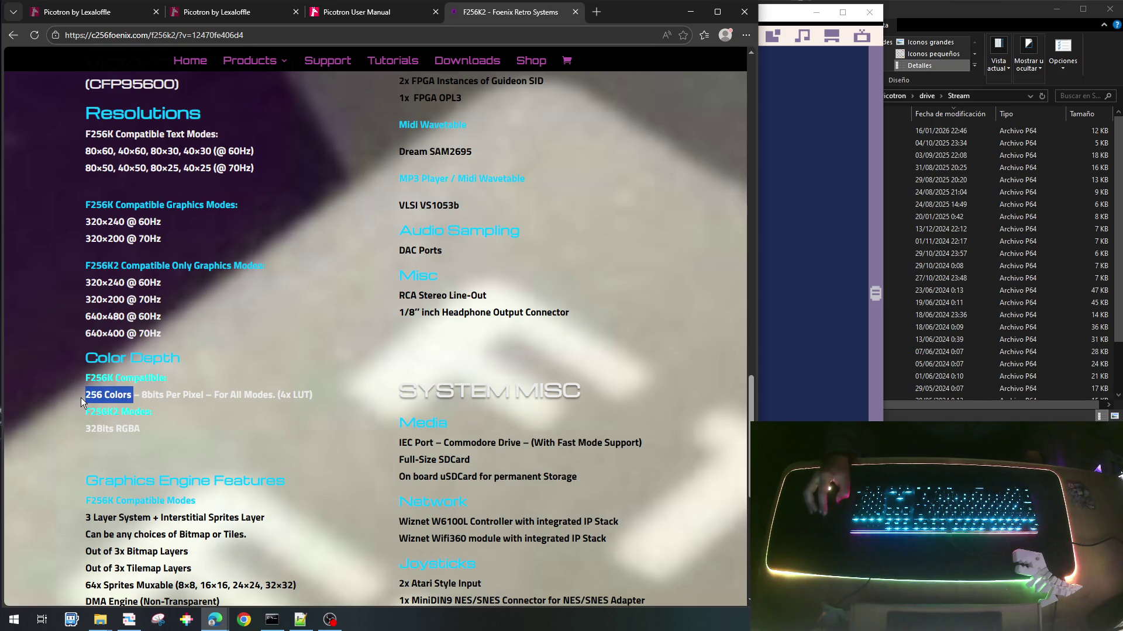
pyautogui.click(205, 394)
pyautogui.moveTo(203, 395); pyautogui.dragTo(142, 395)
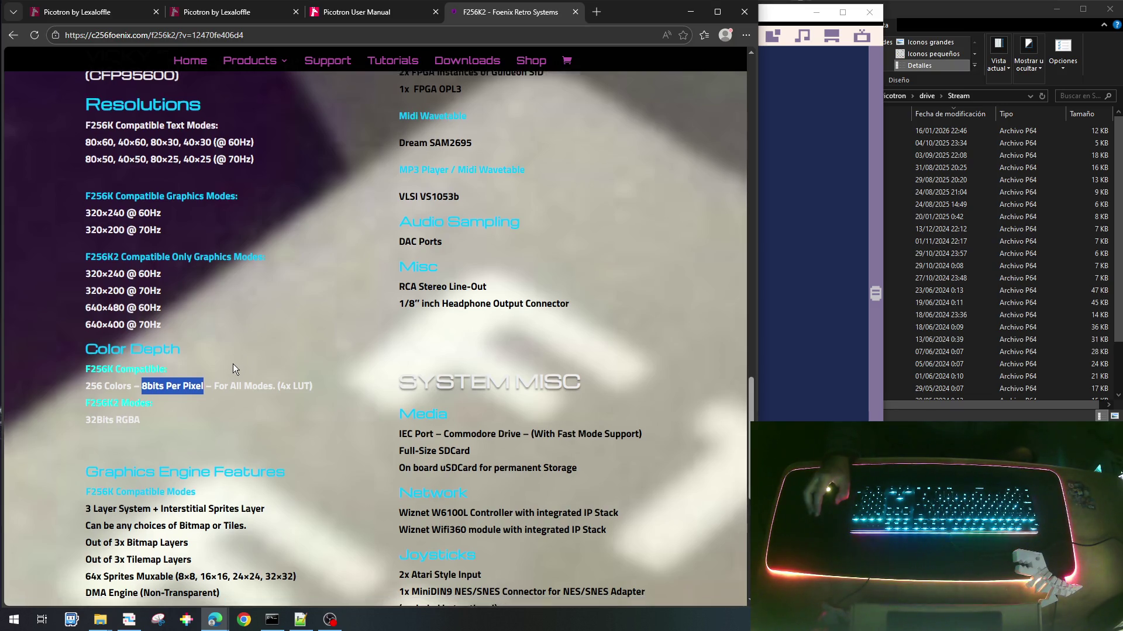
pyautogui.scroll(-1, 233, 364)
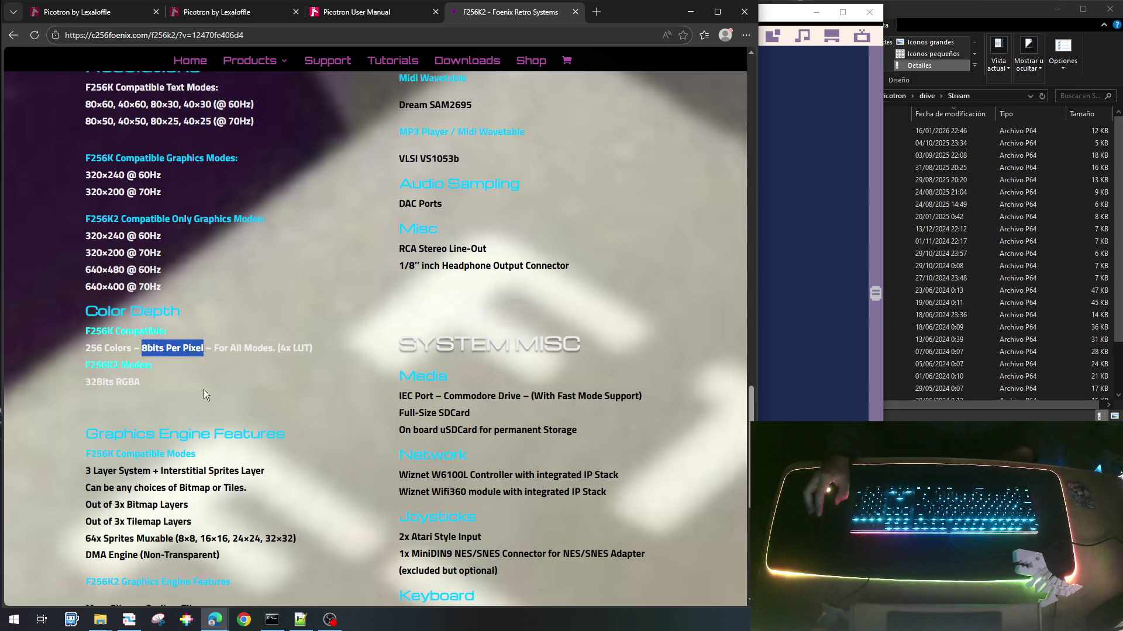
pyautogui.moveTo(139, 382); pyautogui.dragTo(87, 380)
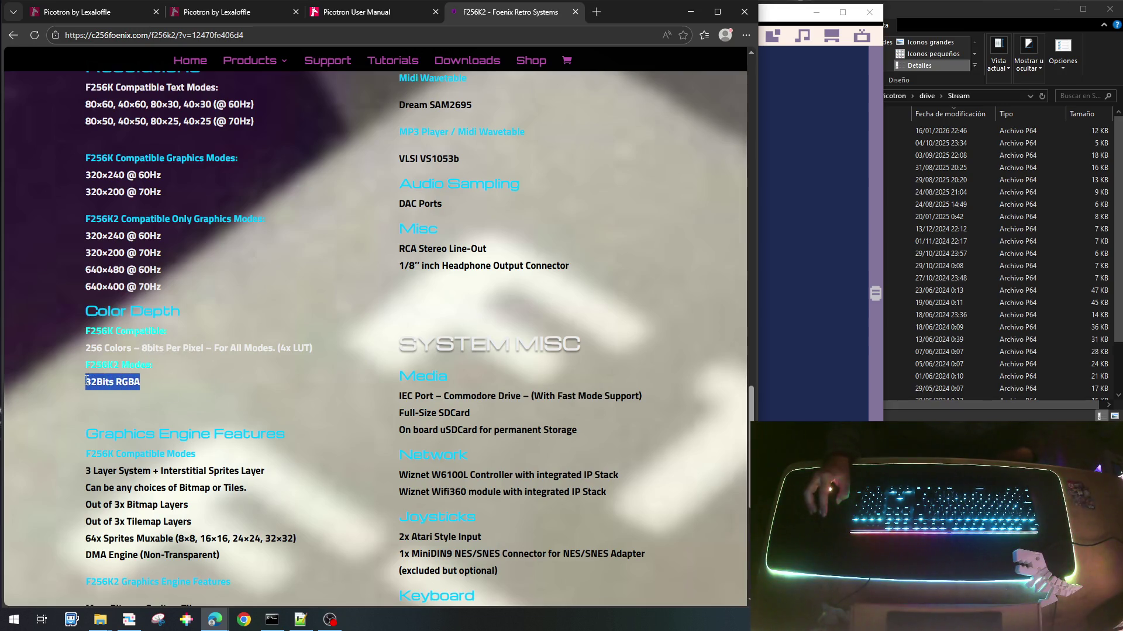
pyautogui.click(135, 380)
pyautogui.doubleClick(126, 382)
pyautogui.scroll(-2, 207, 399)
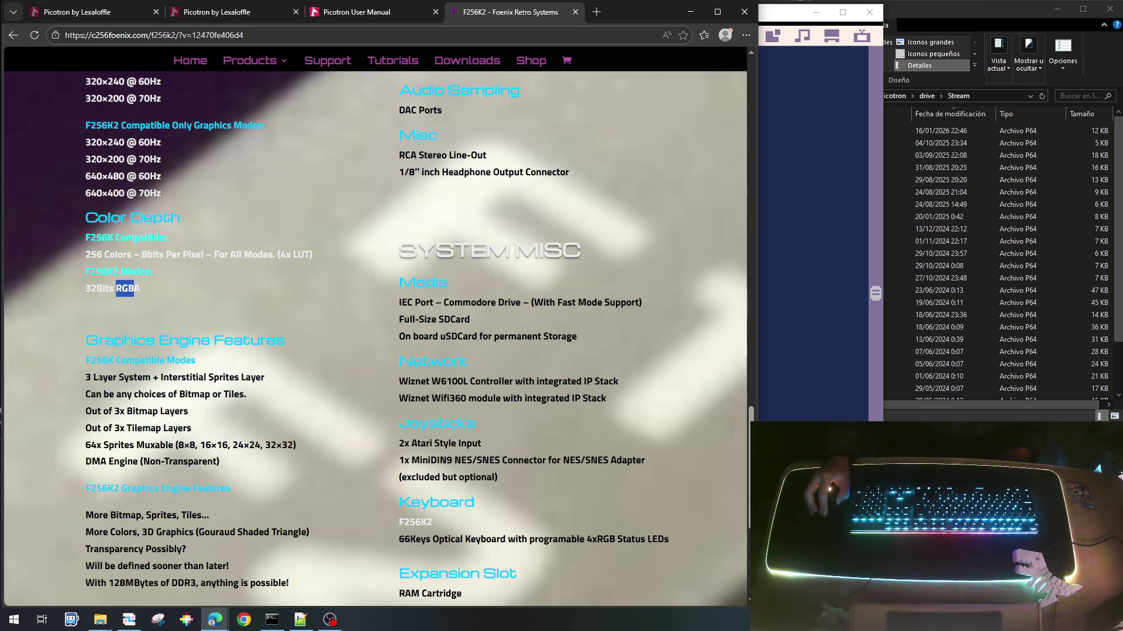
pyautogui.click(245, 396)
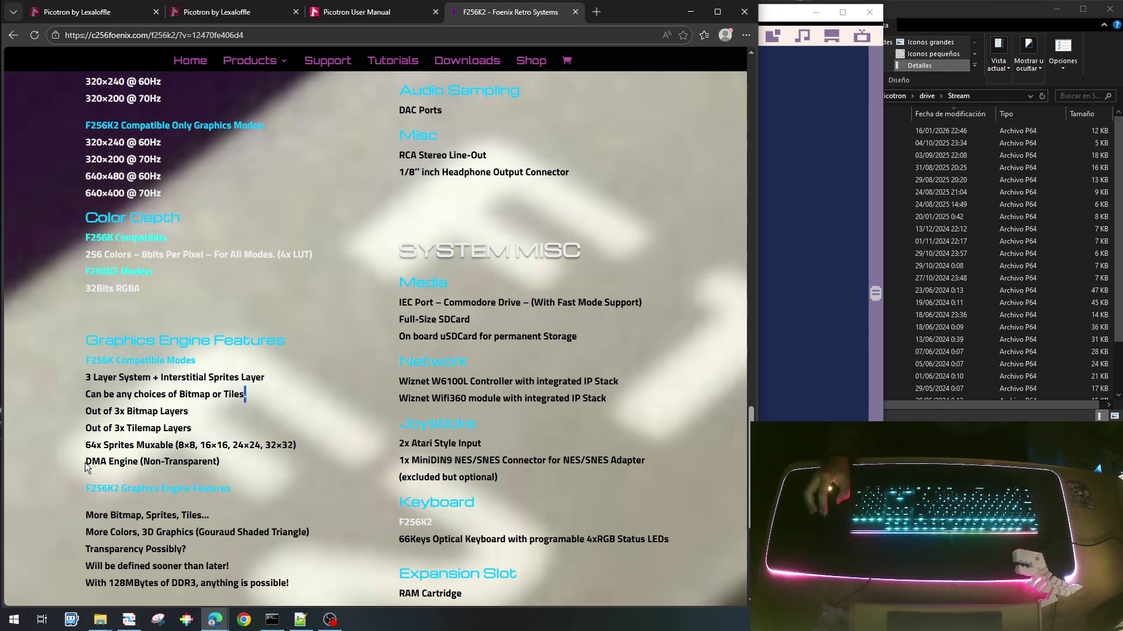
# Step: Highlight DMA and the 3 Layer System, tilemap and sprite feature lines
pyautogui.moveTo(87, 463); pyautogui.dragTo(107, 463)
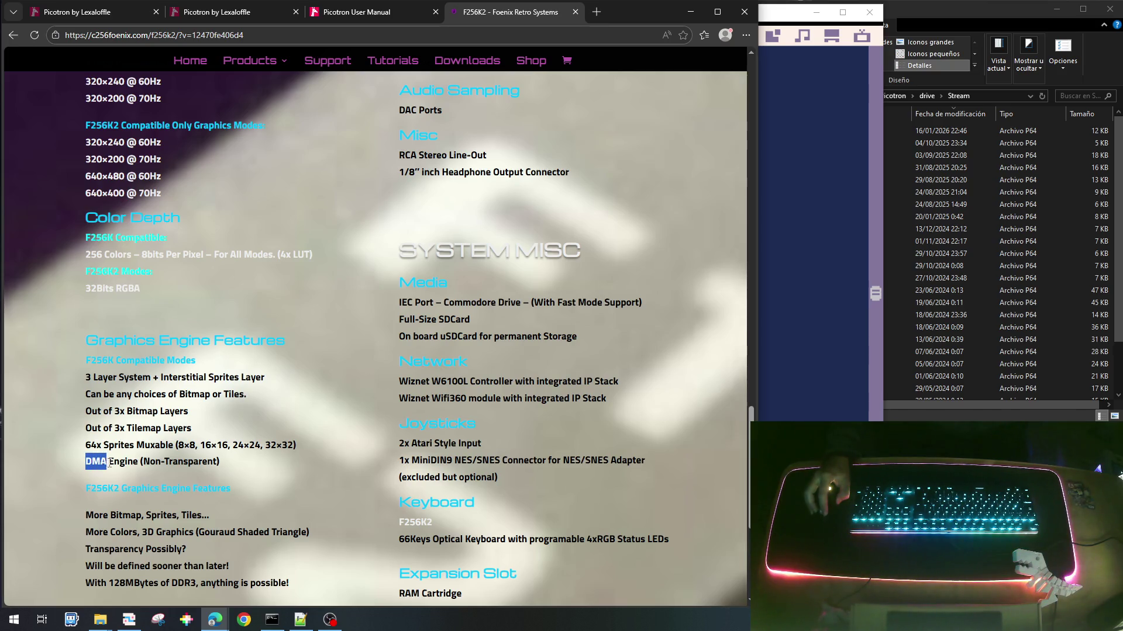
pyautogui.moveTo(308, 447)
pyautogui.mouseDown()
pyautogui.moveTo(168, 433)
pyautogui.moveTo(80, 381)
pyautogui.mouseUp()
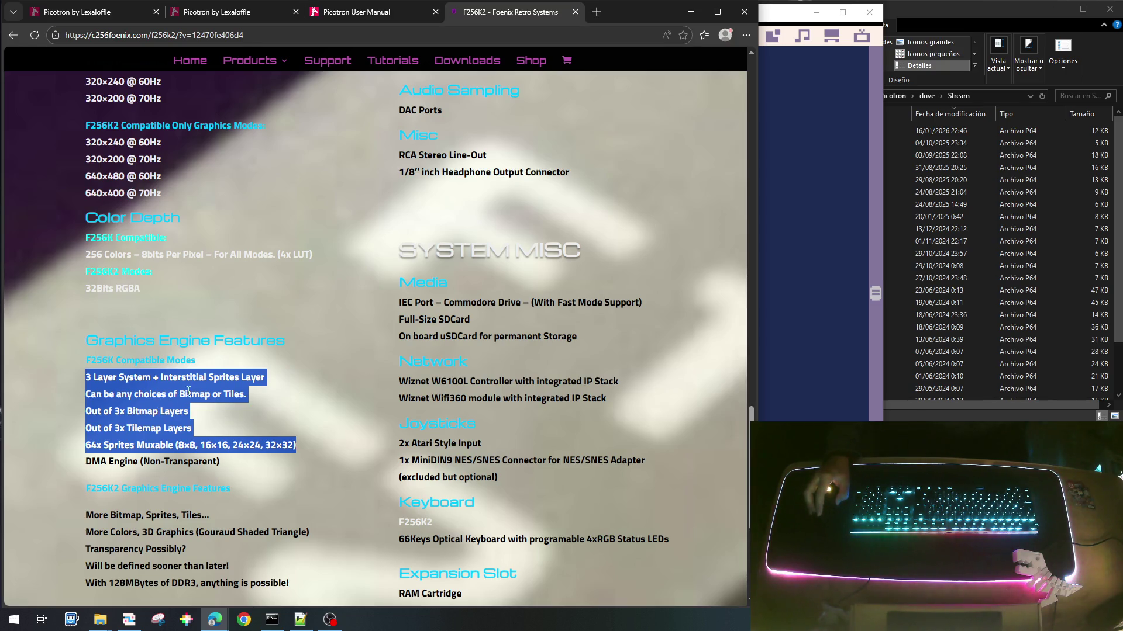
pyautogui.click(225, 438)
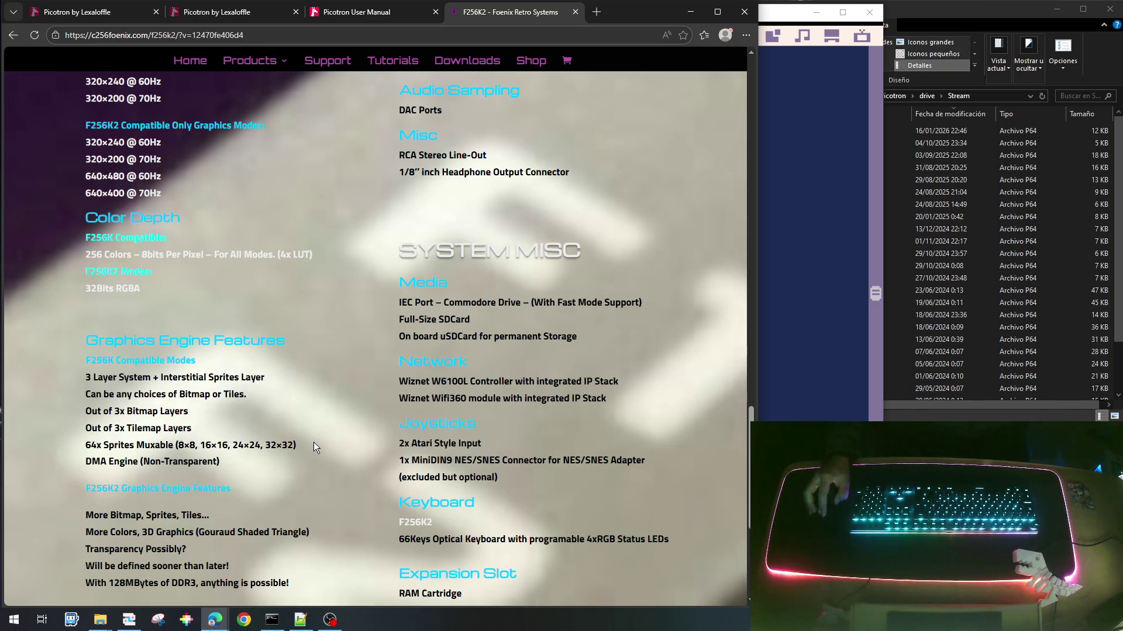
pyautogui.moveTo(304, 444)
pyautogui.mouseDown()
pyautogui.moveTo(211, 444)
pyautogui.moveTo(166, 430)
pyautogui.mouseUp()
pyautogui.moveTo(146, 416)
pyautogui.mouseDown()
pyautogui.moveTo(74, 368)
pyautogui.moveTo(85, 378)
pyautogui.mouseUp()
pyautogui.scroll(-1, 175, 425)
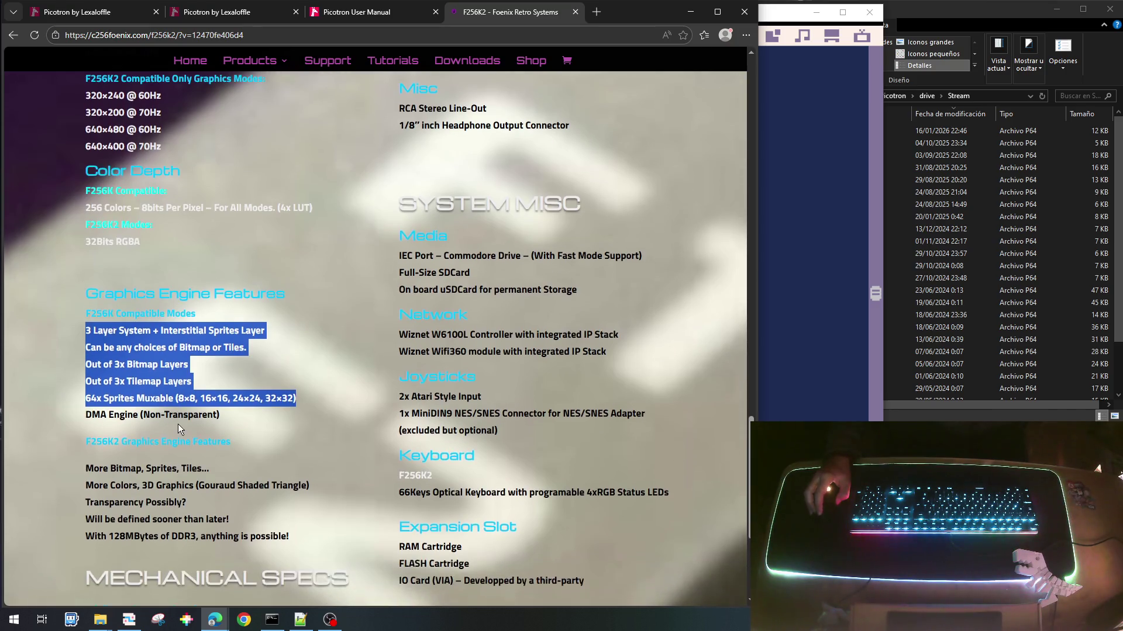
pyautogui.click(133, 345)
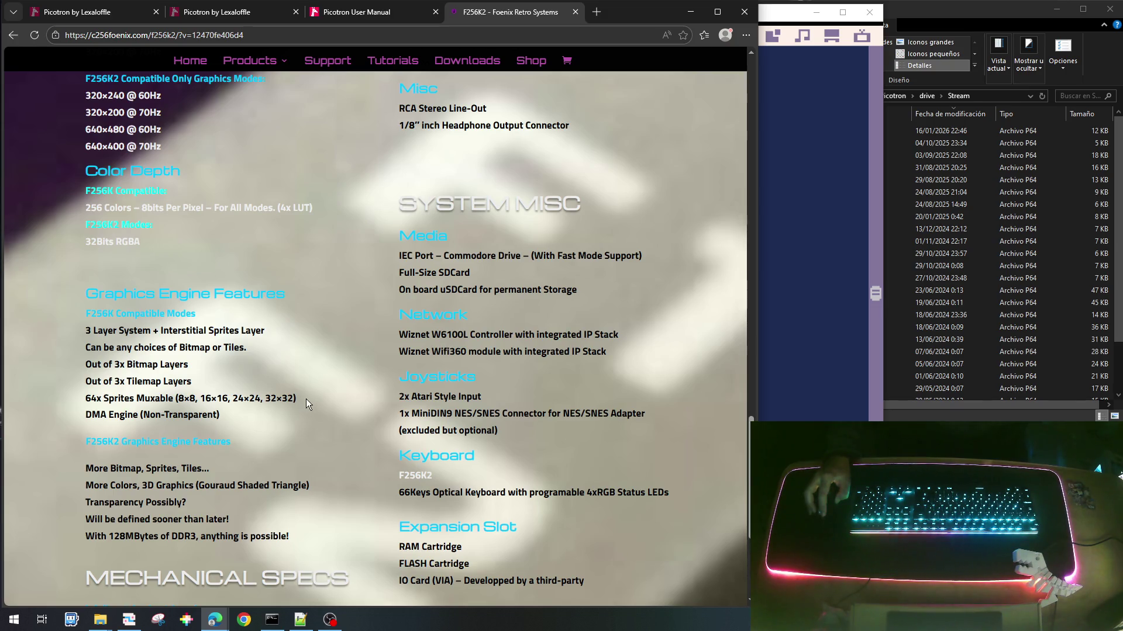
# Step: Highlight the 64-sprite count, the 16×16 and 32×32 sprite sizes, and the graphics engine lines
pyautogui.moveTo(96, 399); pyautogui.dragTo(83, 399)
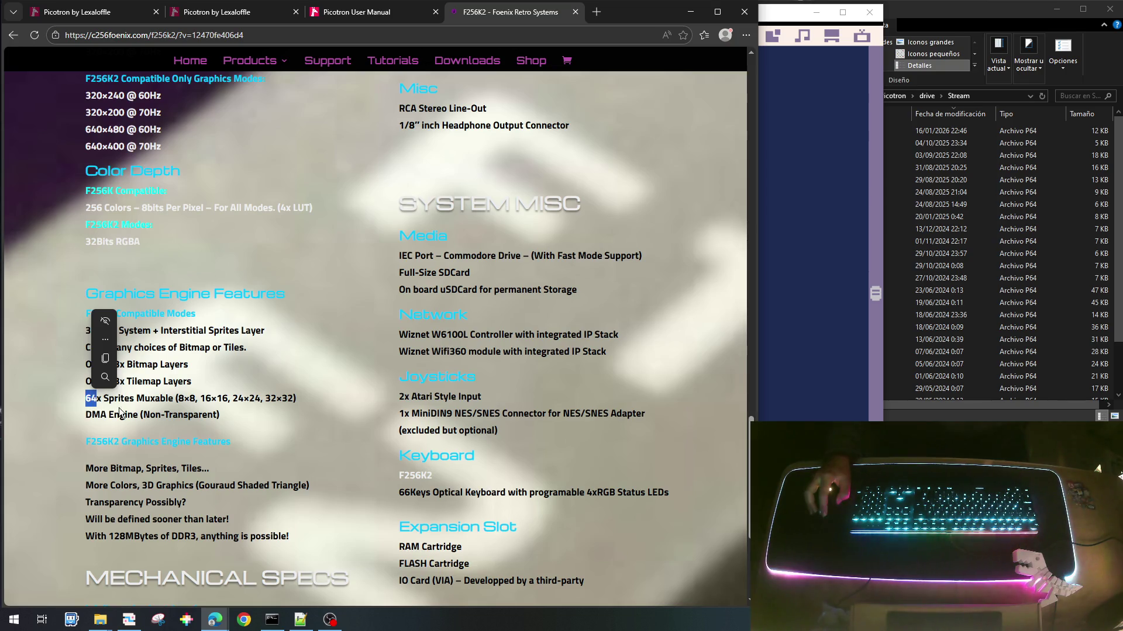
pyautogui.moveTo(228, 399); pyautogui.dragTo(199, 399)
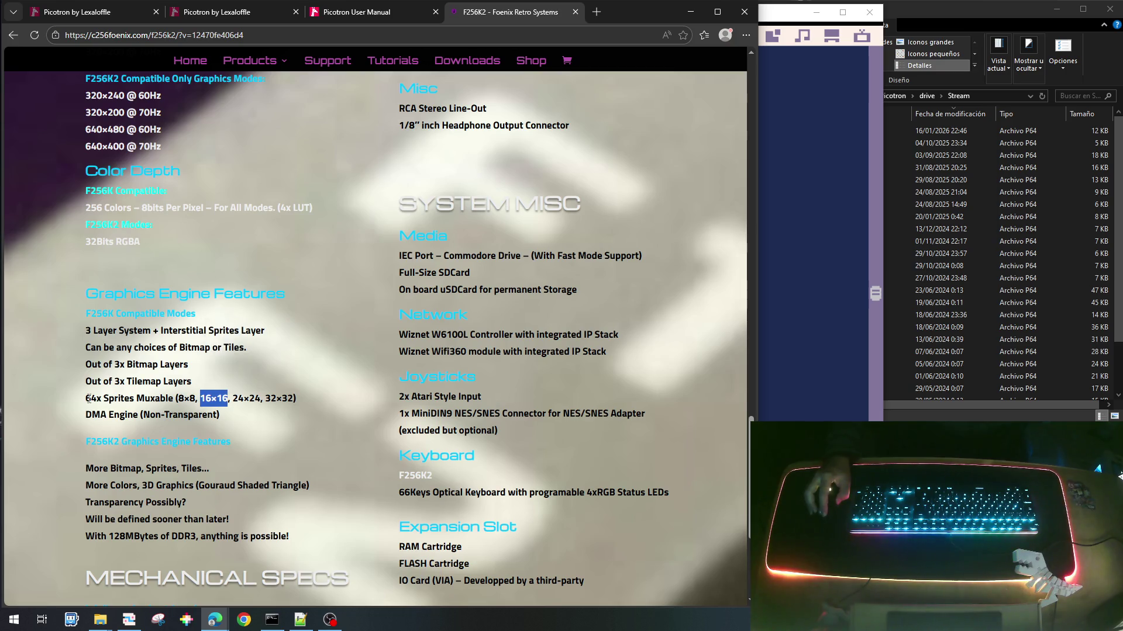
pyautogui.moveTo(296, 399); pyautogui.dragTo(264, 399)
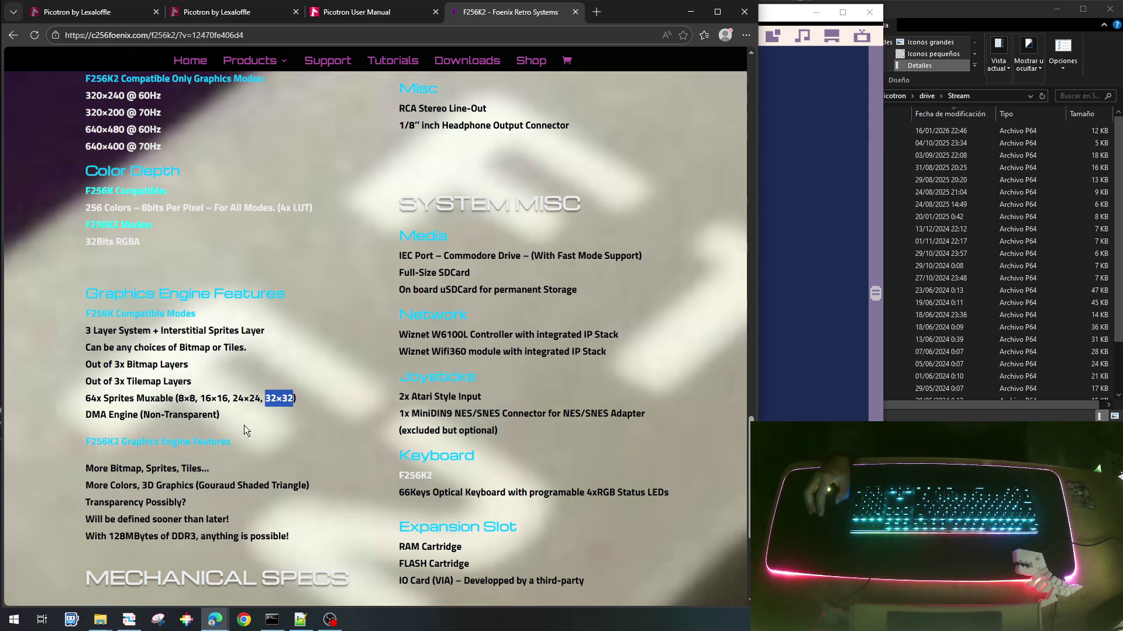
pyautogui.scroll(-2, 245, 427)
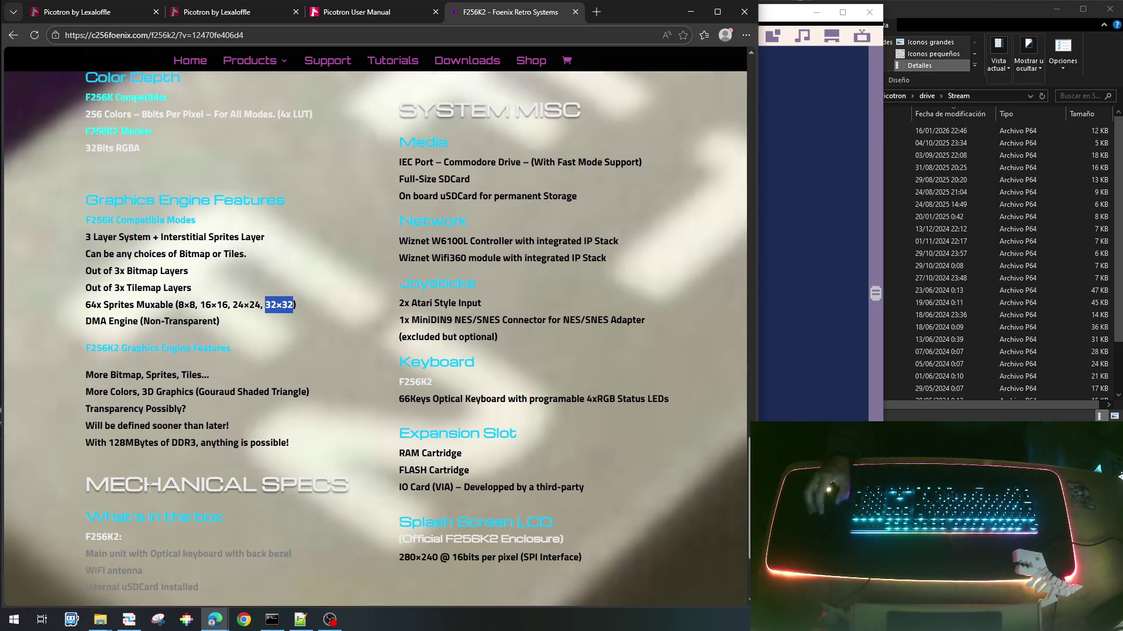
pyautogui.scroll(-1, 230, 389)
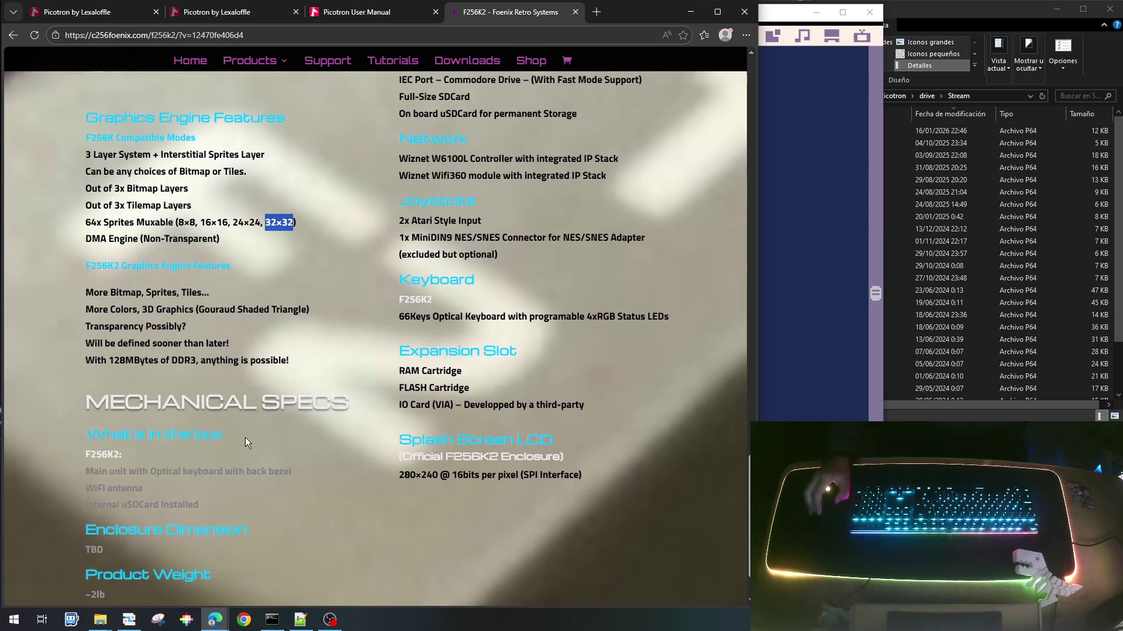
pyautogui.scroll(1, 228, 424)
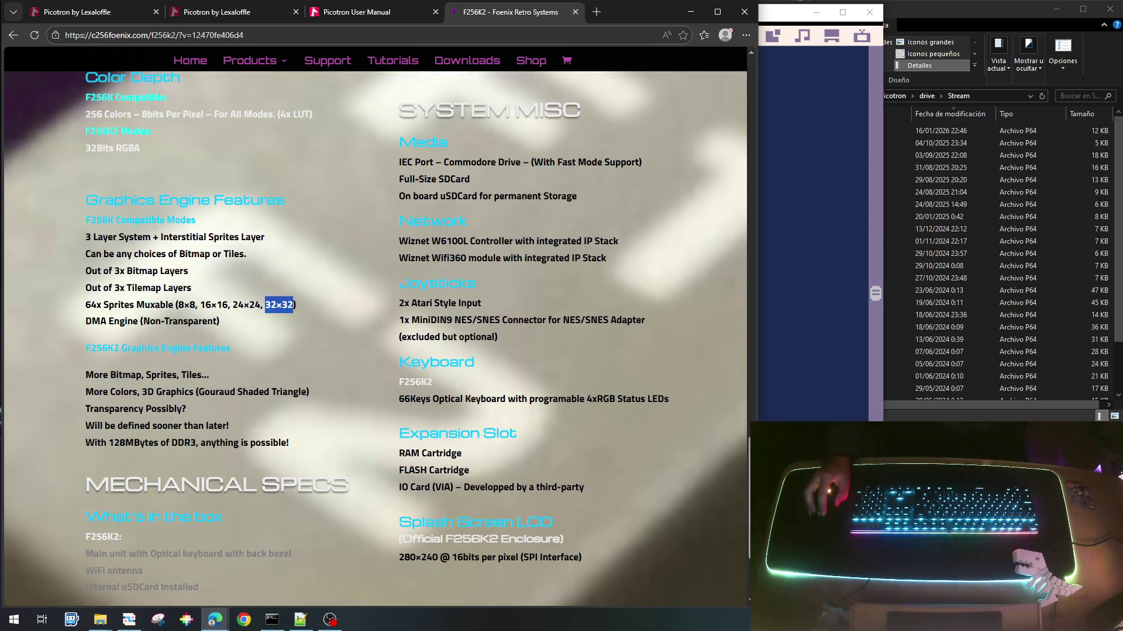
pyautogui.moveTo(237, 324)
pyautogui.mouseDown()
pyautogui.moveTo(100, 240)
pyautogui.moveTo(65, 241)
pyautogui.mouseUp()
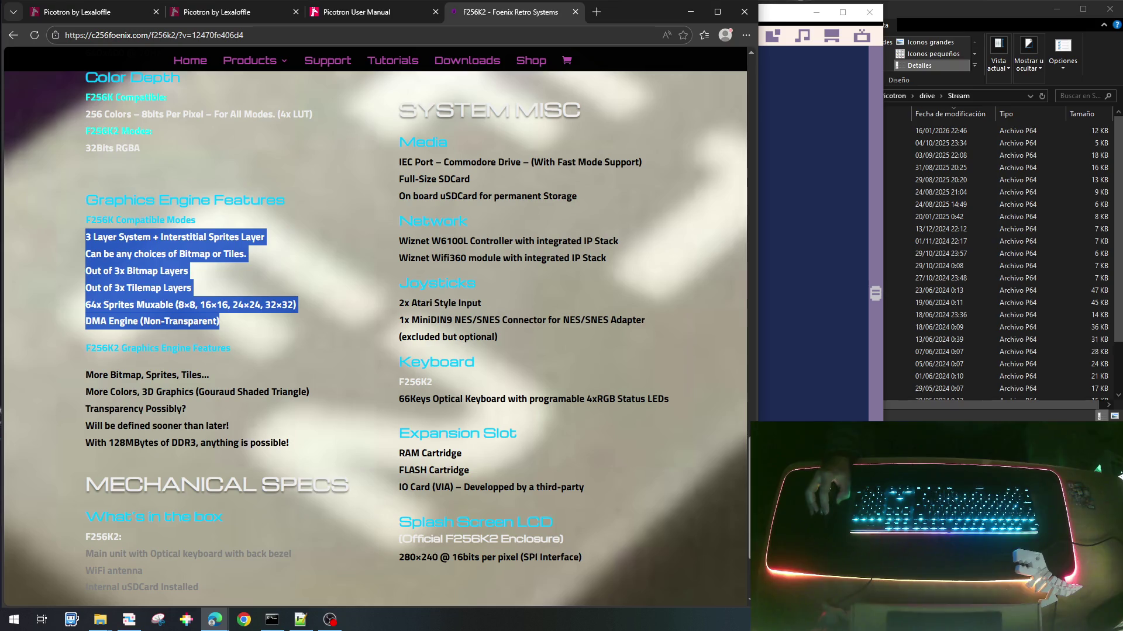
# Step: Return to the top of the page, select the F256K2 title, and open a blank tab
pyautogui.scroll(-3, 248, 439)
pyautogui.scroll(-1, 248, 439)
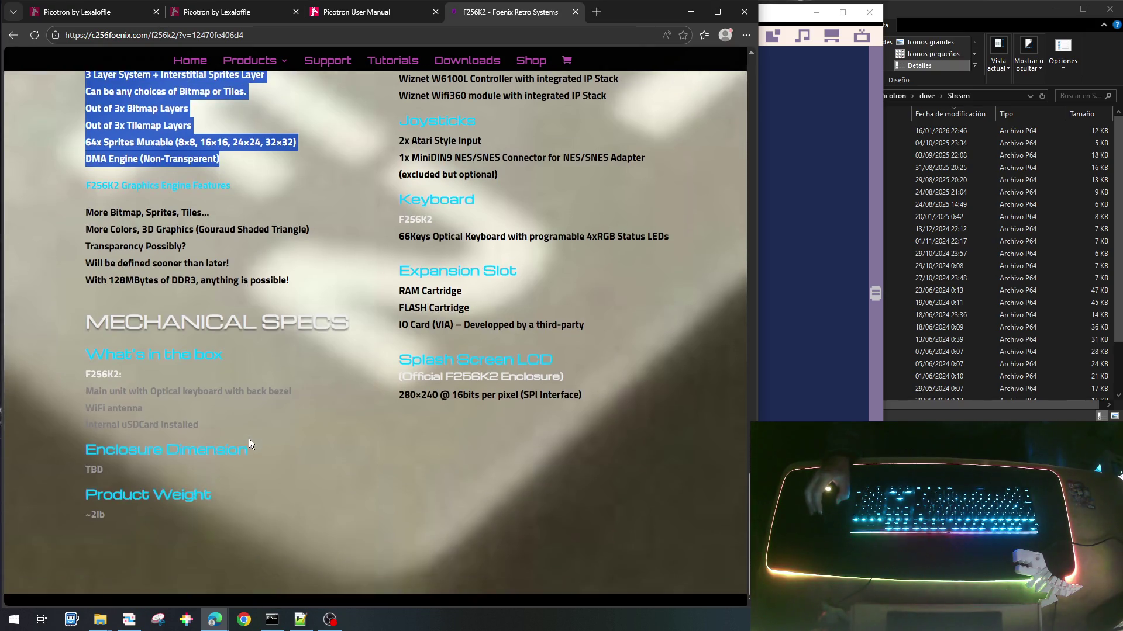
pyautogui.scroll(3, 248, 438)
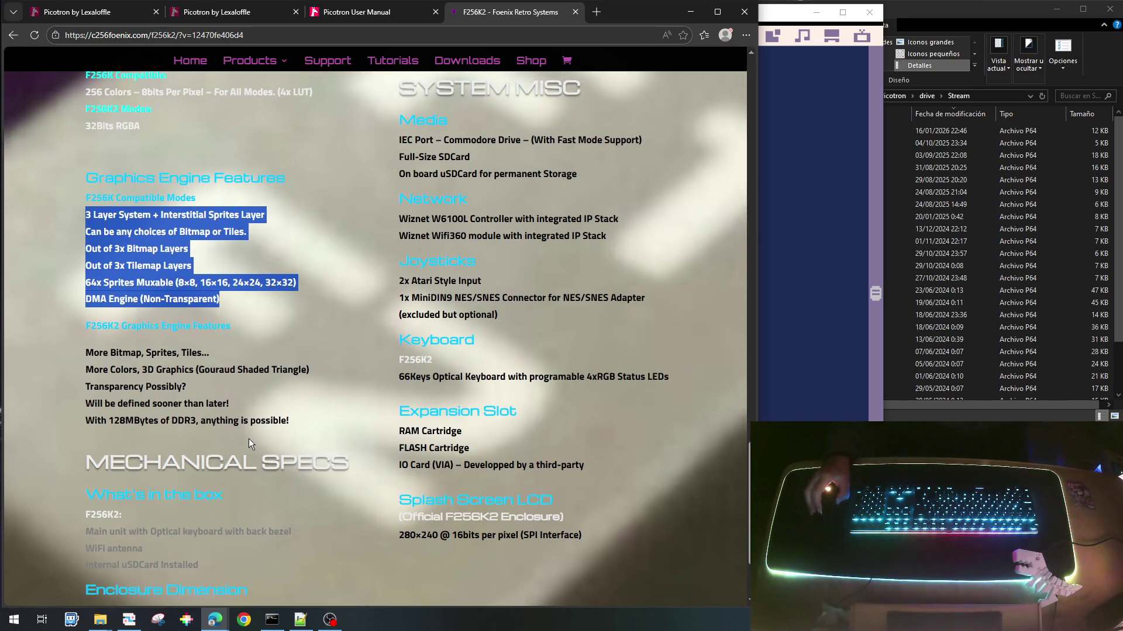
pyautogui.scroll(5, 248, 416)
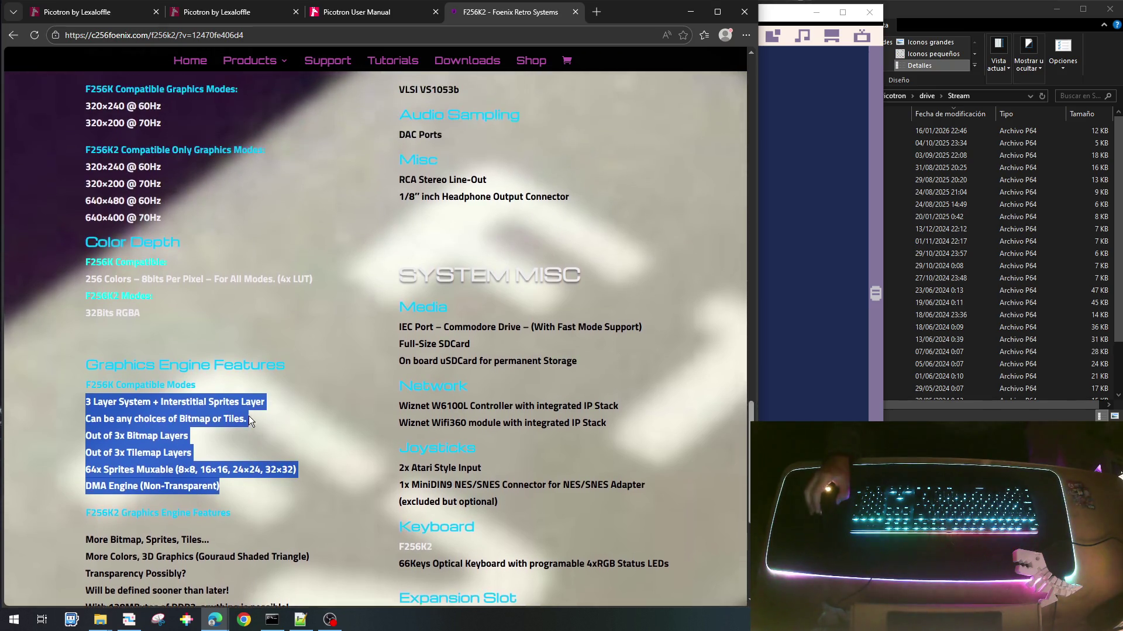
pyautogui.scroll(2, 248, 416)
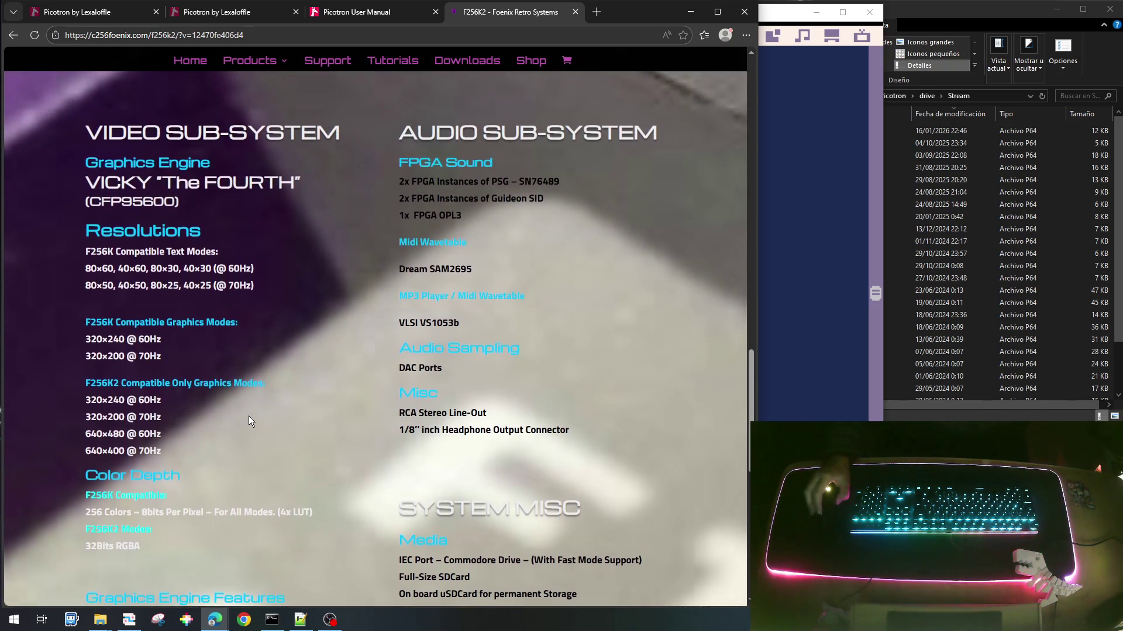
pyautogui.scroll(1, 248, 416)
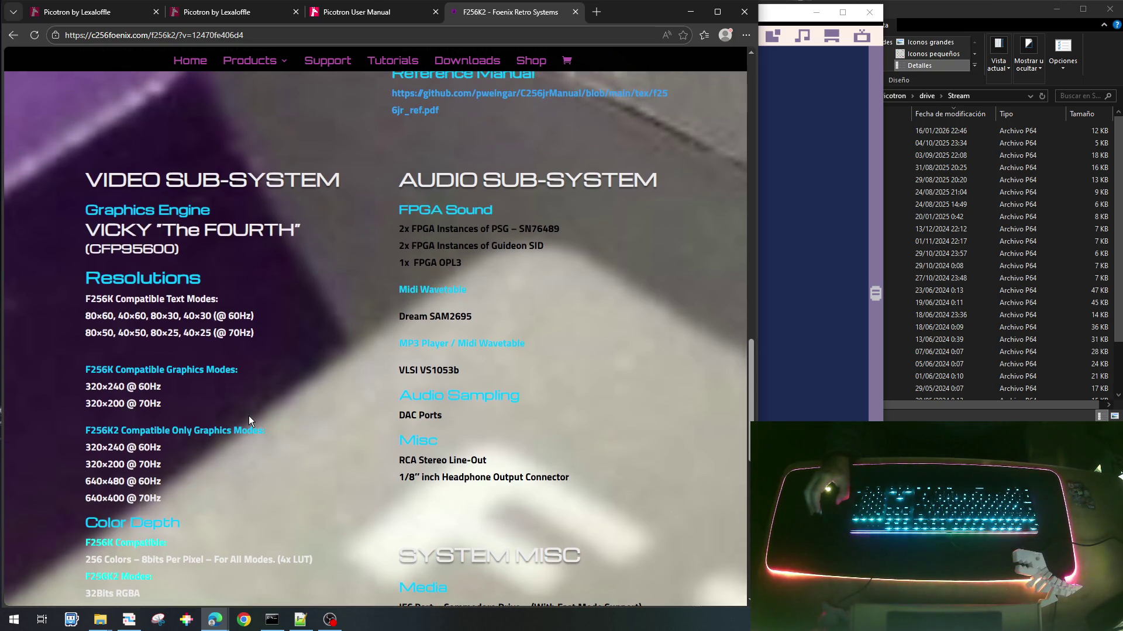
pyautogui.scroll(15, 248, 416)
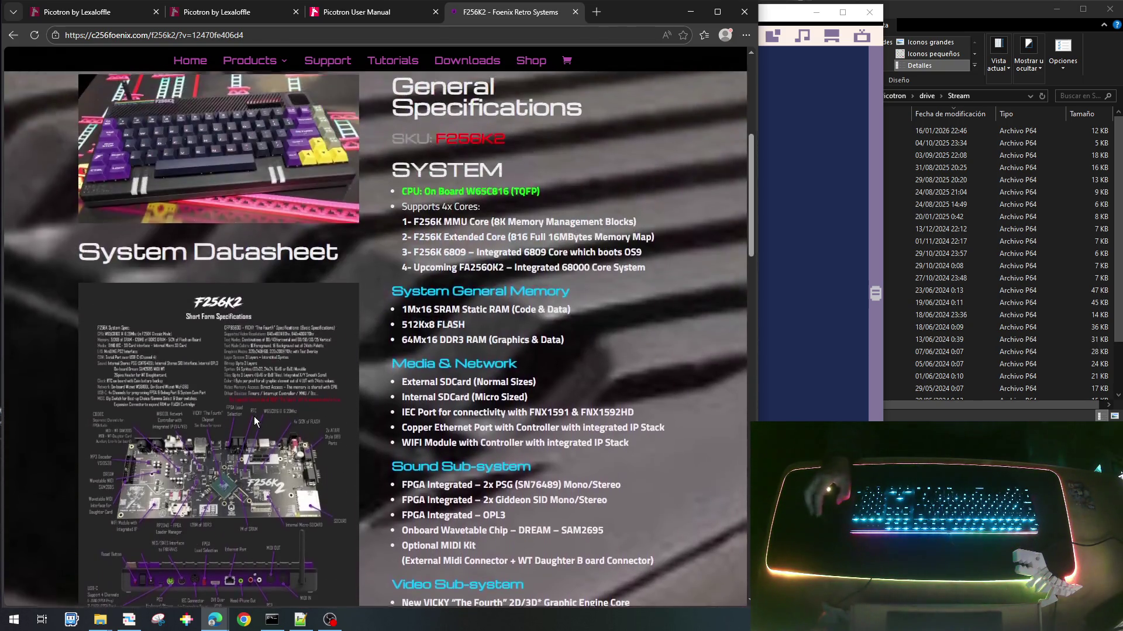
pyautogui.scroll(6, 254, 421)
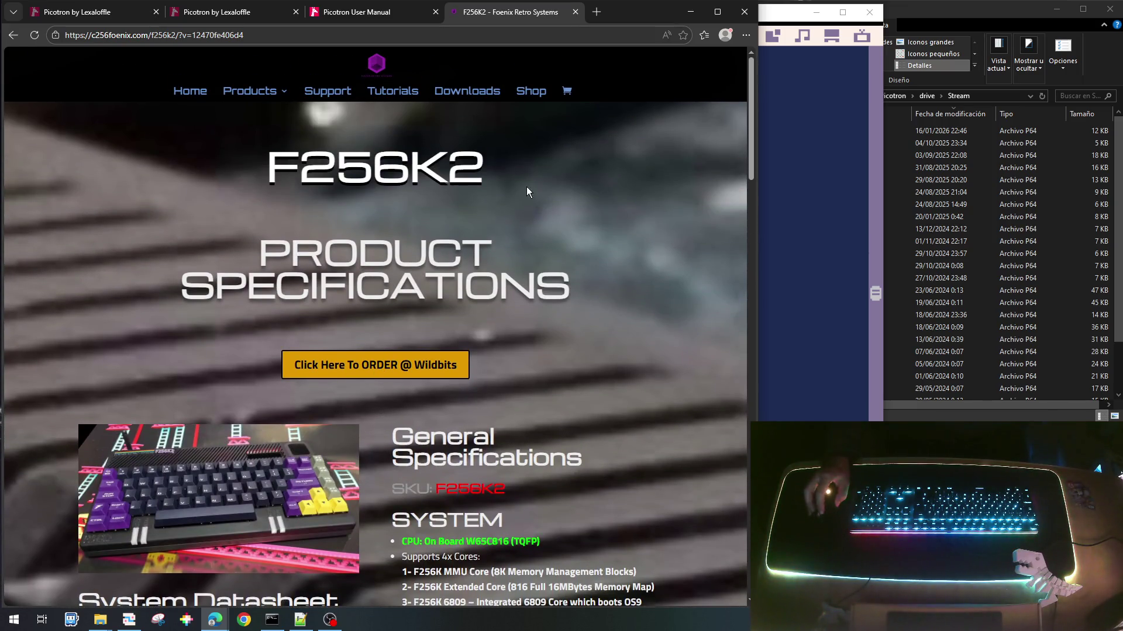
pyautogui.moveTo(494, 177); pyautogui.dragTo(272, 170)
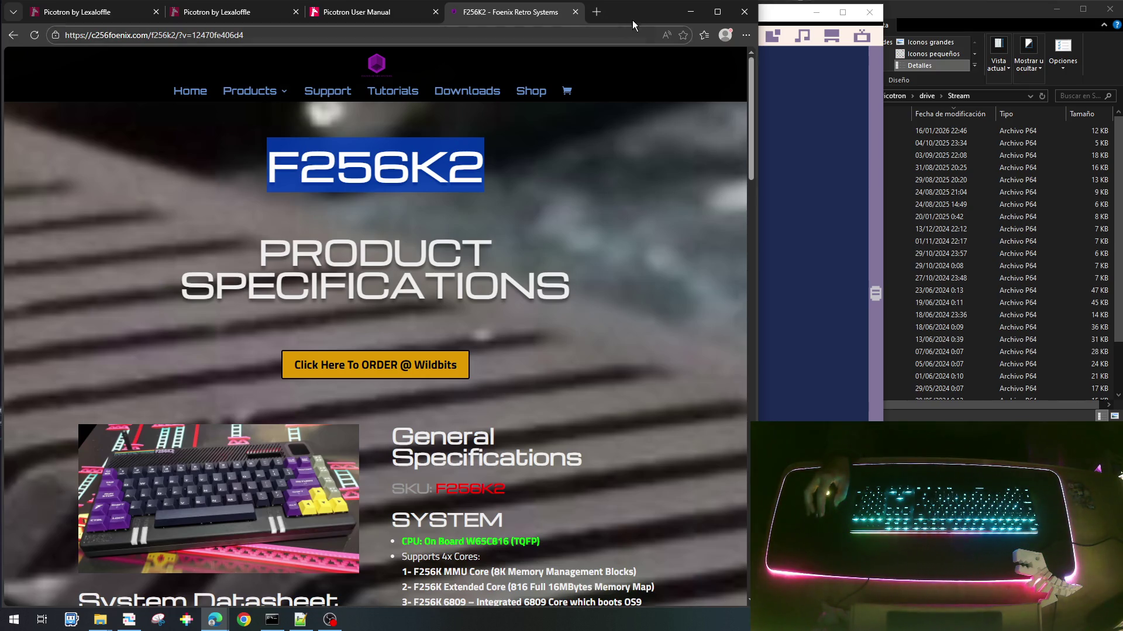
pyautogui.click(596, 12)
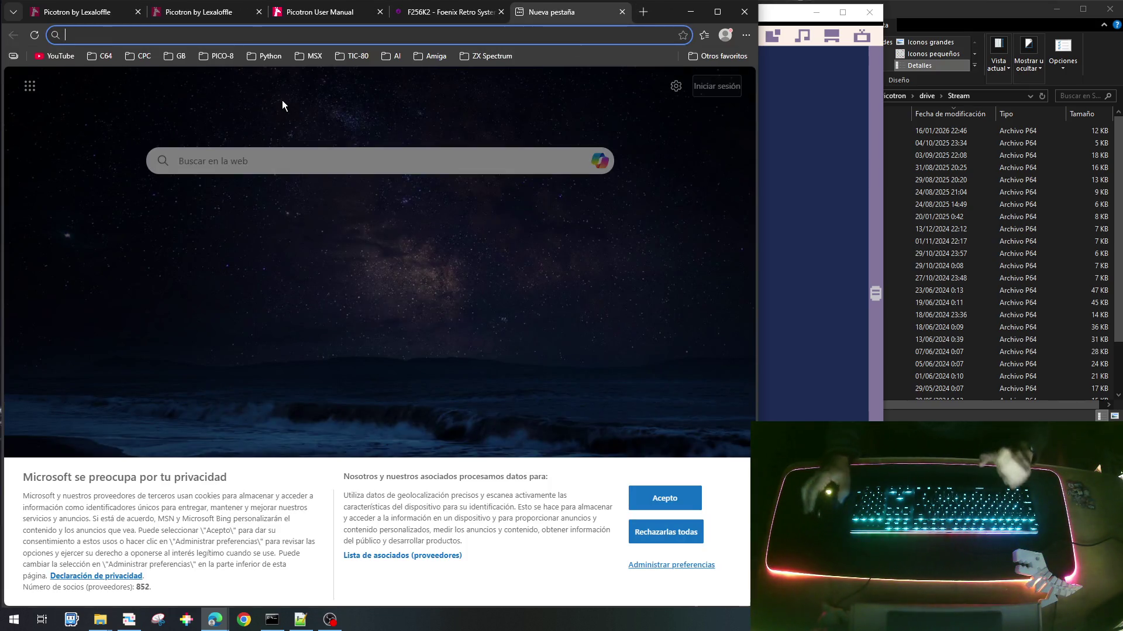
# Step: Search for 'x16 commander' and open the Commander X16 home page
pyautogui.write('x')
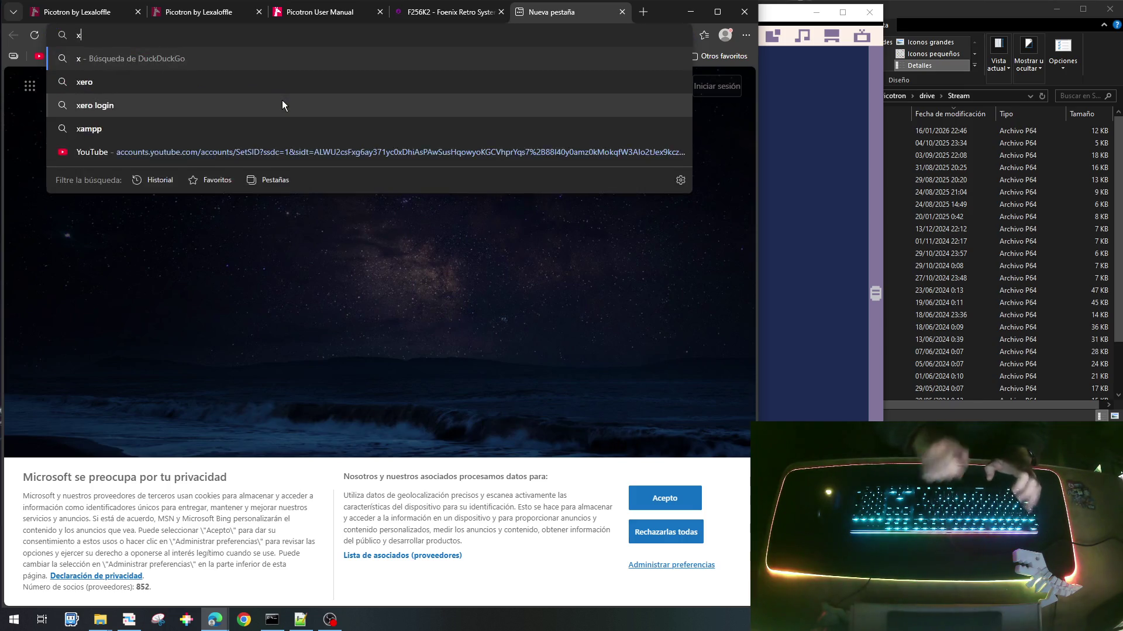
pyautogui.write('16 commandr')
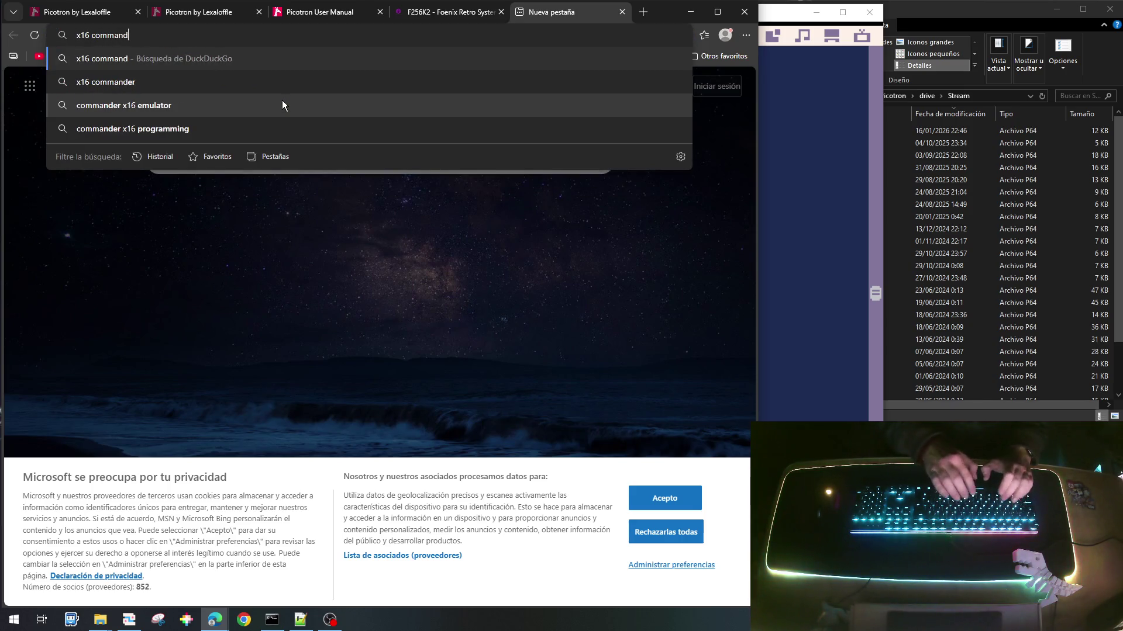
pyautogui.press('Down')
pyautogui.press('Return')
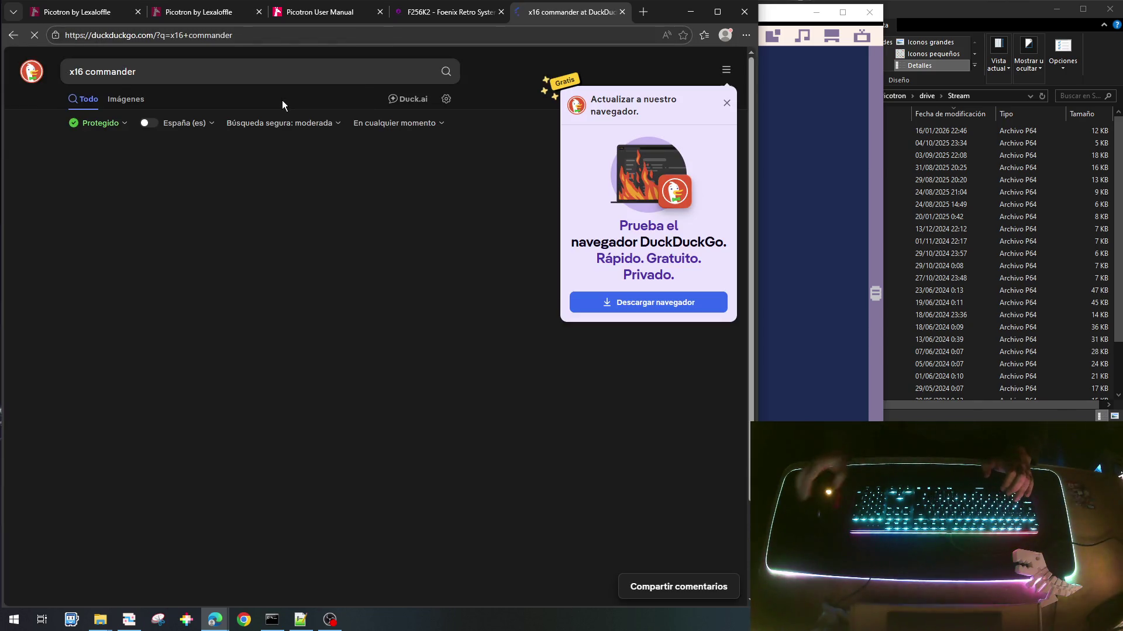
pyautogui.click(152, 174)
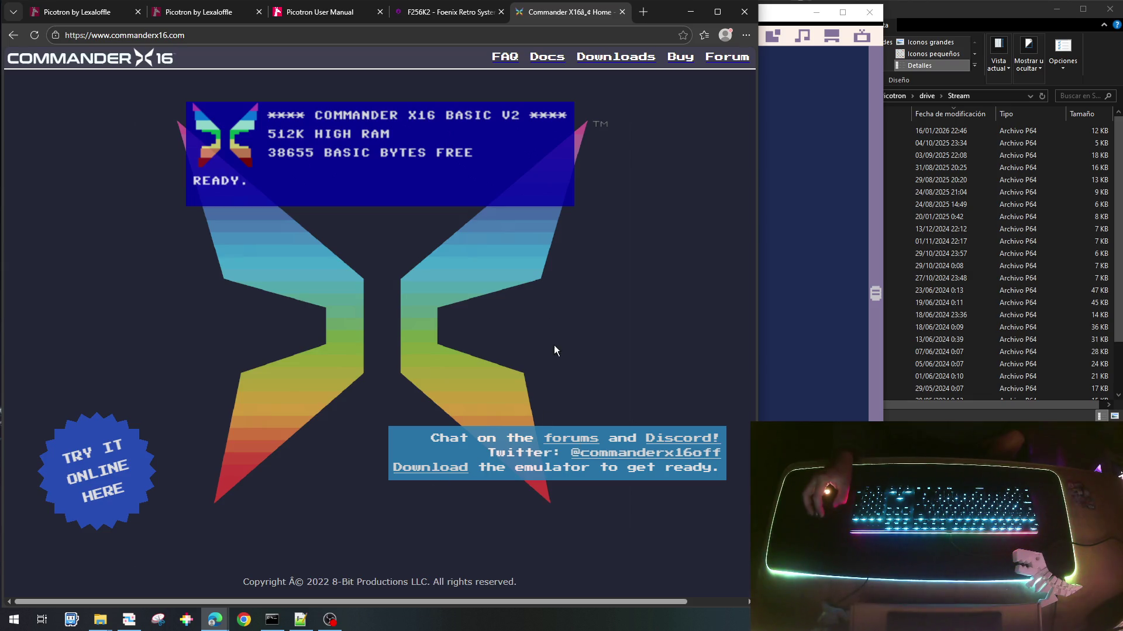
# Step: Browse the Commander X16 docs on GitHub and try Chapter 10, VERA FX Reference
pyautogui.click(558, 57)
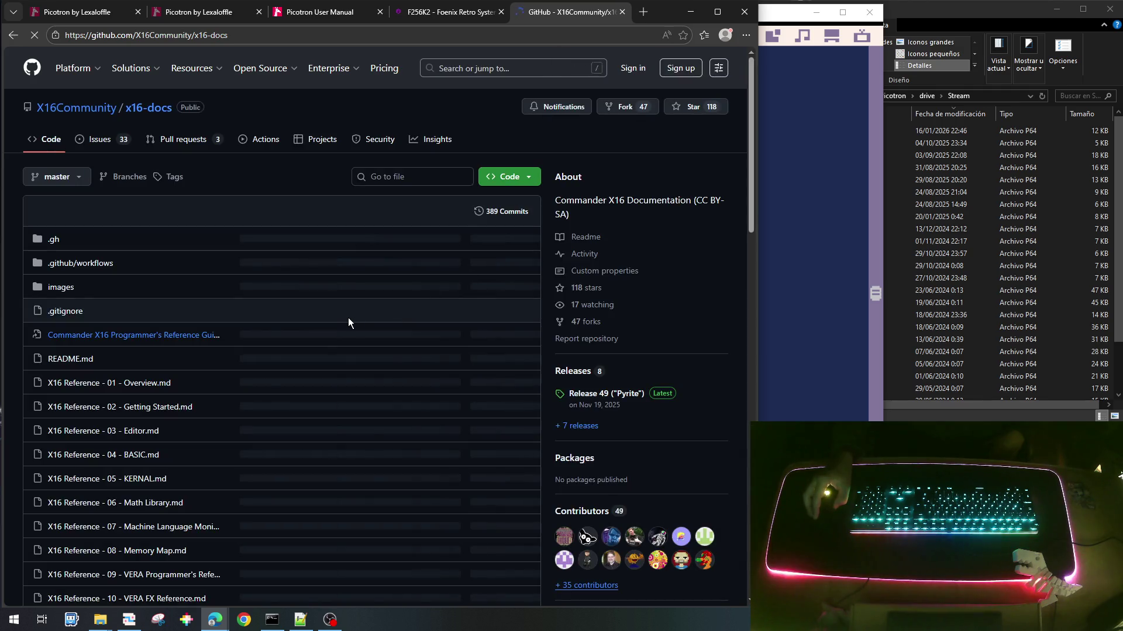
pyautogui.scroll(-15, 290, 408)
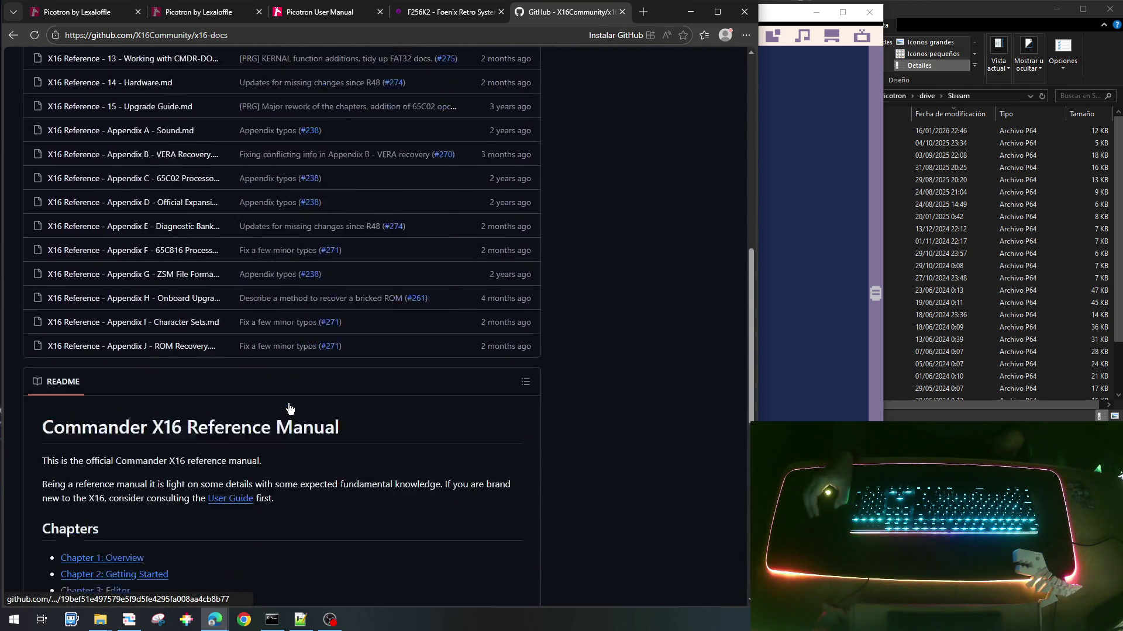
pyautogui.scroll(1, 292, 407)
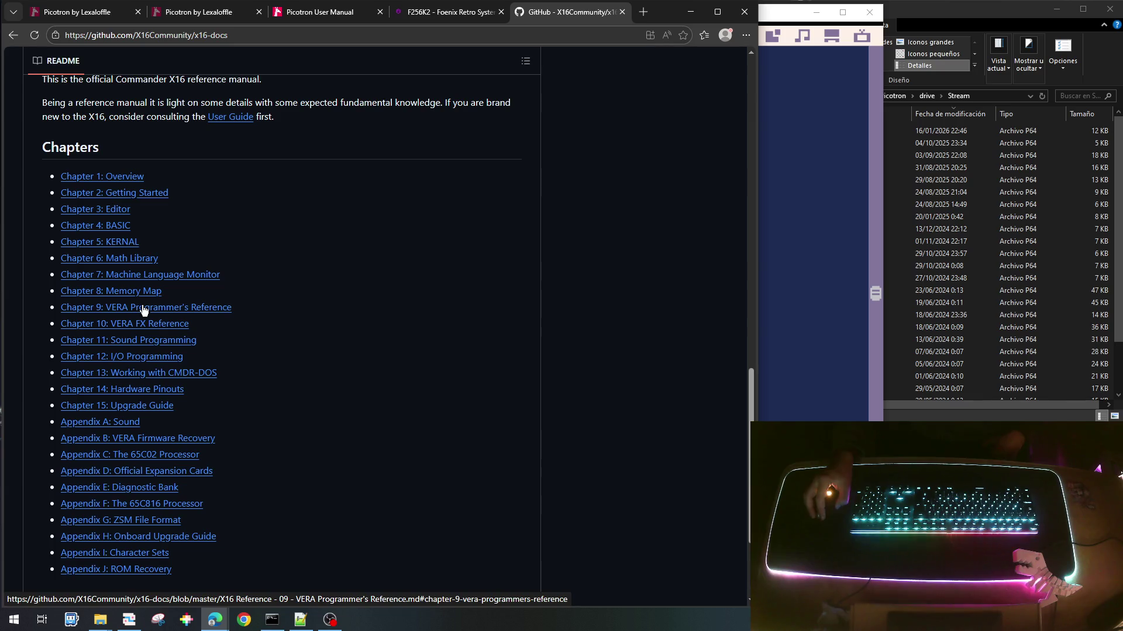
pyautogui.click(148, 325)
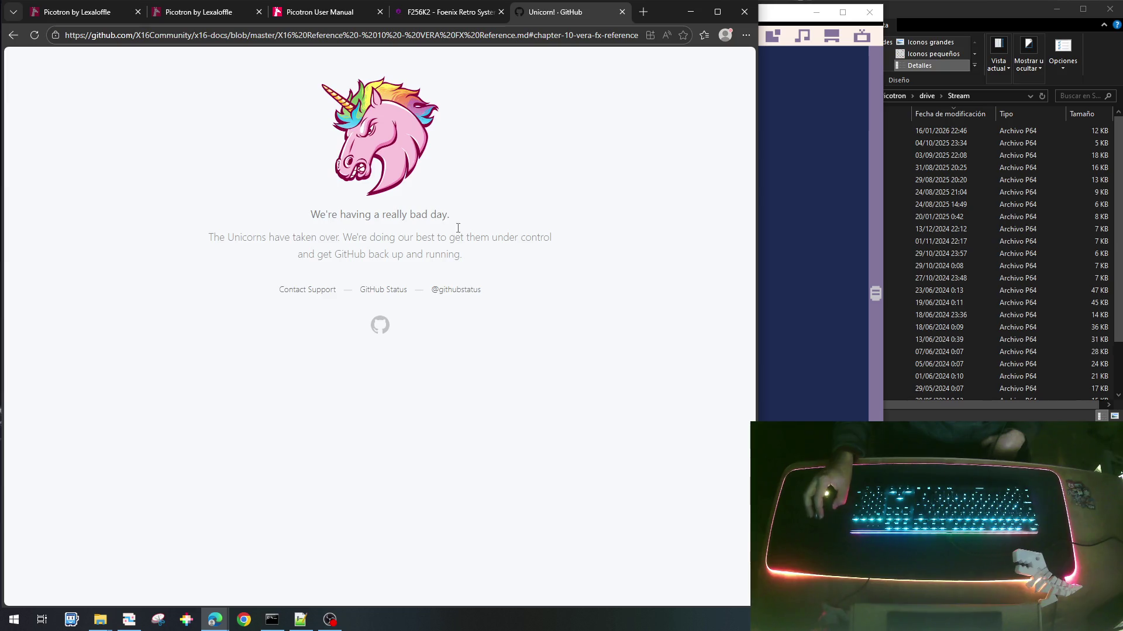
# Step: Go back to the Commander X16 home page and open a new blank tab
pyautogui.click(10, 39)
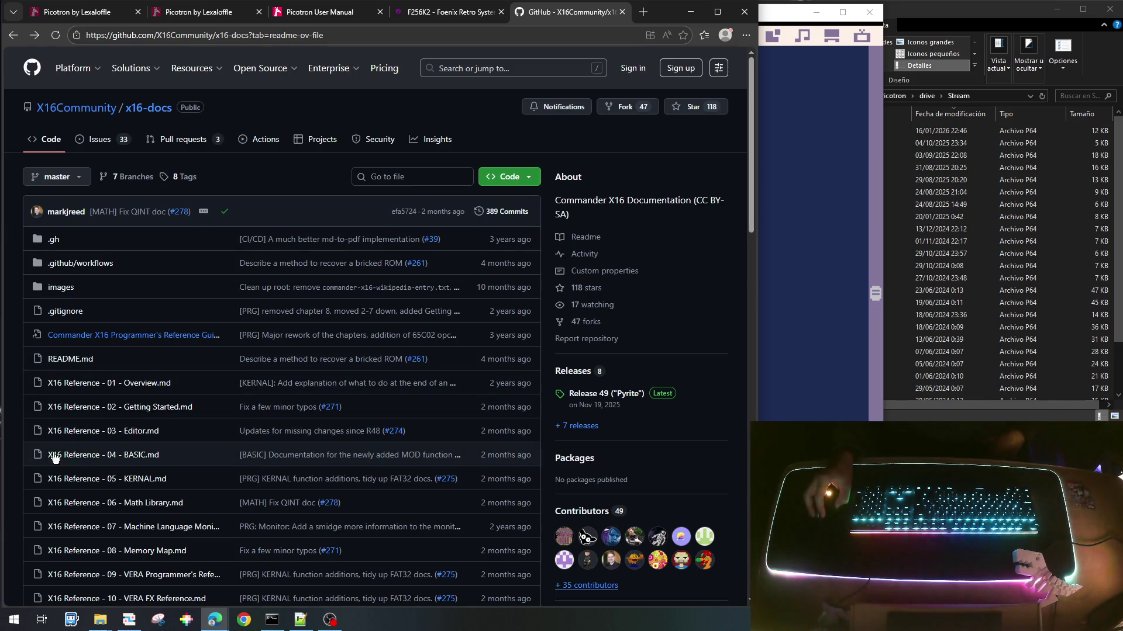
pyautogui.click(12, 42)
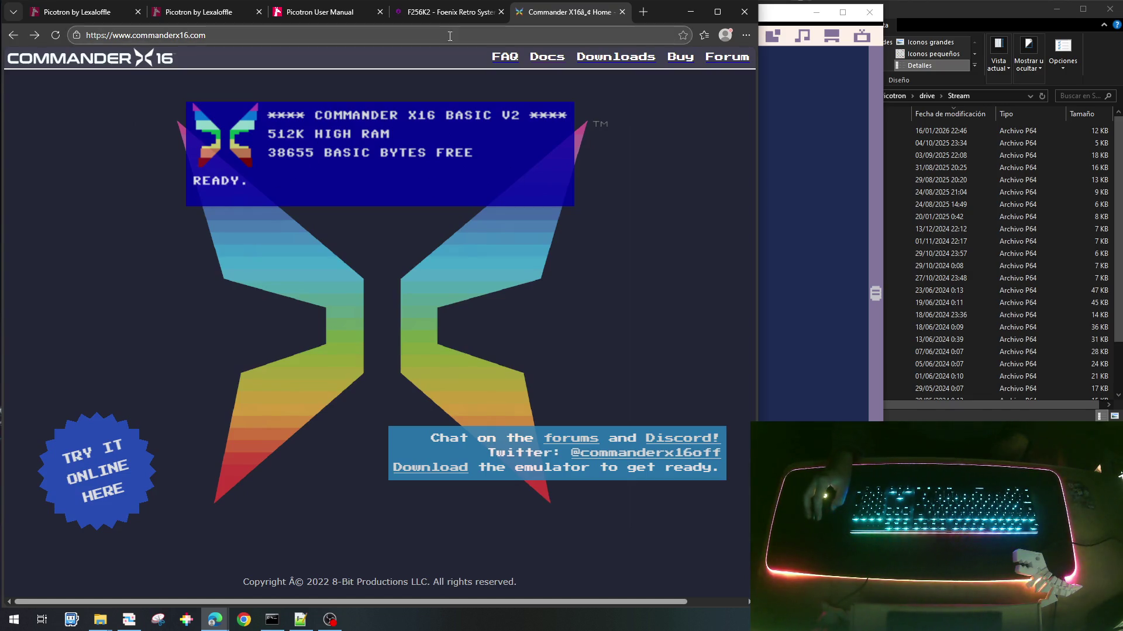
pyautogui.click(646, 16)
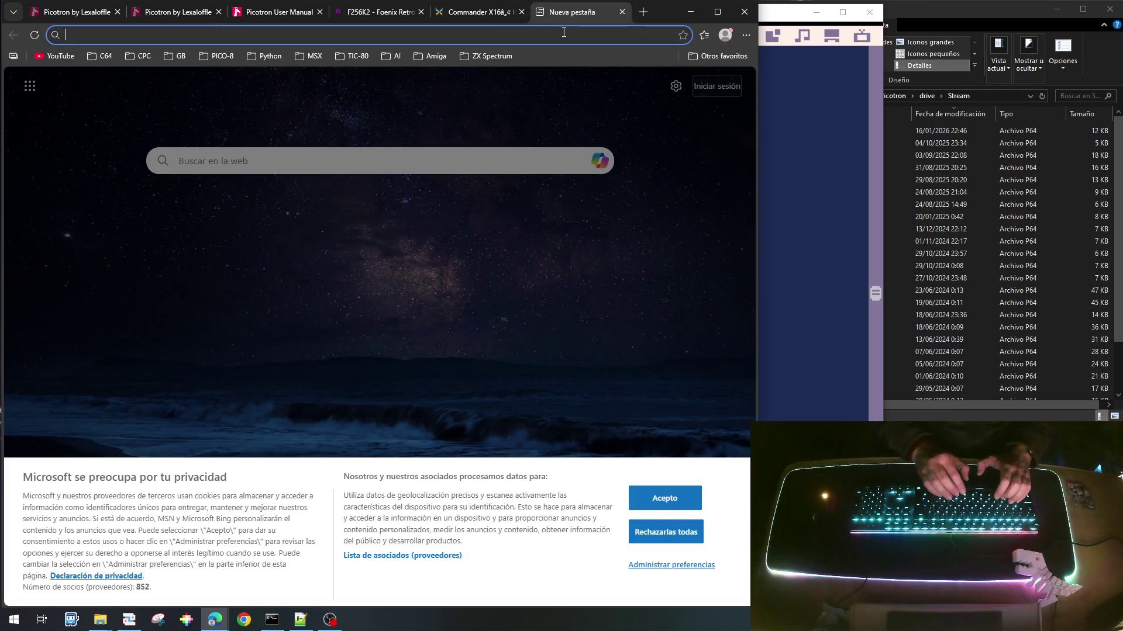
# Step: Search for 'zx spectrum next' and open the official specnext.com site
pyautogui.write('zx')
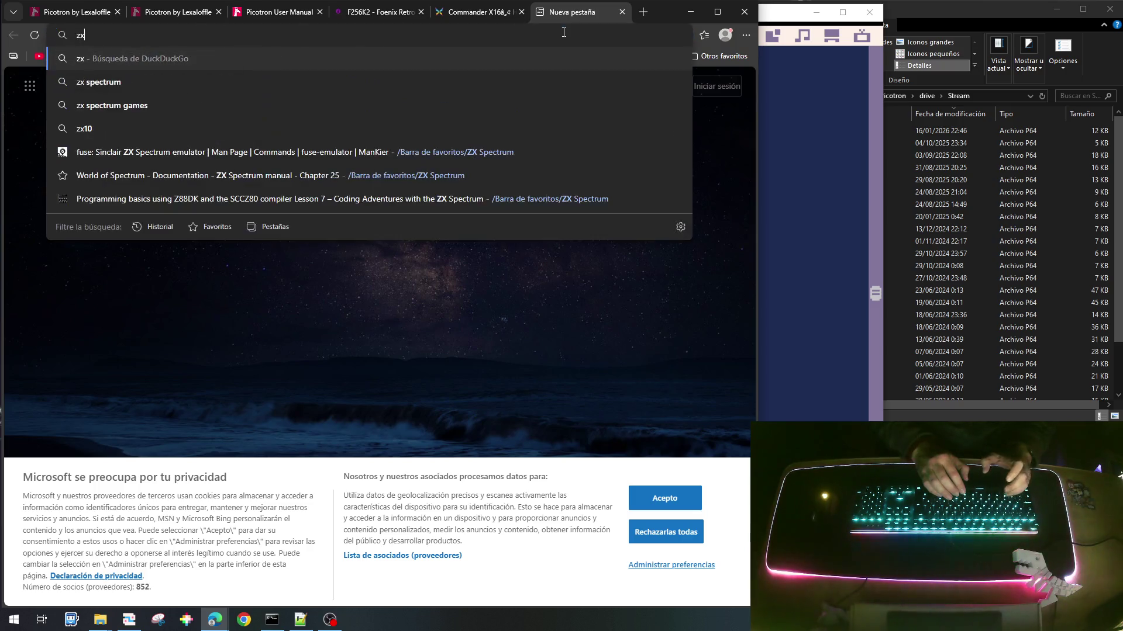
pyautogui.write(' spect')
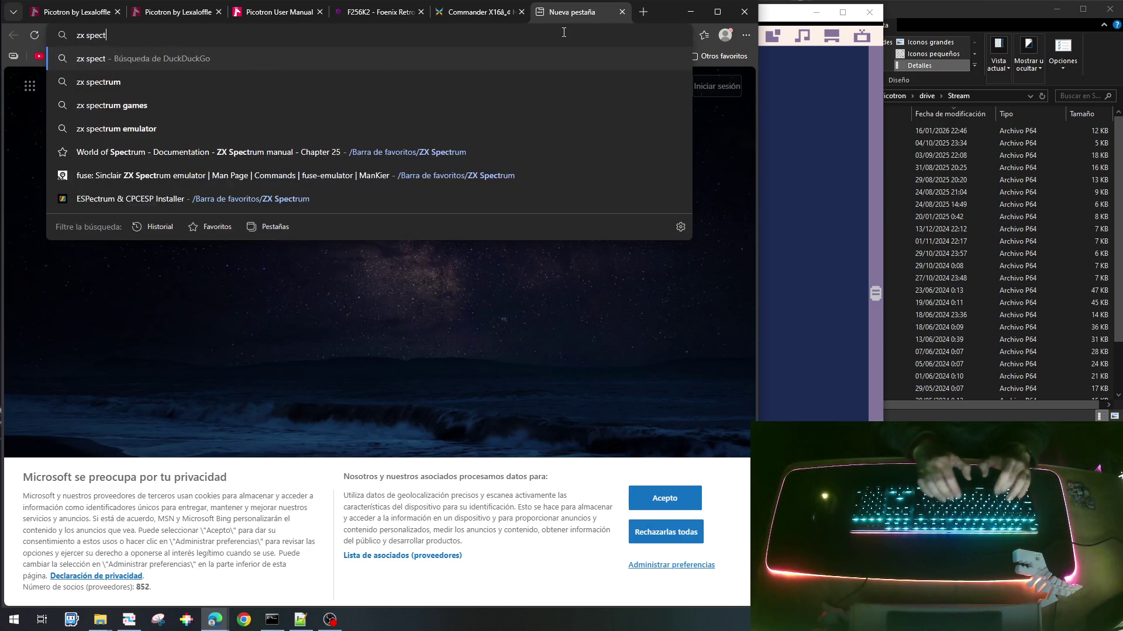
pyautogui.write('urm ')
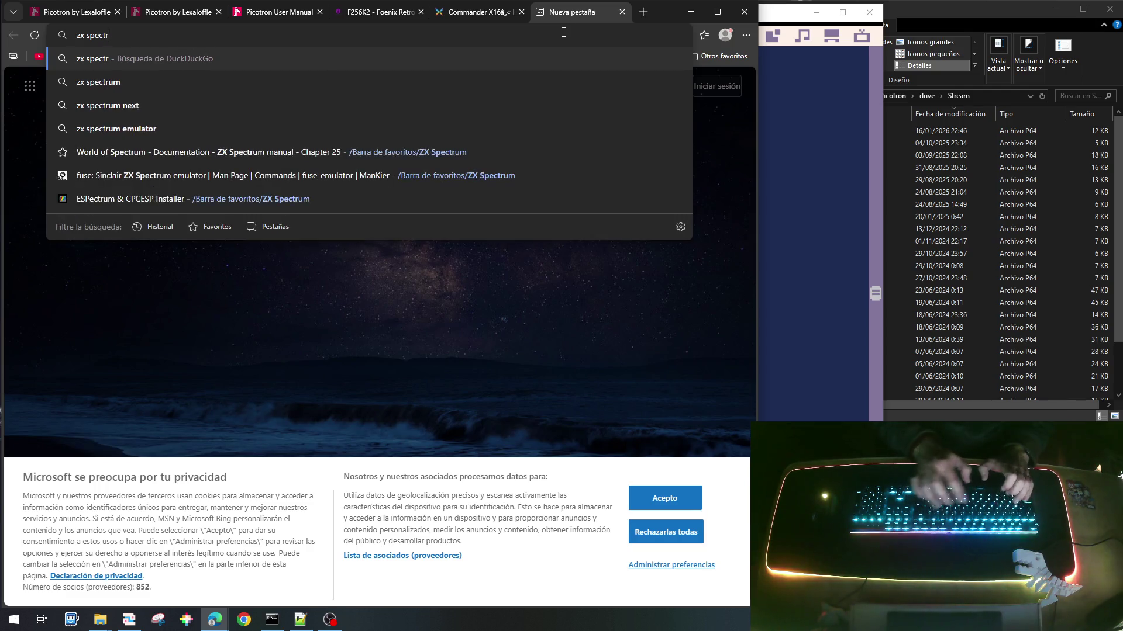
pyautogui.write('next')
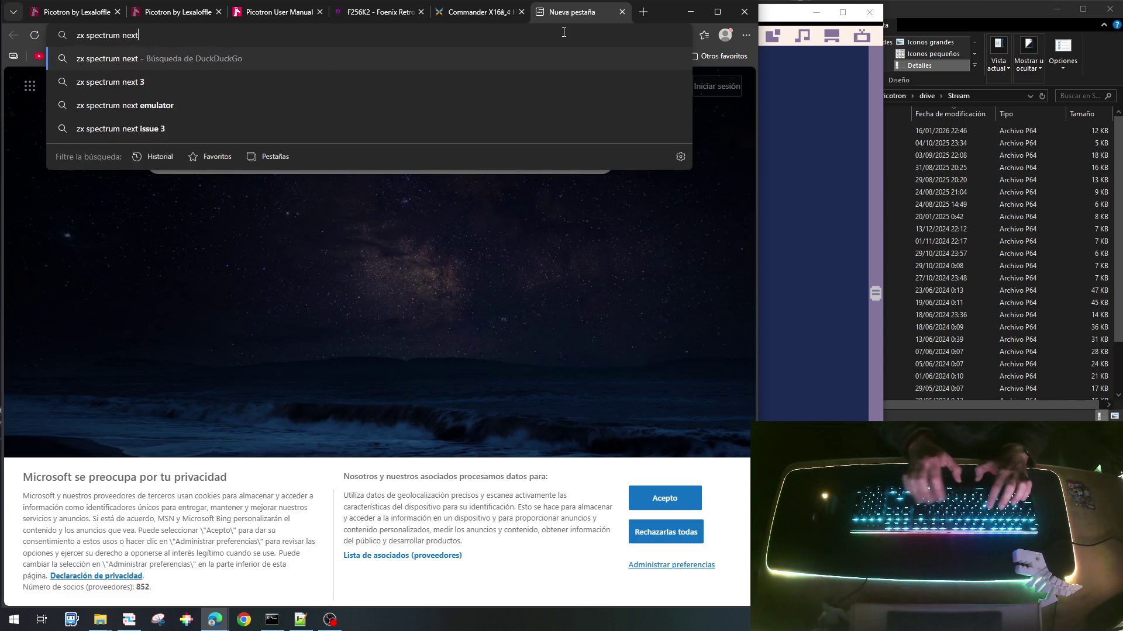
pyautogui.press('Return')
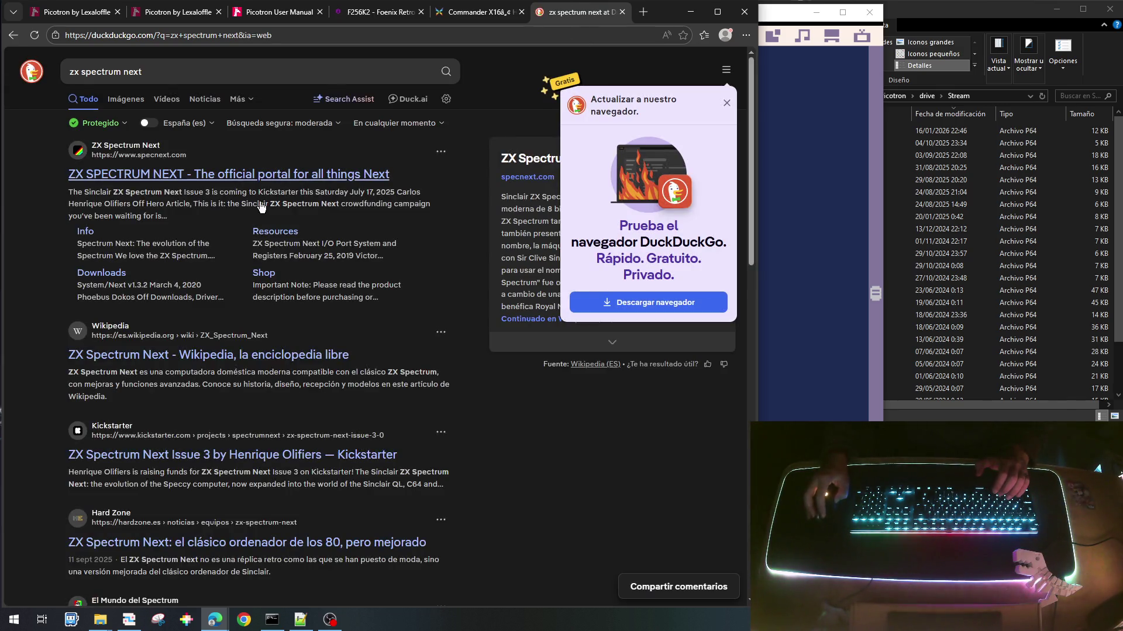
pyautogui.click(195, 175)
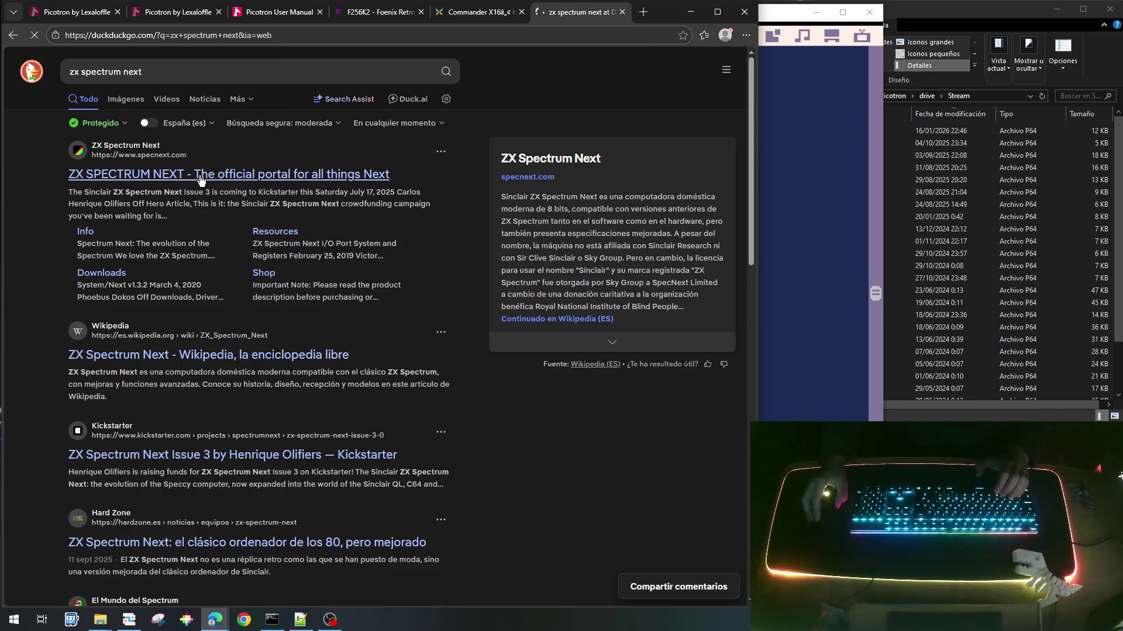
pyautogui.scroll(-1, 506, 332)
pyautogui.scroll(1, 497, 275)
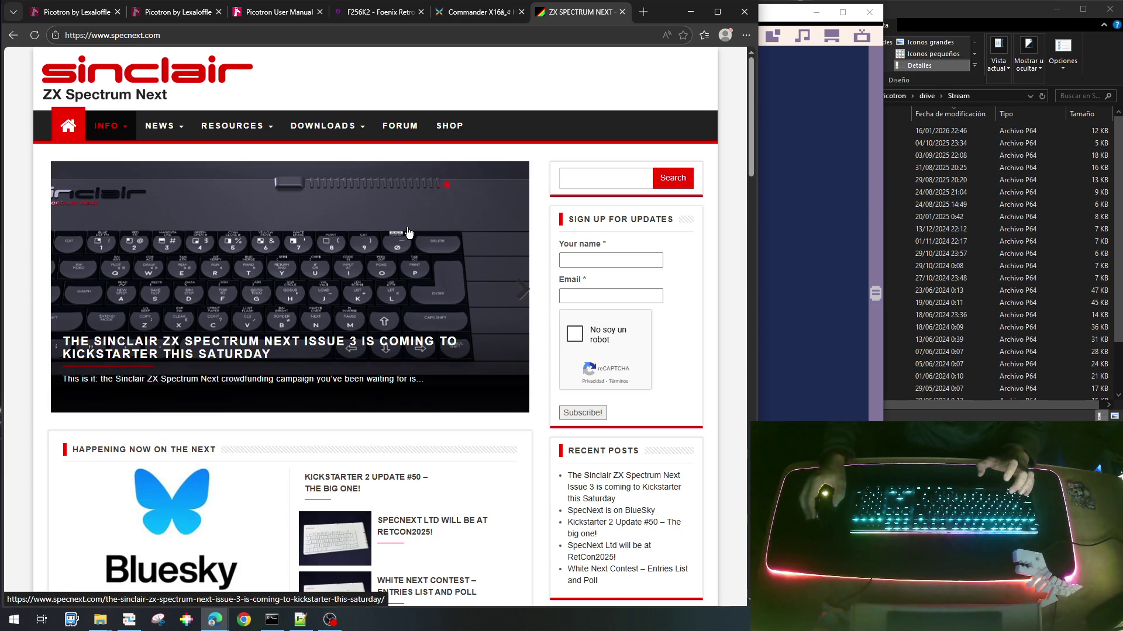
pyautogui.scroll(-2, 407, 229)
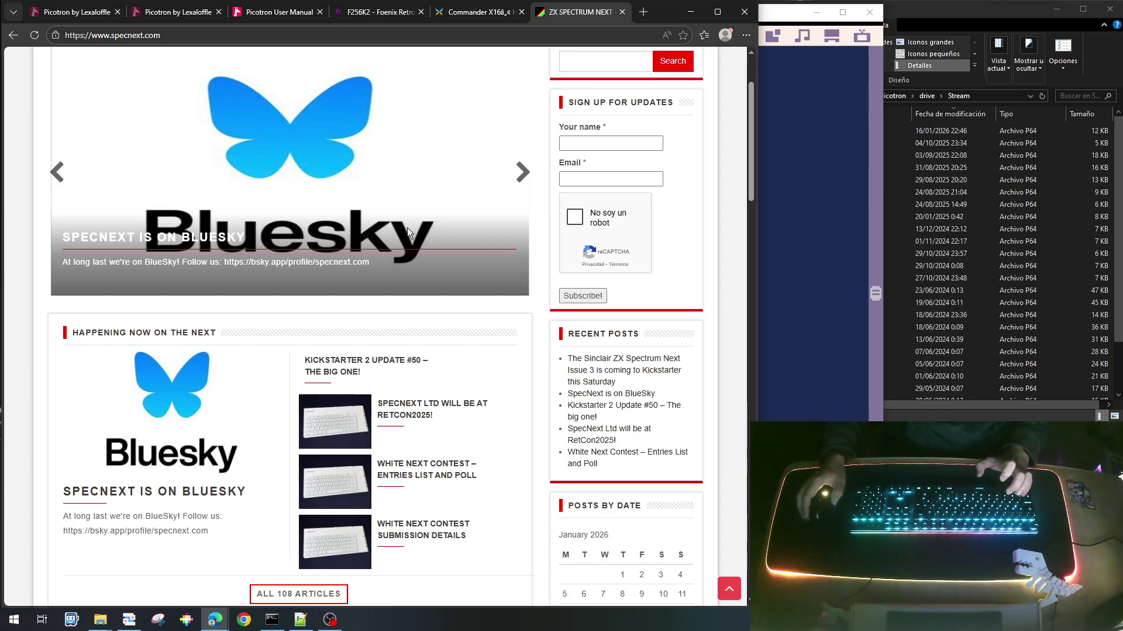
pyautogui.scroll(-5, 408, 229)
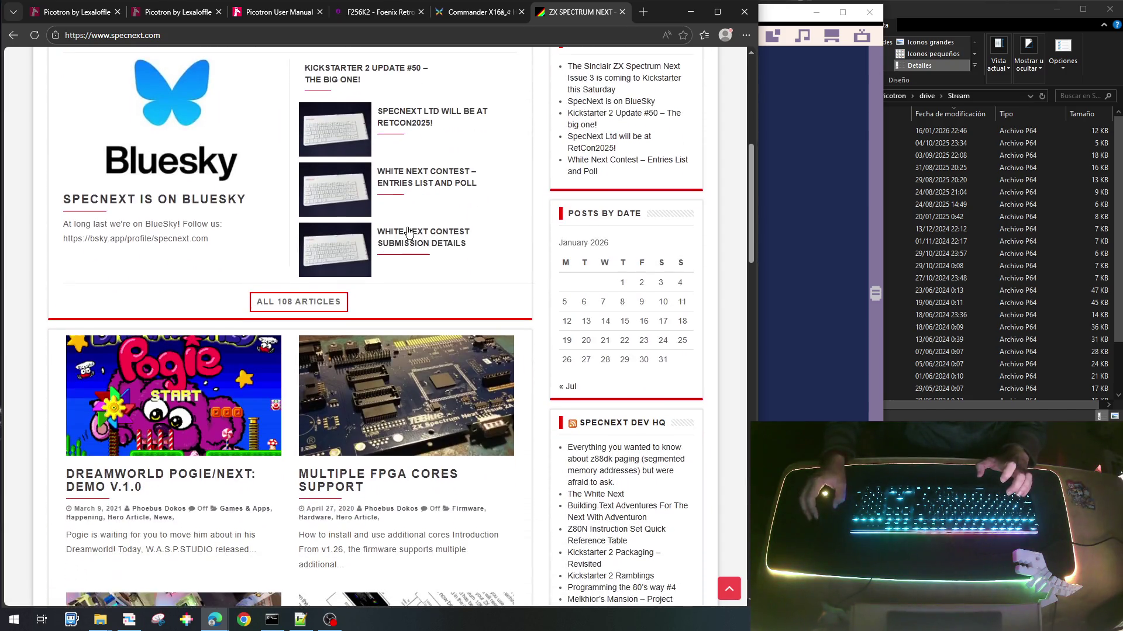
pyautogui.scroll(-1, 407, 230)
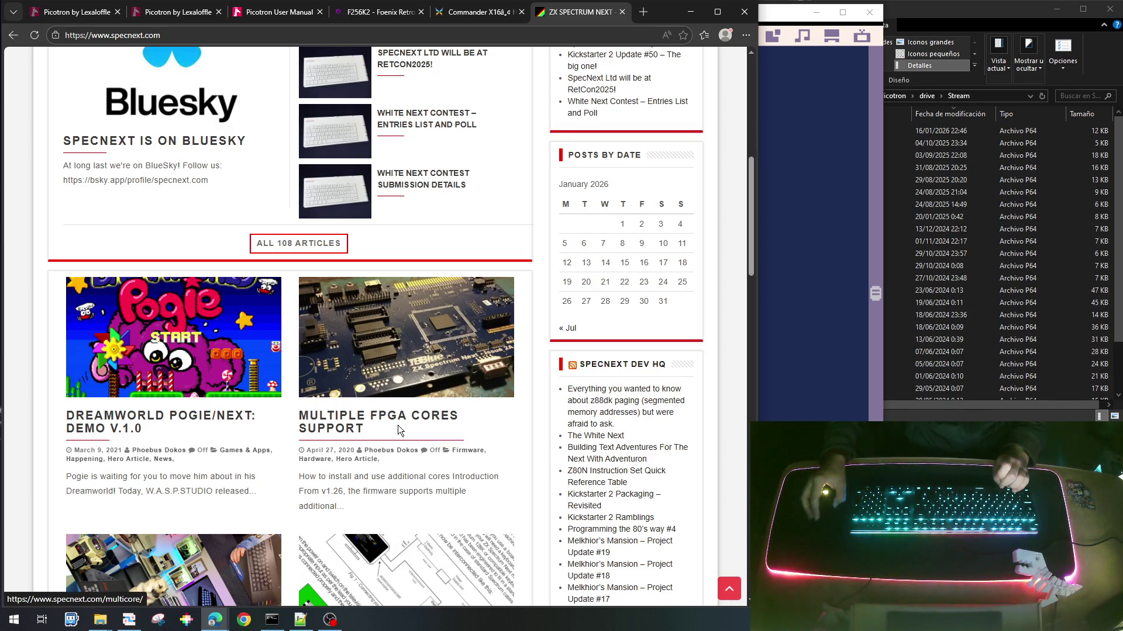
pyautogui.scroll(-2, 397, 425)
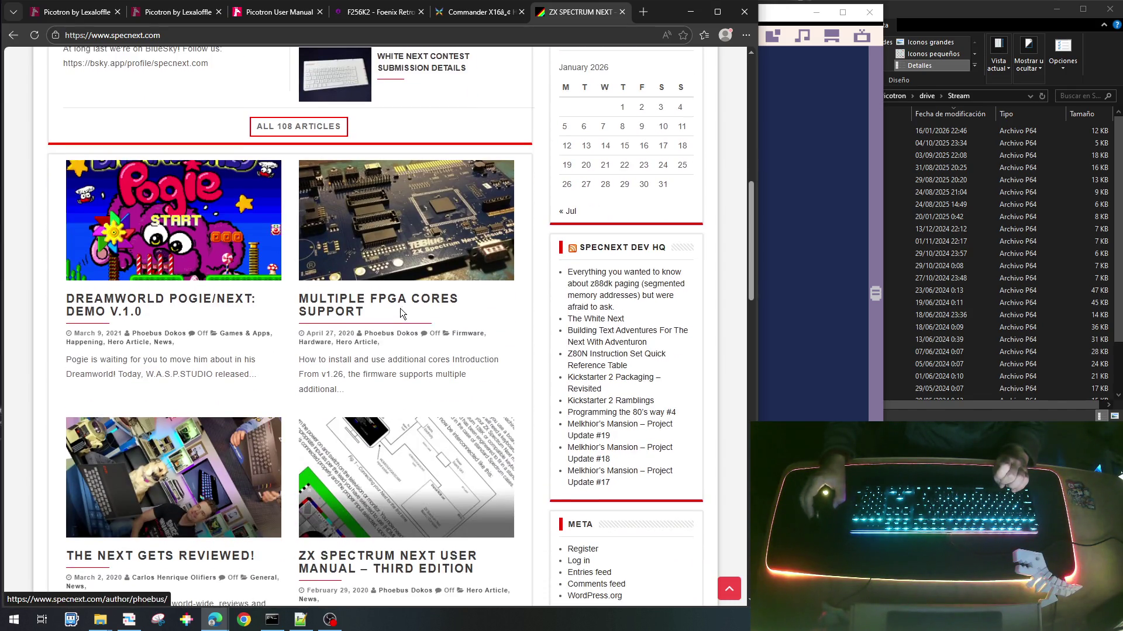
pyautogui.scroll(2, 374, 326)
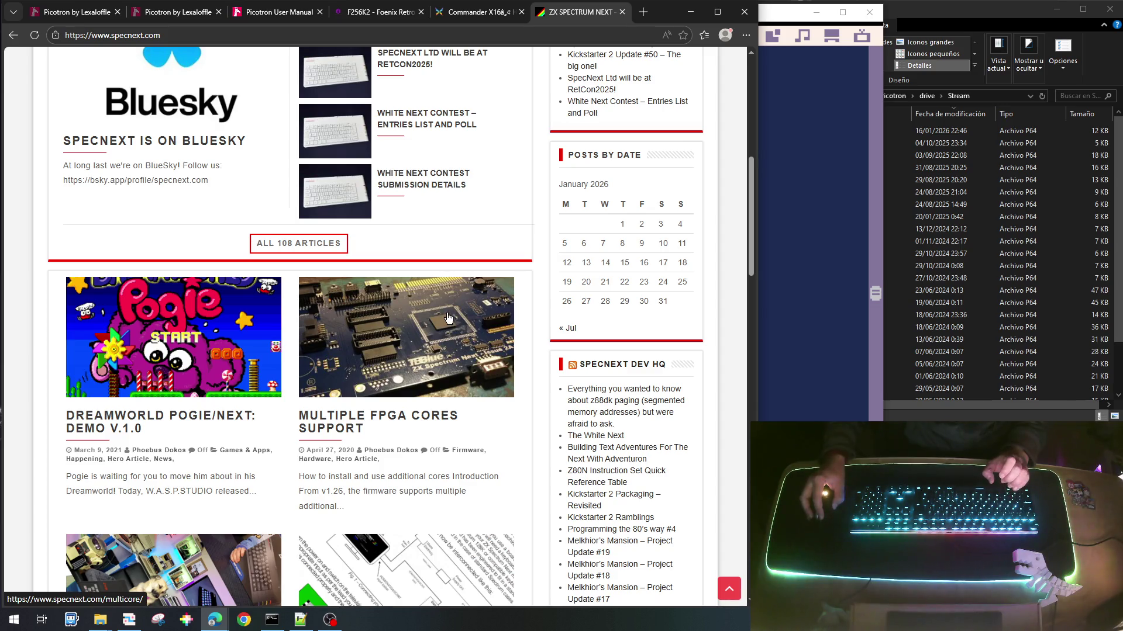
pyautogui.scroll(-6, 438, 345)
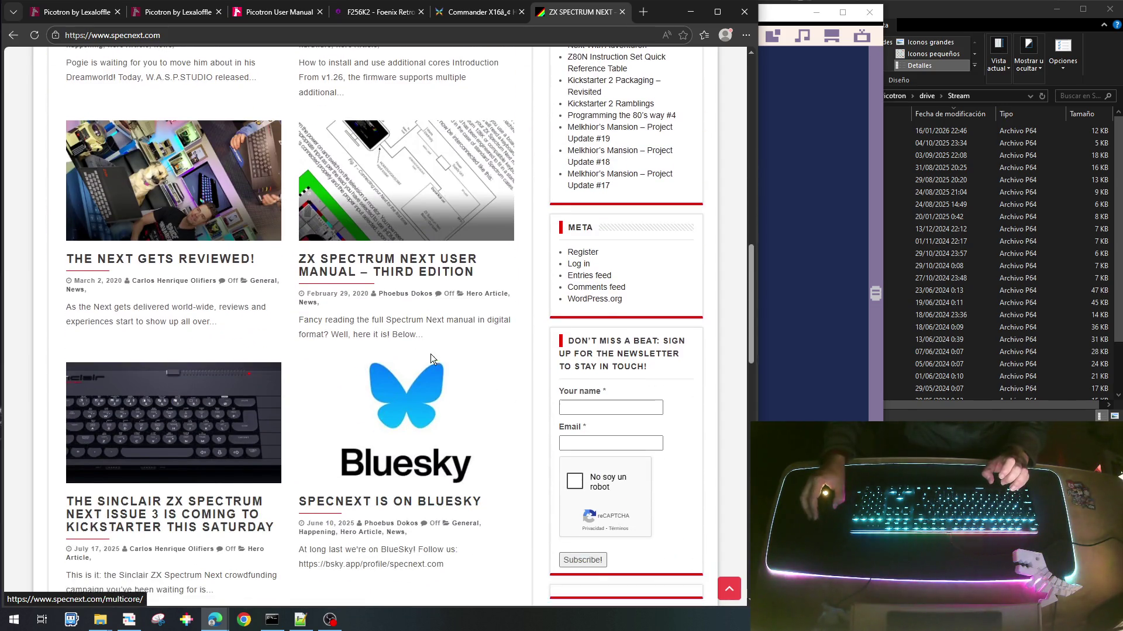
pyautogui.scroll(-4, 430, 359)
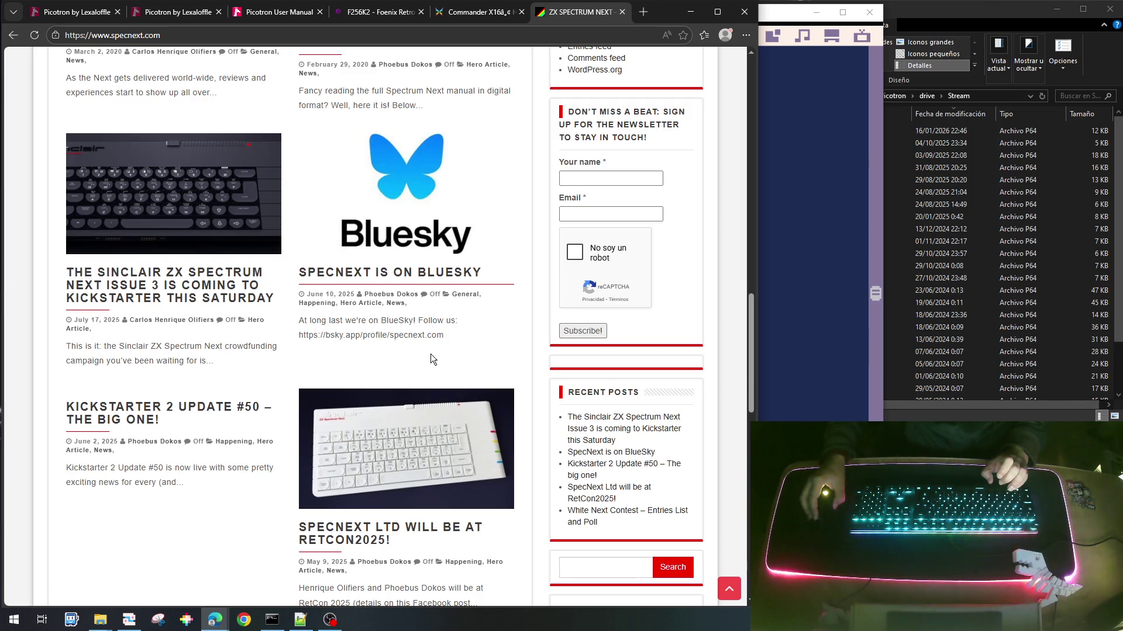
pyautogui.scroll(-13, 433, 358)
pyautogui.scroll(-3, 442, 372)
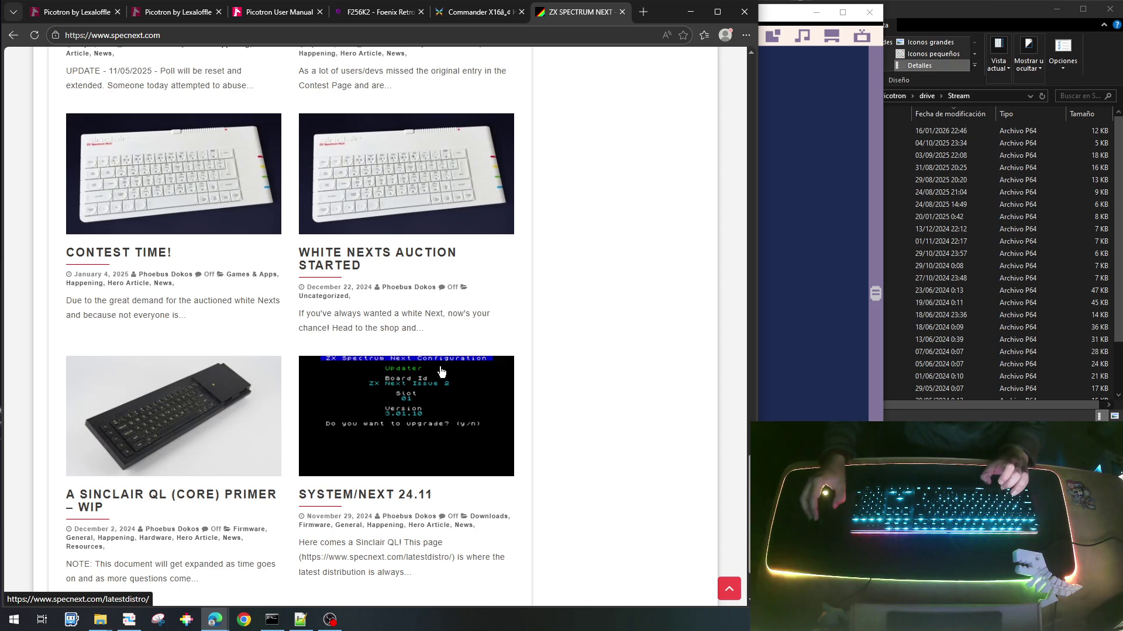
pyautogui.scroll(-3, 441, 372)
pyautogui.scroll(12, 441, 372)
pyautogui.scroll(8, 441, 372)
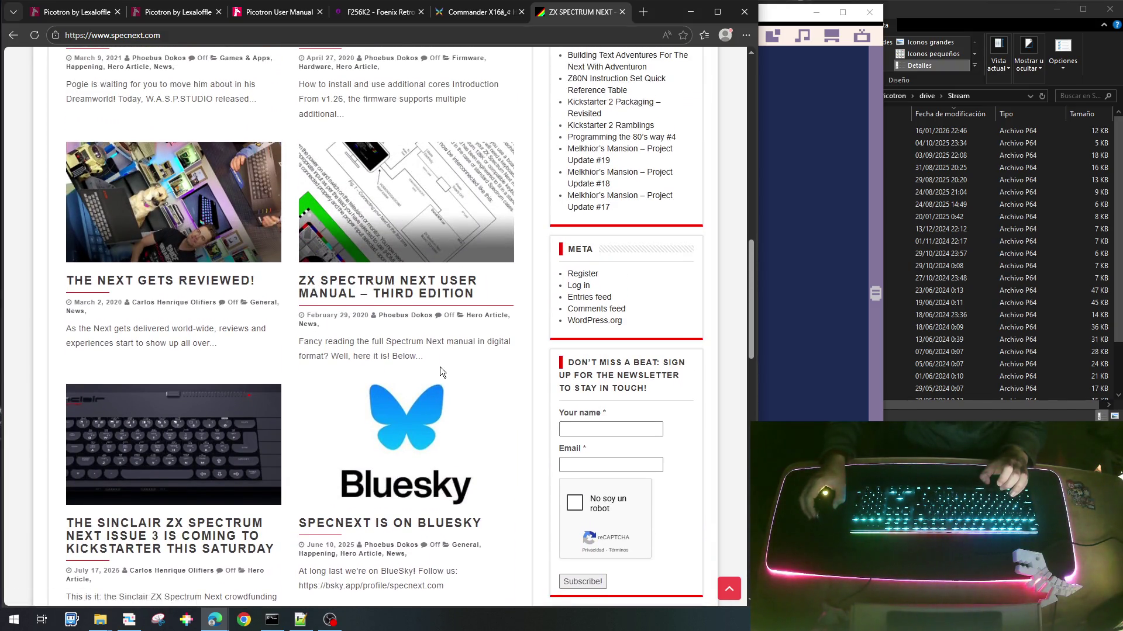
pyautogui.scroll(2, 441, 372)
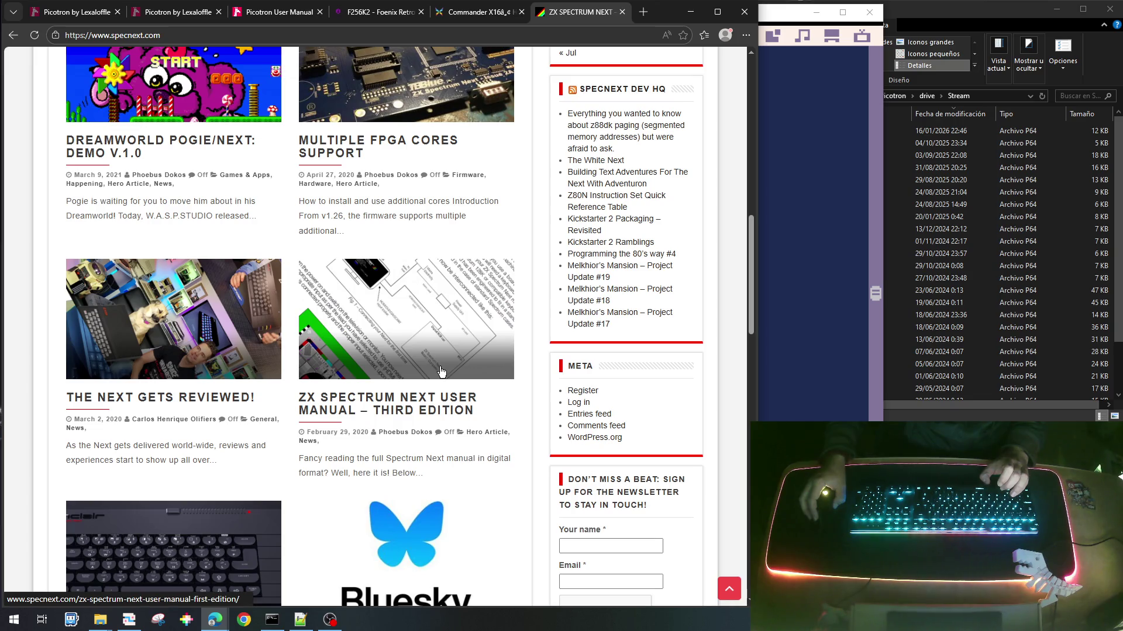
pyautogui.scroll(3, 440, 372)
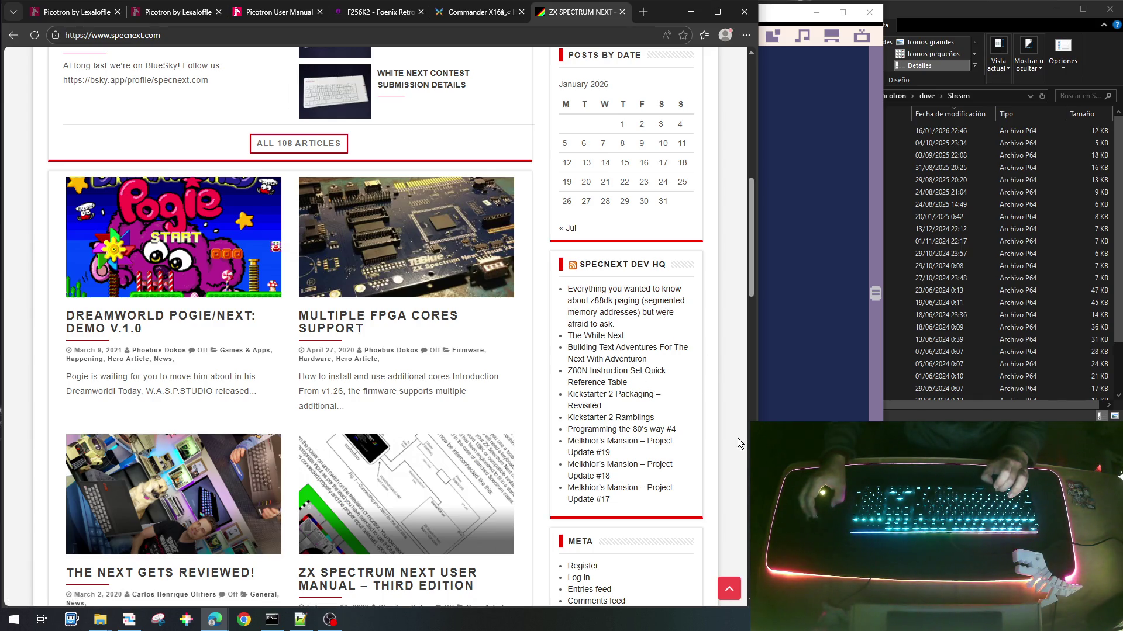
pyautogui.scroll(2, 369, 284)
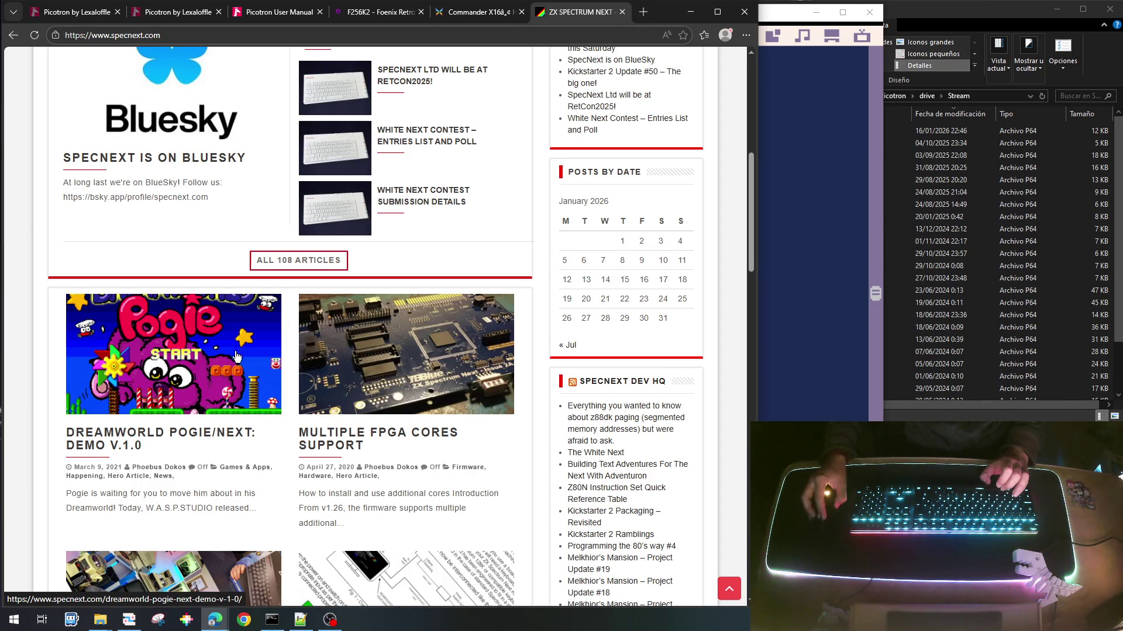
# Step: Scroll through the specnext.com news posts, then return to the F256K2 tab
pyautogui.scroll(-1, 212, 399)
pyautogui.scroll(-6, 212, 398)
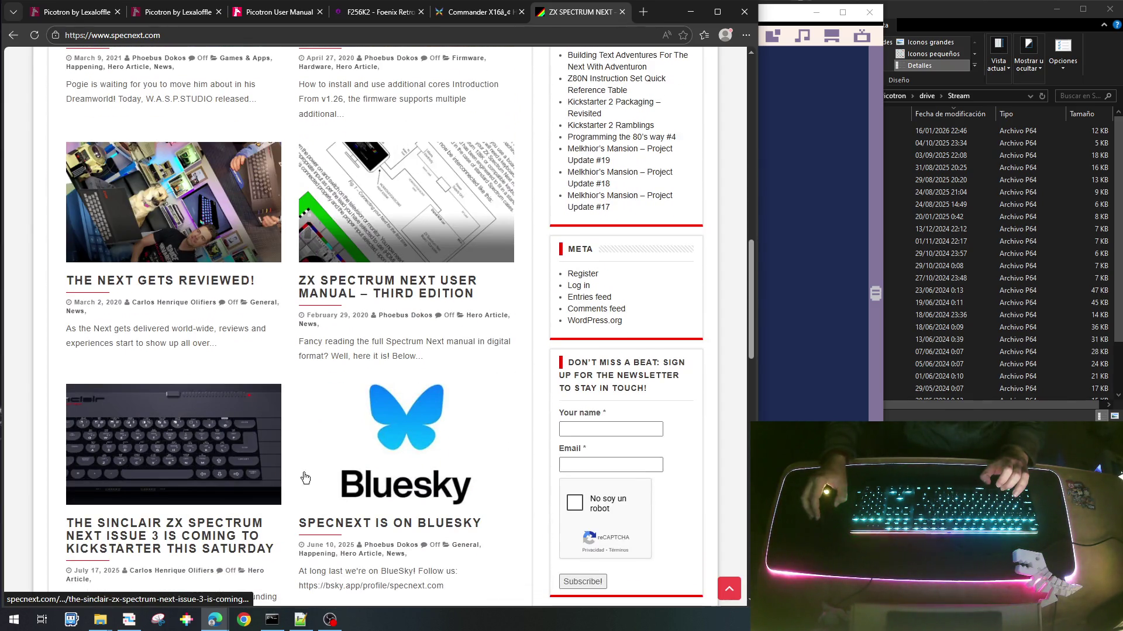
pyautogui.scroll(6, 193, 357)
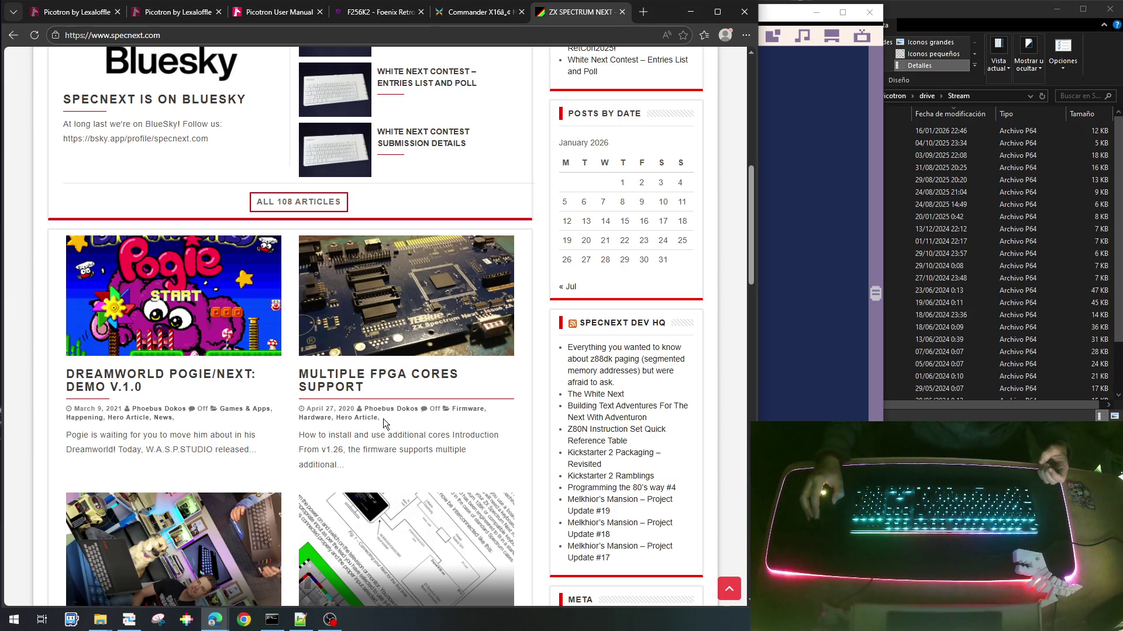
pyautogui.scroll(-7, 383, 418)
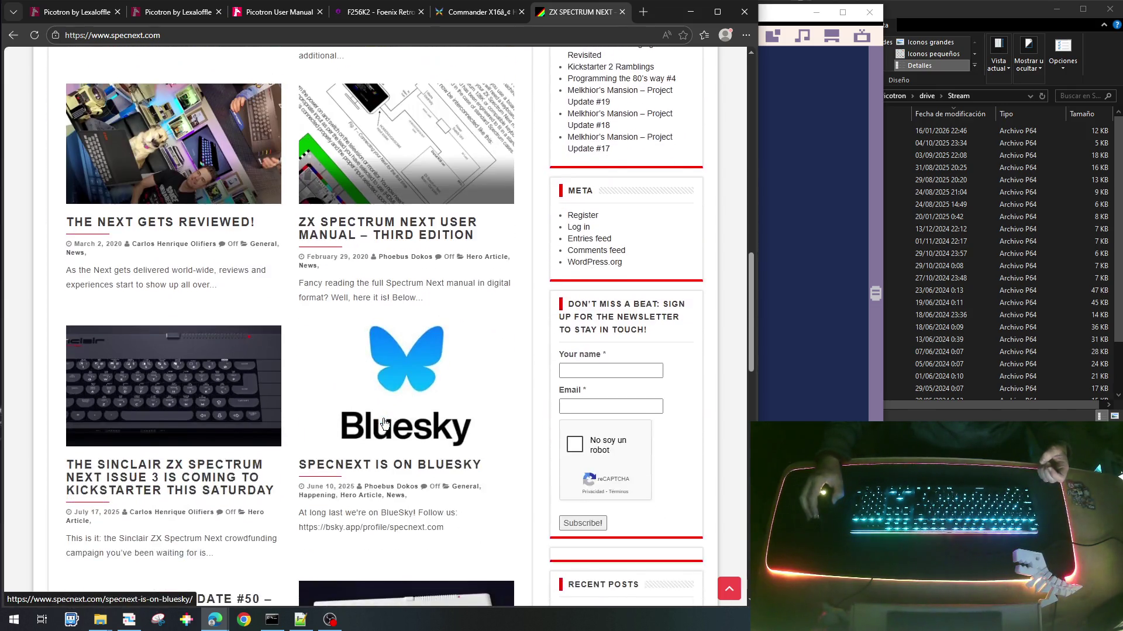
pyautogui.scroll(-9, 384, 423)
pyautogui.scroll(8, 387, 436)
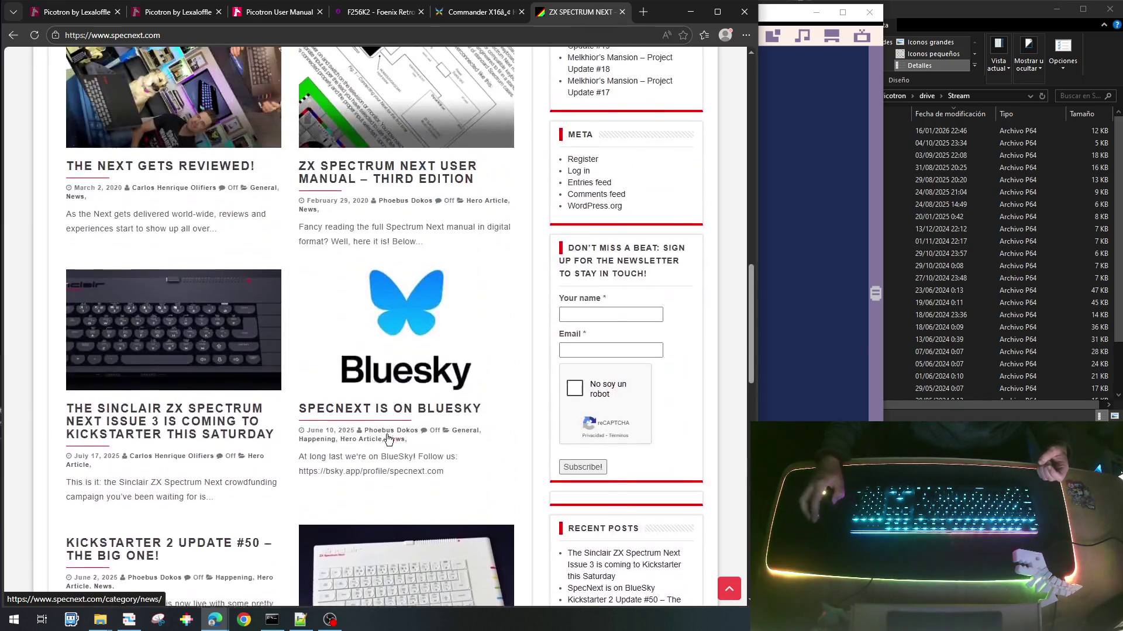
pyautogui.scroll(-5, 387, 435)
pyautogui.scroll(3, 388, 435)
pyautogui.click(377, 12)
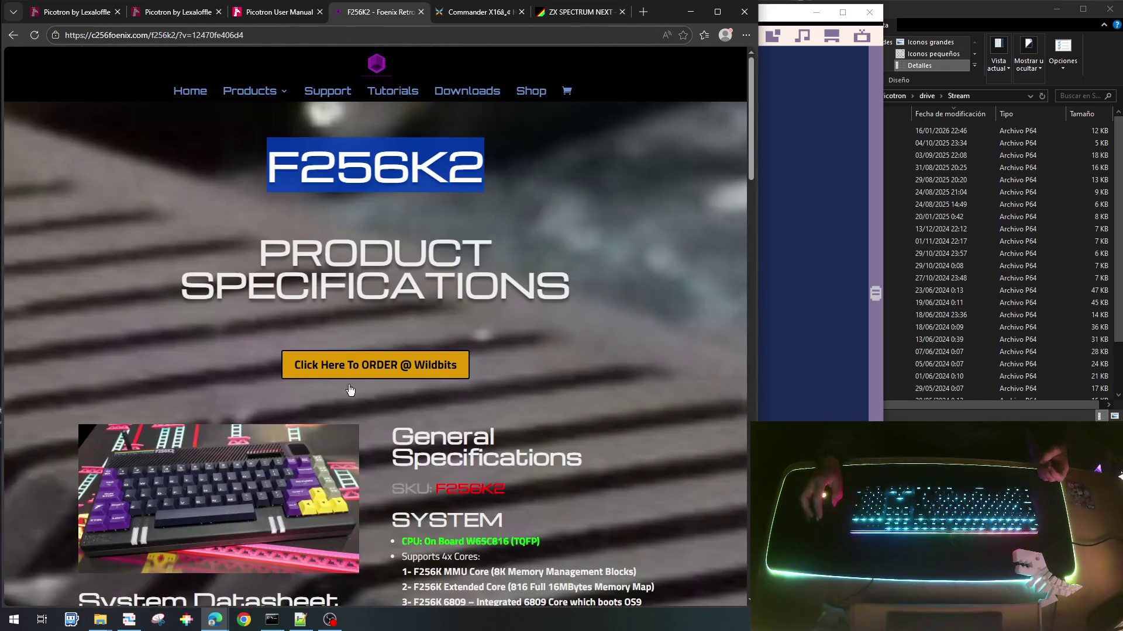
pyautogui.scroll(-4, 479, 429)
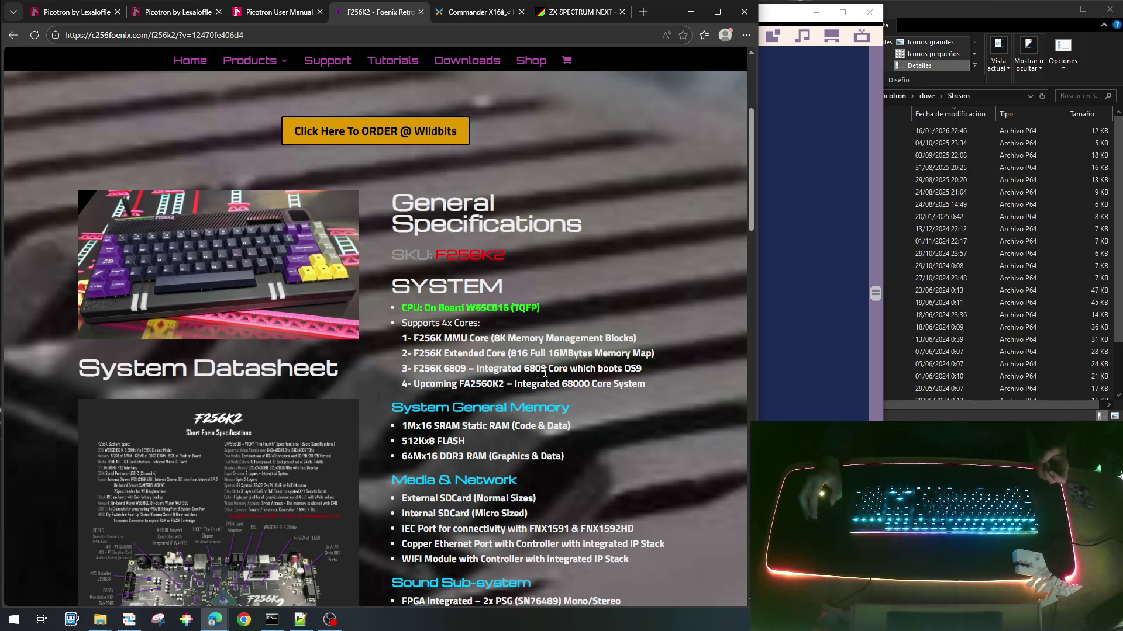
pyautogui.scroll(-2, 619, 392)
pyautogui.scroll(-3, 619, 393)
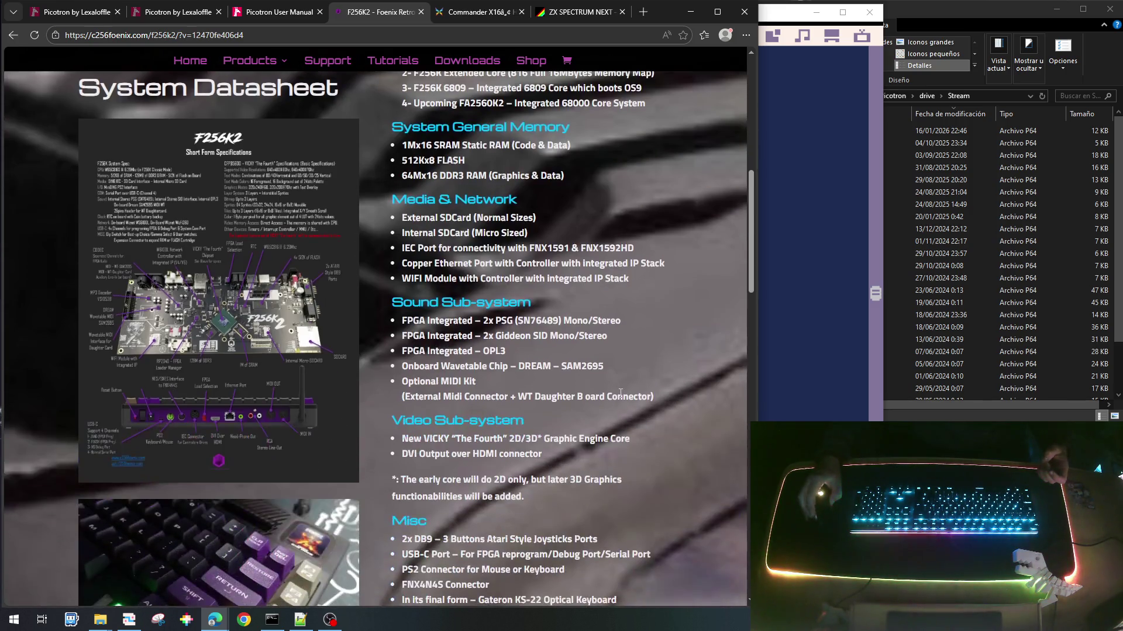
pyautogui.scroll(-5, 620, 393)
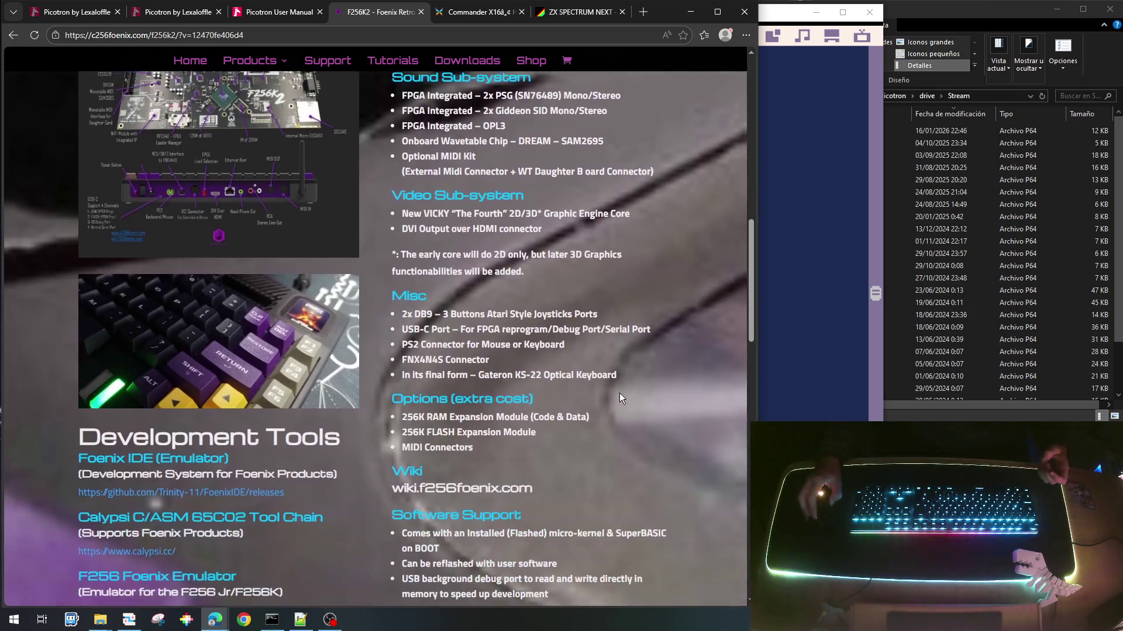
pyautogui.scroll(-6, 619, 393)
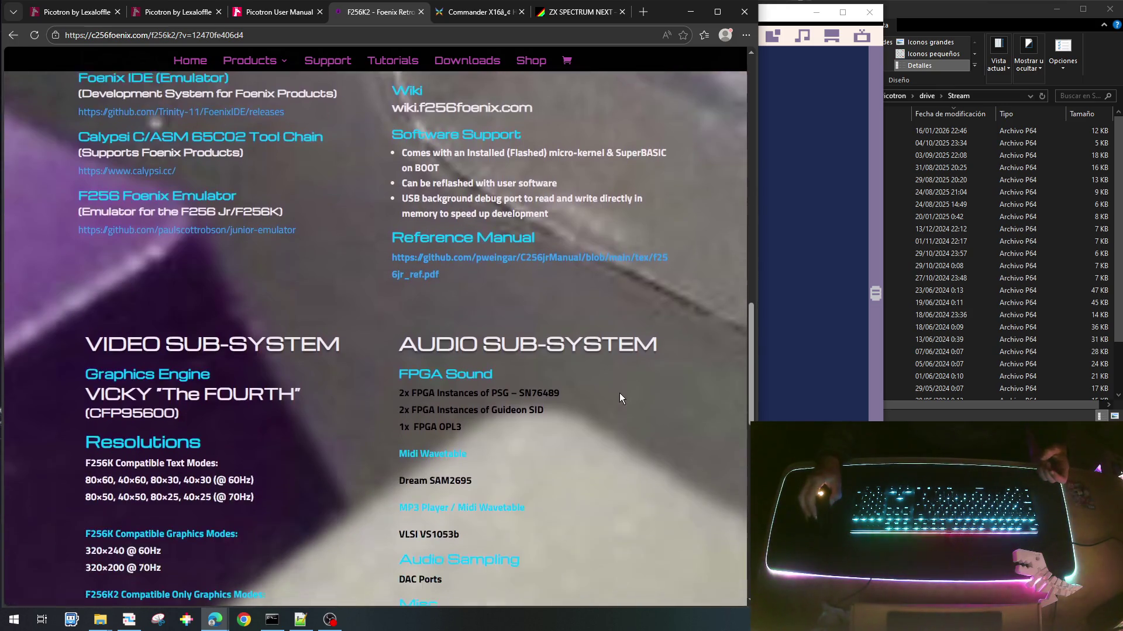
pyautogui.scroll(-5, 619, 393)
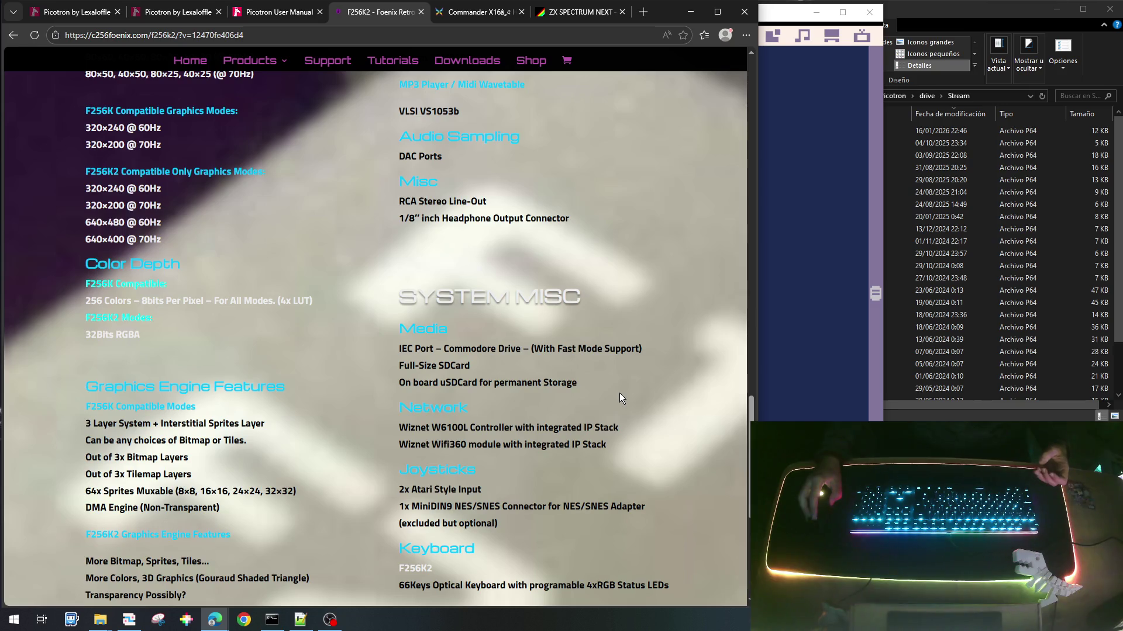
pyautogui.scroll(-1, 619, 393)
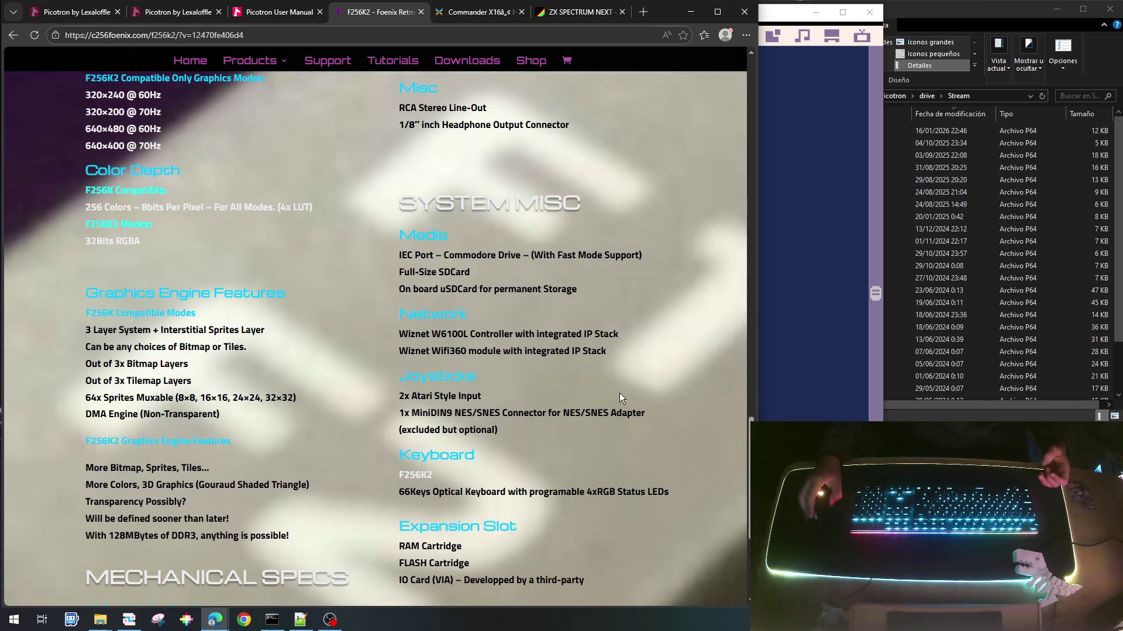
pyautogui.scroll(-2, 619, 393)
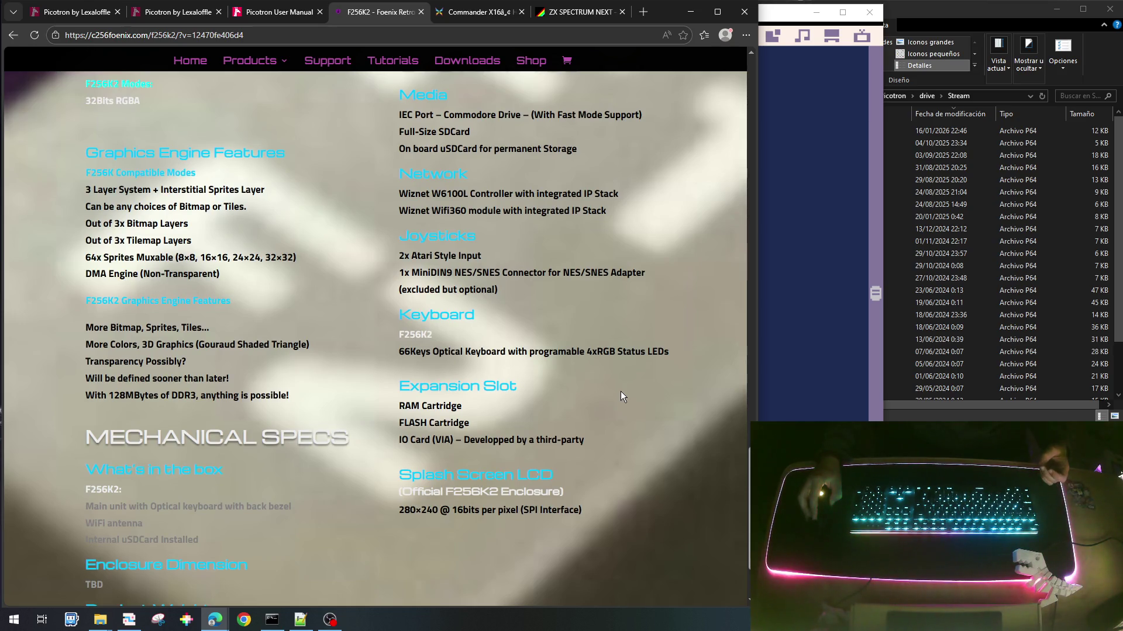
pyautogui.scroll(-1, 620, 394)
pyautogui.scroll(3, 620, 394)
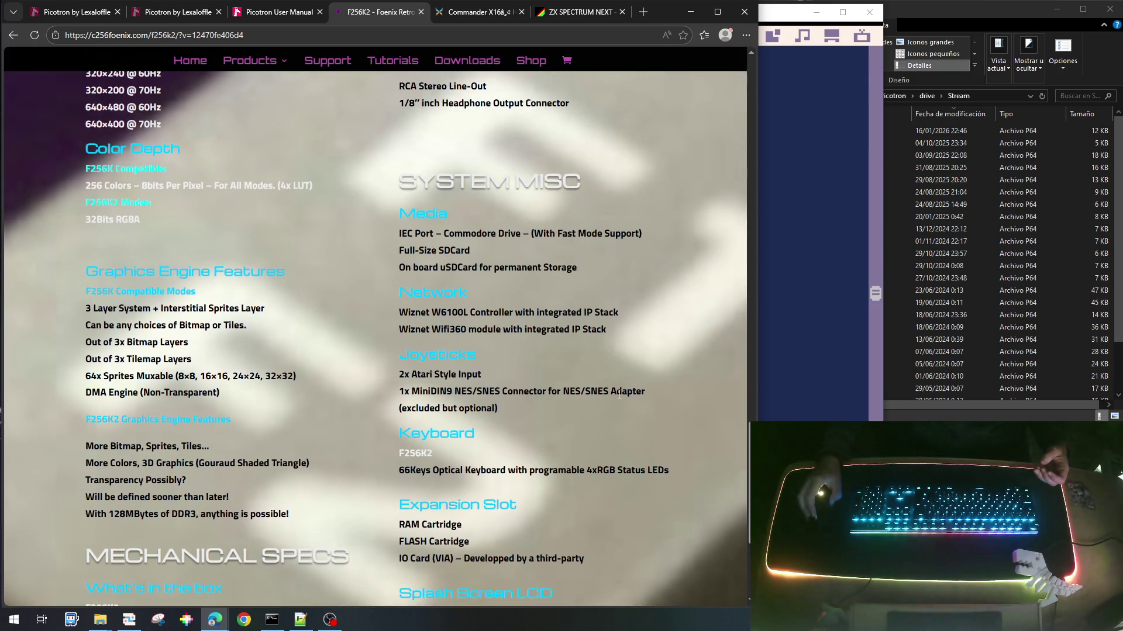
pyautogui.scroll(1, 619, 395)
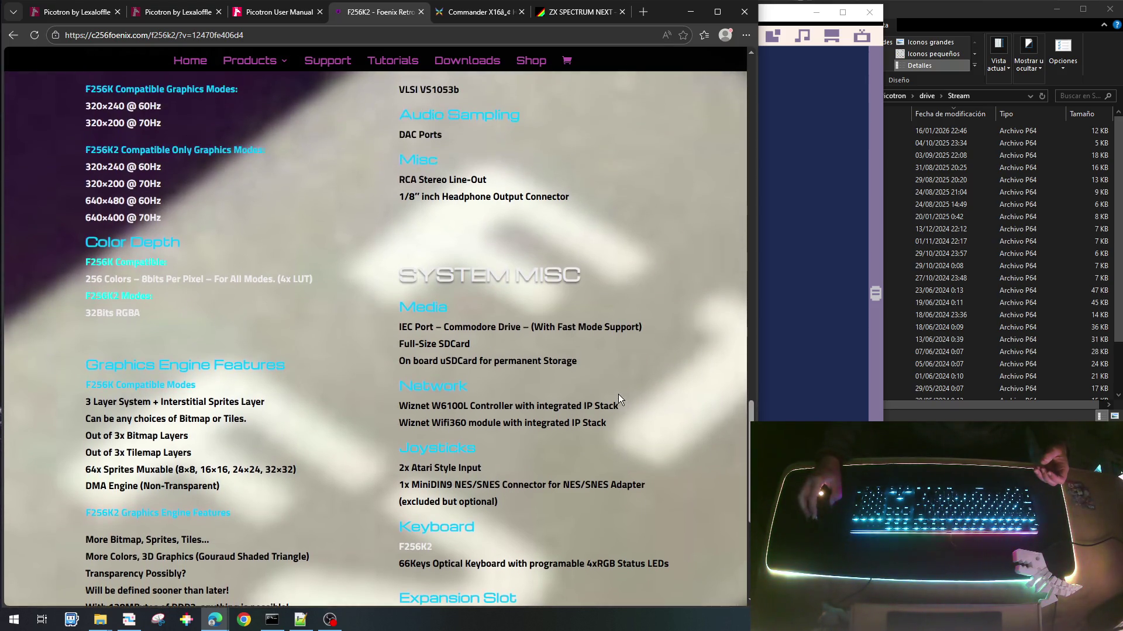
pyautogui.scroll(2, 384, 399)
pyautogui.scroll(4, 475, 340)
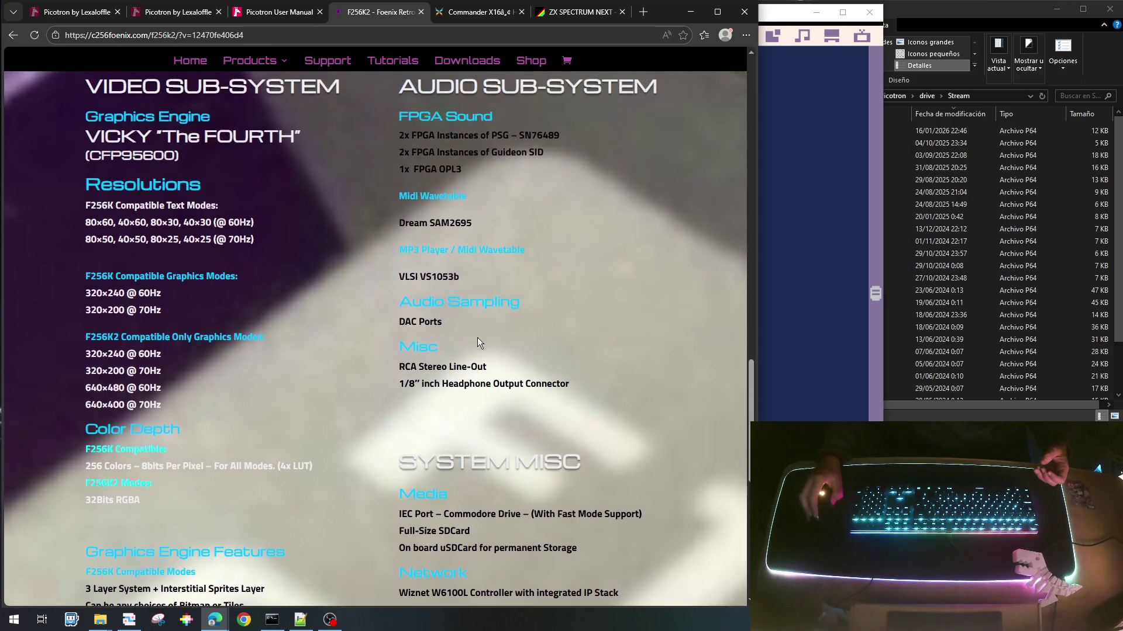
pyautogui.scroll(2, 594, 327)
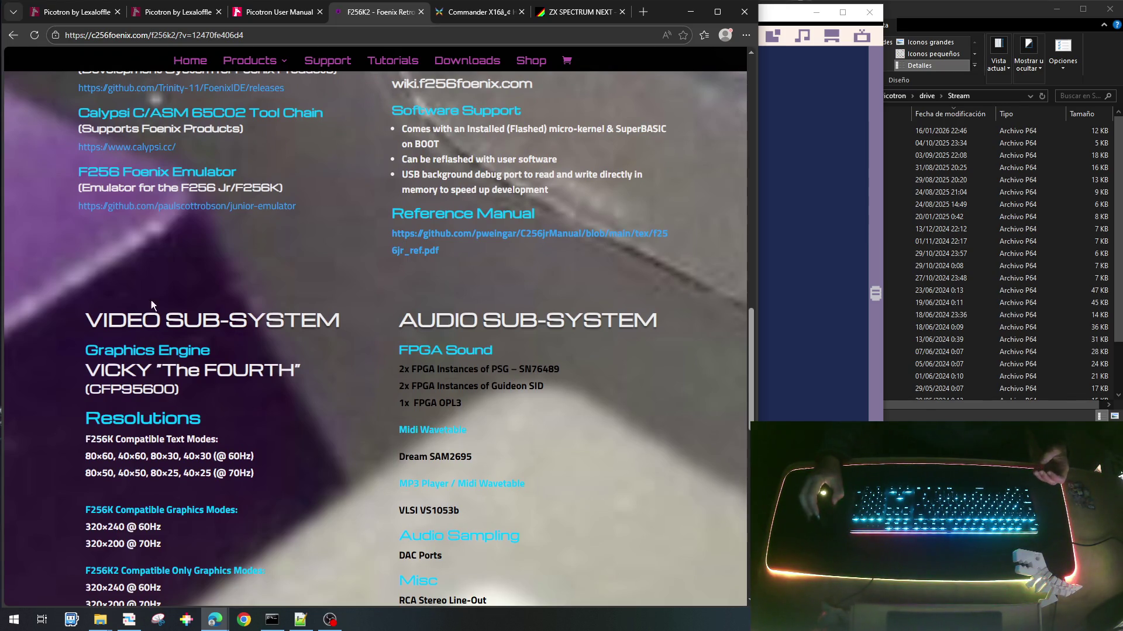
pyautogui.scroll(-6, 175, 516)
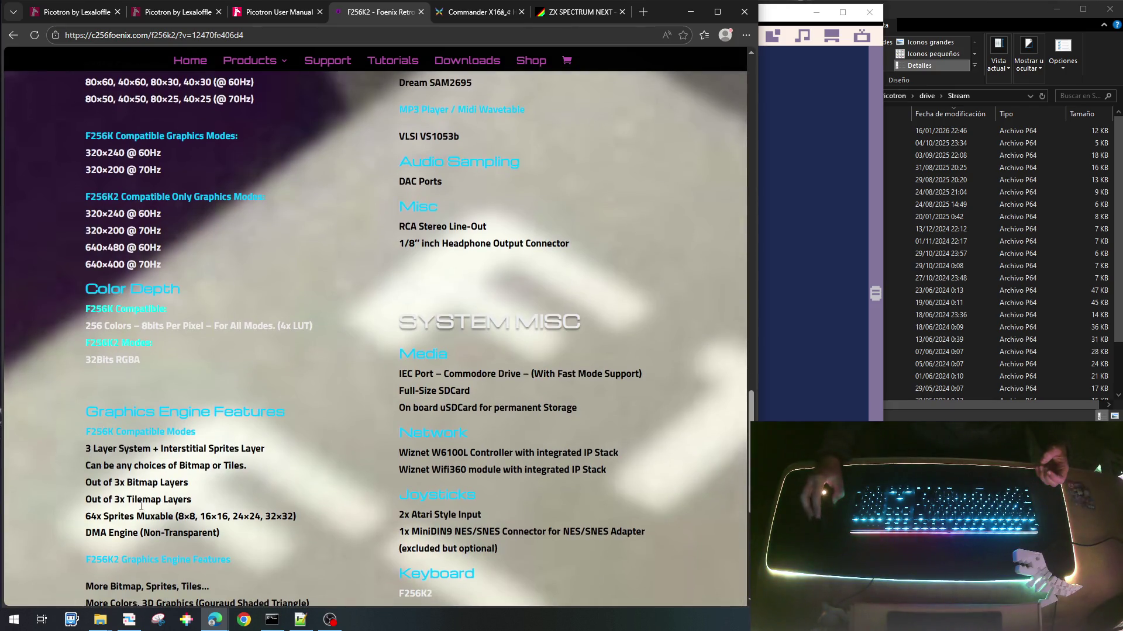
pyautogui.scroll(8, 482, 439)
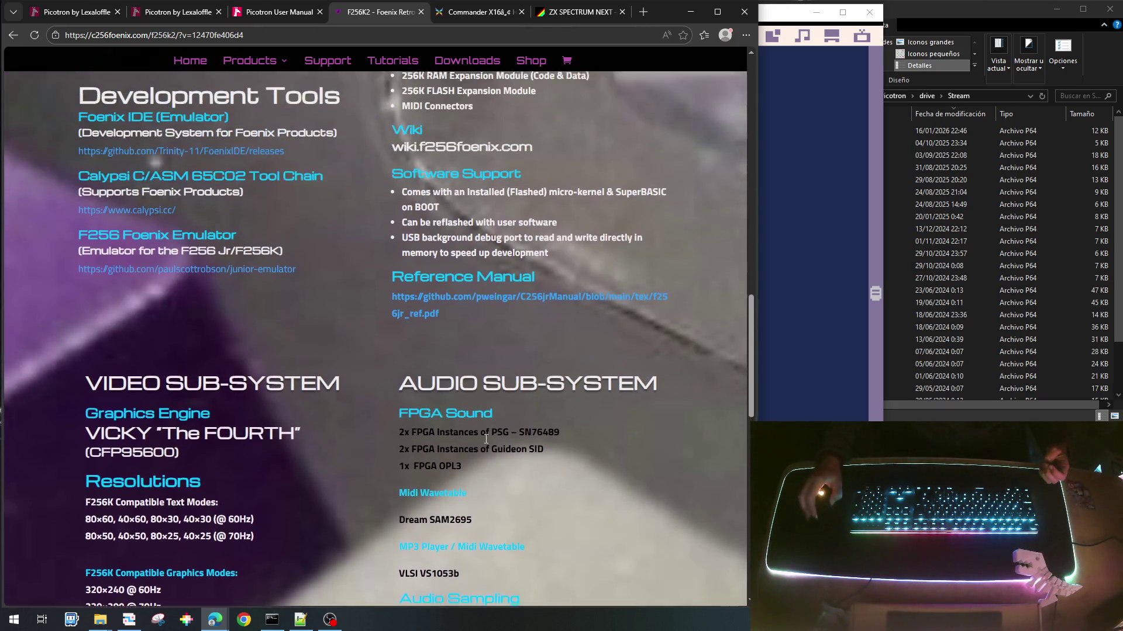
pyautogui.scroll(2, 485, 440)
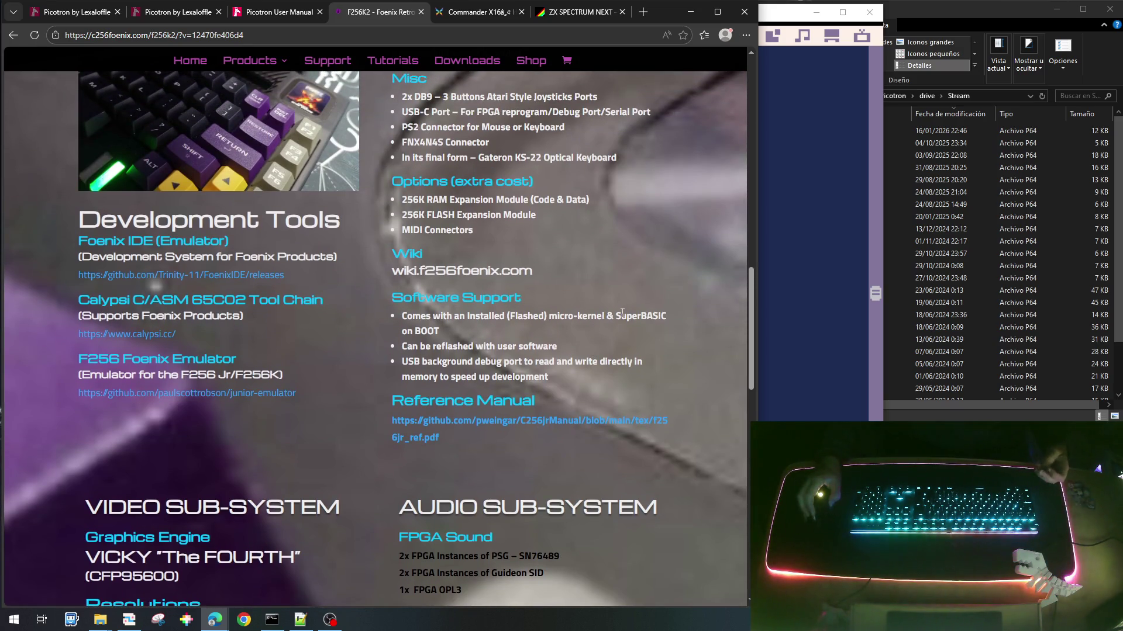
pyautogui.scroll(1, 622, 312)
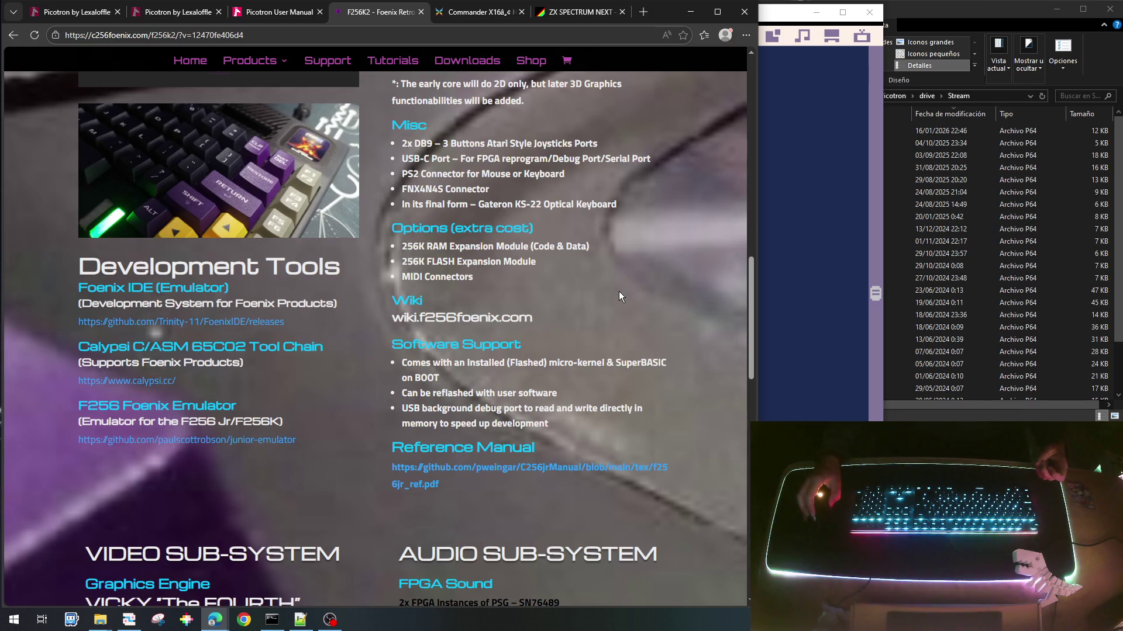
pyautogui.scroll(1, 618, 291)
pyautogui.scroll(3, 618, 291)
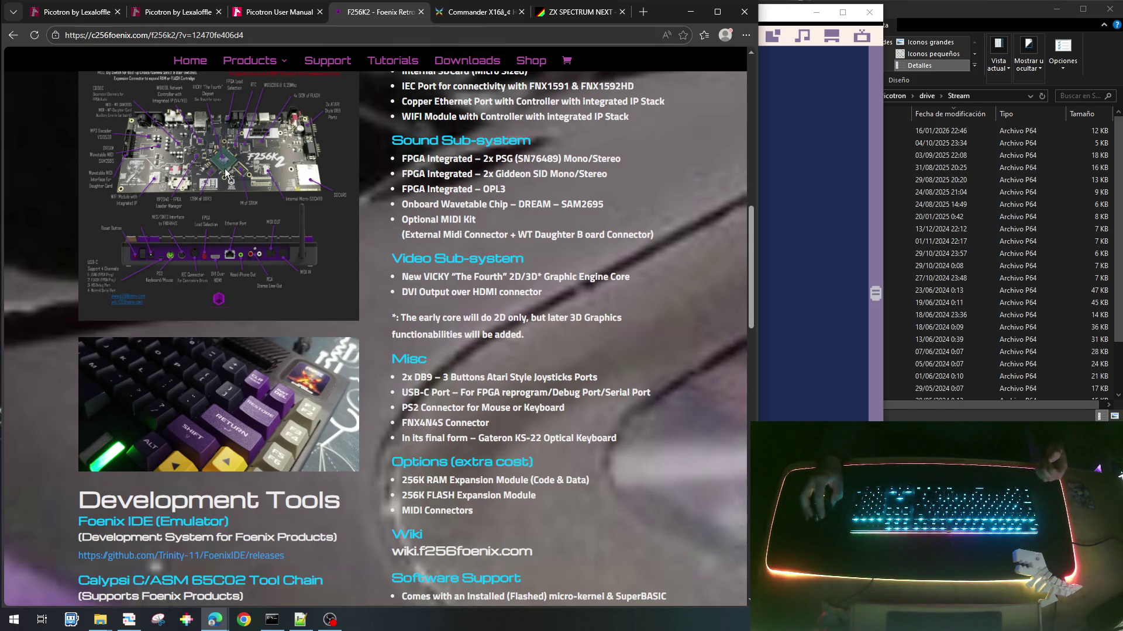
# Step: Read through the F256K2 specifications, then close the F256K2 tab
pyautogui.scroll(5, 224, 377)
pyautogui.scroll(-1, 226, 470)
pyautogui.scroll(2, 241, 471)
pyautogui.scroll(-2, 241, 472)
pyautogui.scroll(-1, 242, 416)
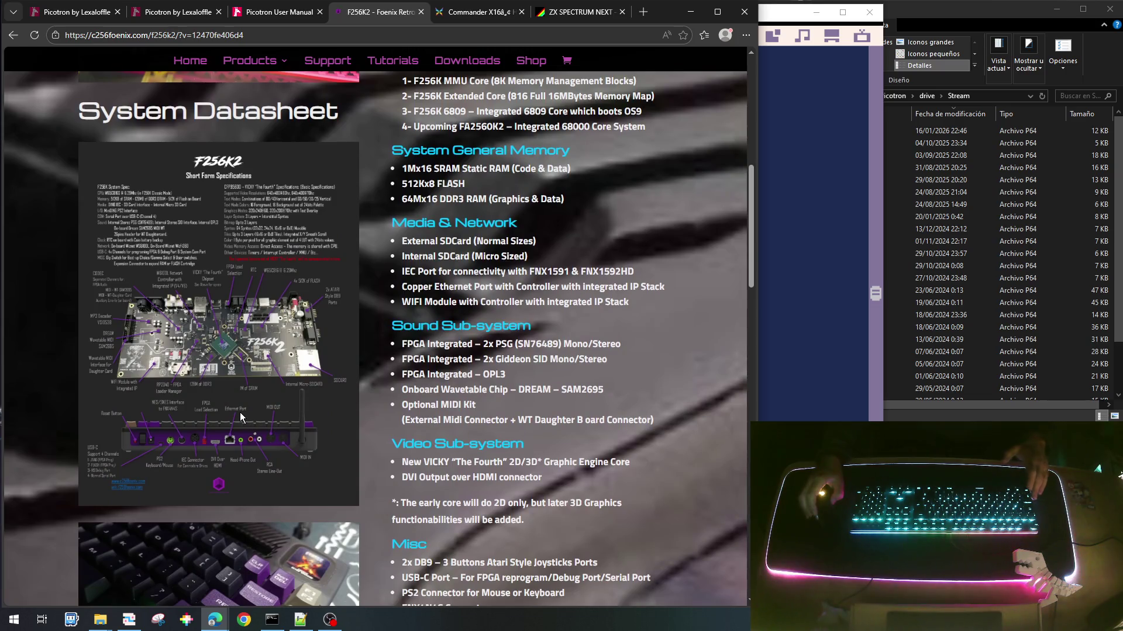
pyautogui.scroll(2, 236, 412)
pyautogui.scroll(-3, 246, 380)
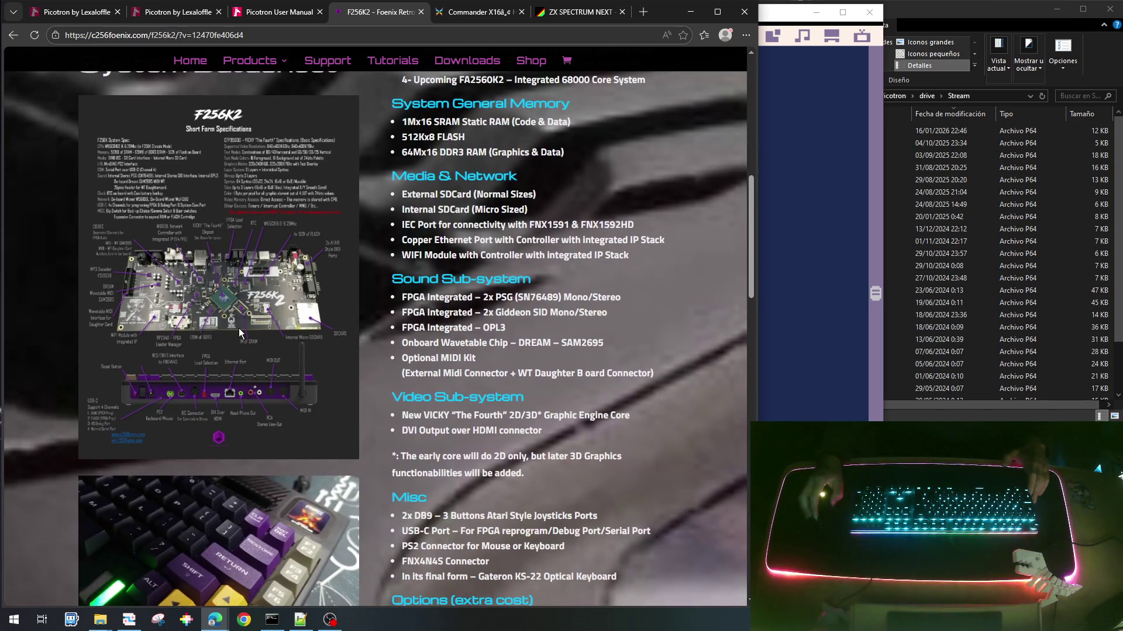
pyautogui.scroll(6, 449, 215)
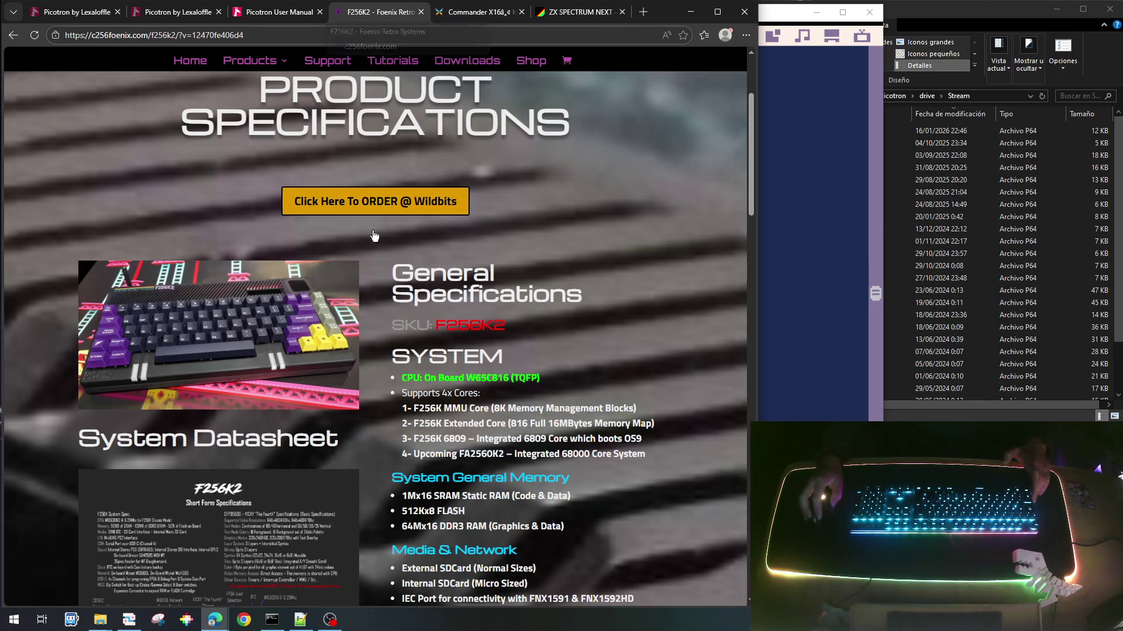
pyautogui.scroll(-4, 433, 371)
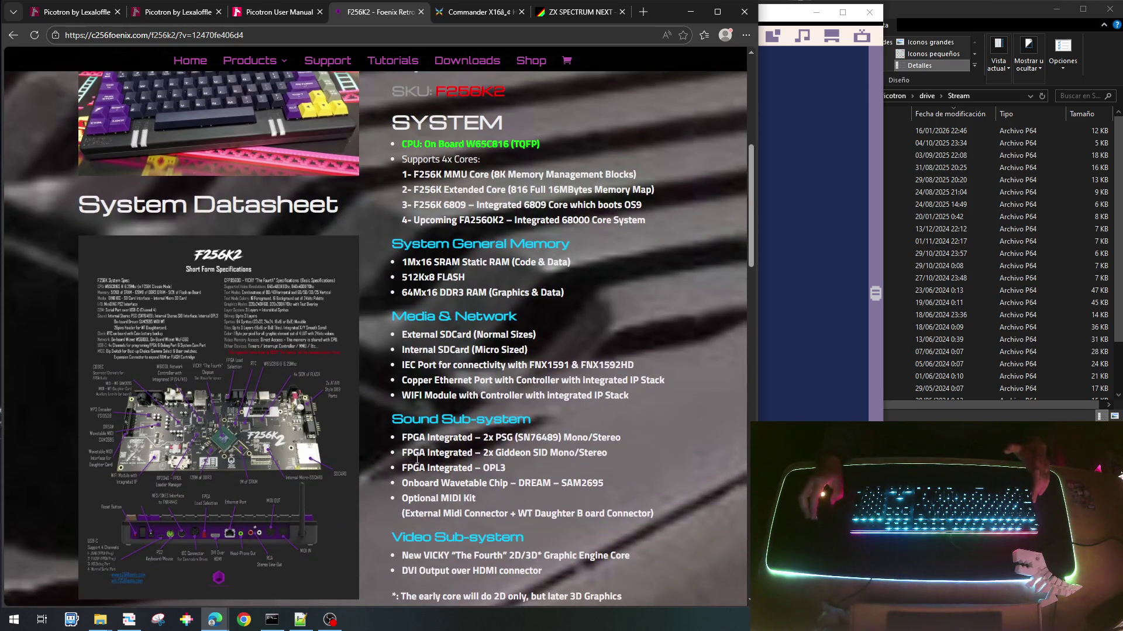
pyautogui.scroll(-2, 433, 565)
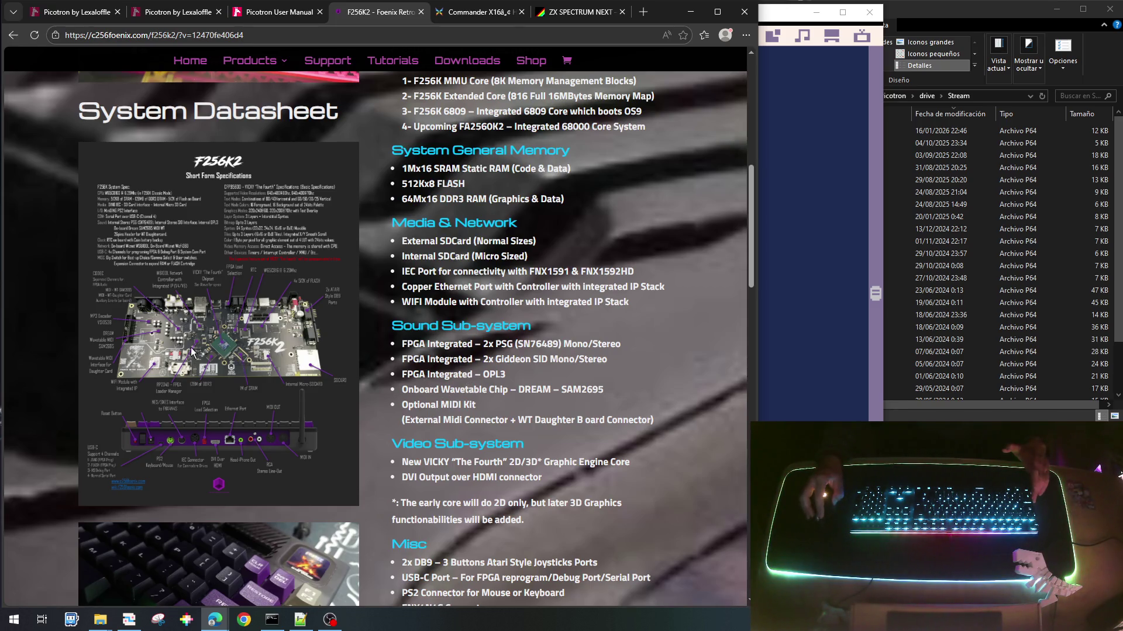
pyautogui.scroll(-2, 421, 415)
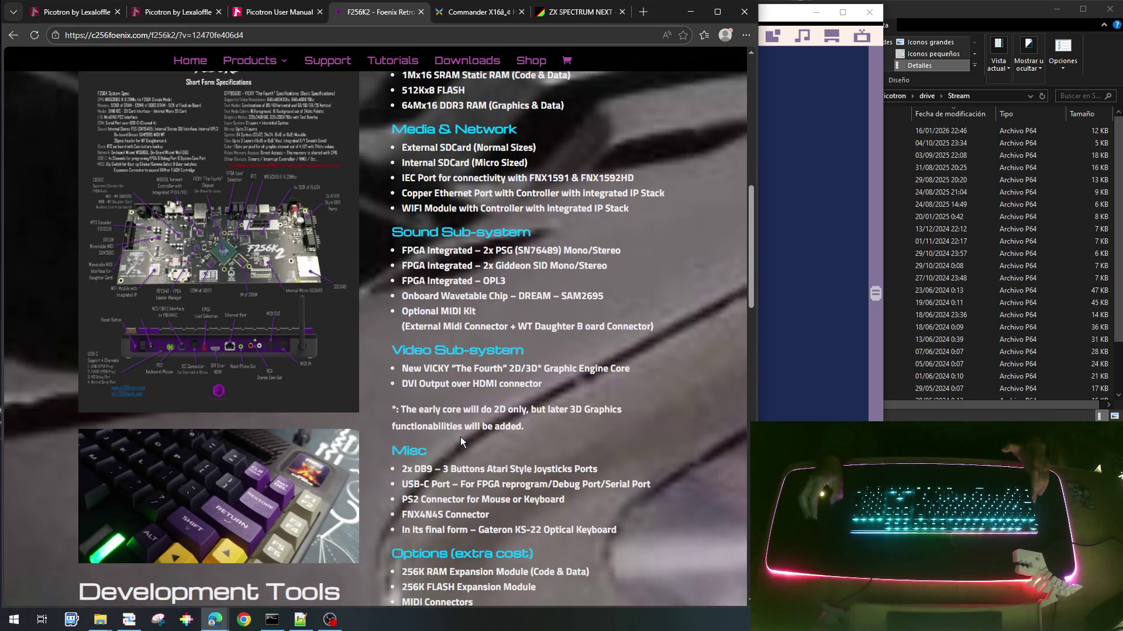
pyautogui.scroll(-1, 461, 437)
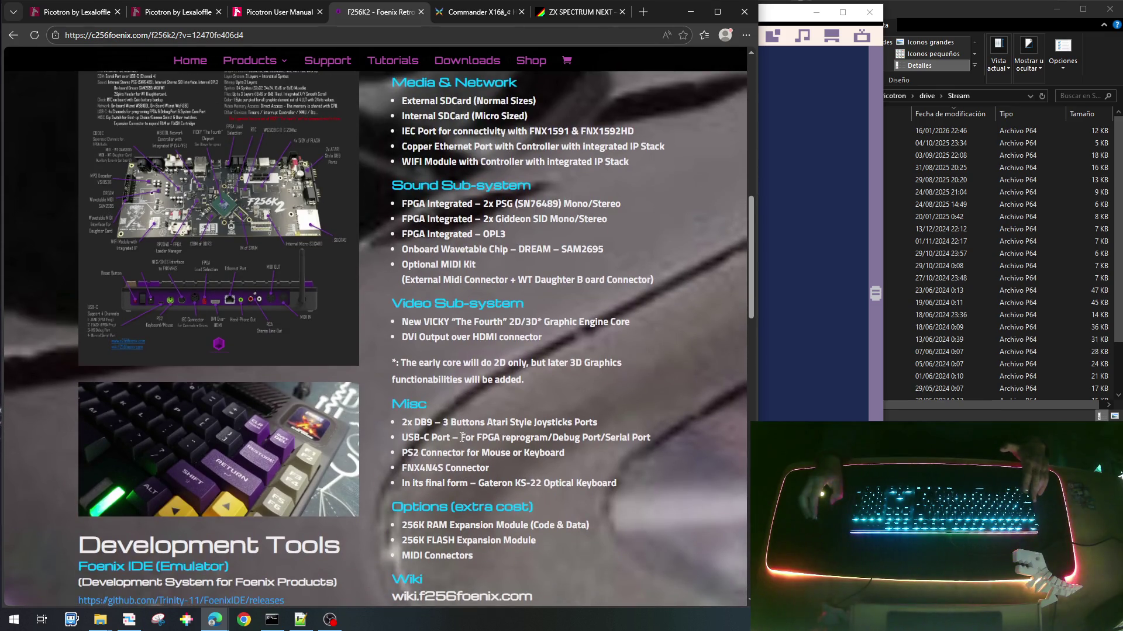
pyautogui.scroll(-6, 422, 358)
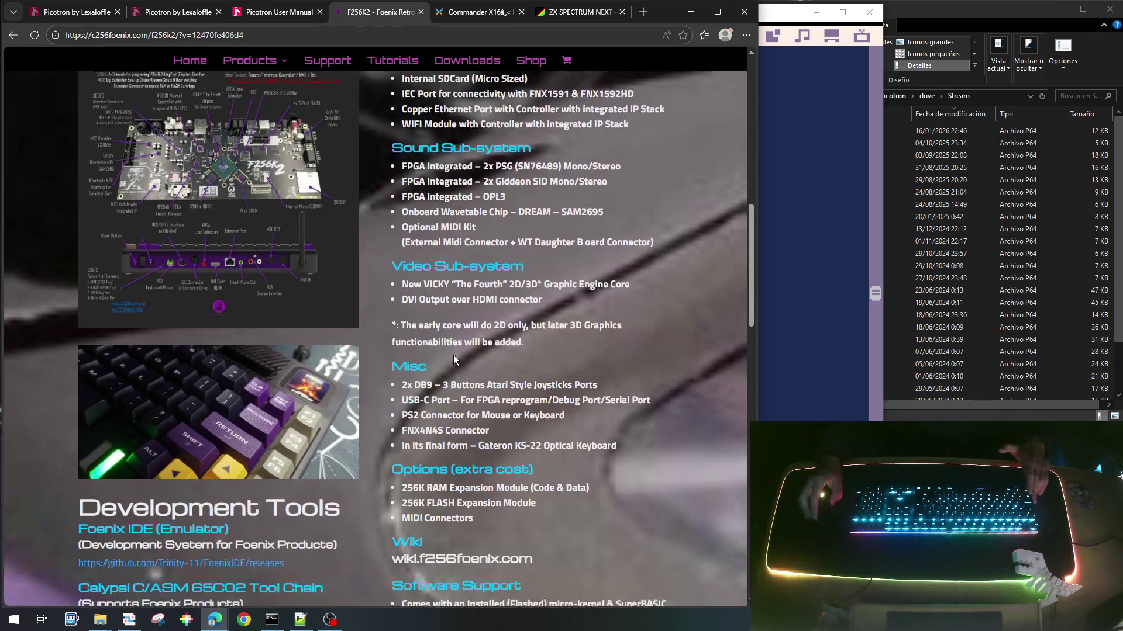
pyautogui.scroll(-3, 455, 355)
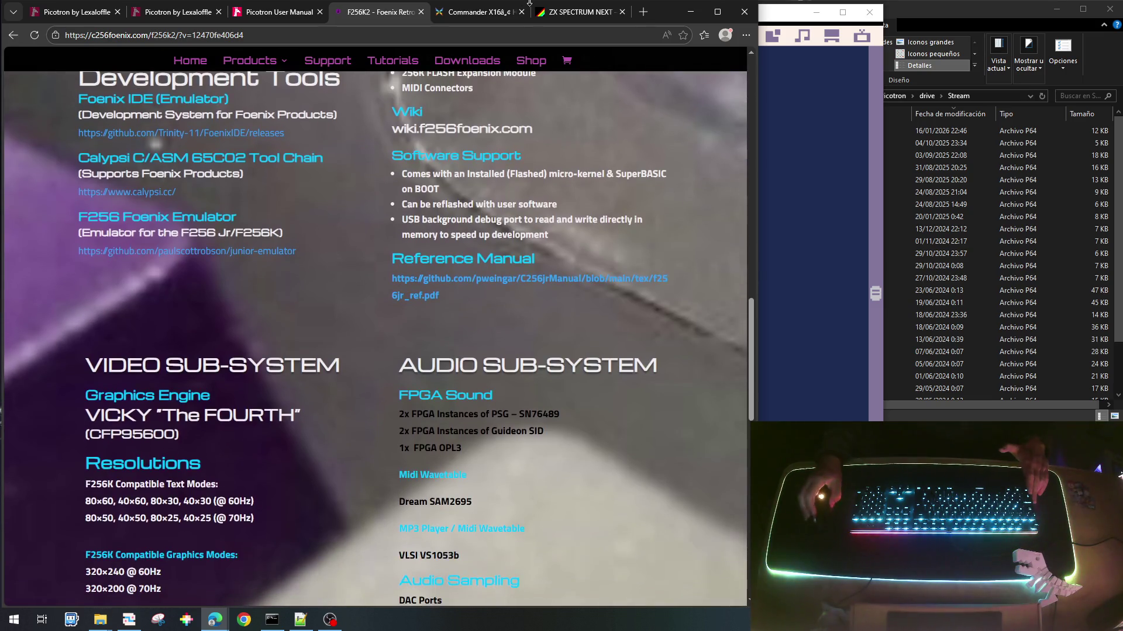
pyautogui.click(420, 11)
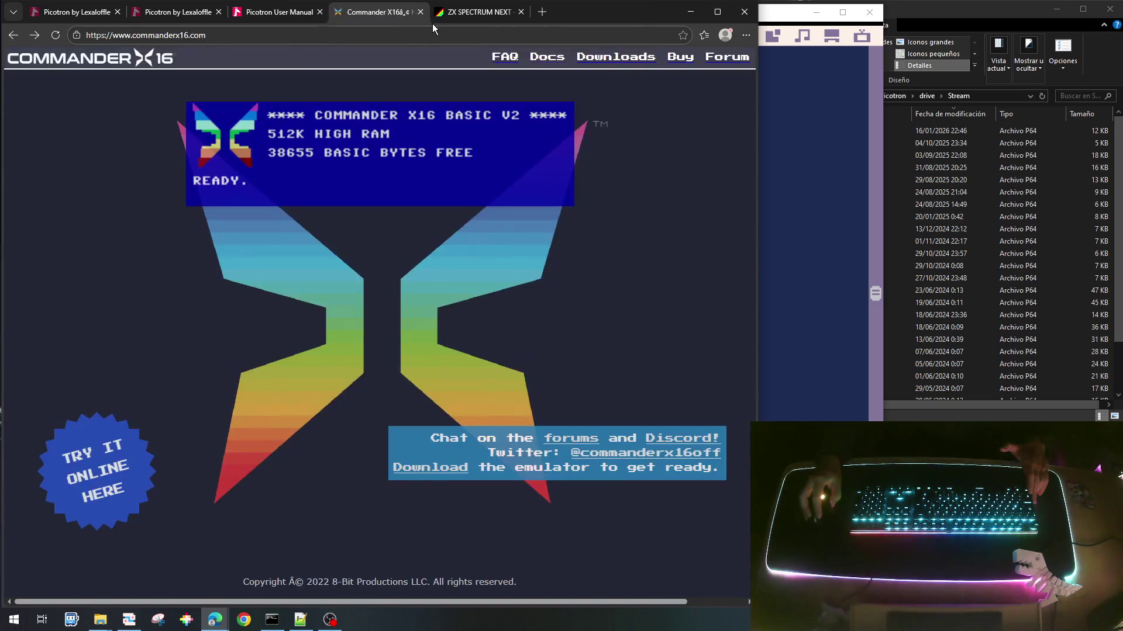
# Step: Close the Commander X16 and ZX Spectrum Next tabs and return to Picotron's main.lua editor
pyautogui.click(421, 12)
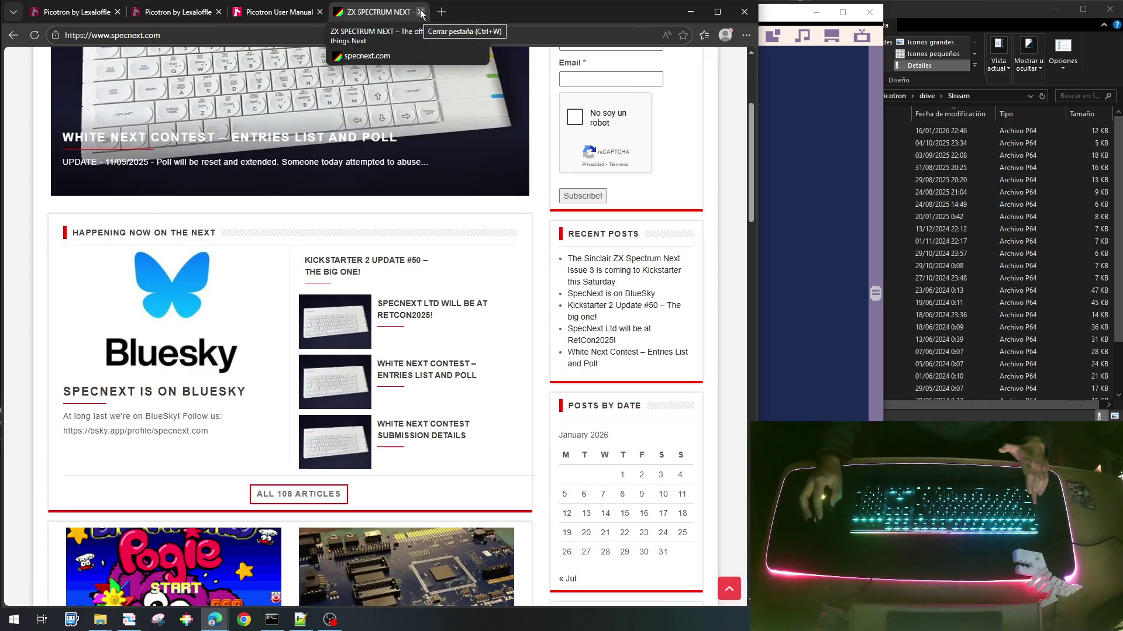
pyautogui.click(420, 12)
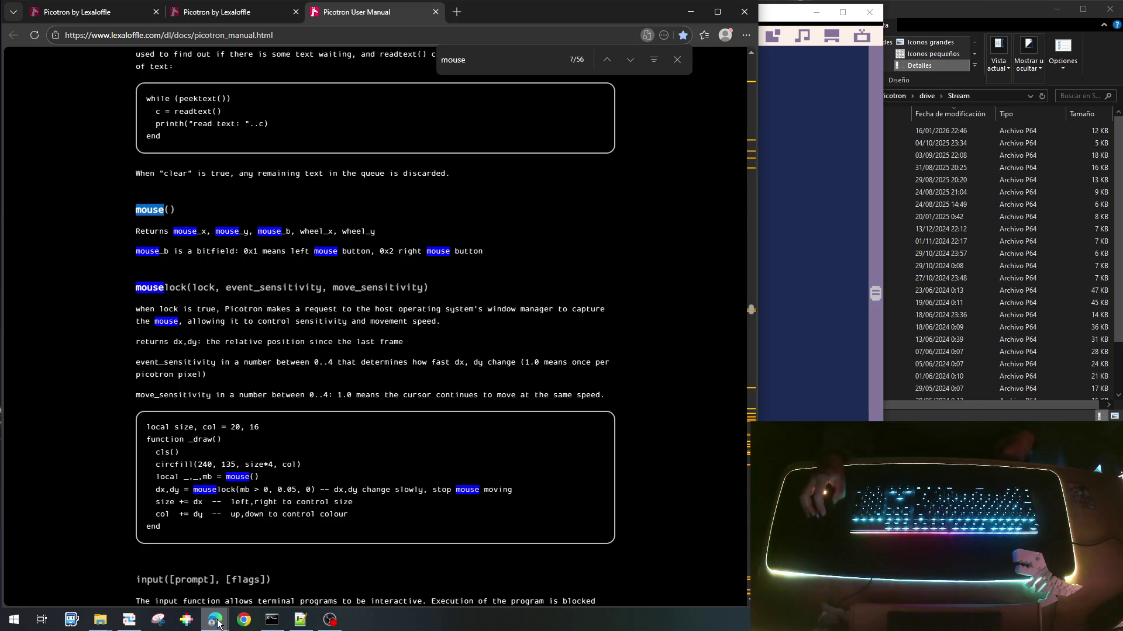
pyautogui.moveTo(218, 623)
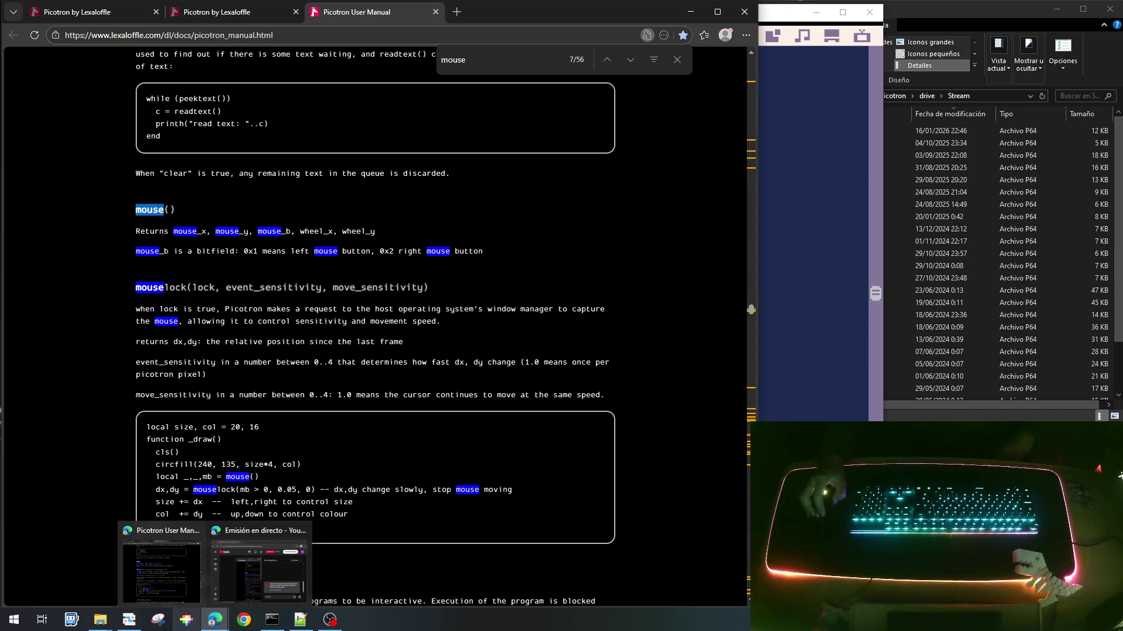
pyautogui.click(129, 619)
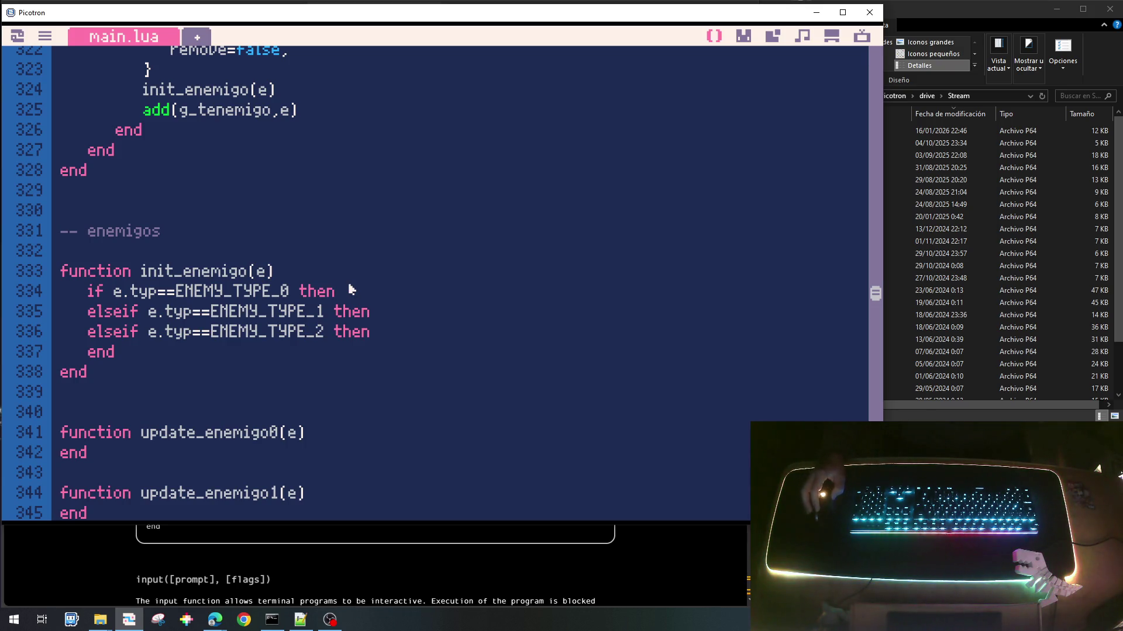
pyautogui.scroll(2, 351, 289)
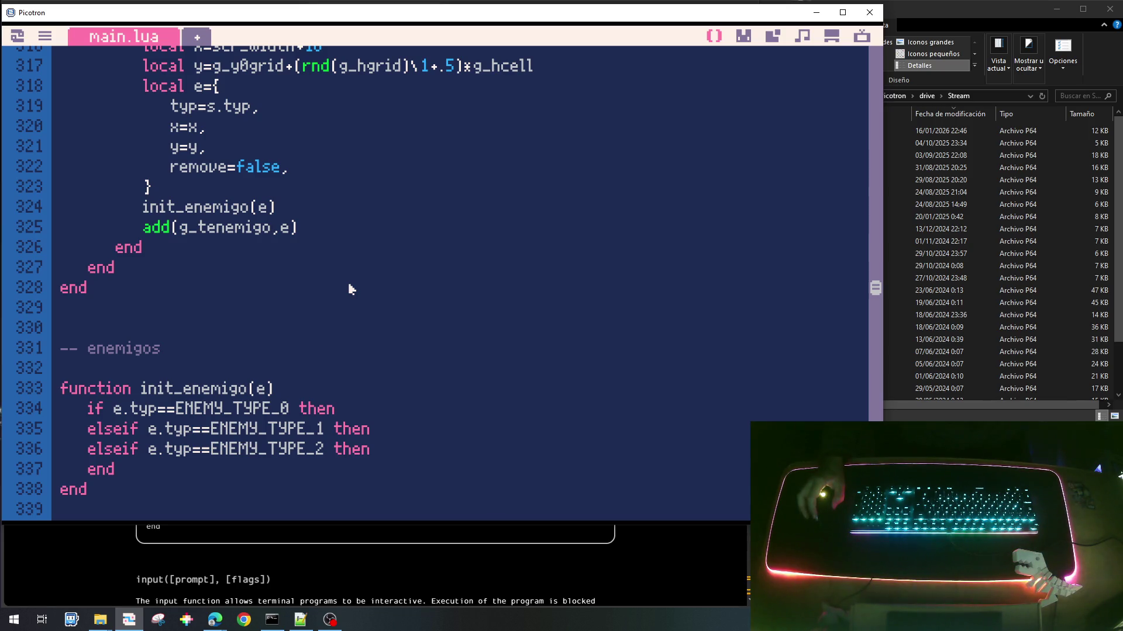
pyautogui.scroll(1, 351, 289)
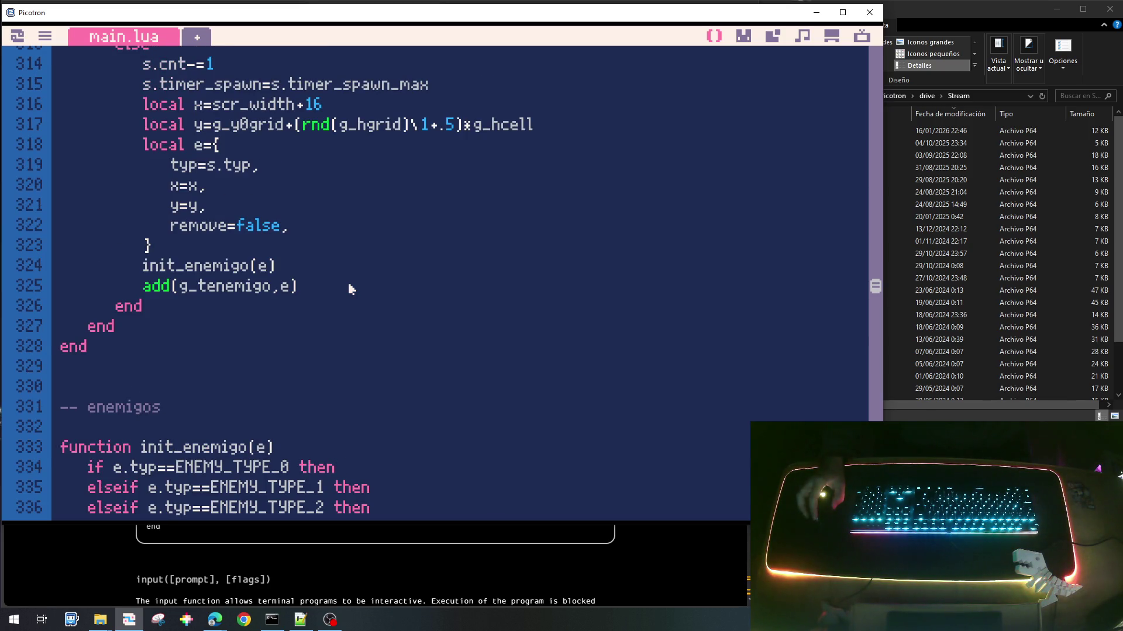
pyautogui.scroll(1, 351, 290)
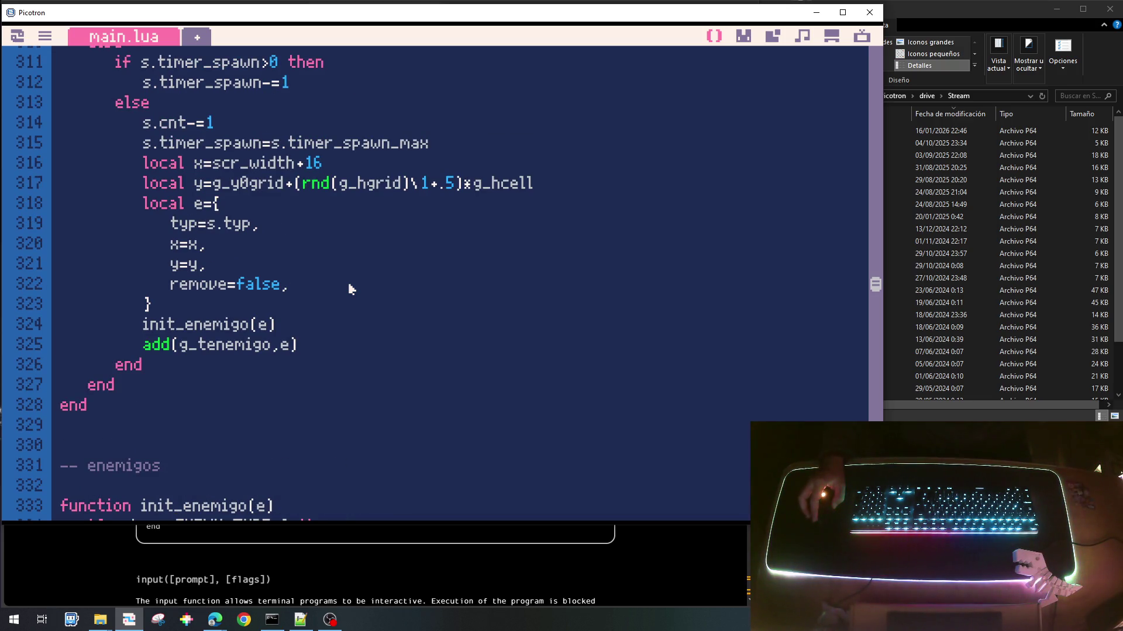
pyautogui.scroll(-2, 350, 287)
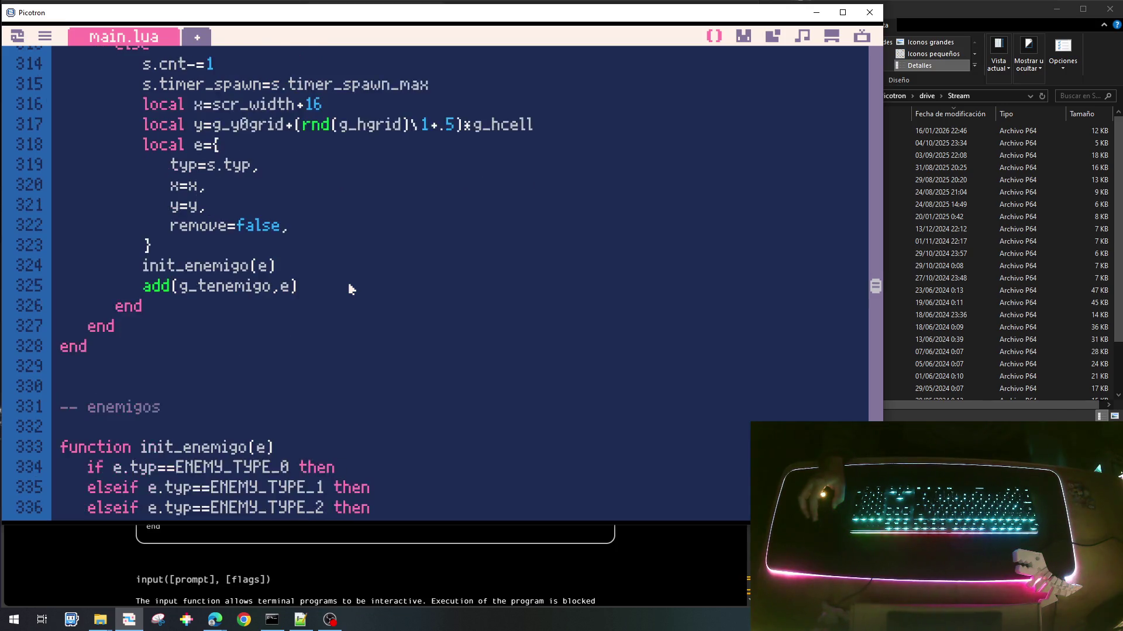
pyautogui.scroll(2, 351, 288)
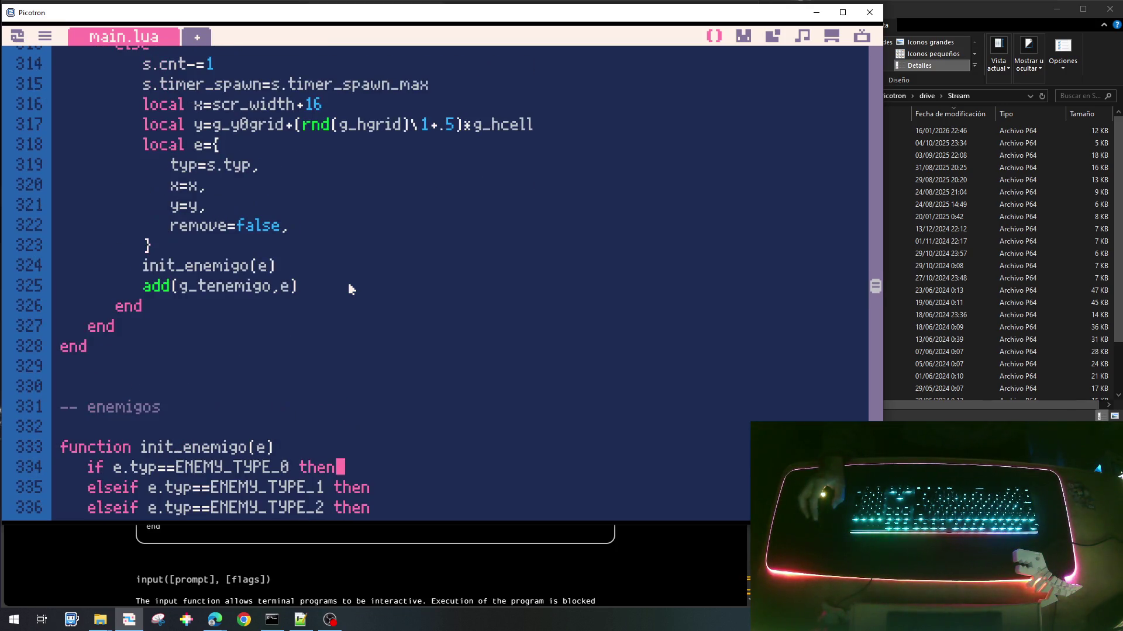
pyautogui.scroll(1, 349, 289)
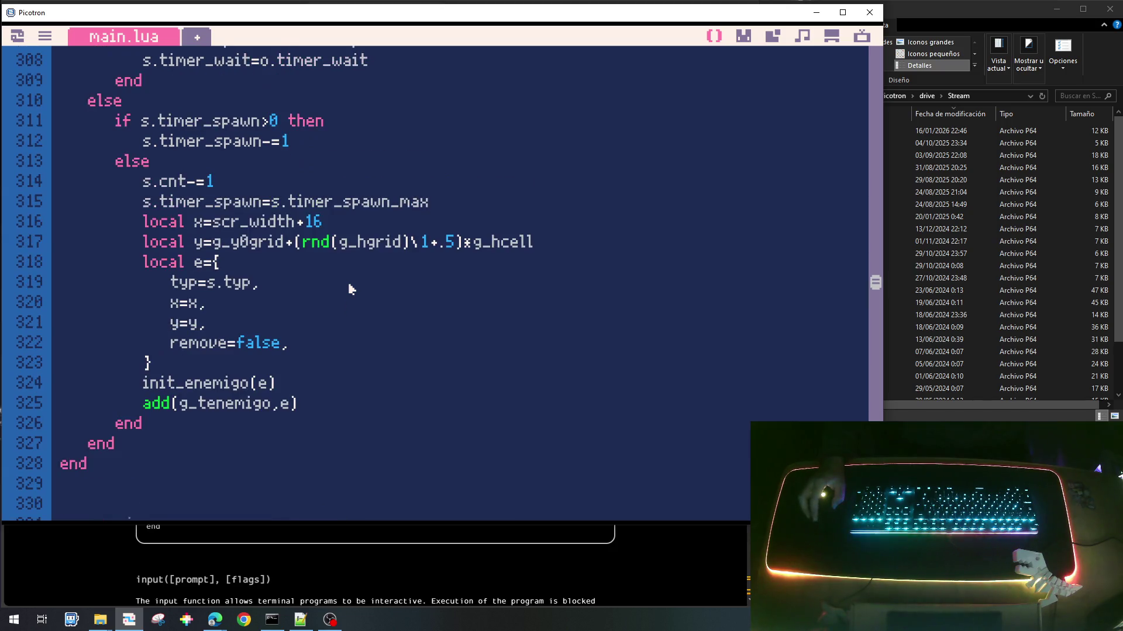
pyautogui.scroll(1, 350, 288)
pyautogui.scroll(1, 350, 289)
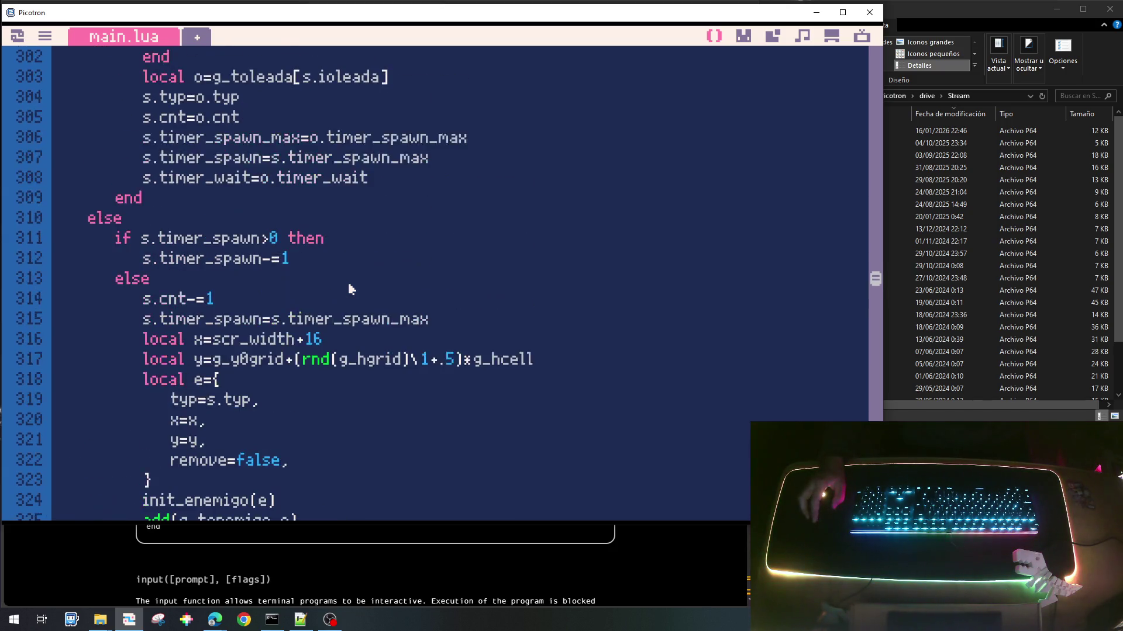
pyautogui.scroll(-3, 351, 289)
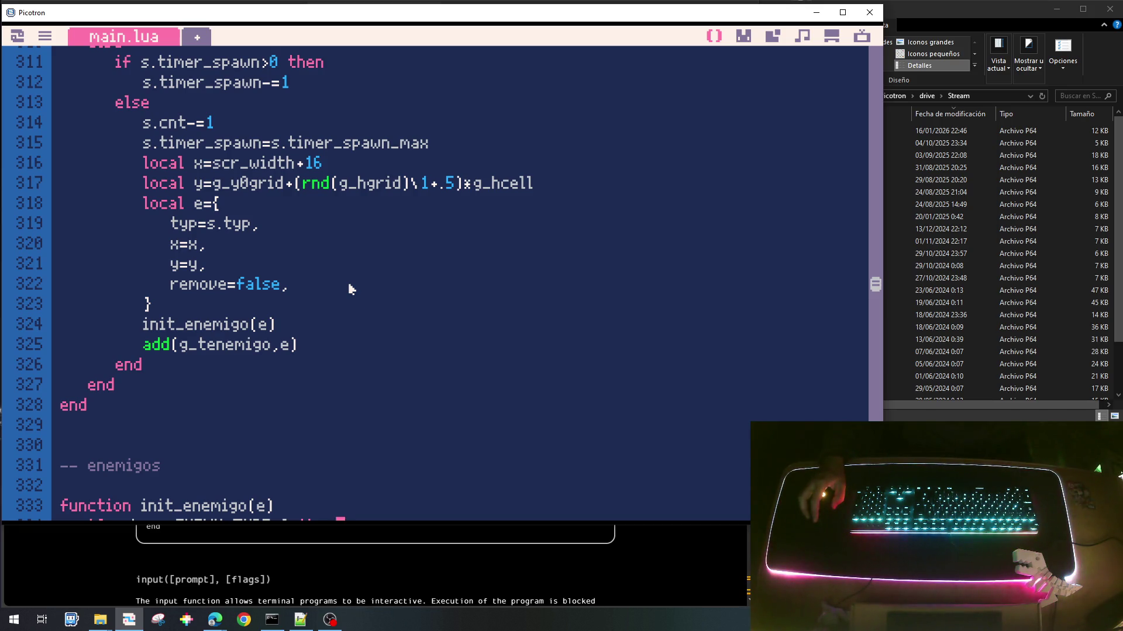
pyautogui.scroll(-1, 351, 289)
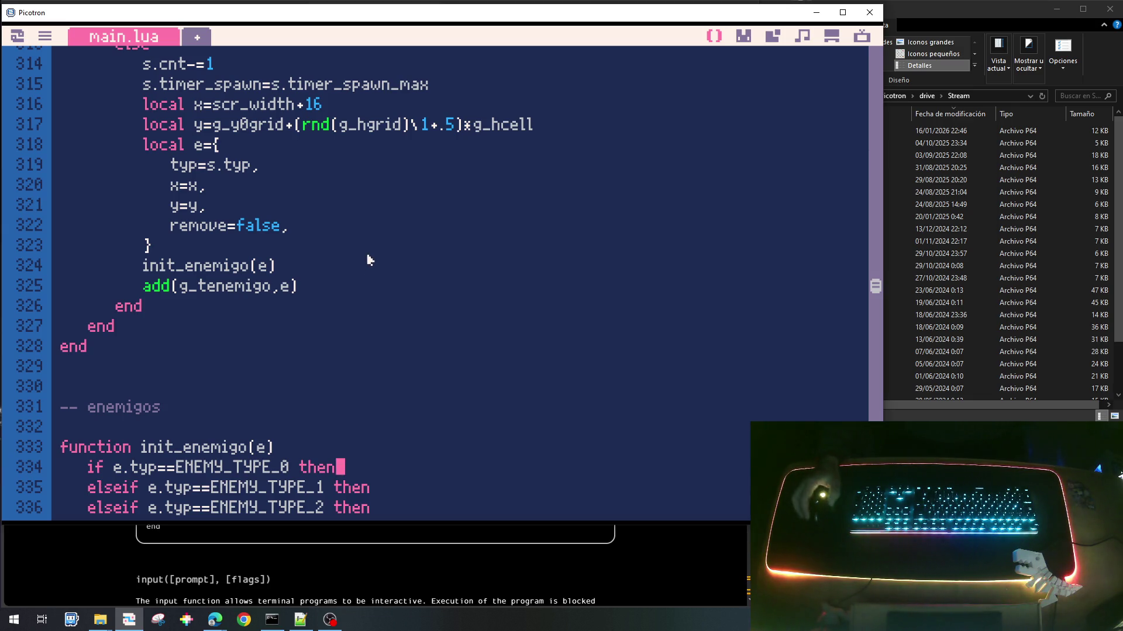
pyautogui.scroll(-2, 369, 260)
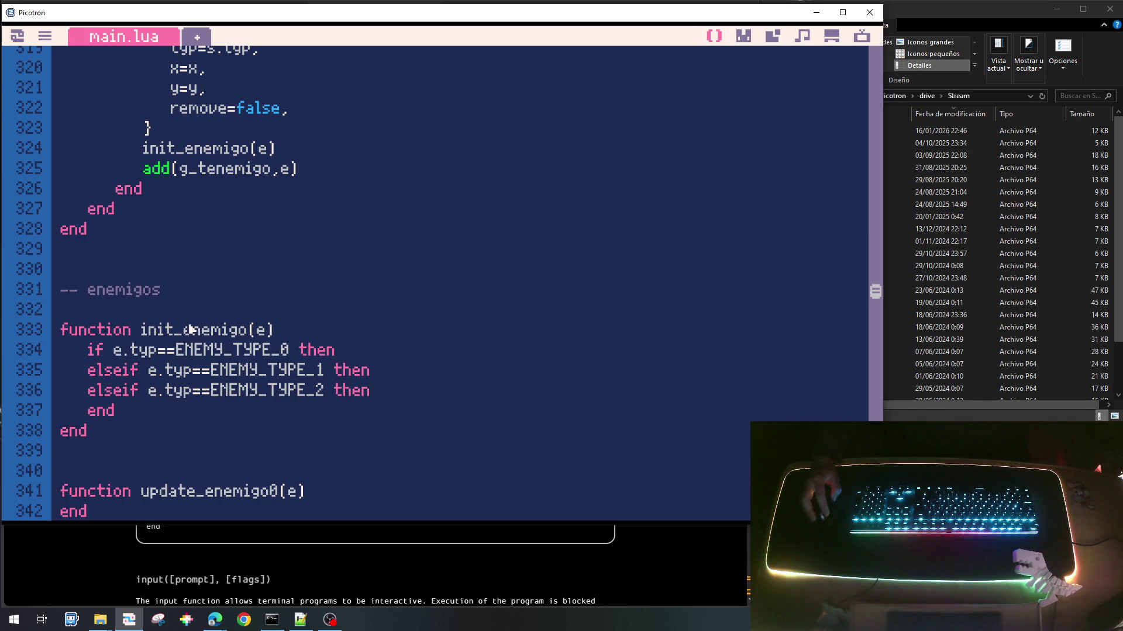
pyautogui.scroll(-2, 289, 409)
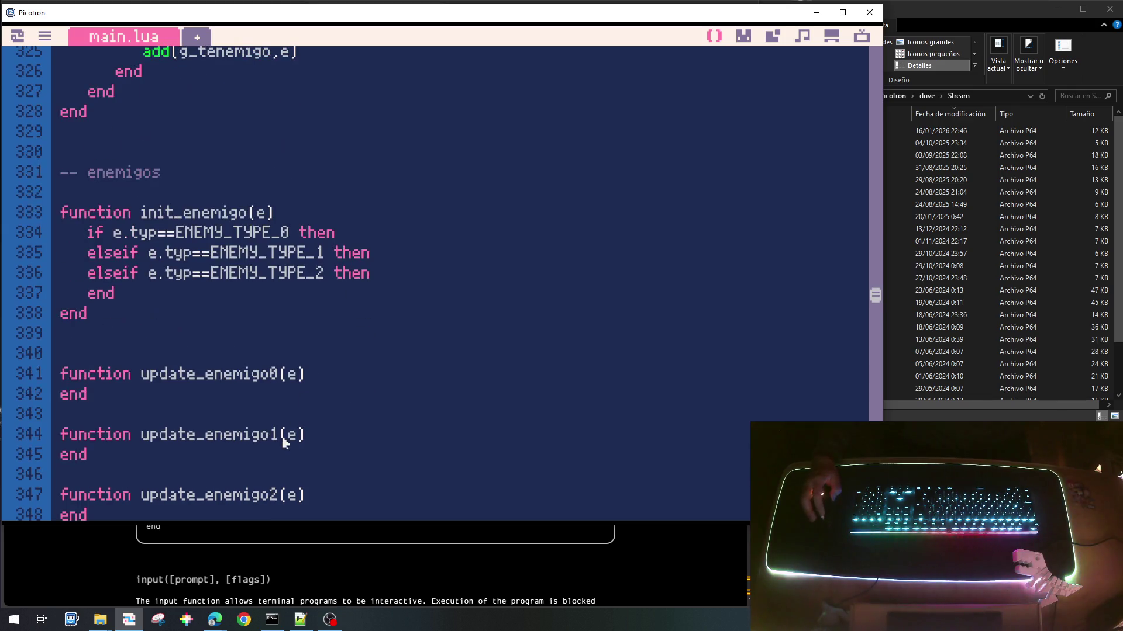
# Step: Add the movement line e.x-=.5 inside update_enemigo0 and tidy the blank lines around it
pyautogui.click(318, 379)
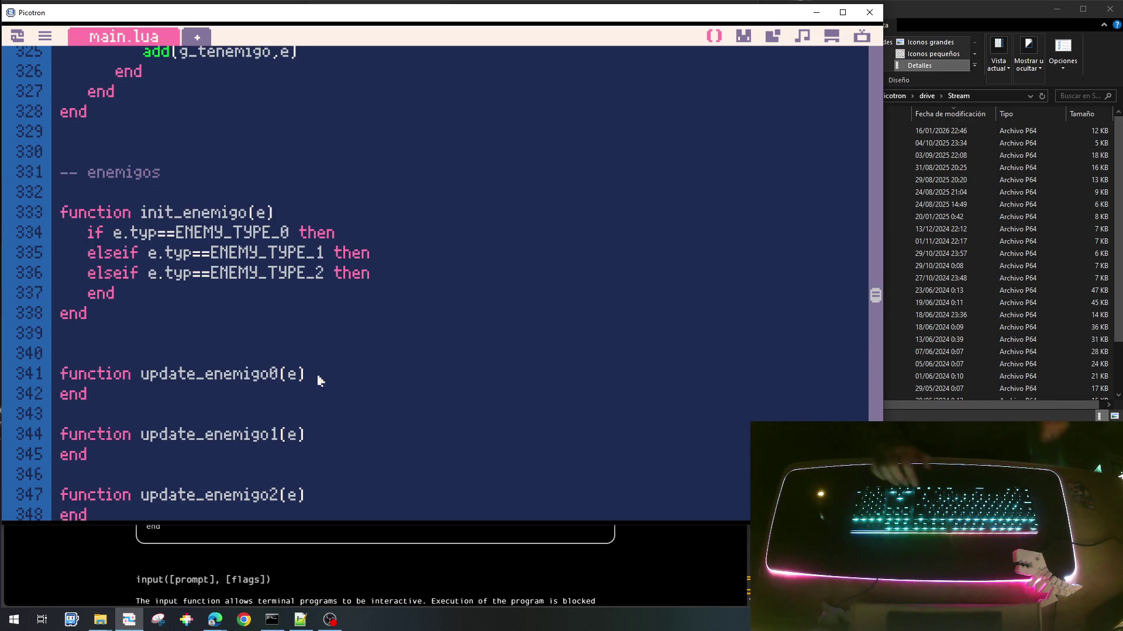
pyautogui.press('Return')
pyautogui.write('e')
pyautogui.press('BackSpace')
pyautogui.write('e.x-=.5')
pyautogui.press('Return')
pyautogui.press('Down')
pyautogui.press('Down')
pyautogui.press('Down')
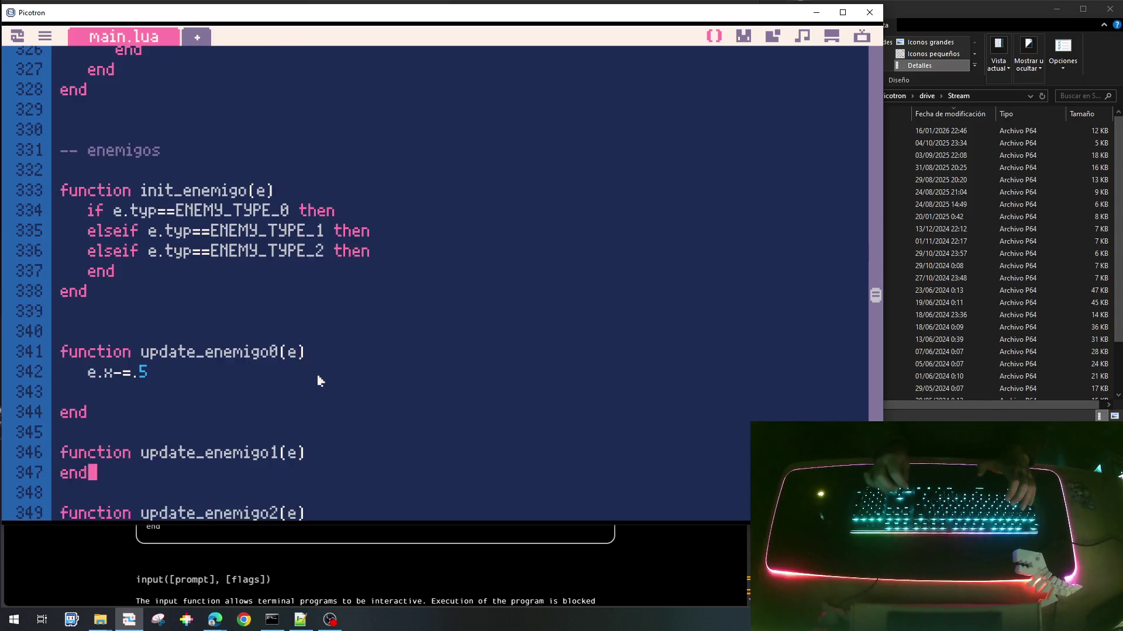
pyautogui.press('Down')
pyautogui.press('Down')
pyautogui.press('Down')
pyautogui.press('Up')
pyautogui.press('Up')
pyautogui.press('Up')
pyautogui.press('Up')
pyautogui.press('Up')
pyautogui.press('Down')
pyautogui.press('BackSpace')
pyautogui.press('Up')
pyautogui.press('Down')
# Step: Paste e.x-=.5 into update_enemigo1 and update_enemigo2
pyautogui.hotkey('shift', 'Down')
pyautogui.press('Down')
pyautogui.press('Down')
pyautogui.press('Down')
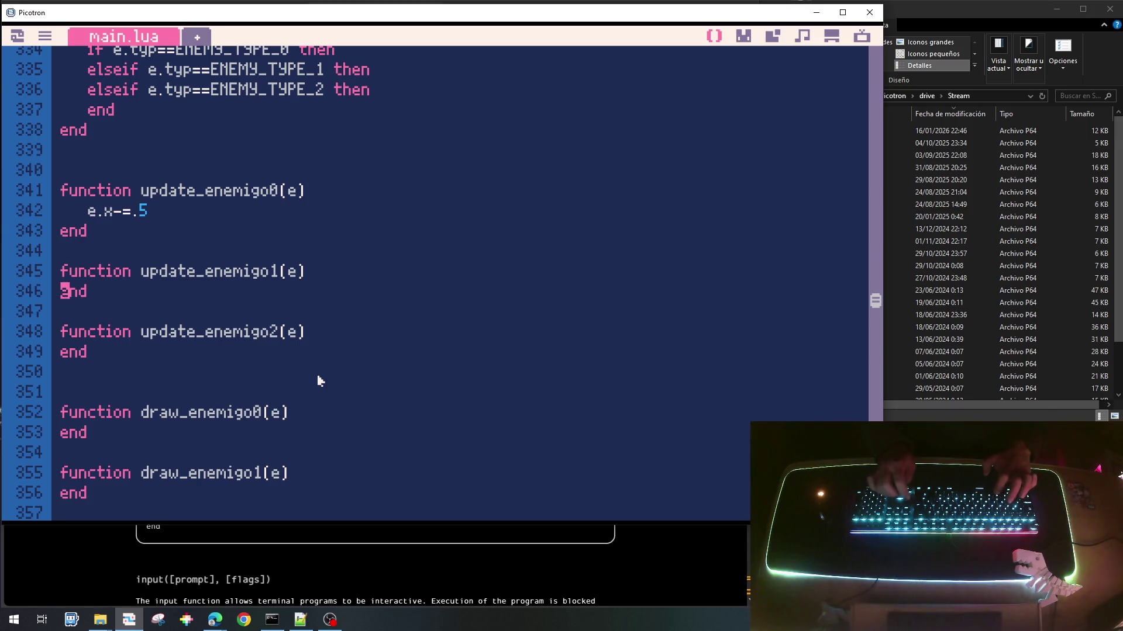
pyautogui.hotkey('ctrl', 'v')
pyautogui.press('Down')
pyautogui.press('Down')
pyautogui.press('Down')
pyautogui.hotkey('ctrl', 'v')
pyautogui.press('Down')
pyautogui.press('Down')
pyautogui.press('Down')
pyautogui.scroll(-2, 320, 382)
pyautogui.scroll(-7, 357, 369)
pyautogui.scroll(5, 356, 370)
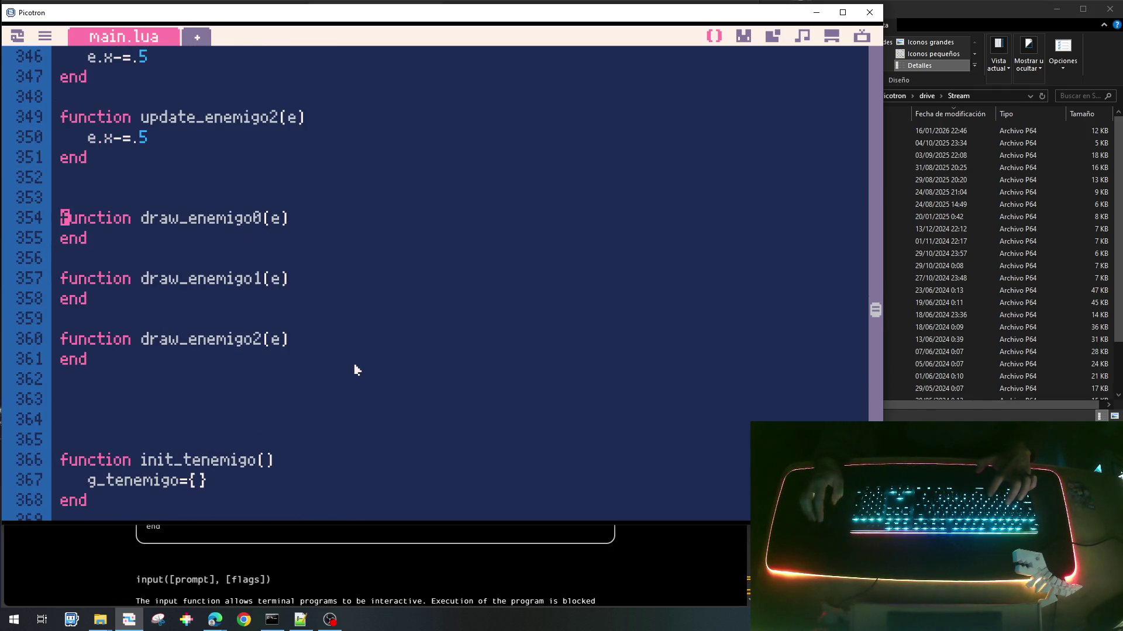
pyautogui.click(302, 219)
pyautogui.scroll(2, 392, 237)
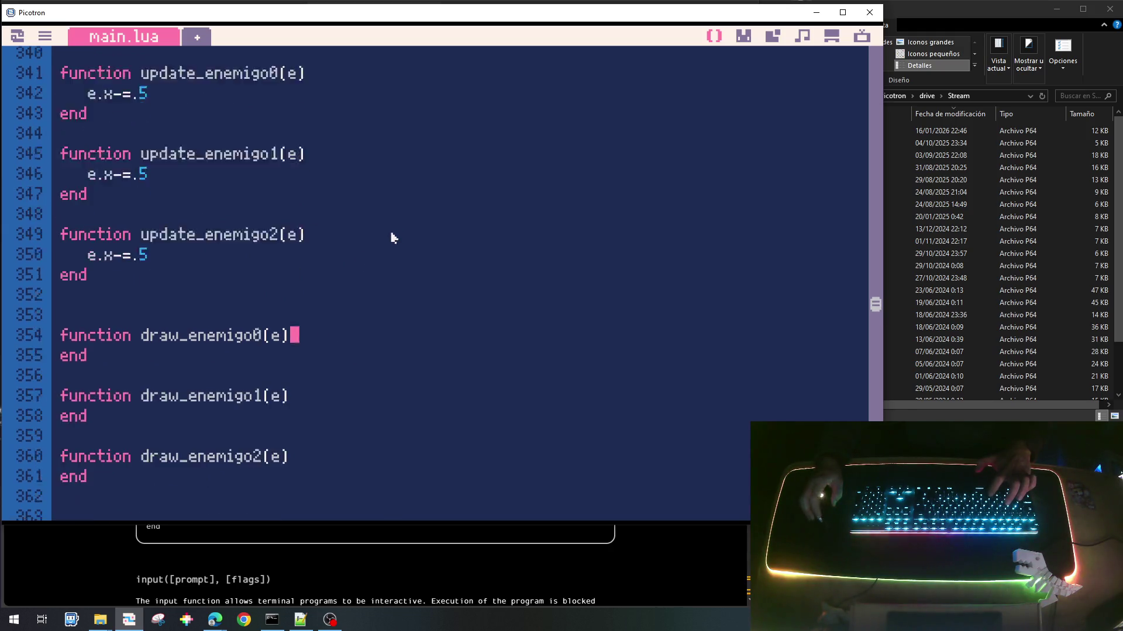
# Step: After glancing at the sprite sheet, add 'local x=e.x', 'local y=e.y' and begin 'spr(' in draw_enemigo0
pyautogui.click(744, 37)
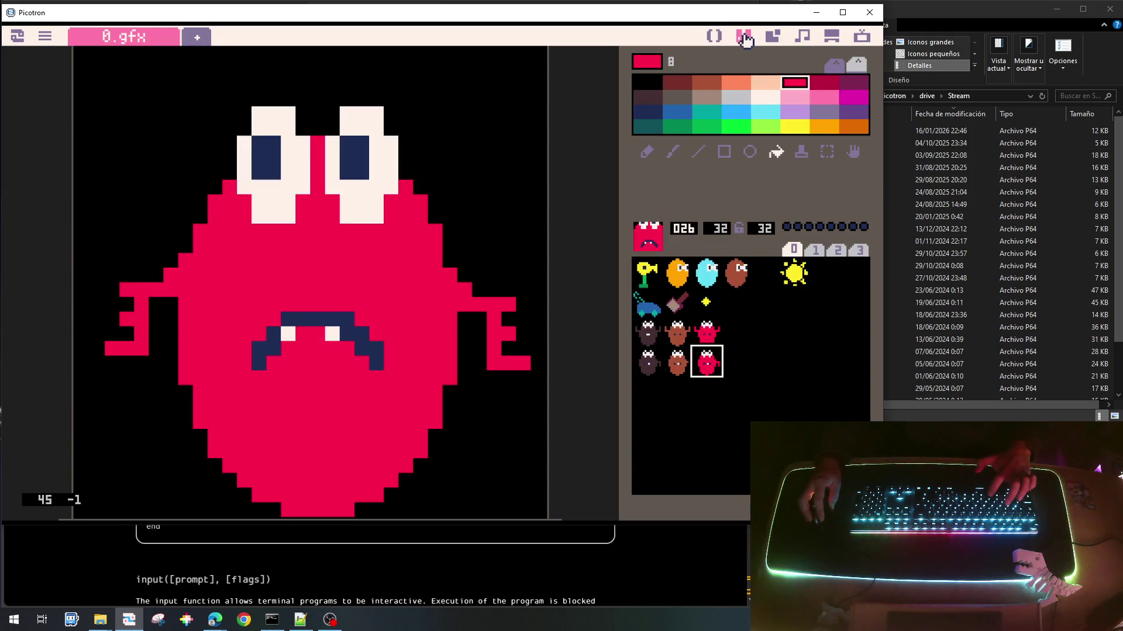
pyautogui.click(716, 36)
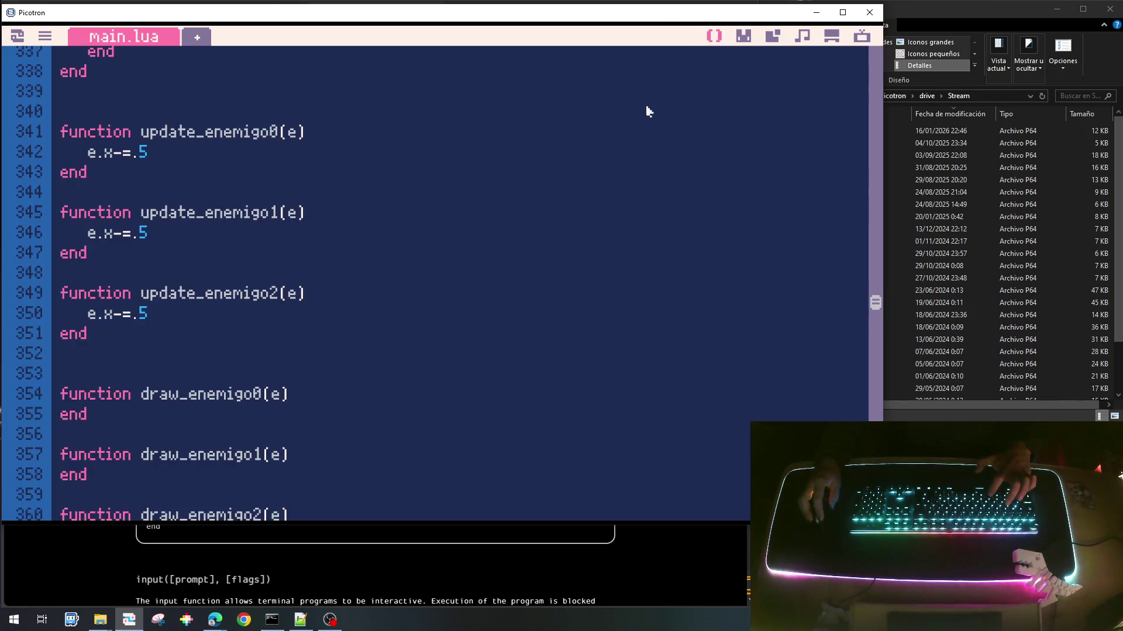
pyautogui.press('Return')
pyautogui.write('local x=e.c')
pyautogui.press('BackSpace')
pyautogui.write('x')
pyautogui.press('Return')
pyautogui.write('local y=e.y')
pyautogui.press('Return')
pyautogui.write('spr(')
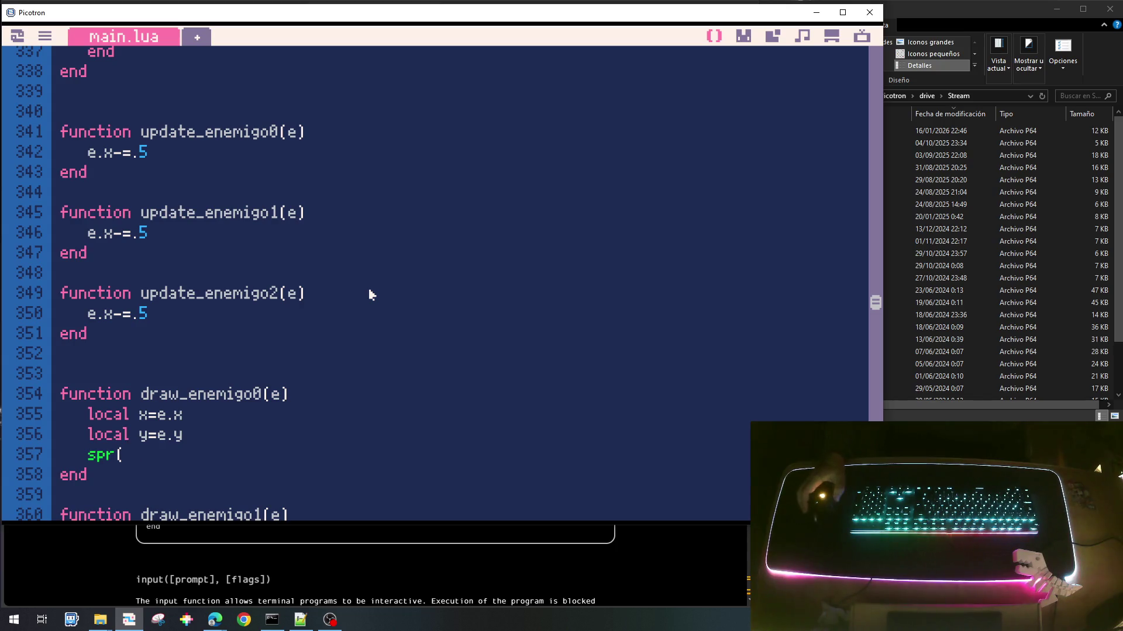
# Step: After checking sprite 016 in the sprite sheet, complete the call as spr(16,x-16,y-16)
pyautogui.click(738, 39)
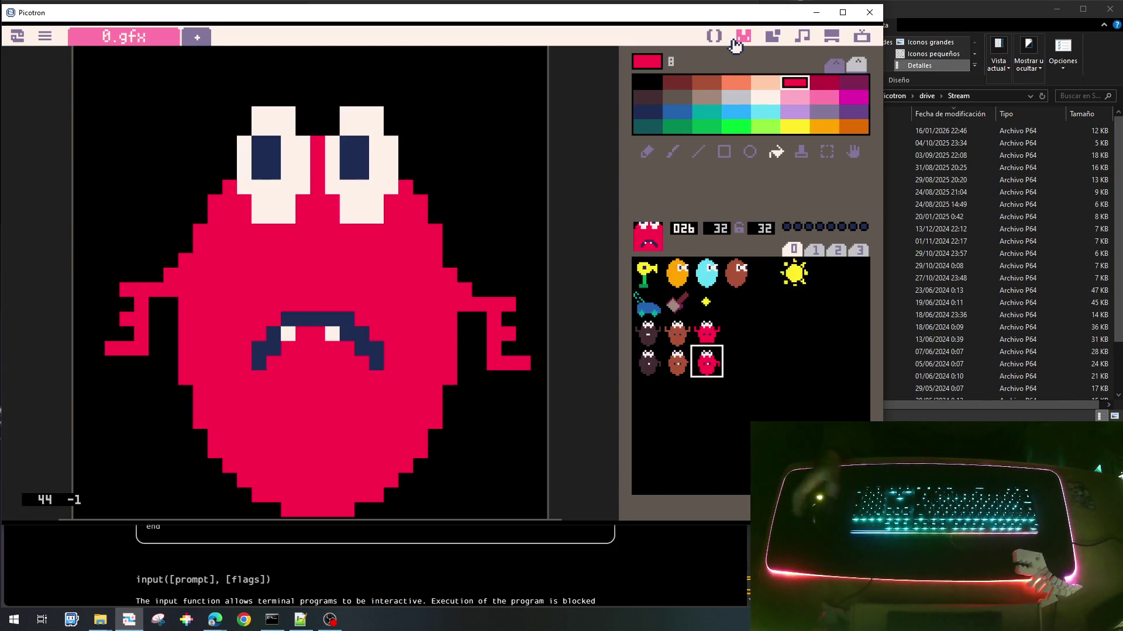
pyautogui.click(649, 330)
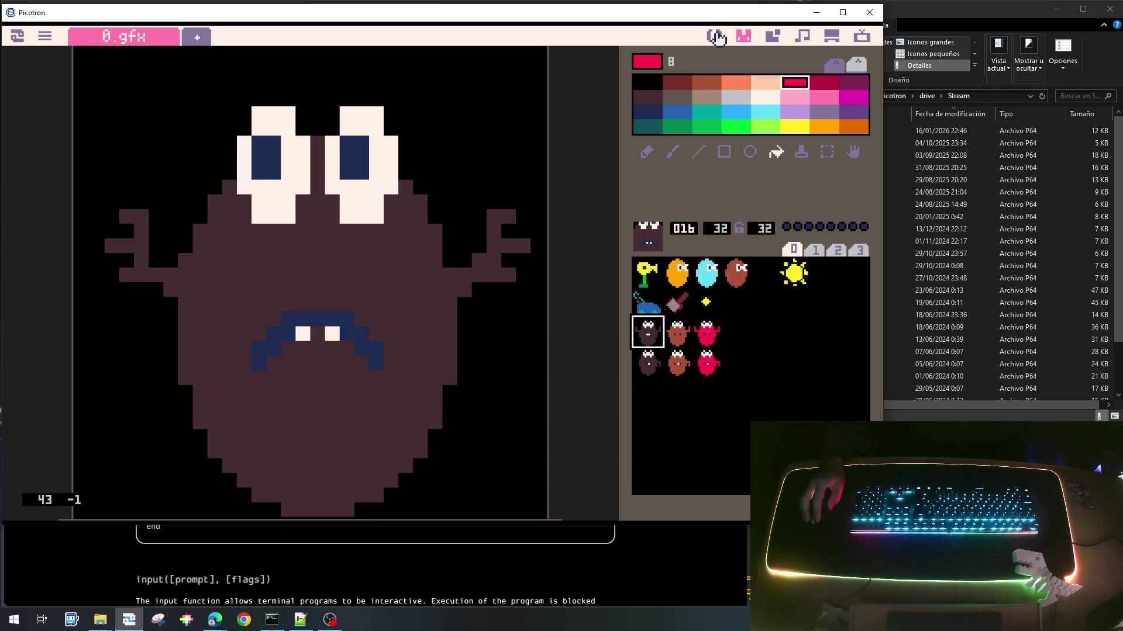
pyautogui.click(715, 35)
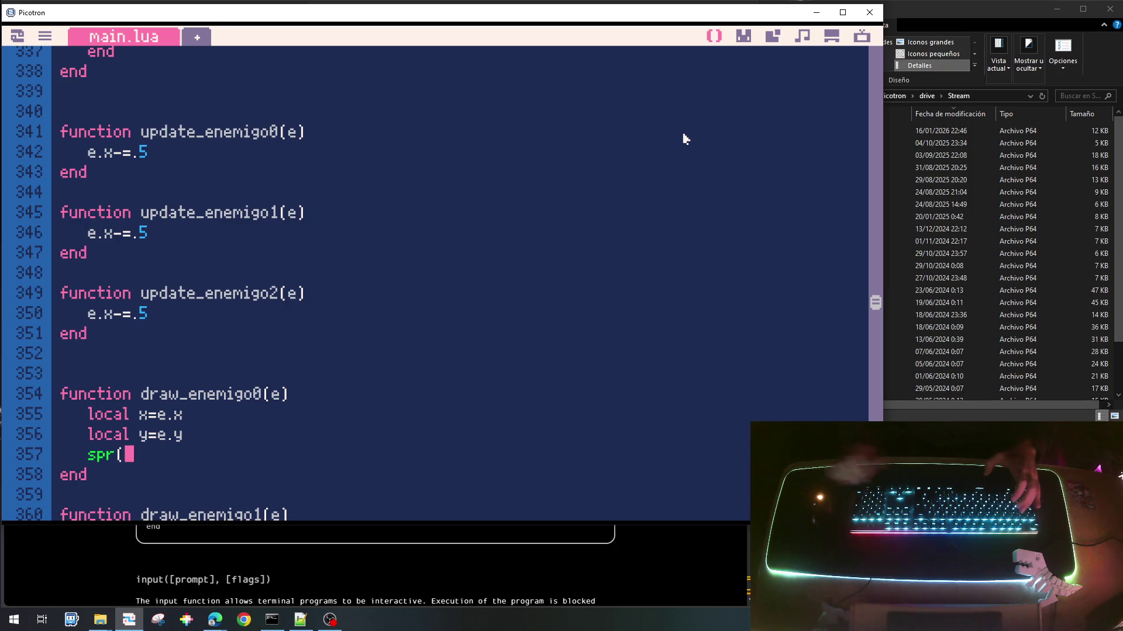
pyautogui.write('16,')
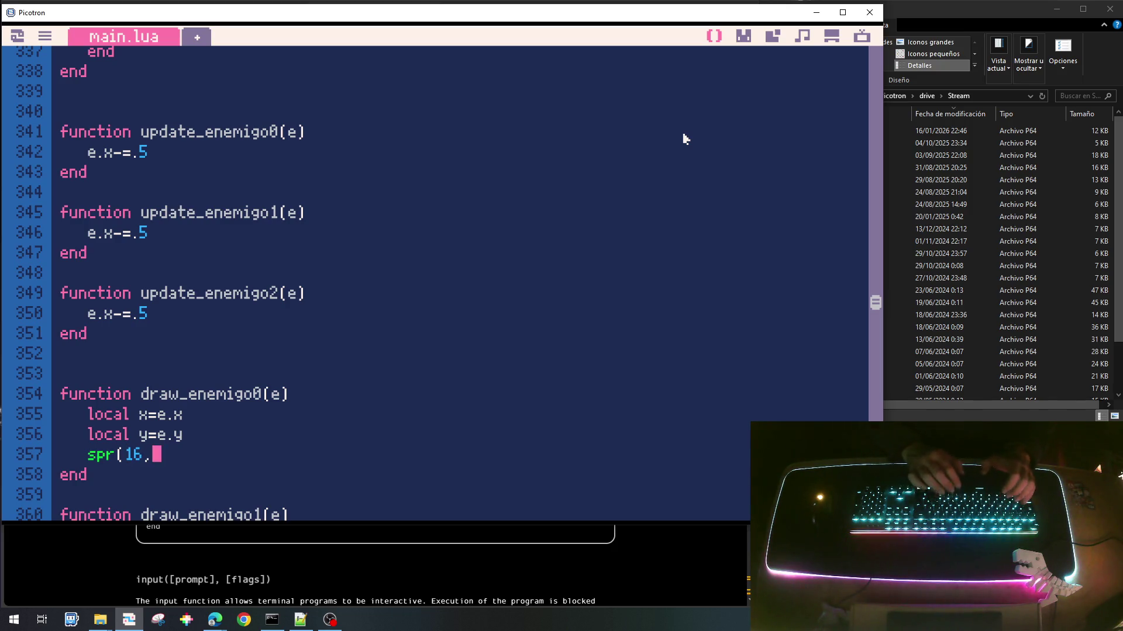
pyautogui.write('x-1')
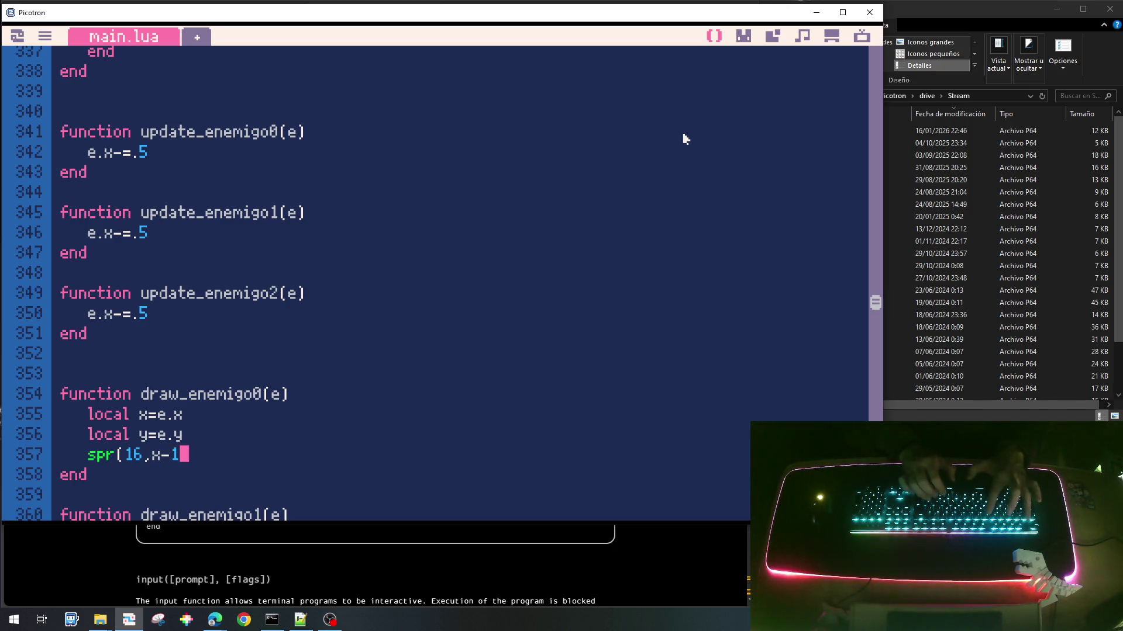
pyautogui.write('6,y')
pyautogui.write(',')
pyautogui.press('BackSpace')
pyautogui.write('6')
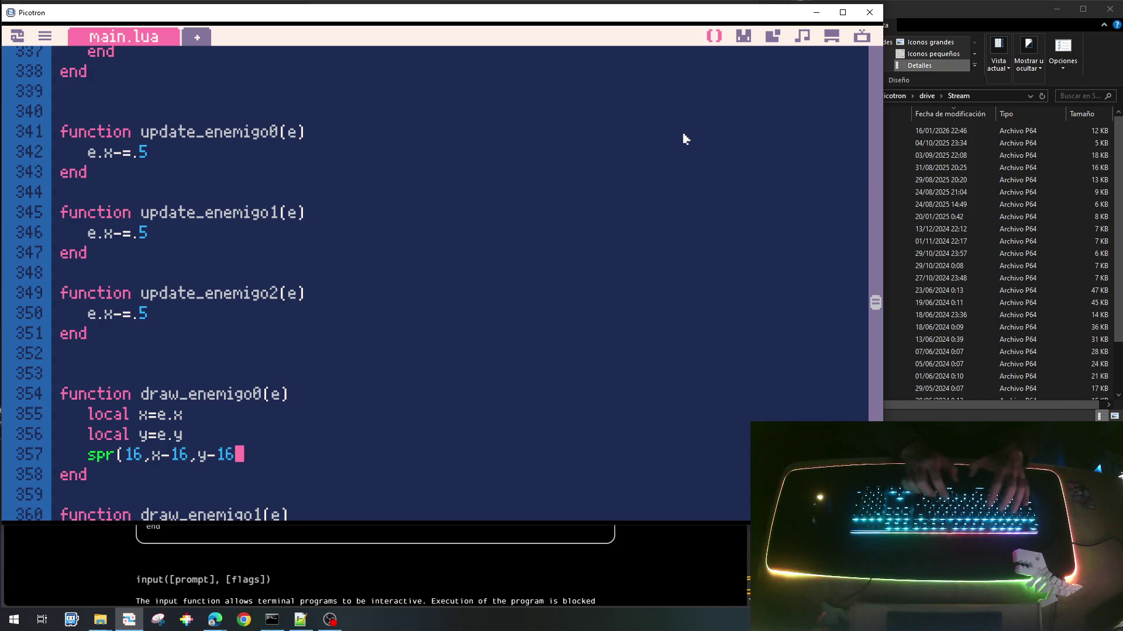
pyautogui.write(')')
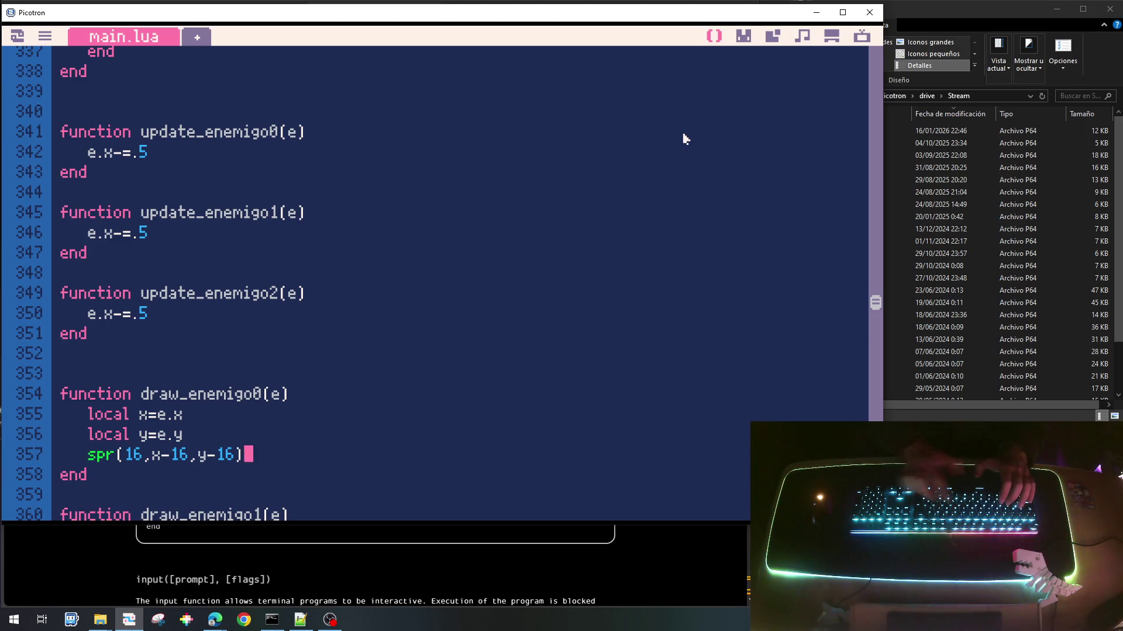
pyautogui.scroll(1, 685, 134)
pyautogui.scroll(4, 686, 131)
pyautogui.scroll(2, 381, 203)
pyautogui.scroll(-2, 351, 250)
pyautogui.scroll(5, 349, 258)
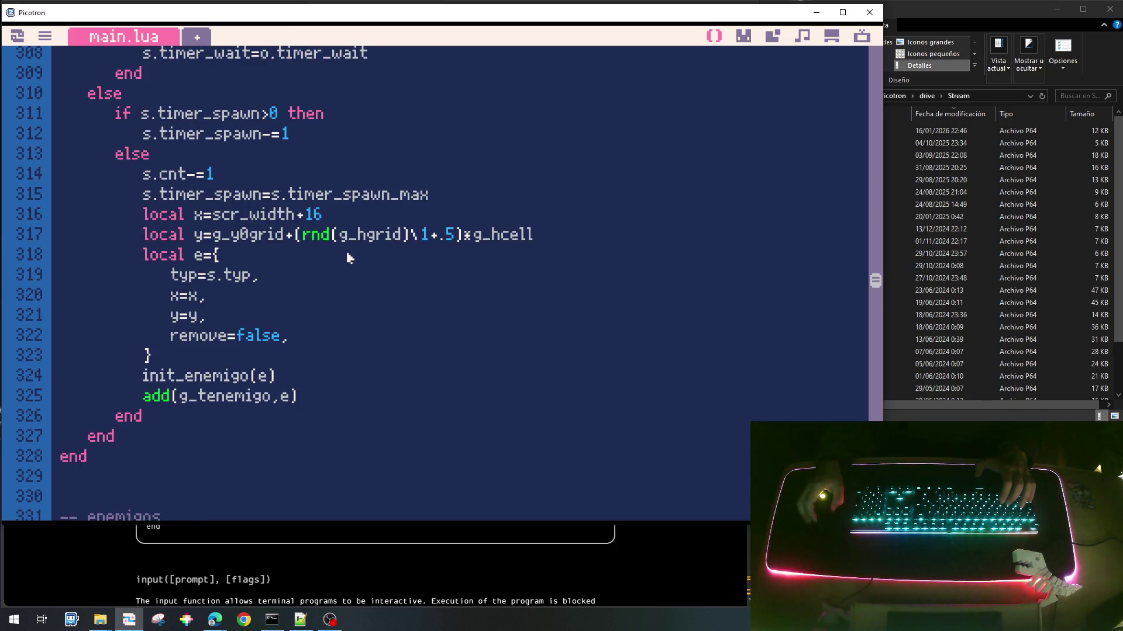
# Step: Add an anim=0 field to the spawned enemy table and an e.anim+= counter in update_enemigo0
pyautogui.click(288, 324)
pyautogui.press('Return')
pyautogui.write('anim=0,')
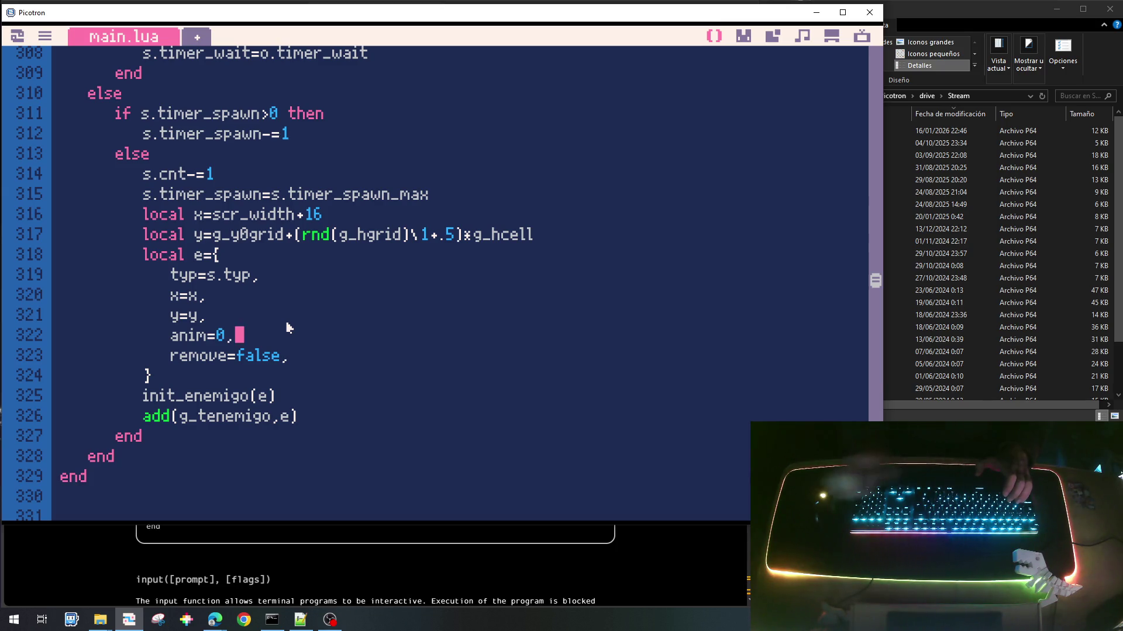
pyautogui.scroll(-5, 284, 326)
pyautogui.click(187, 410)
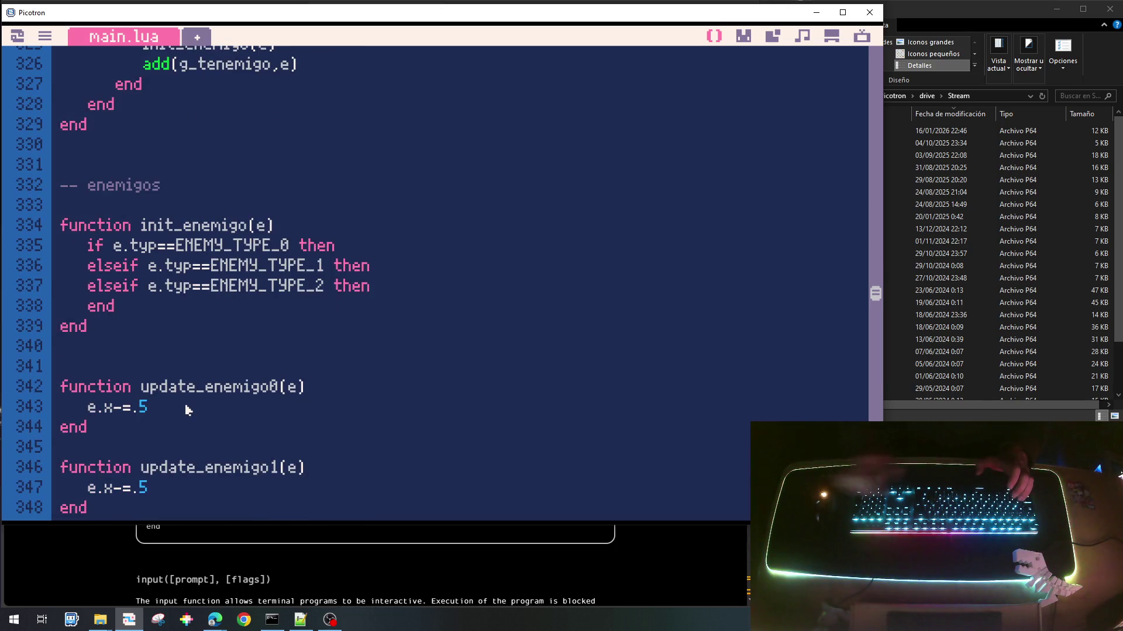
pyautogui.press('Return')
pyautogui.write('e.anmi')
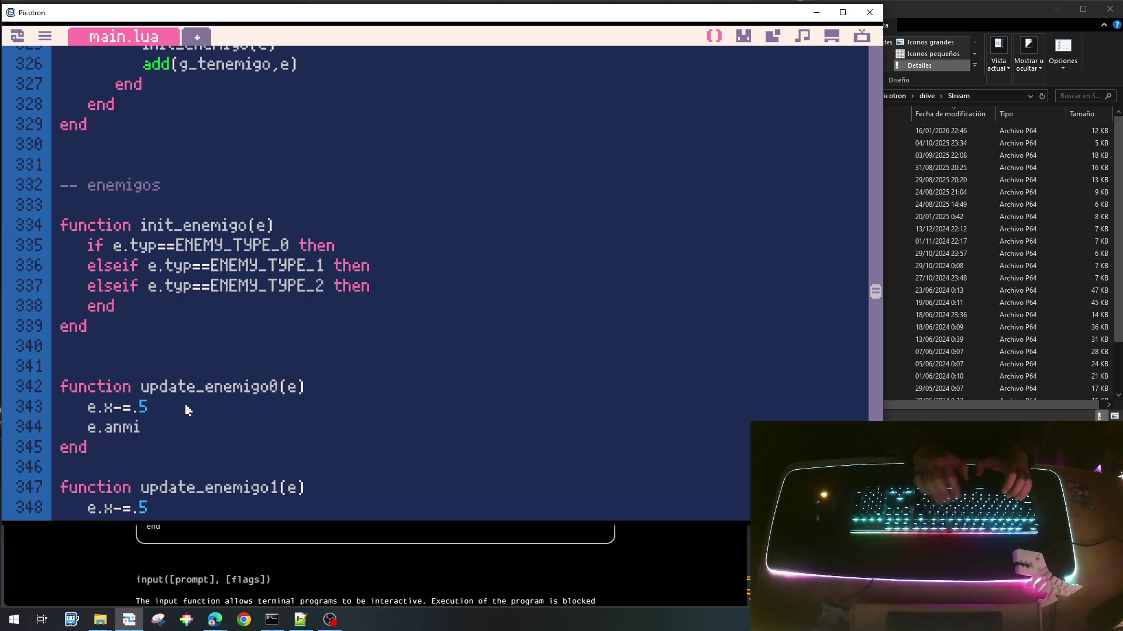
pyautogui.press('BackSpace')
pyautogui.press('BackSpace')
pyautogui.write('im+=1')
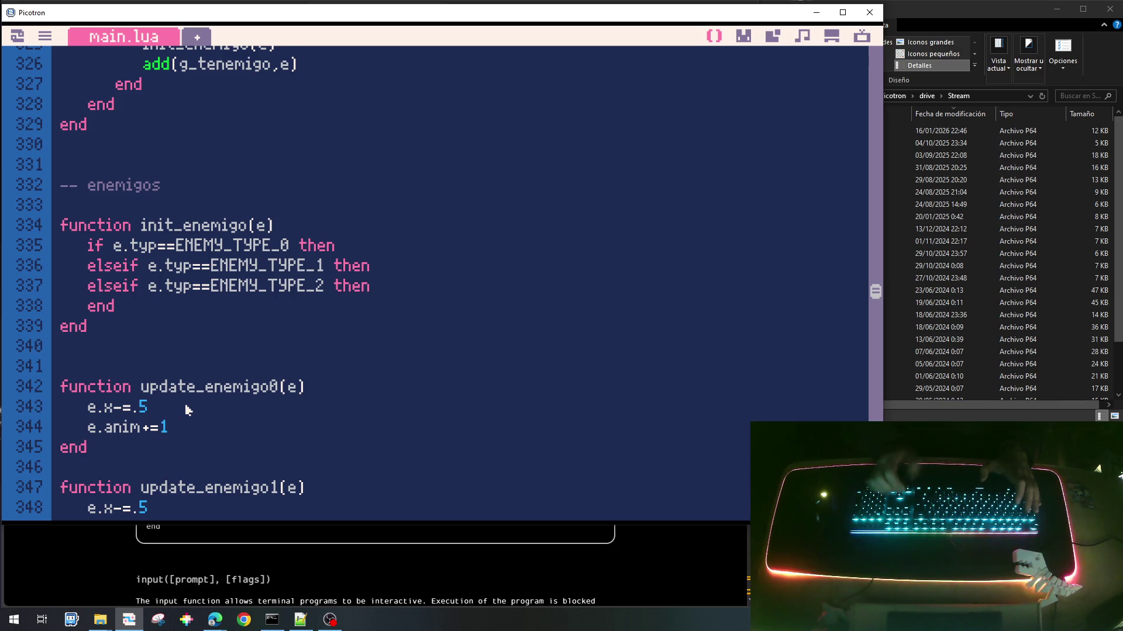
# Step: Copy the e.anim counter line into update_enemigo1 and update_enemigo2
pyautogui.hotkey('shift', 'Home')
pyautogui.hotkey('ctrl', 'c')
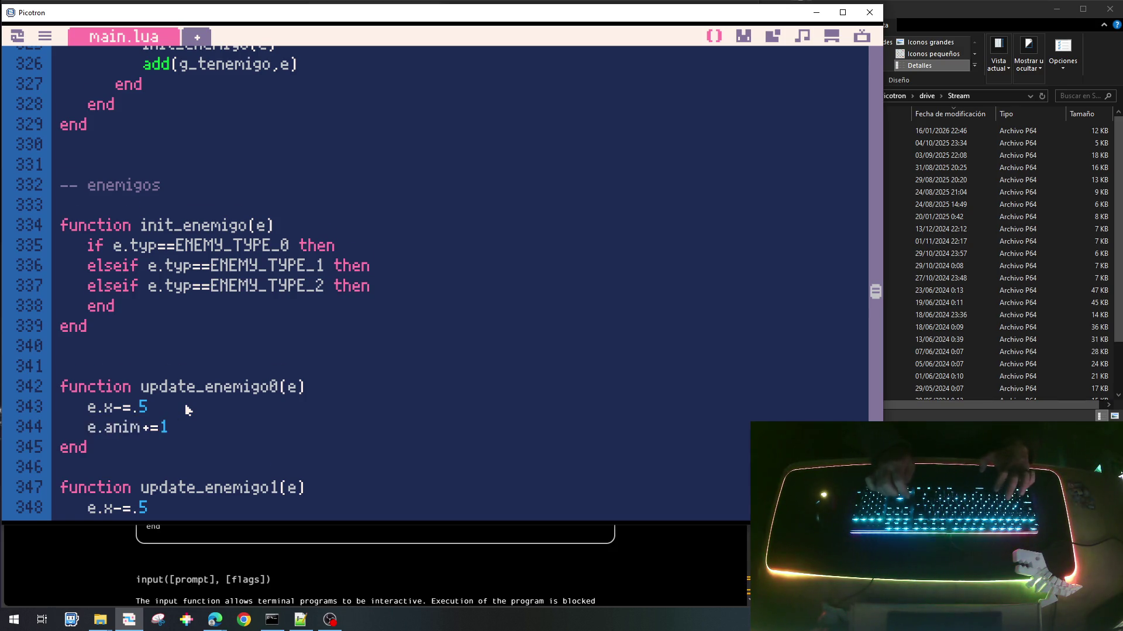
pyautogui.scroll(-2, 188, 409)
pyautogui.hotkey('ctrl', 'v')
pyautogui.scroll(-4, 187, 409)
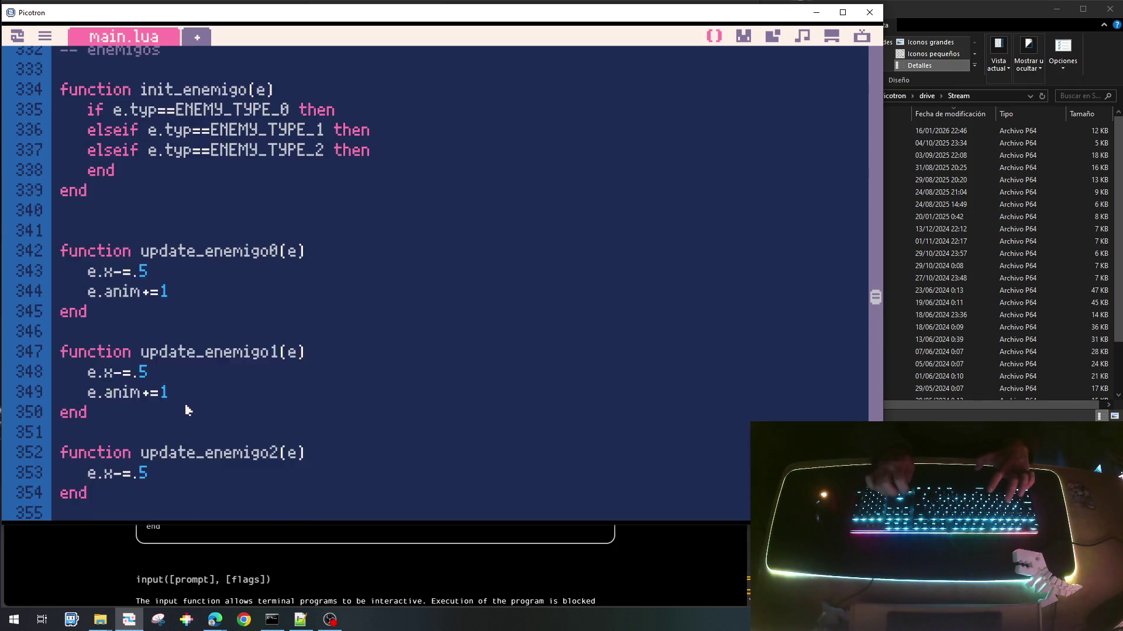
pyautogui.hotkey('ctrl', 'v')
pyautogui.scroll(-2, 188, 410)
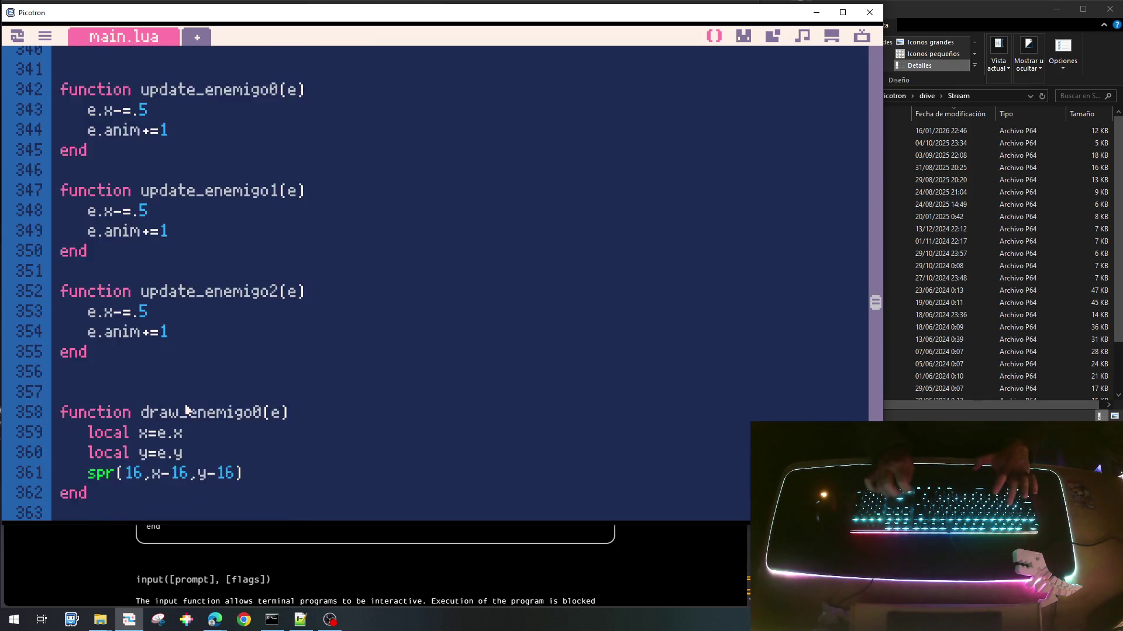
# Step: In draw_enemigo0, add a local ispr line choosing sprite 16 plus an anim-based frame offset, checking the frames in the sprite sheet
pyautogui.press('Return')
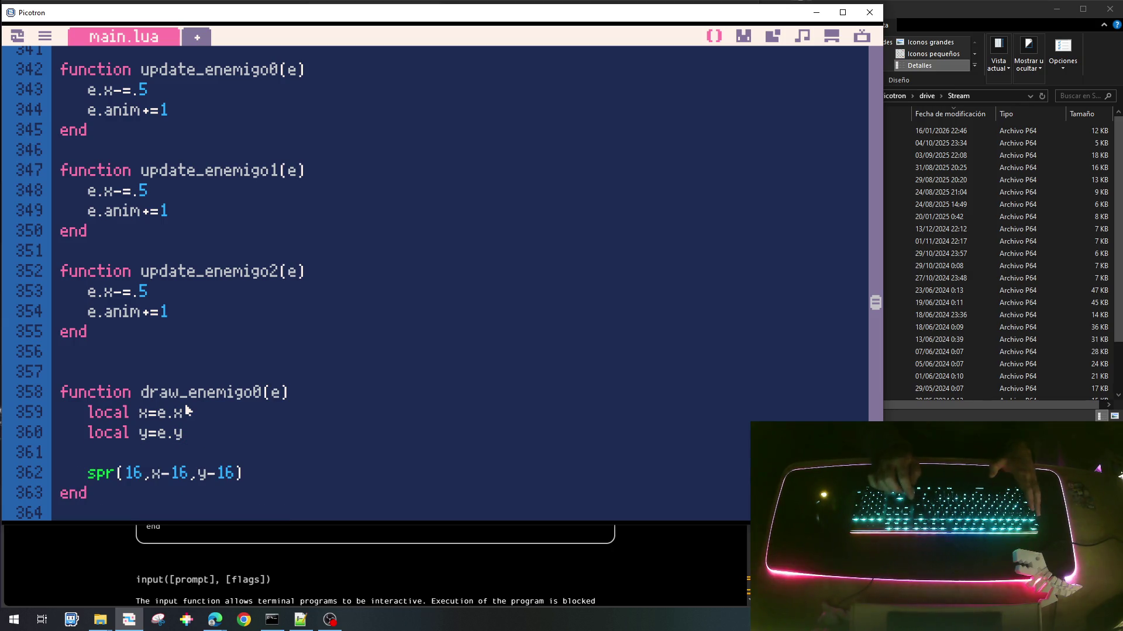
pyautogui.write('local is')
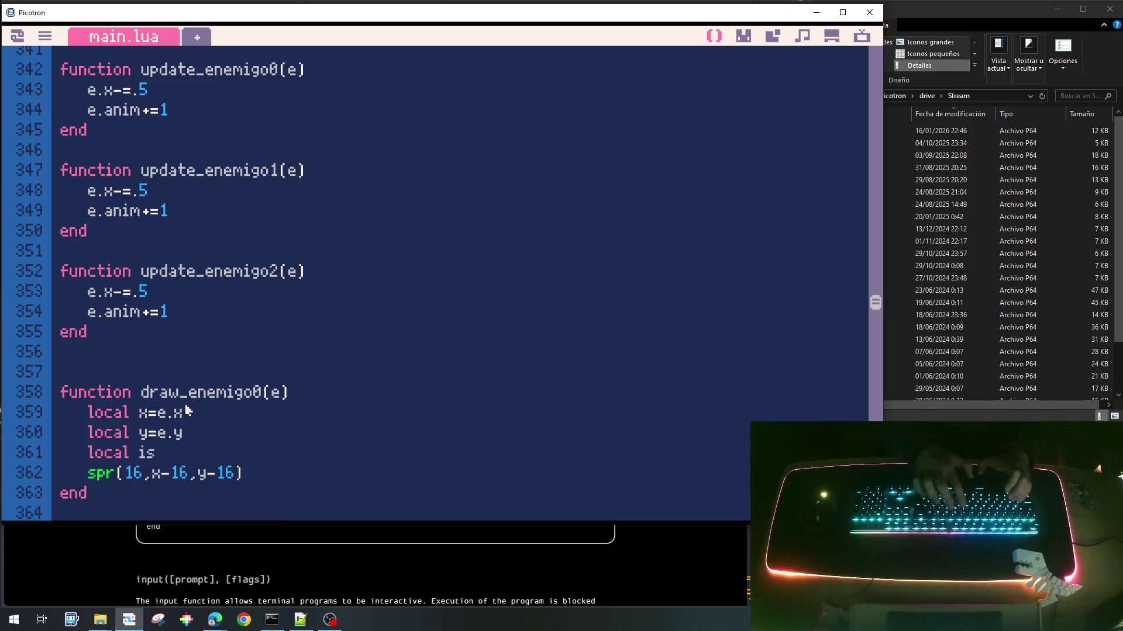
pyautogui.write('pr=16+(')
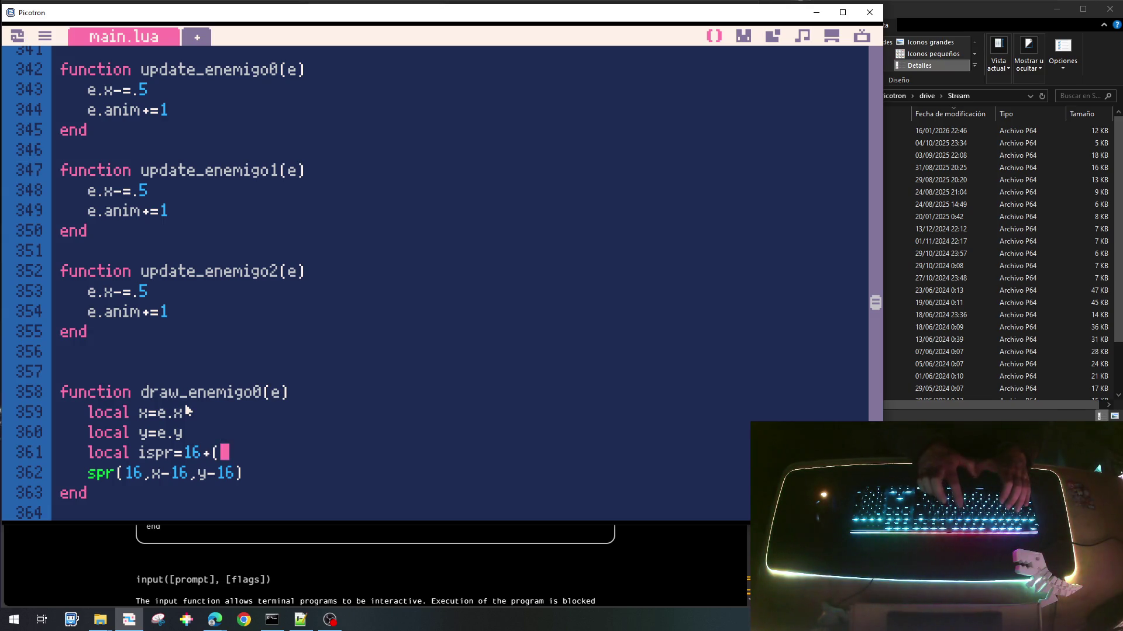
pyautogui.write('inani')
pyautogui.press('BackSpace')
pyautogui.press('BackSpace')
pyautogui.press('BackSpace')
pyautogui.write('anim\\16)*')
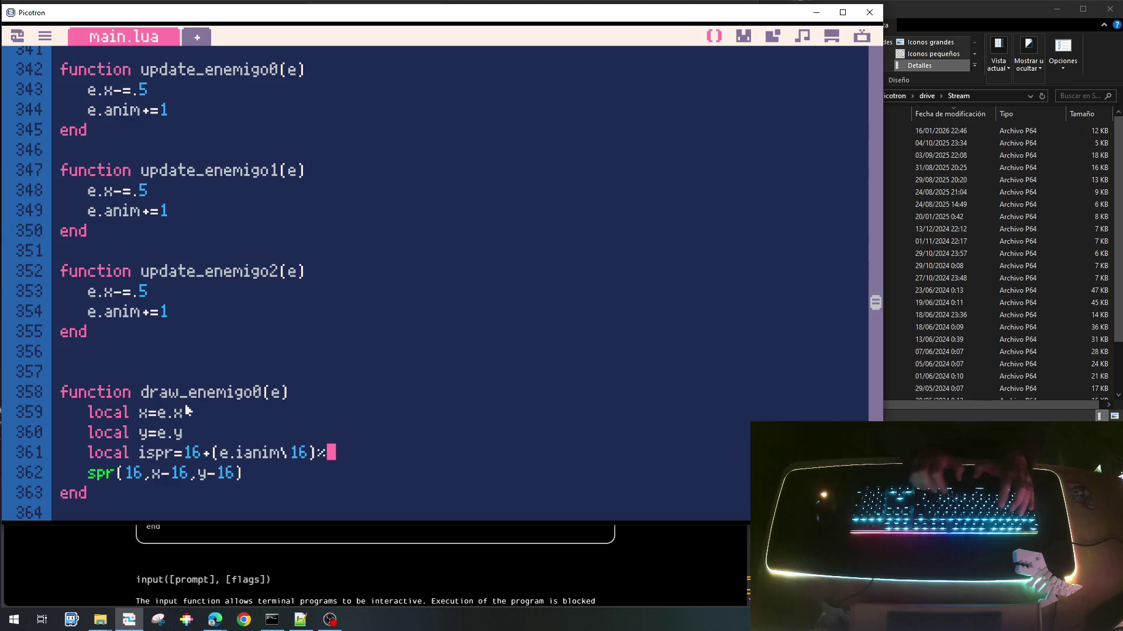
pyautogui.write('2*')
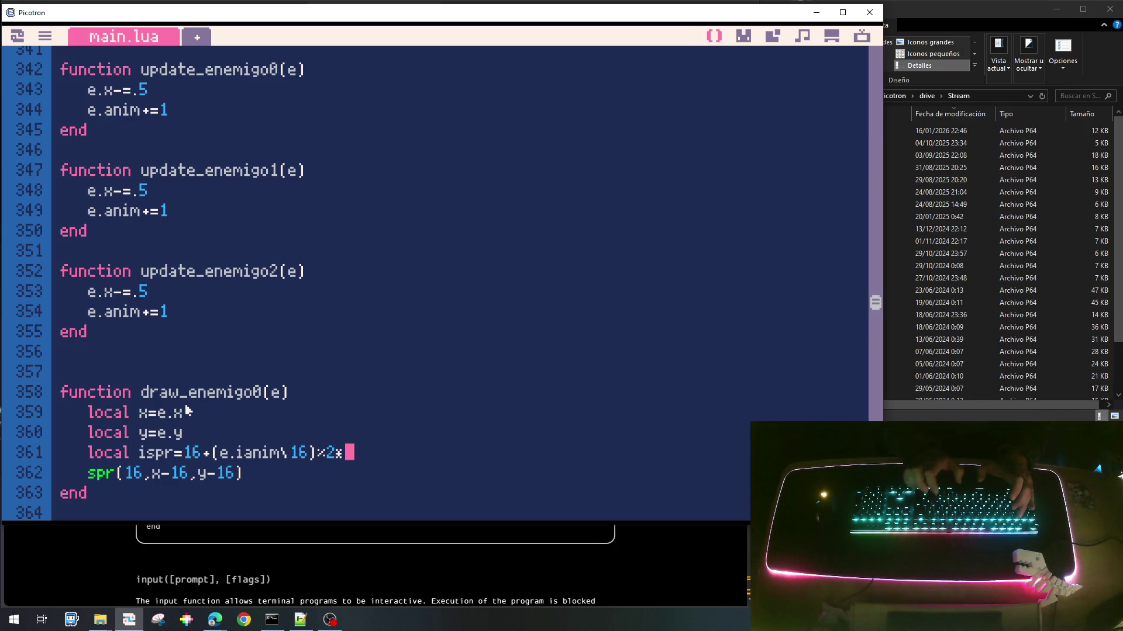
pyautogui.click(743, 37)
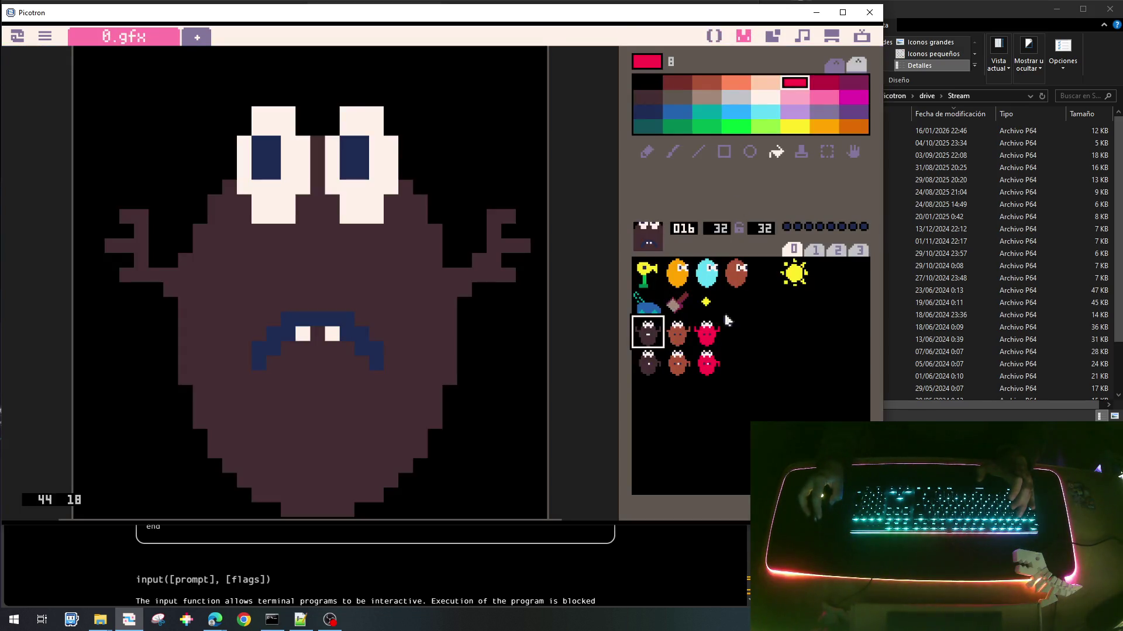
pyautogui.click(649, 364)
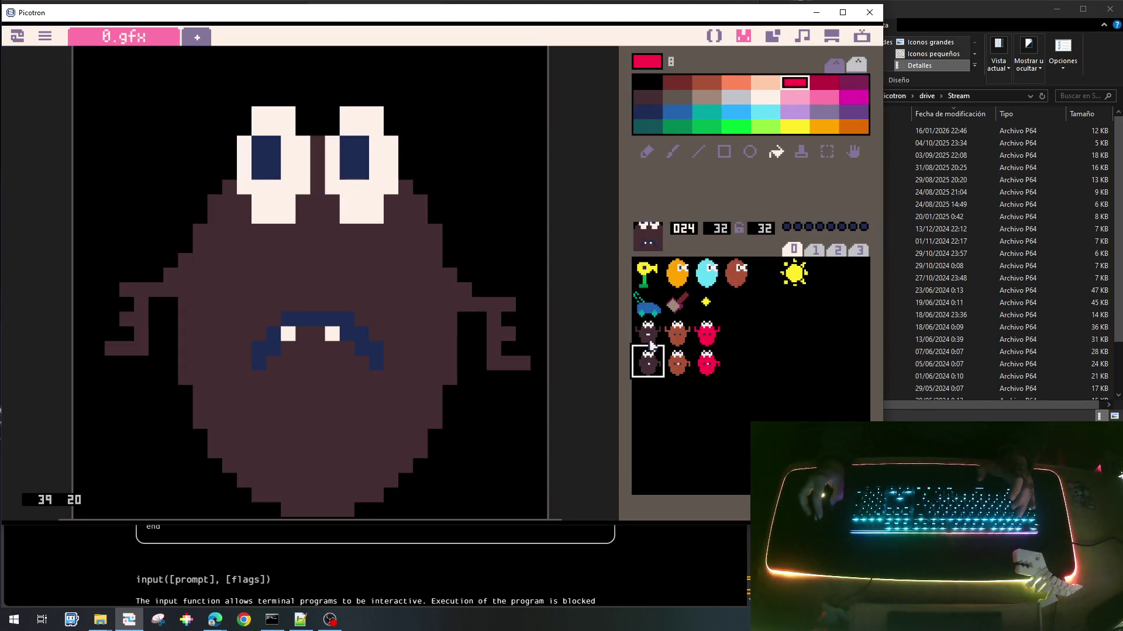
pyautogui.click(649, 342)
pyautogui.click(714, 36)
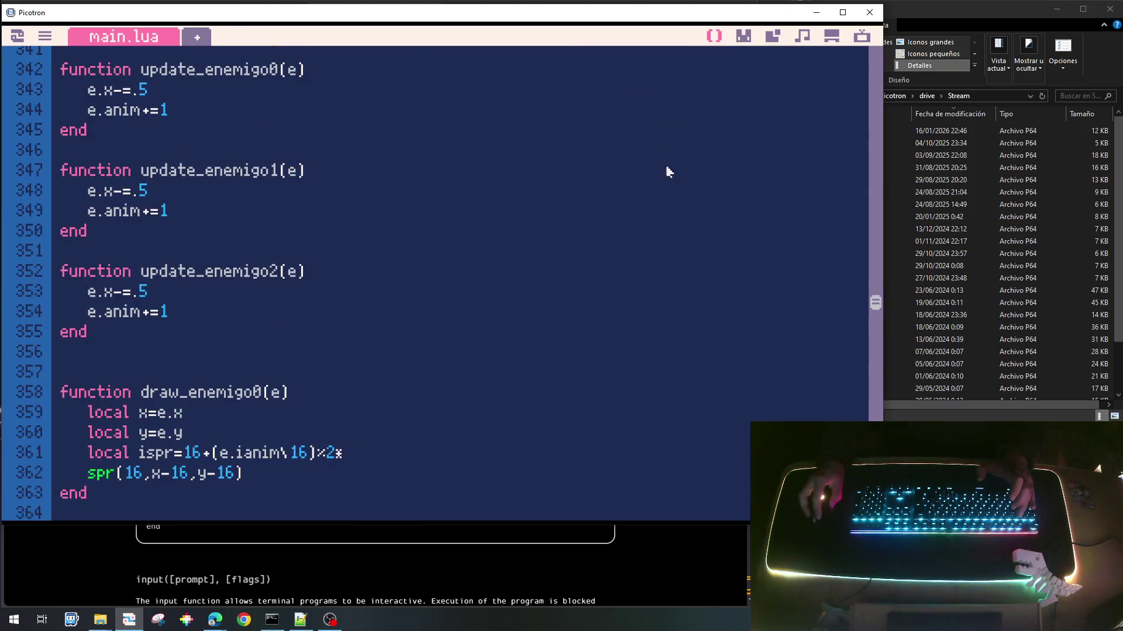
pyautogui.write('8')
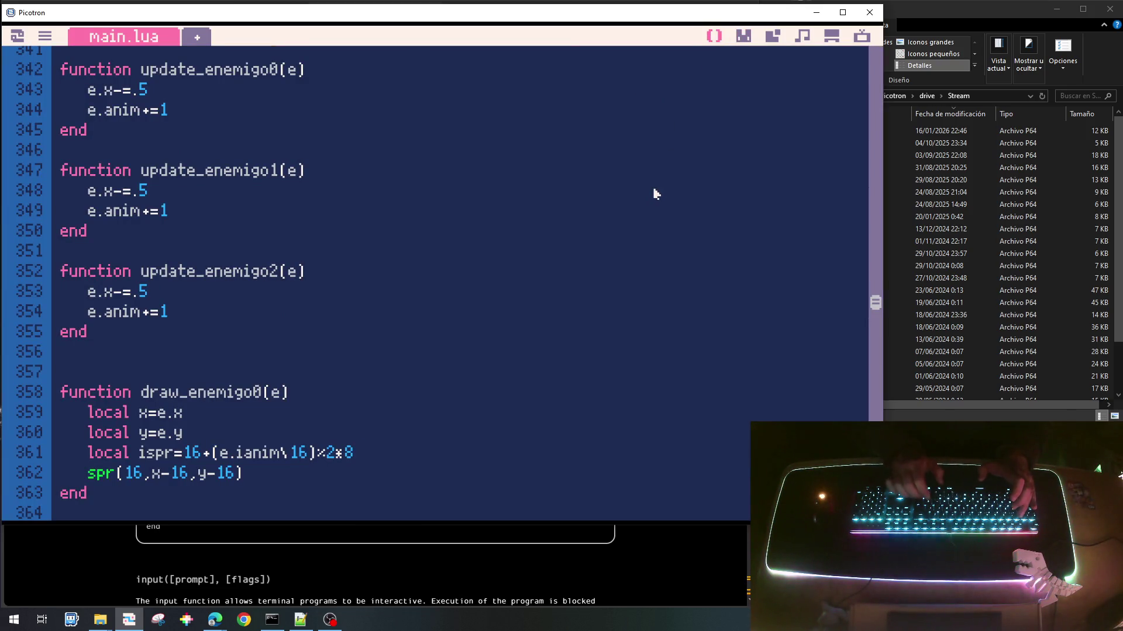
# Step: Replace the hard-coded sprite 16 in the spr call with ispr
pyautogui.press('Home')
pyautogui.hotkey('shift', 'End')
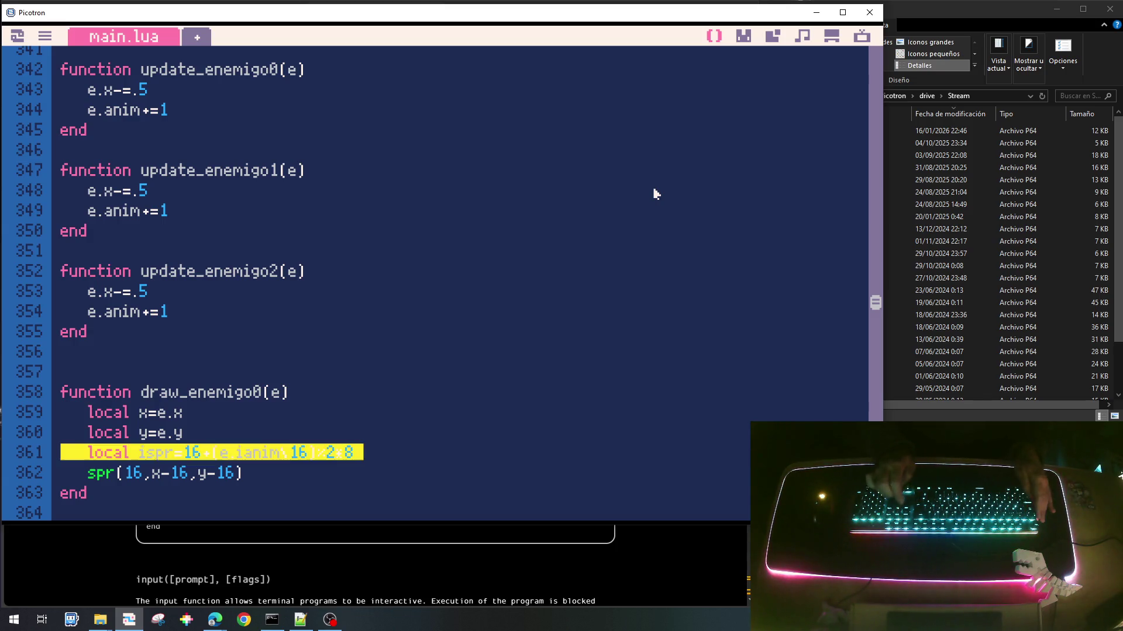
pyautogui.hotkey('ctrl', 'c')
pyautogui.scroll(-3, 655, 193)
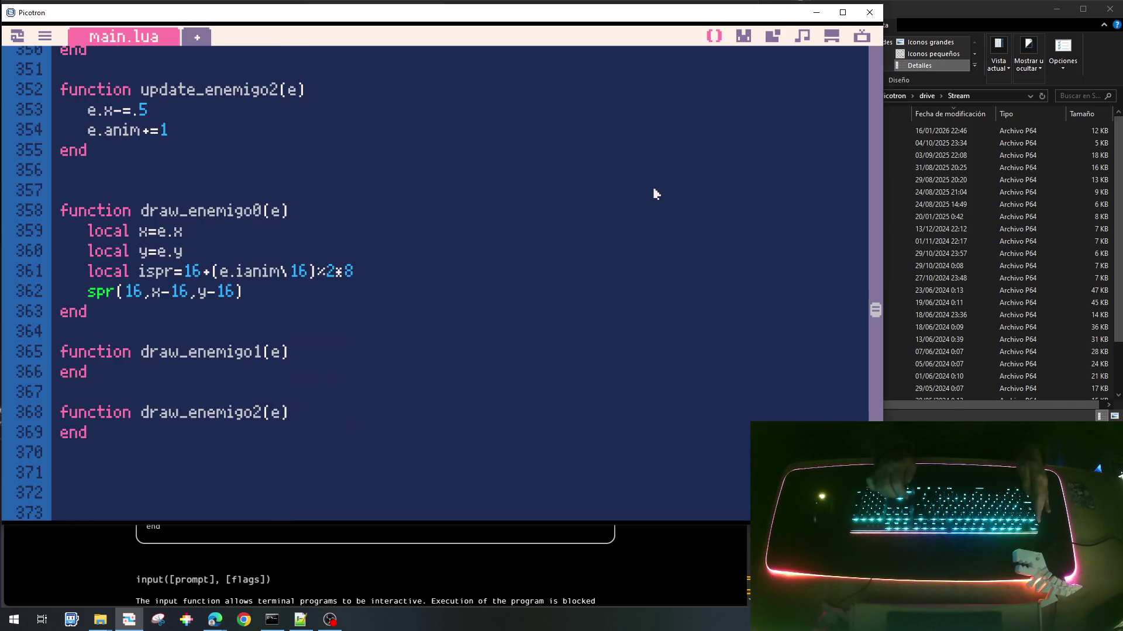
pyautogui.press('Down')
pyautogui.press('Down')
pyautogui.press('Down')
pyautogui.press('Right')
pyautogui.press('Delete')
pyautogui.press('Delete')
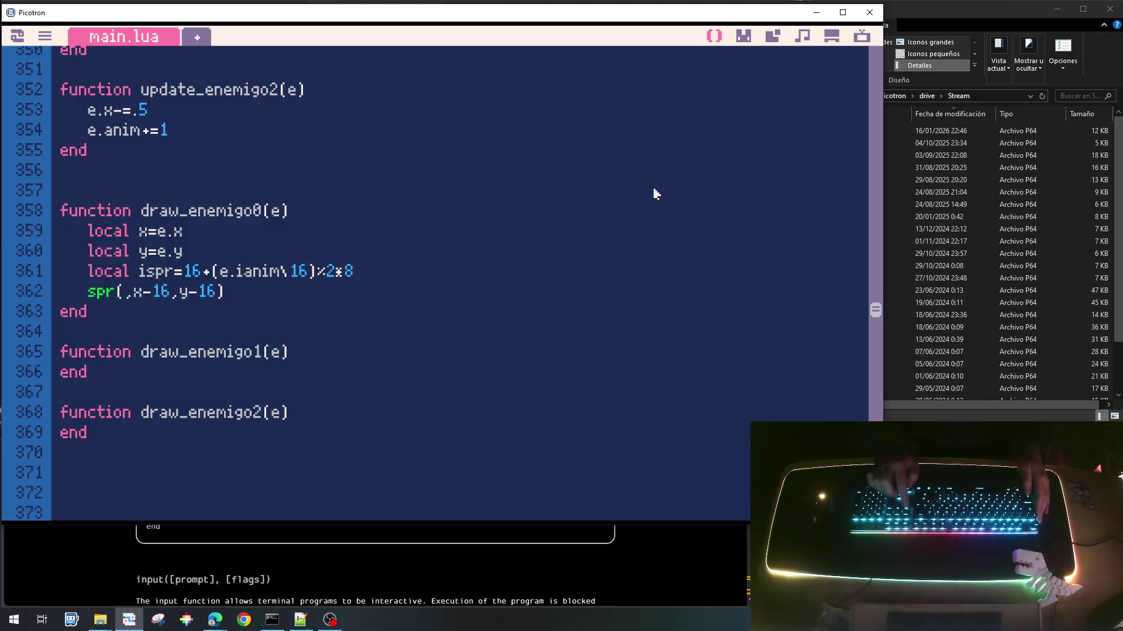
pyautogui.write('ispe')
pyautogui.press('BackSpace')
pyautogui.write('r')
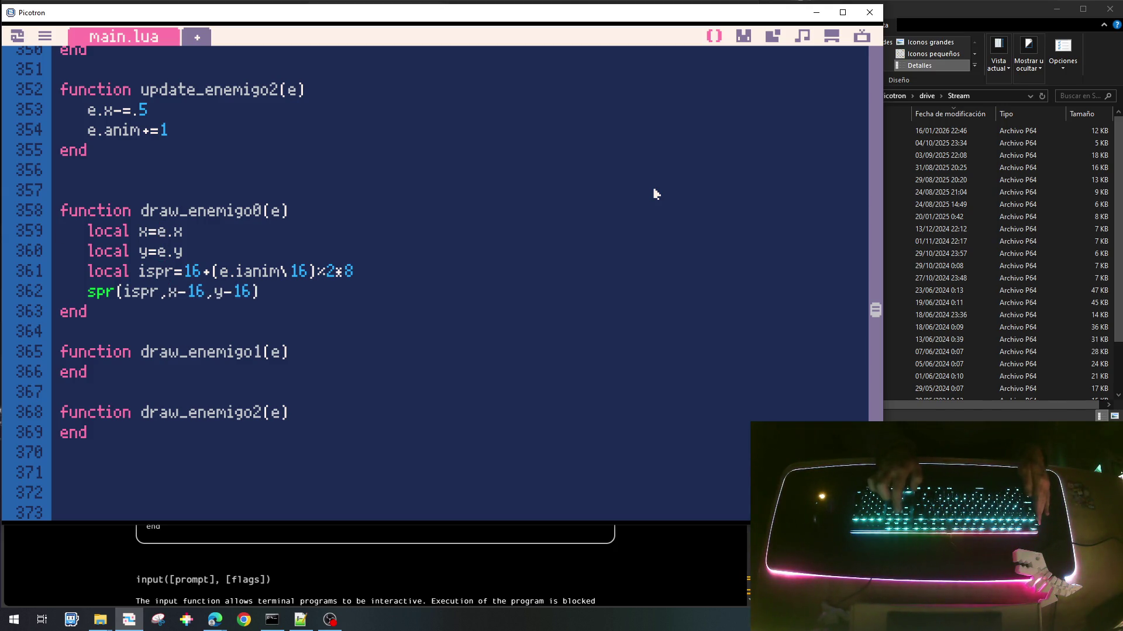
# Step: Copy the draw_enemigo0 body into draw_enemigo1 and draw_enemigo2
pyautogui.hotkey('shift', 'Down')
pyautogui.hotkey('shift', 'Down')
pyautogui.hotkey('shift', 'Down')
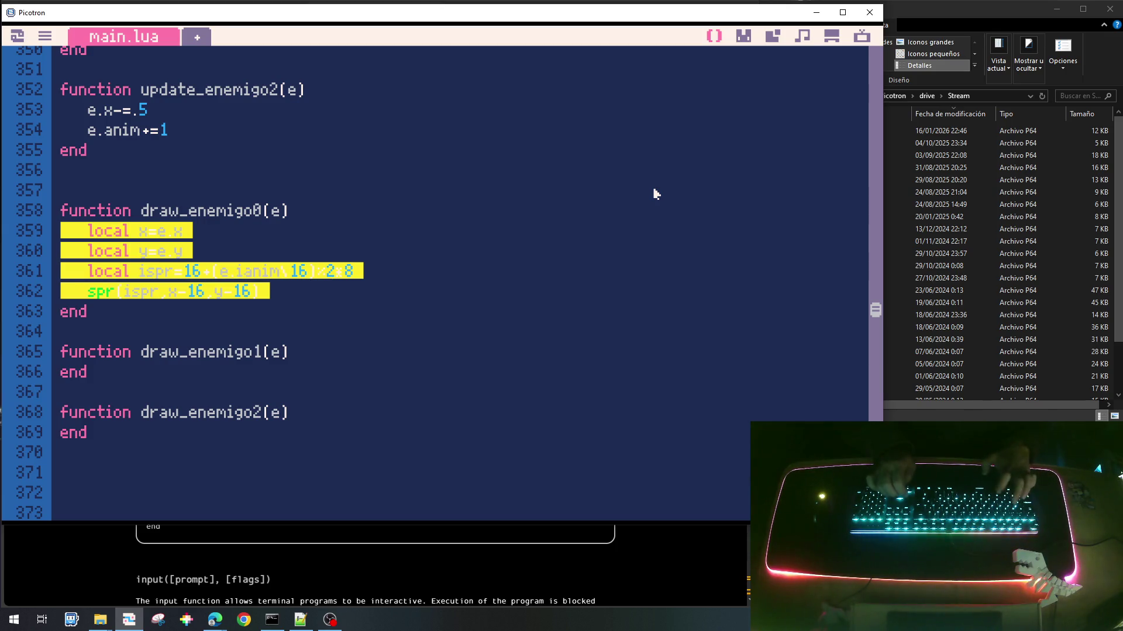
pyautogui.hotkey('ctrl', 'c')
pyautogui.press('Down')
pyautogui.press('Down')
pyautogui.press('Down')
pyautogui.hotkey('ctrl', 'v')
pyautogui.press('Down')
pyautogui.press('Down')
pyautogui.press('Down')
pyautogui.hotkey('ctrl', 'v')
# Step: Change the base sprite to 17 in draw_enemigo1 and 18 in draw_enemigo2
pyautogui.press('Up')
pyautogui.press('Up')
pyautogui.press('Up')
pyautogui.press('Right')
pyautogui.press('Right')
pyautogui.press('Right')
pyautogui.press('Delete')
pyautogui.hotkey('ctrl', 'z')
pyautogui.press('Up')
pyautogui.press('BackSpace')
pyautogui.write('7')
pyautogui.press('Down')
pyautogui.press('Down')
pyautogui.press('BackSpace')
pyautogui.write('8')
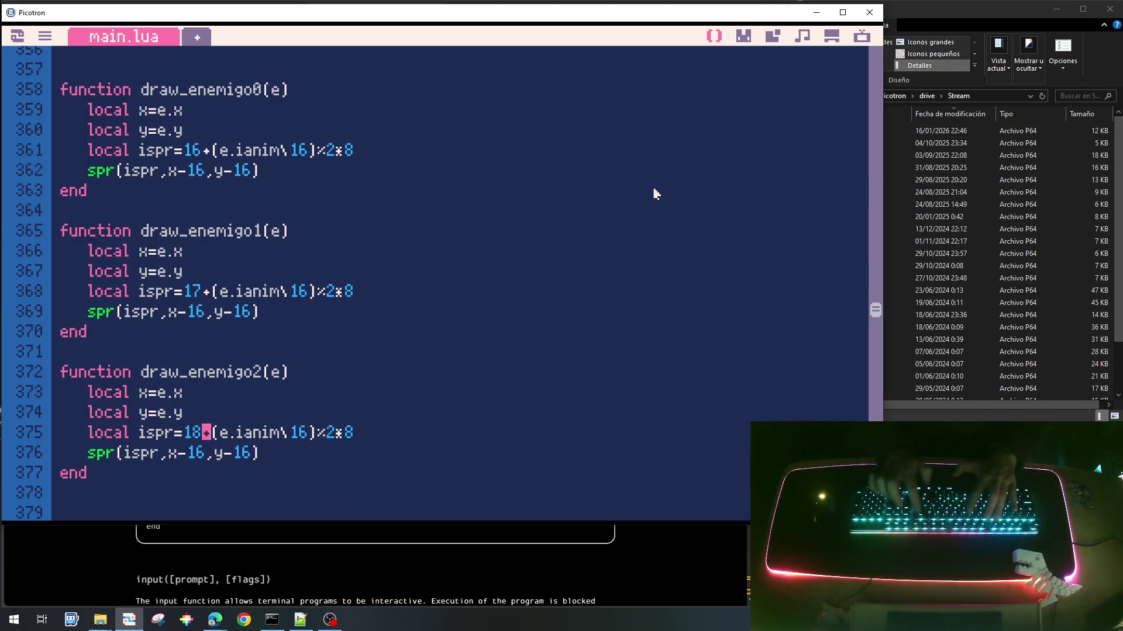
pyautogui.scroll(1, 674, 157)
pyautogui.scroll(4, 476, 257)
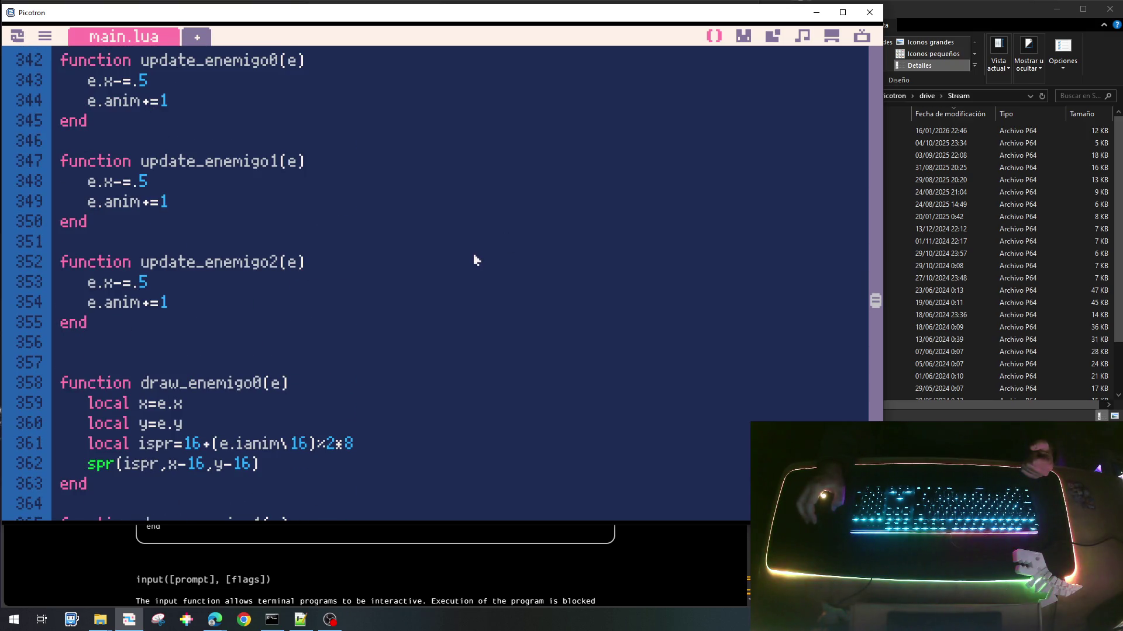
pyautogui.scroll(1, 476, 260)
pyautogui.scroll(3, 476, 260)
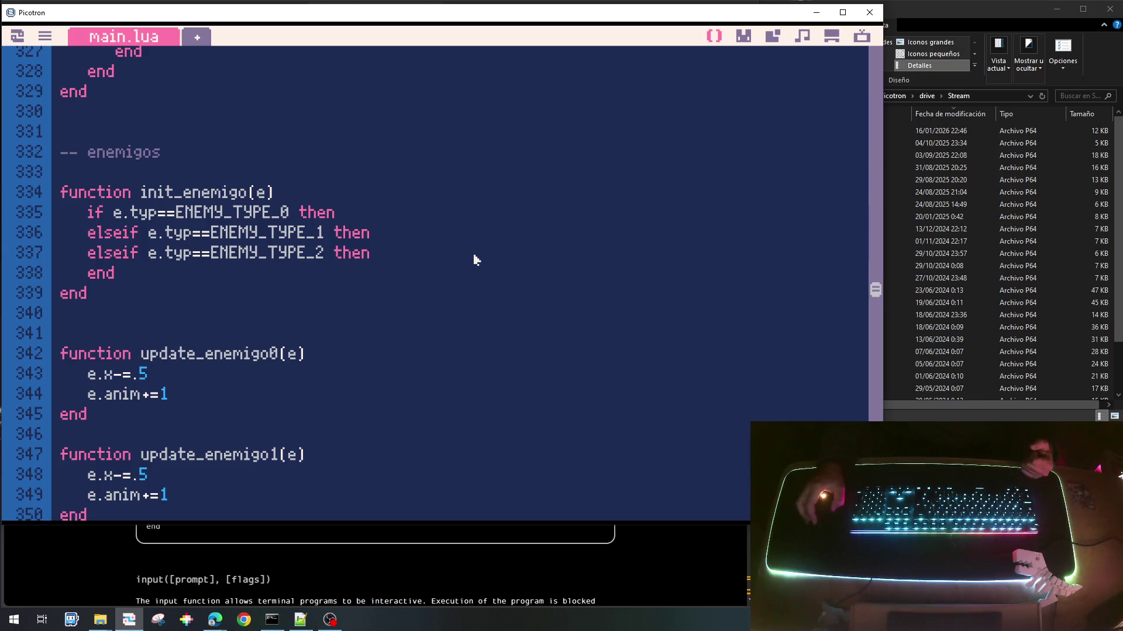
pyautogui.scroll(-2, 473, 258)
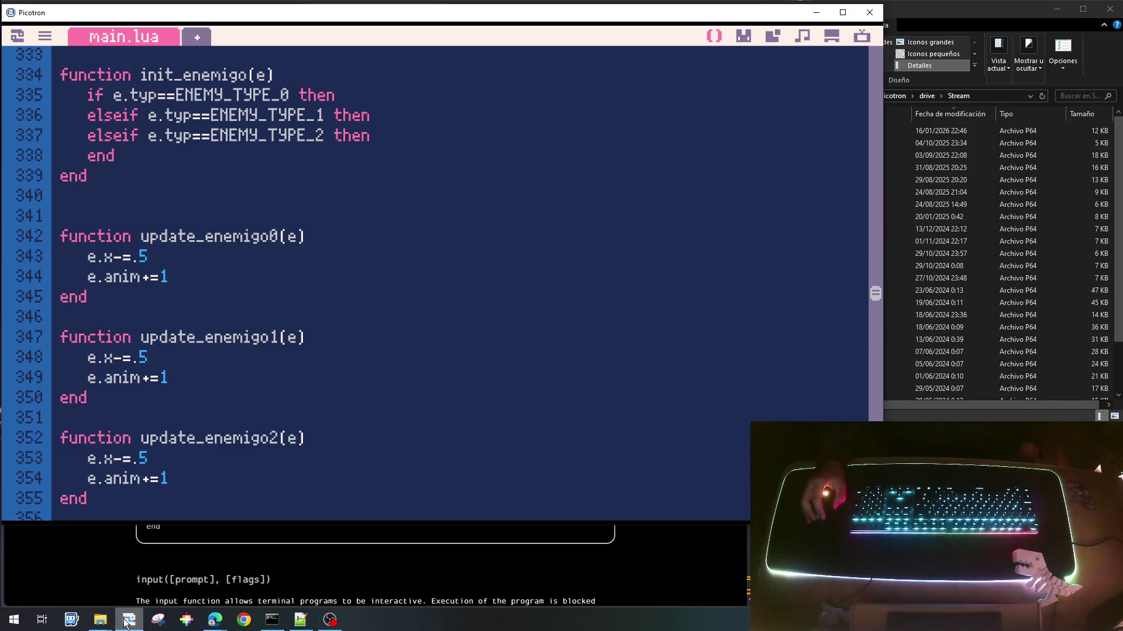
# Step: Search 'mister fpga' in a new Edge tab and open the first eBay result
pyautogui.moveTo(227, 626)
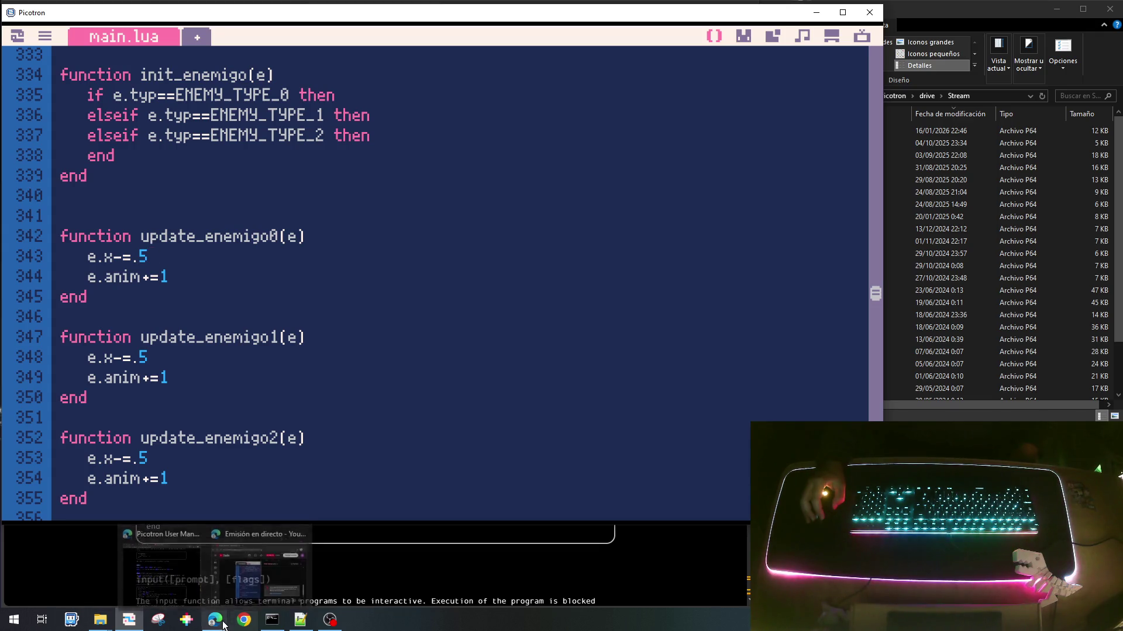
pyautogui.click(266, 567)
pyautogui.moveTo(215, 621)
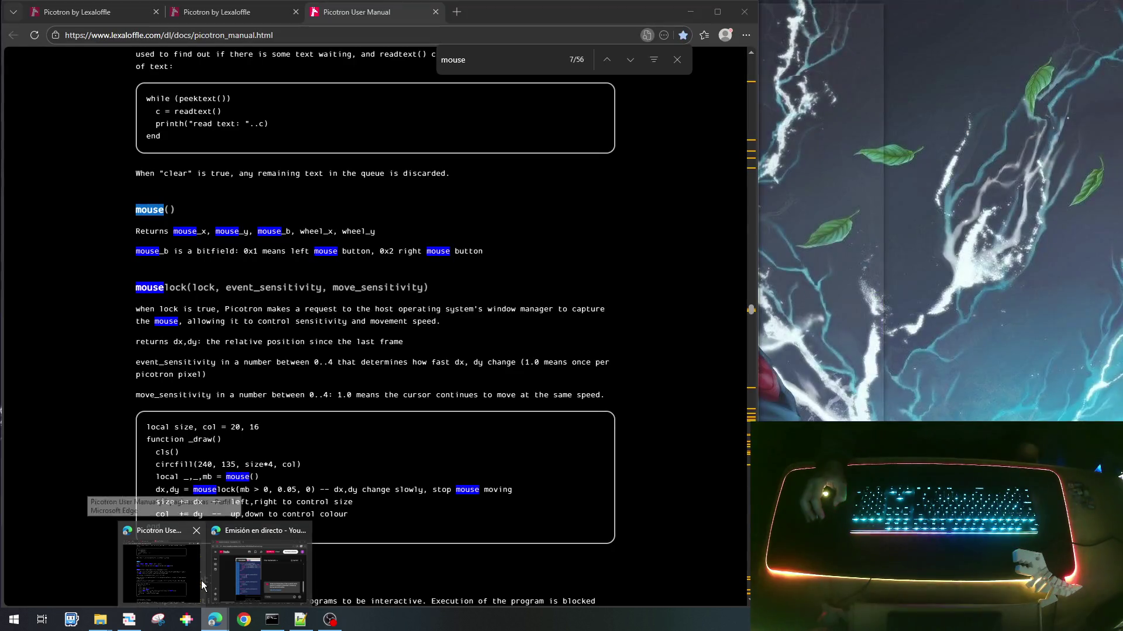
pyautogui.click(164, 584)
pyautogui.click(457, 12)
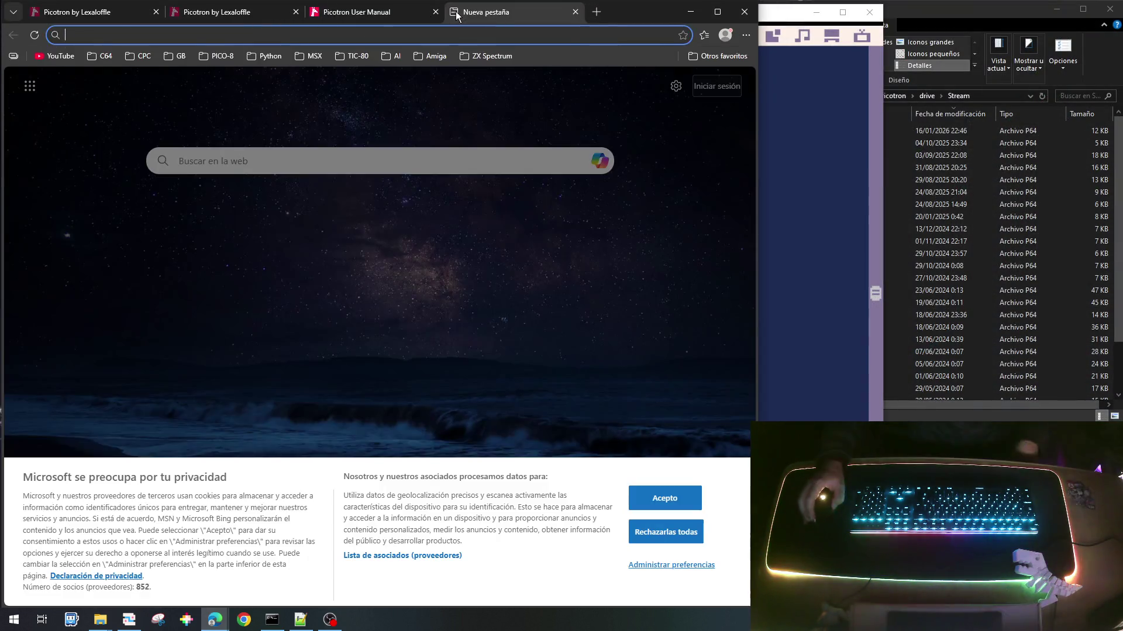
pyautogui.write('mister ')
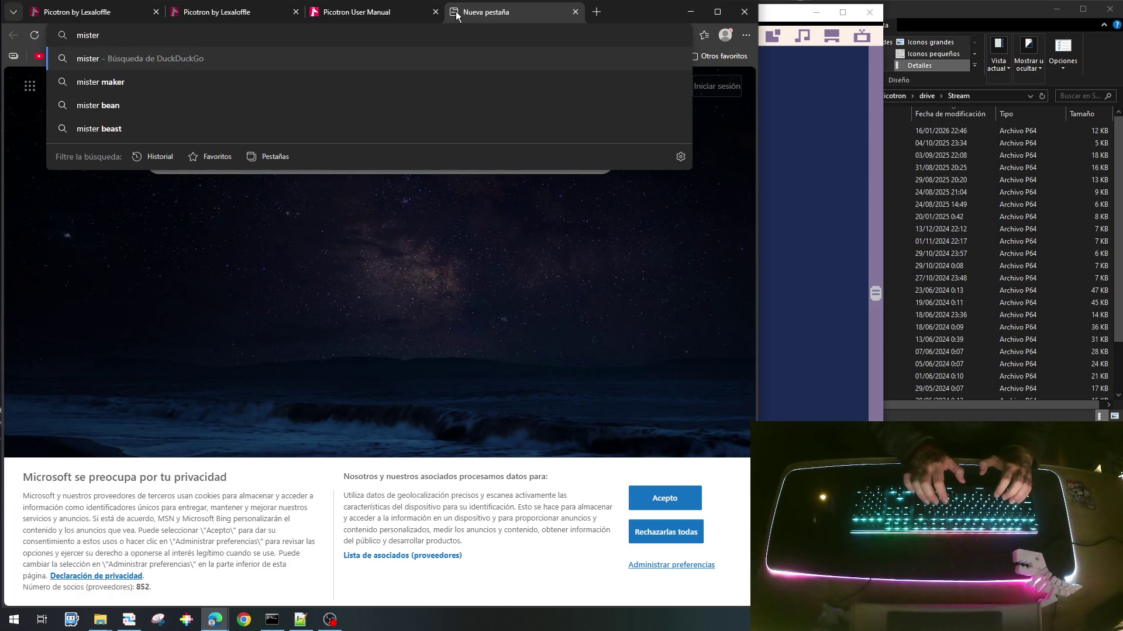
pyautogui.write('fpga')
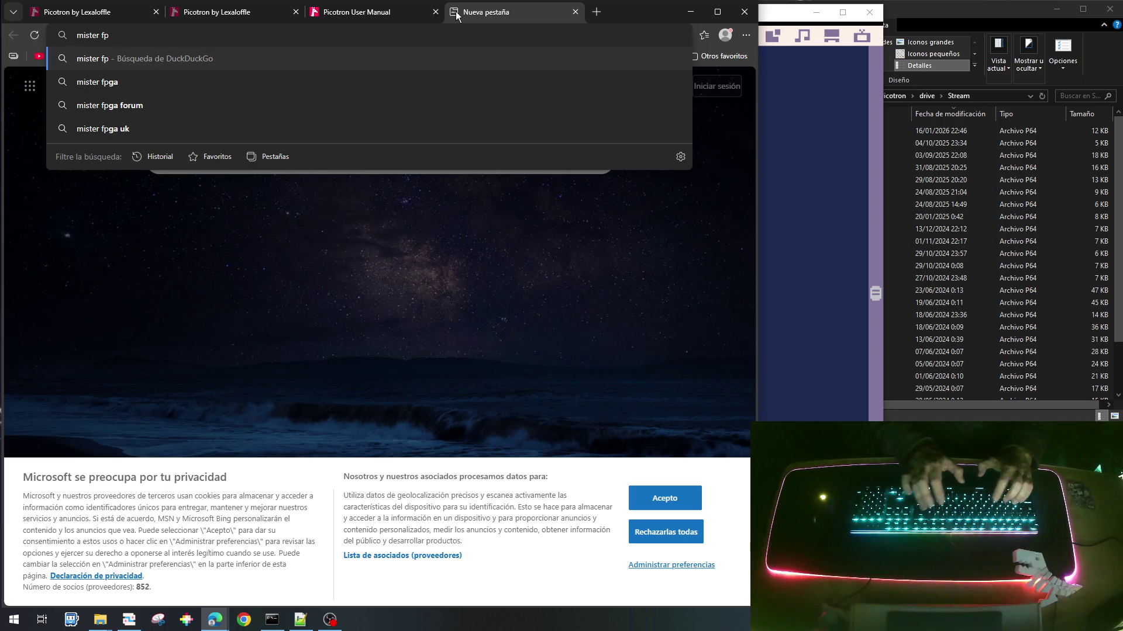
pyautogui.press('Return')
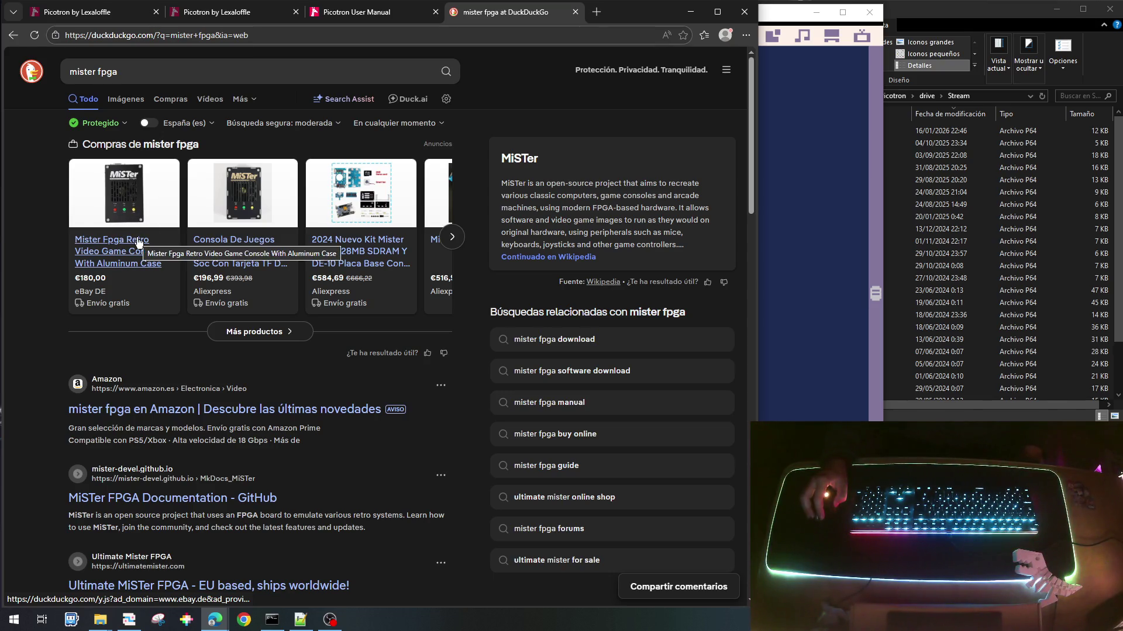
pyautogui.click(138, 251)
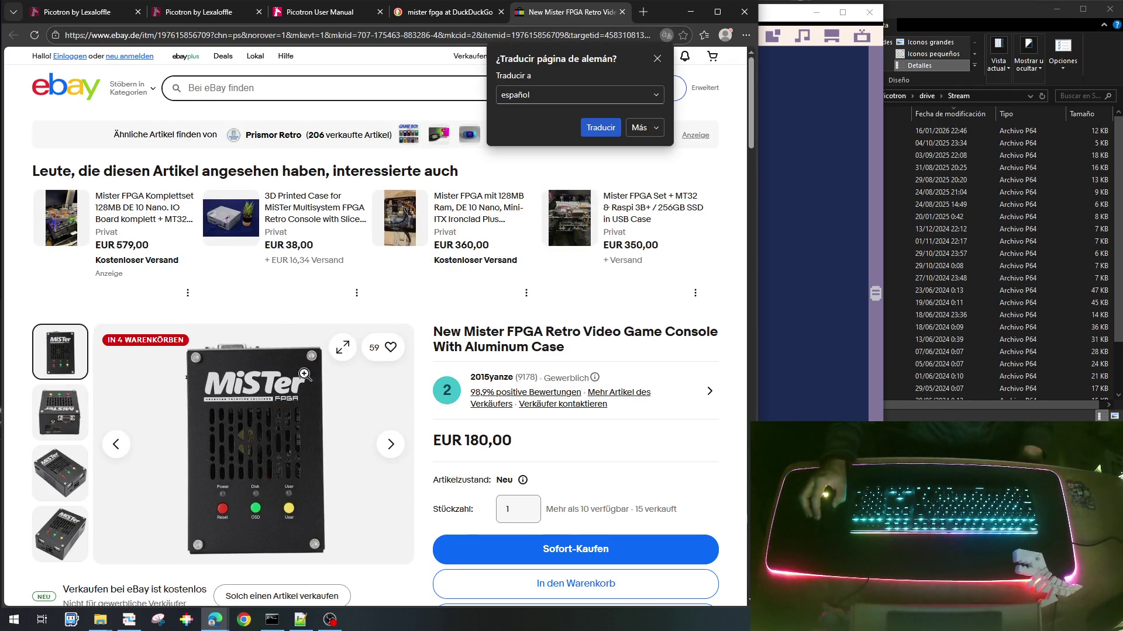
# Step: Dismiss the translation offer and browse the listing's second, third and fourth product photos
pyautogui.scroll(-2, 608, 403)
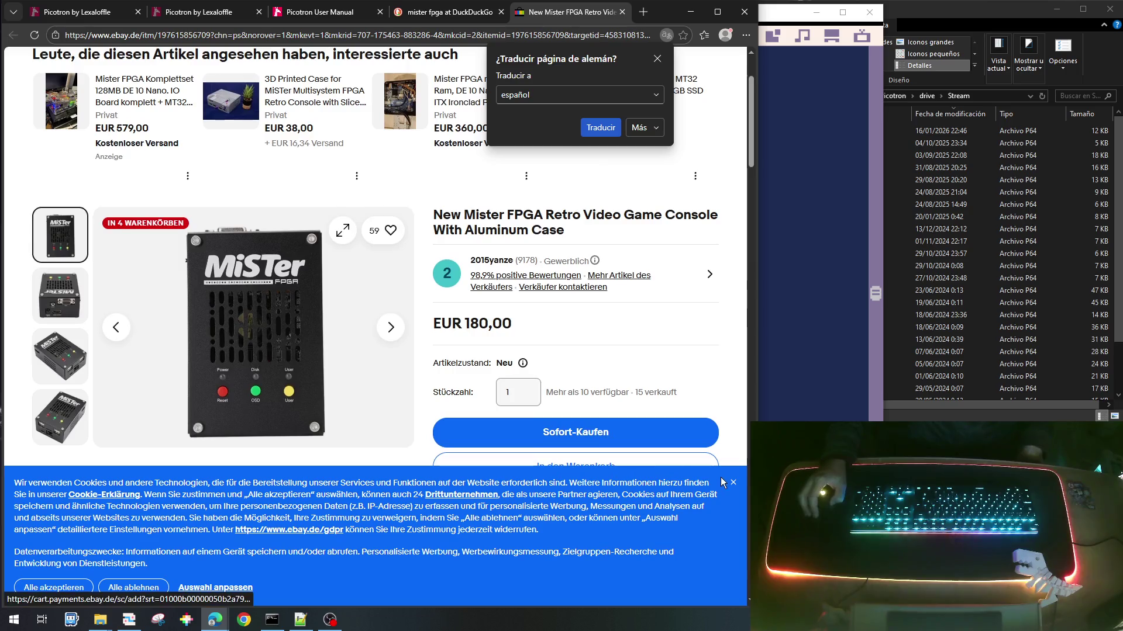
pyautogui.click(732, 484)
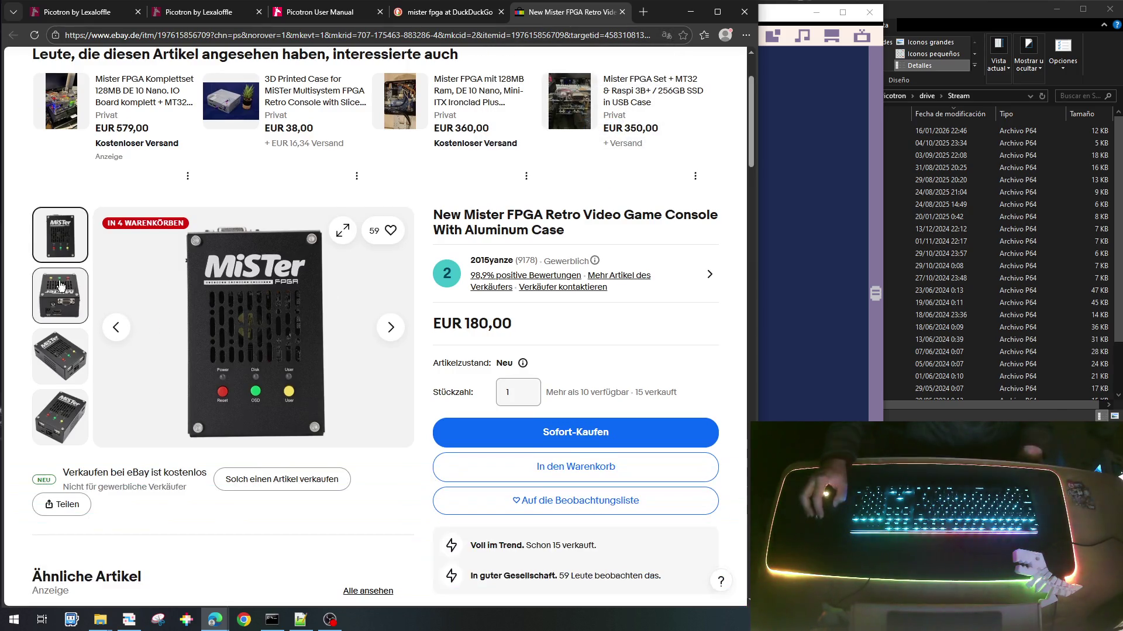
pyautogui.click(60, 296)
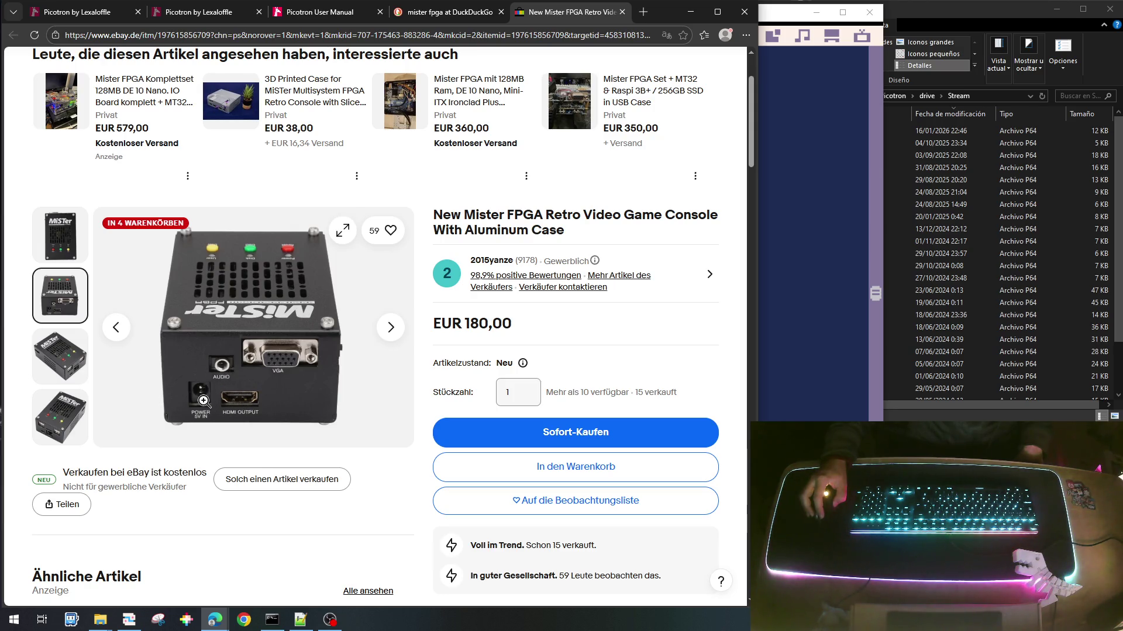
pyautogui.click(60, 369)
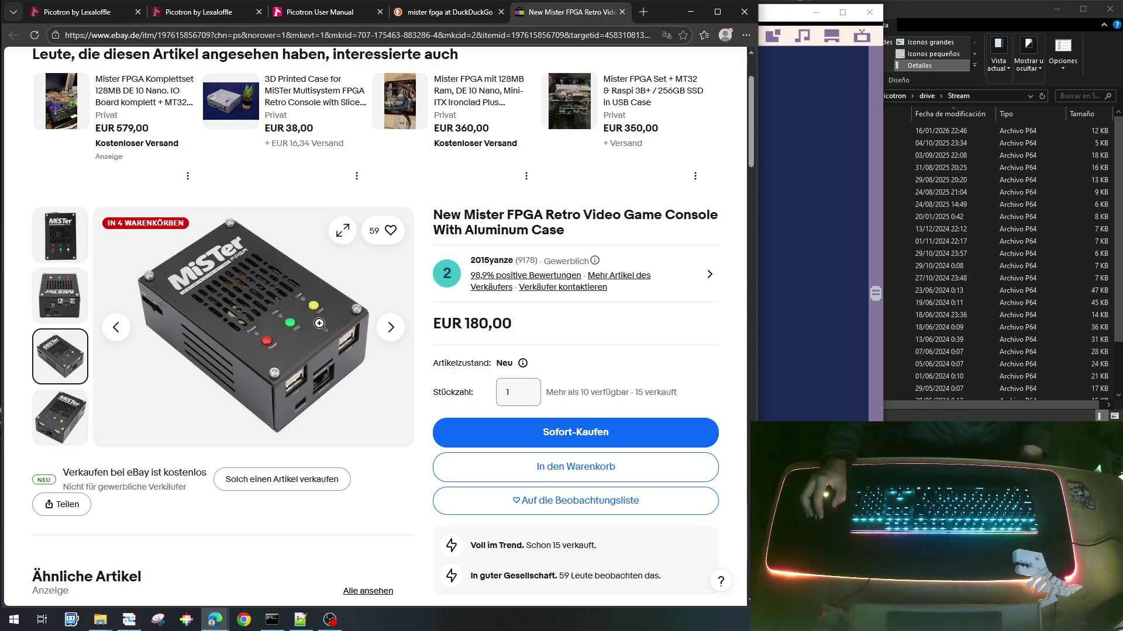
pyautogui.moveTo(62, 415)
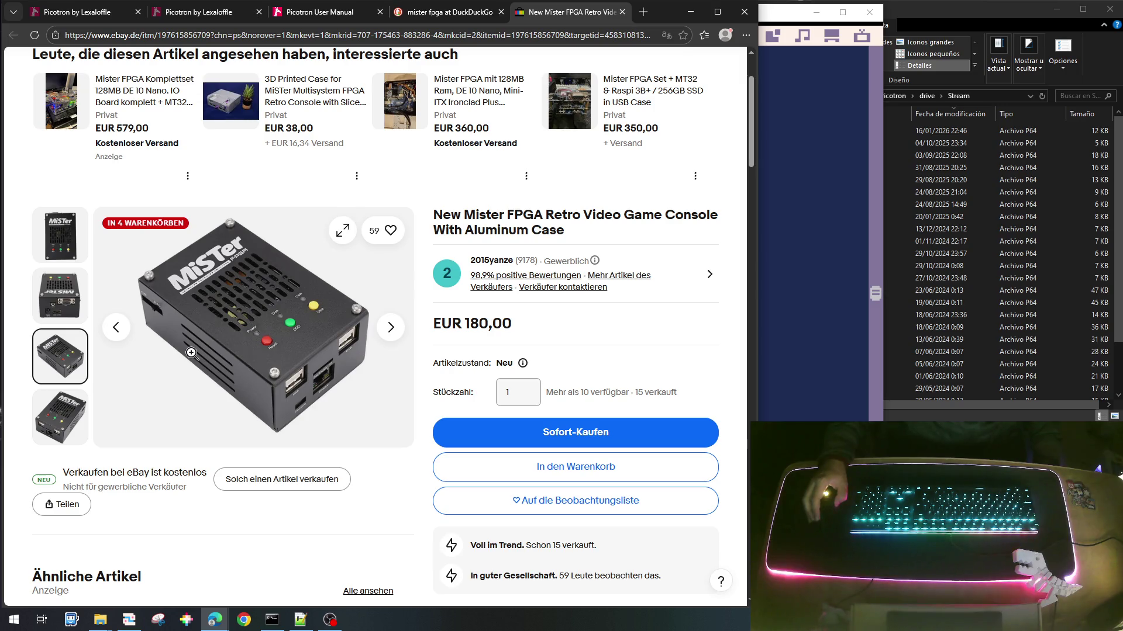
pyautogui.click(46, 424)
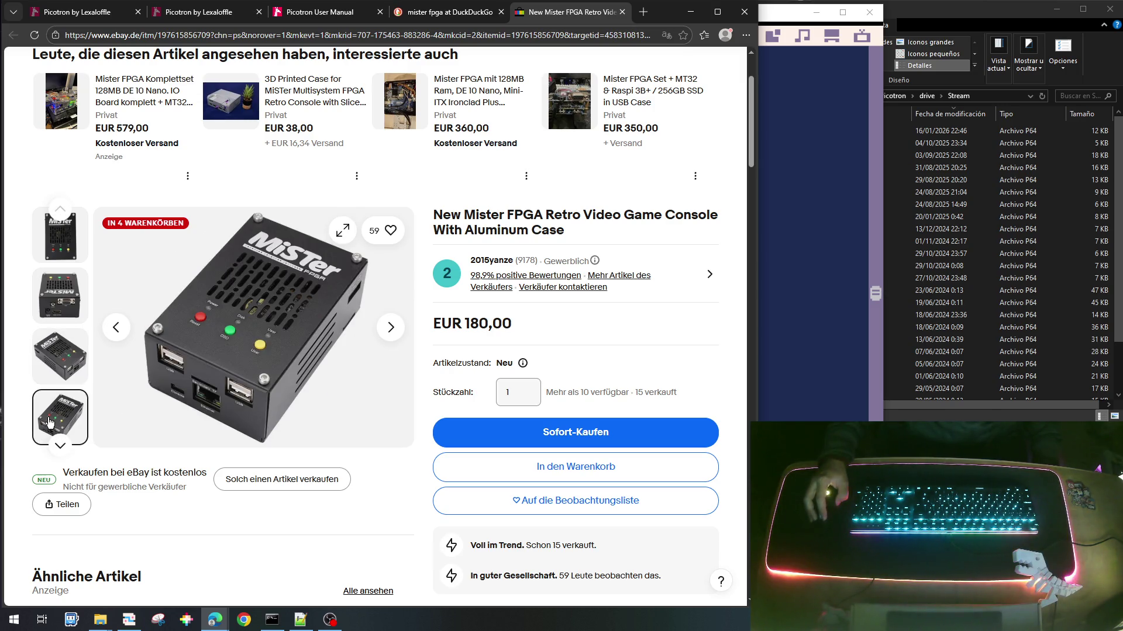
pyautogui.click(54, 359)
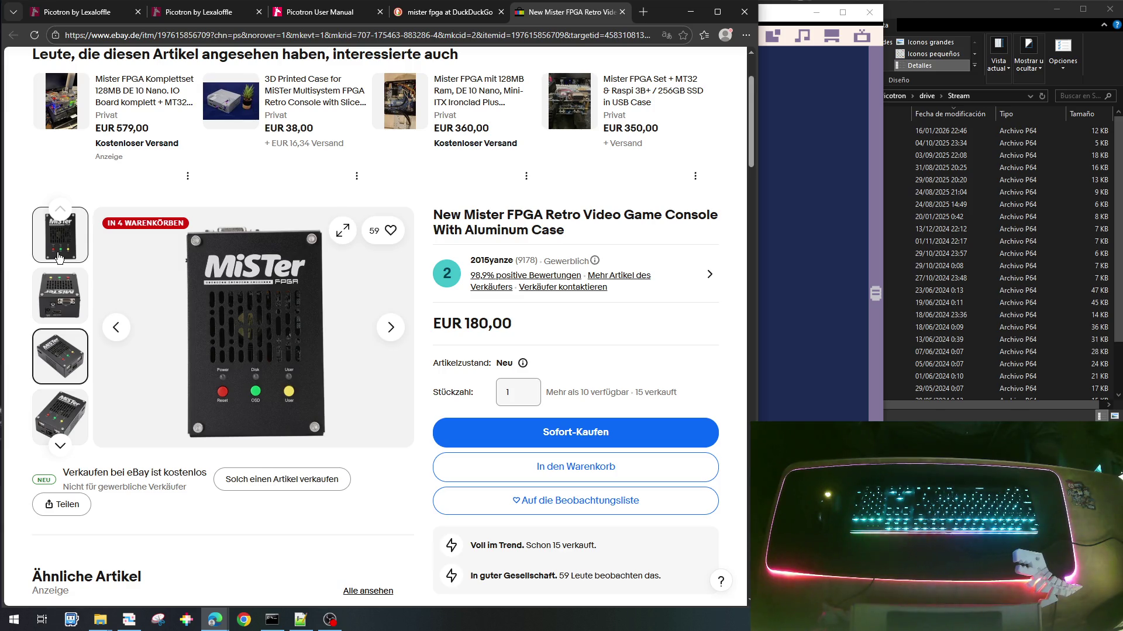
# Step: Scroll through the eBay listing details, then close the listing and the mister fpga search tab
pyautogui.scroll(-4, 129, 402)
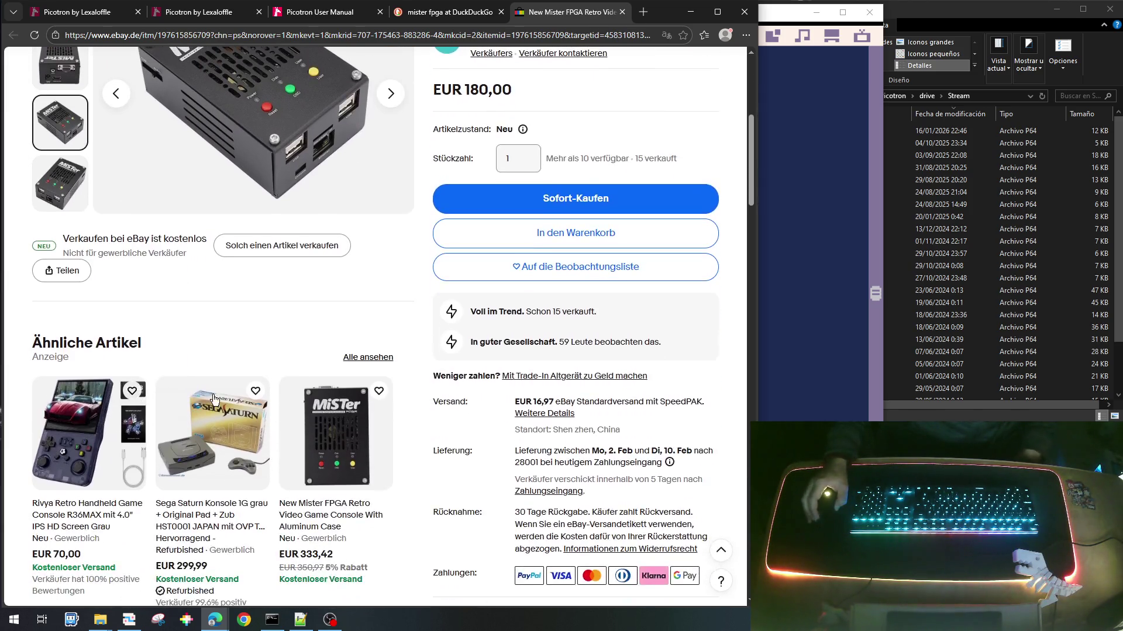
pyautogui.scroll(-4, 213, 399)
pyautogui.scroll(8, 384, 404)
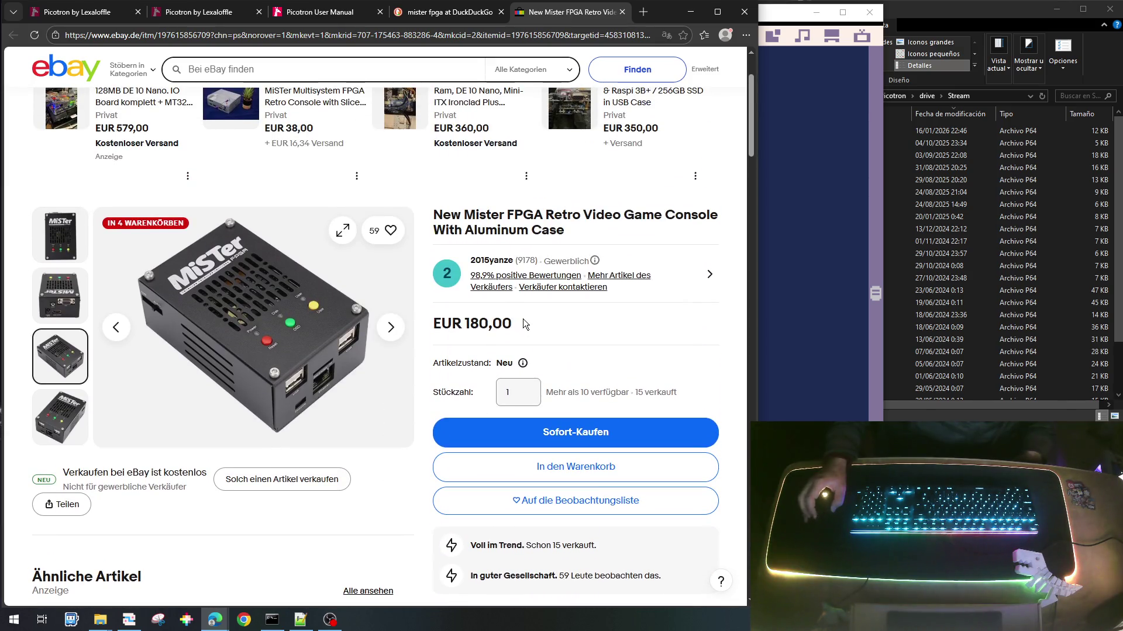
pyautogui.scroll(2, 297, 342)
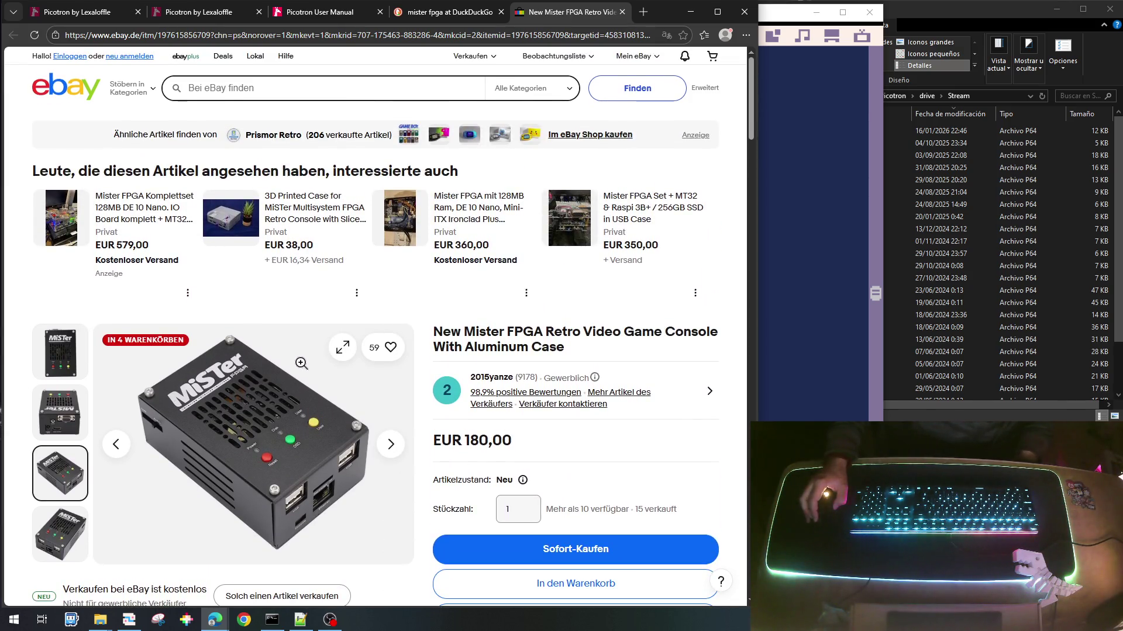
pyautogui.scroll(-2, 302, 363)
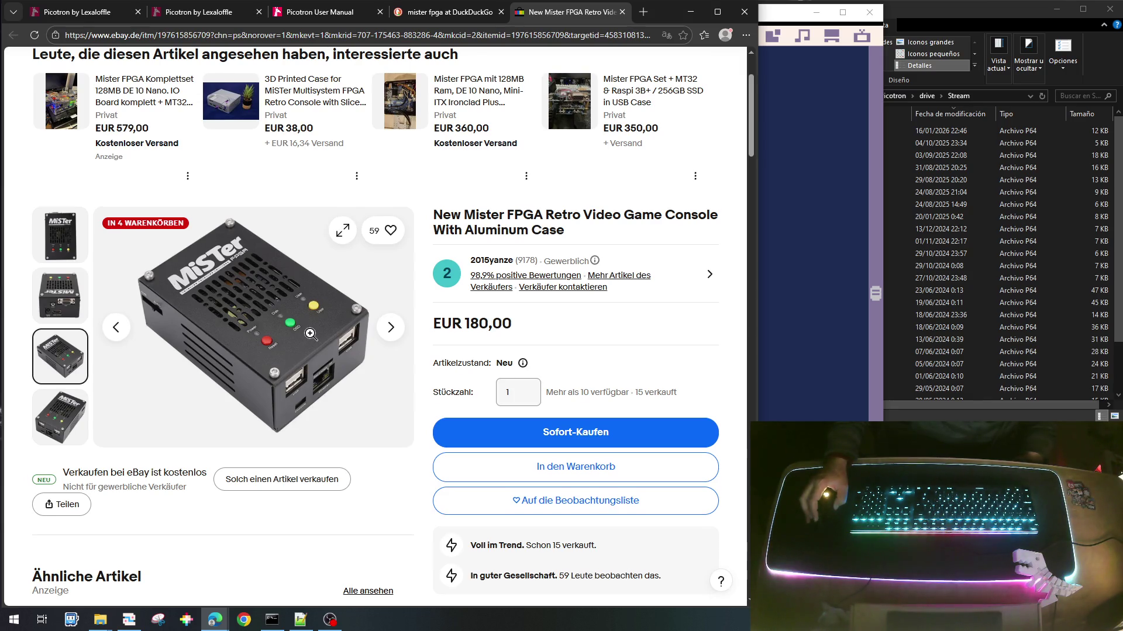
pyautogui.scroll(-2, 310, 334)
pyautogui.scroll(4, 310, 334)
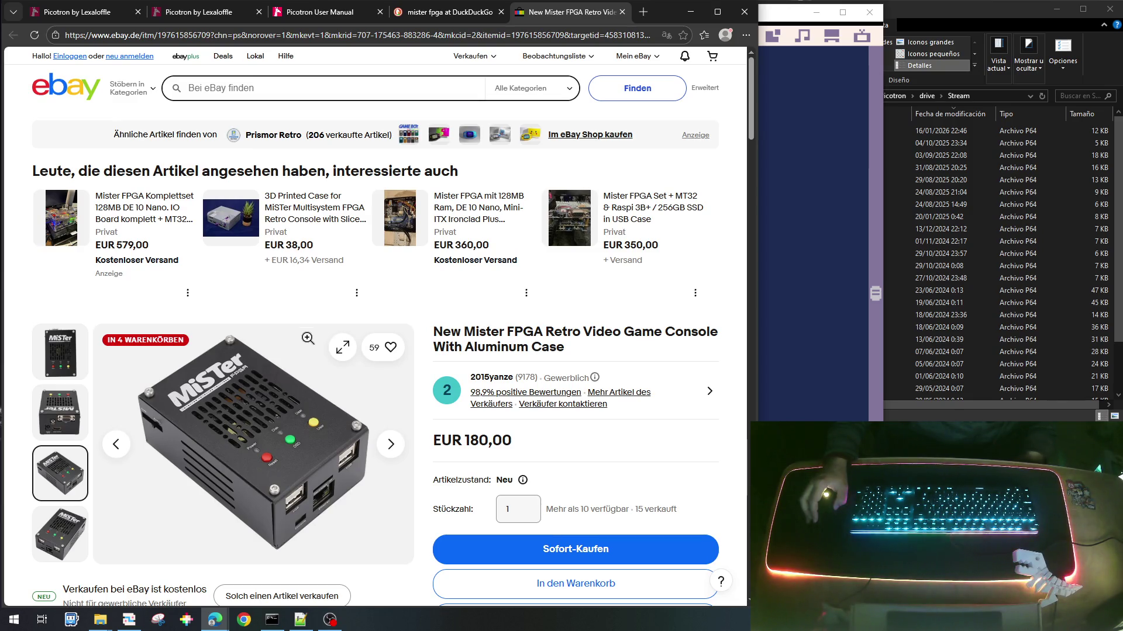
pyautogui.scroll(-1, 301, 380)
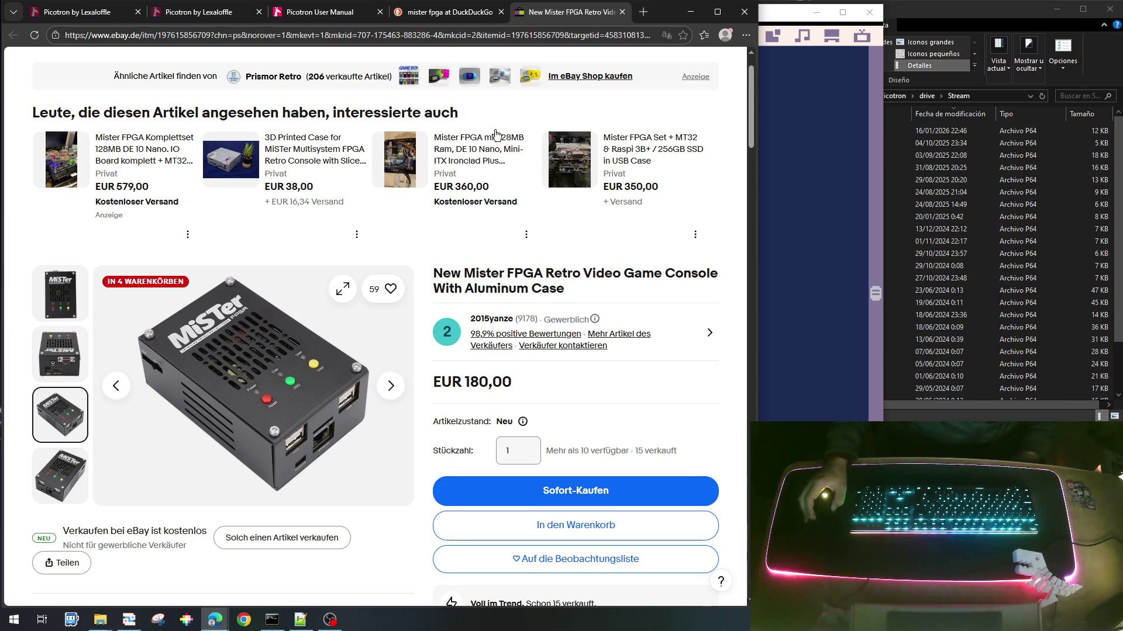
pyautogui.scroll(1, 580, 349)
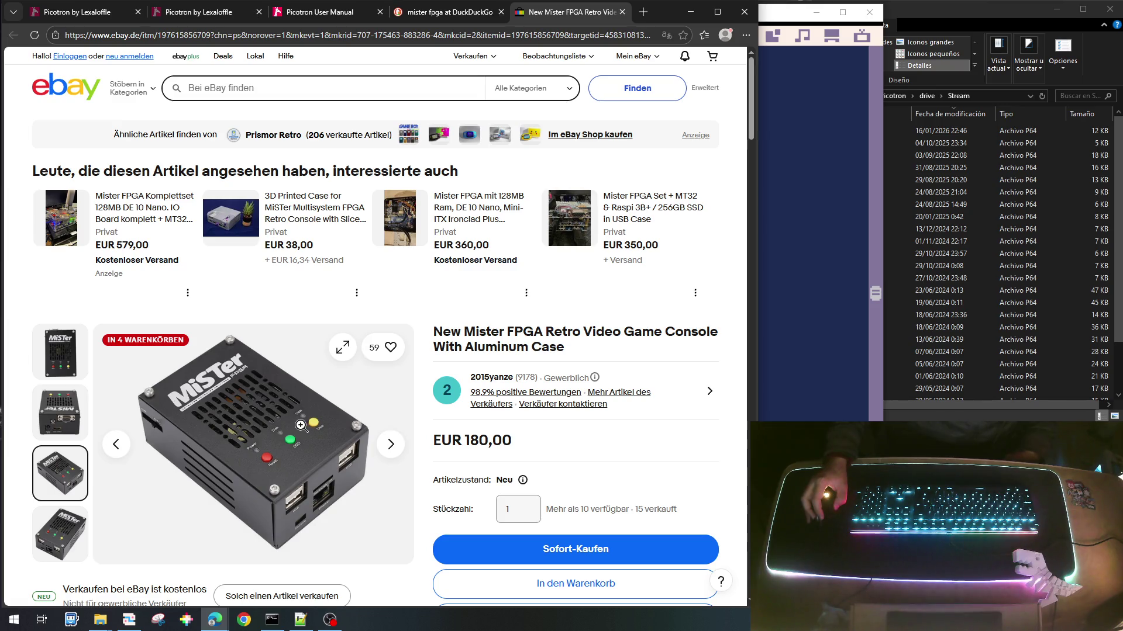
pyautogui.scroll(-1, 583, 427)
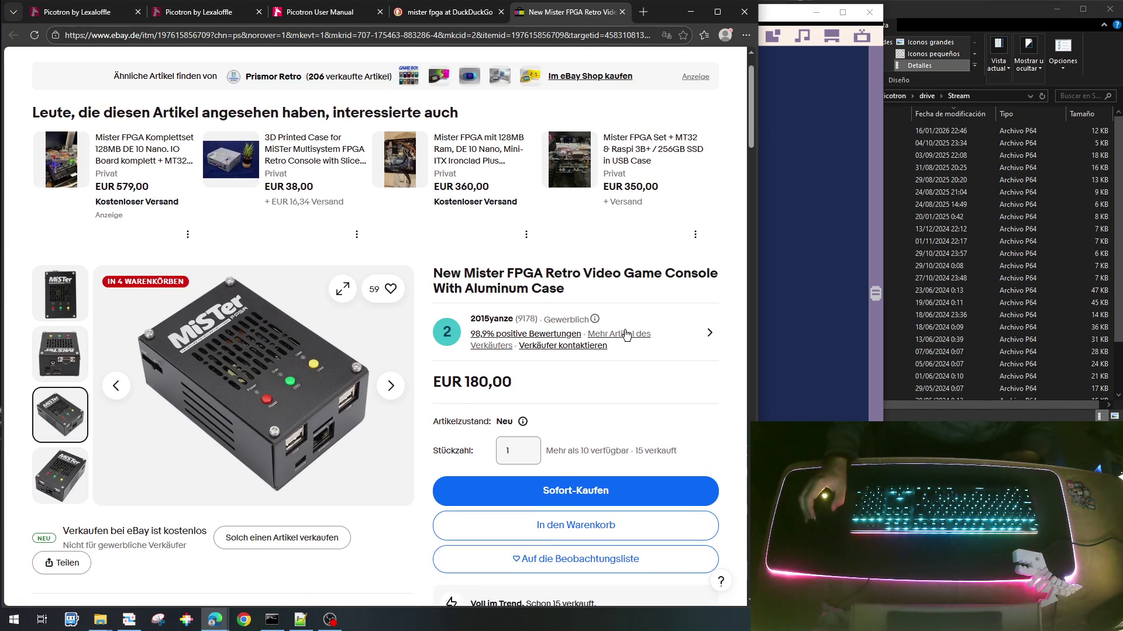
pyautogui.scroll(1, 584, 423)
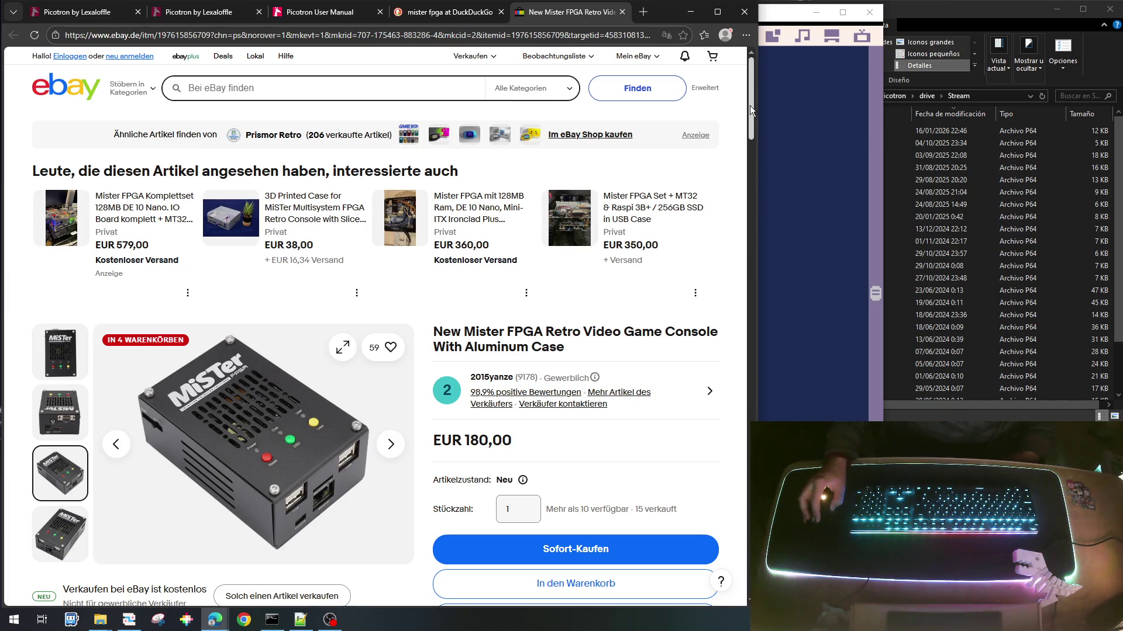
pyautogui.scroll(-1, 743, 140)
pyautogui.scroll(1, 707, 189)
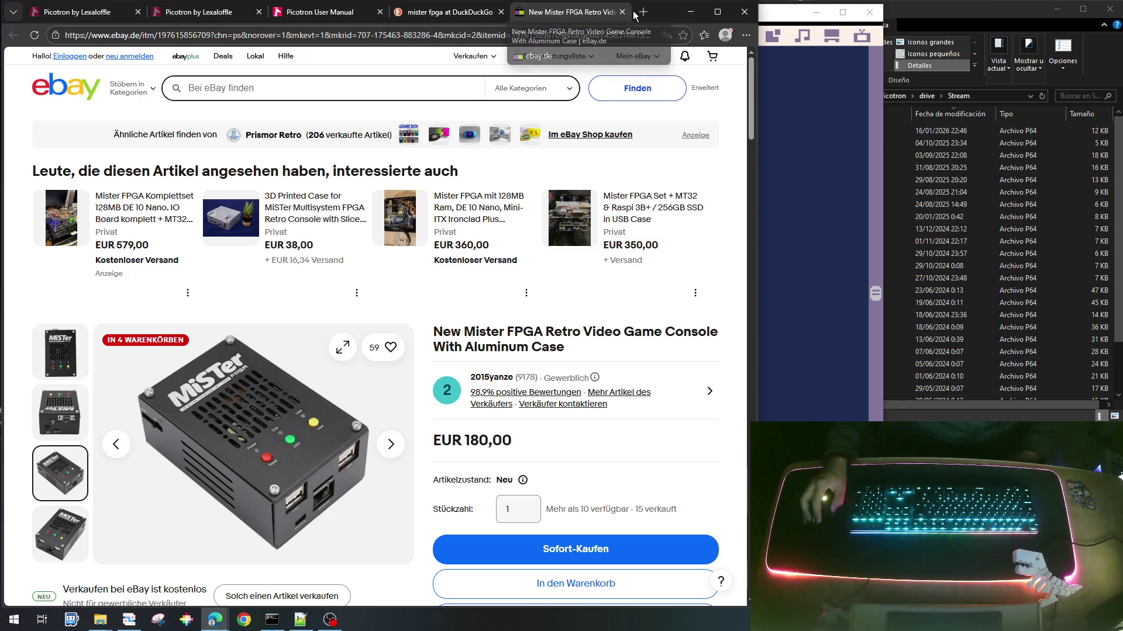
pyautogui.click(624, 12)
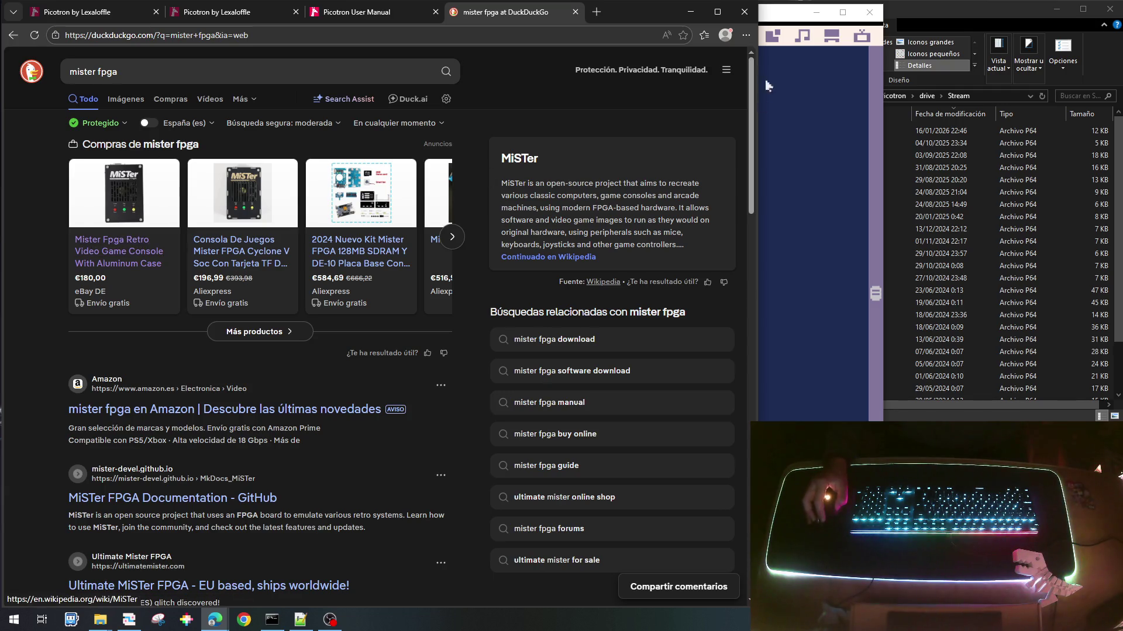
pyautogui.click(575, 11)
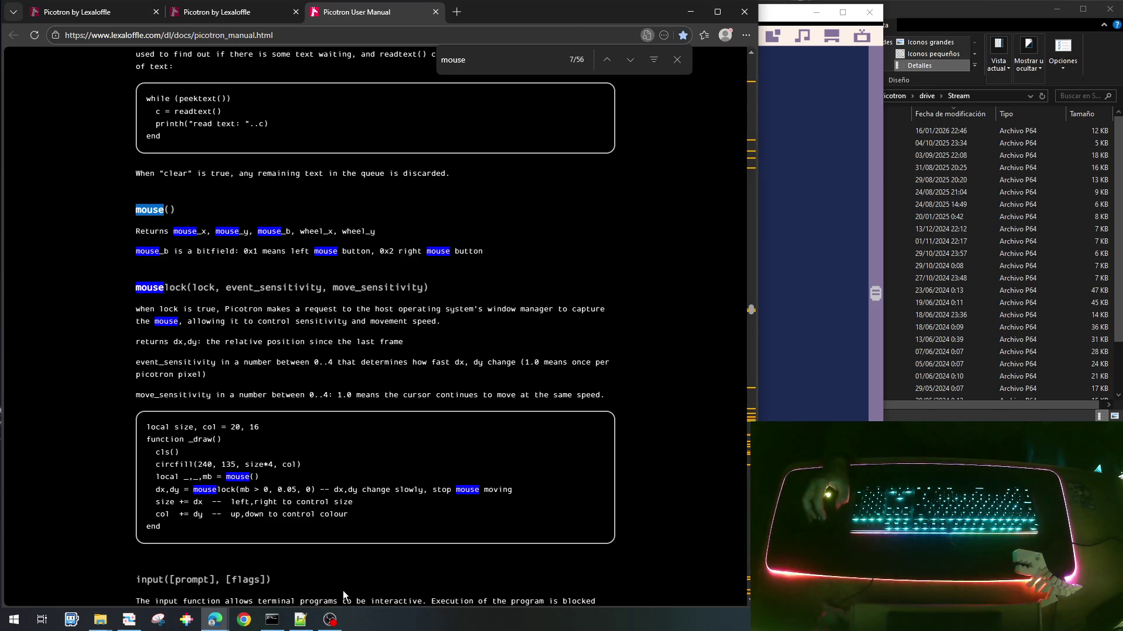
# Step: In update_enemigo0, add 'if e.x<-16 then e.remove=true end' after the animation counter
pyautogui.click(130, 620)
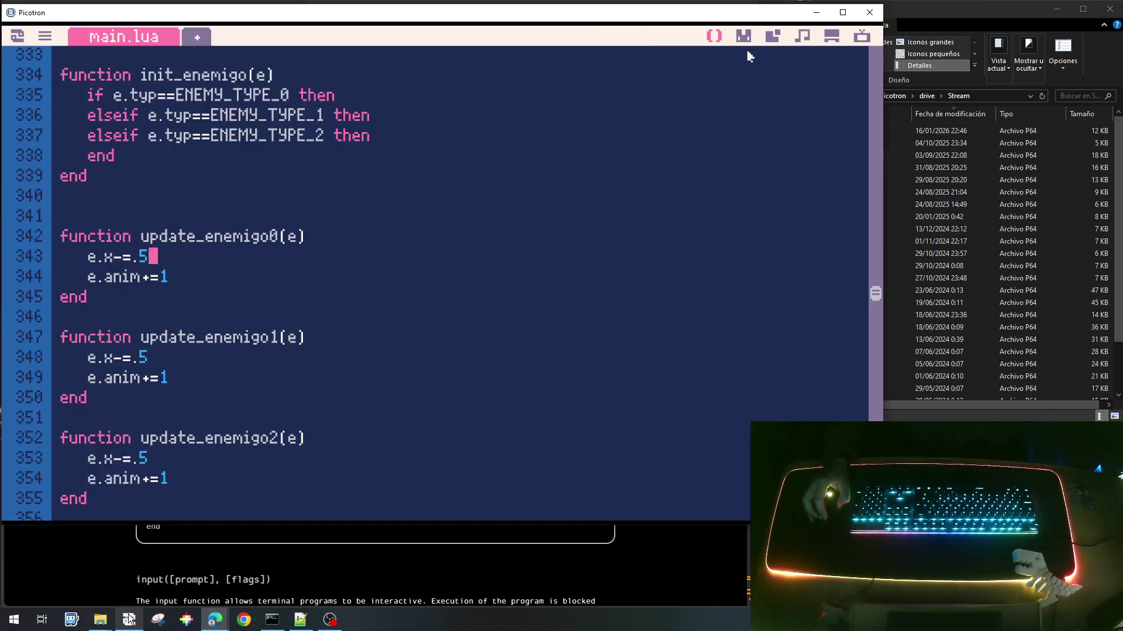
pyautogui.scroll(-7, 389, 210)
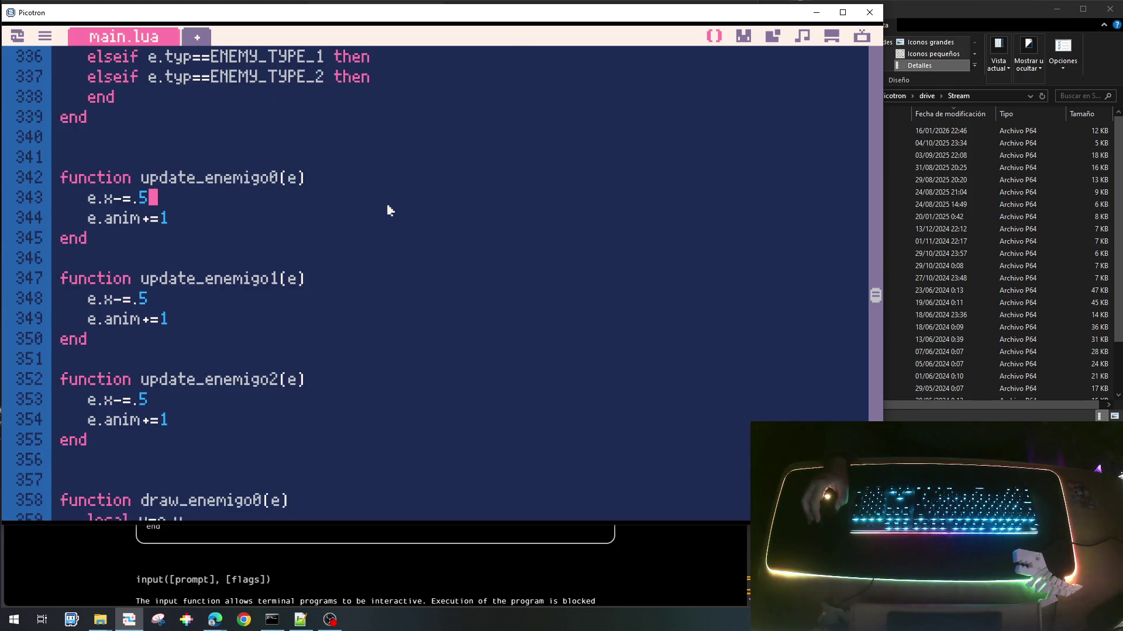
pyautogui.scroll(-1, 389, 209)
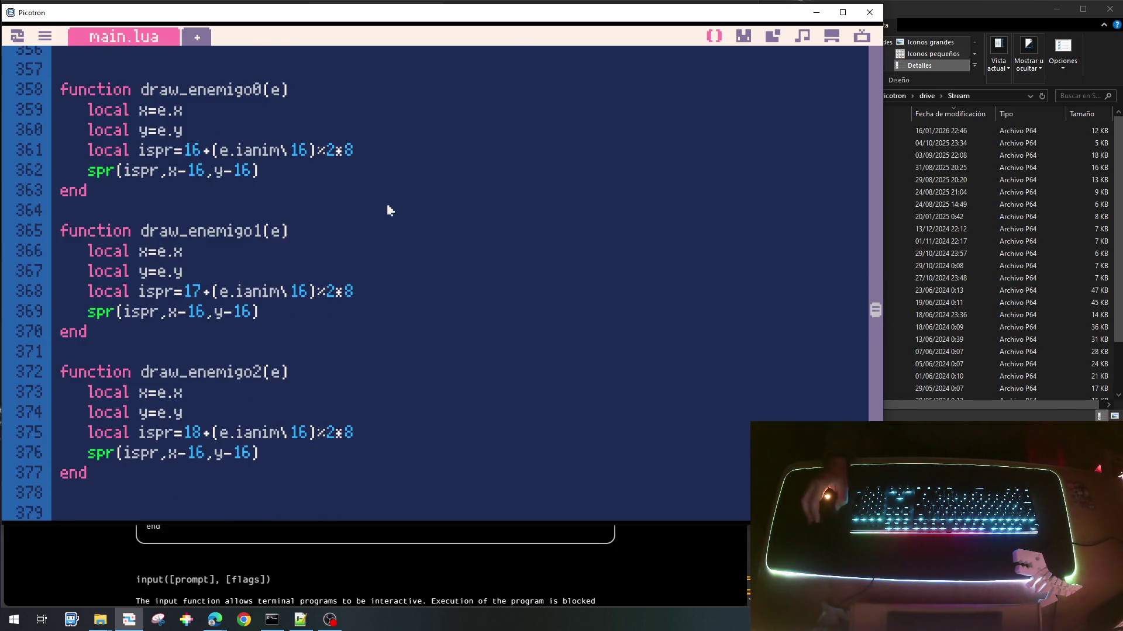
pyautogui.scroll(8, 389, 209)
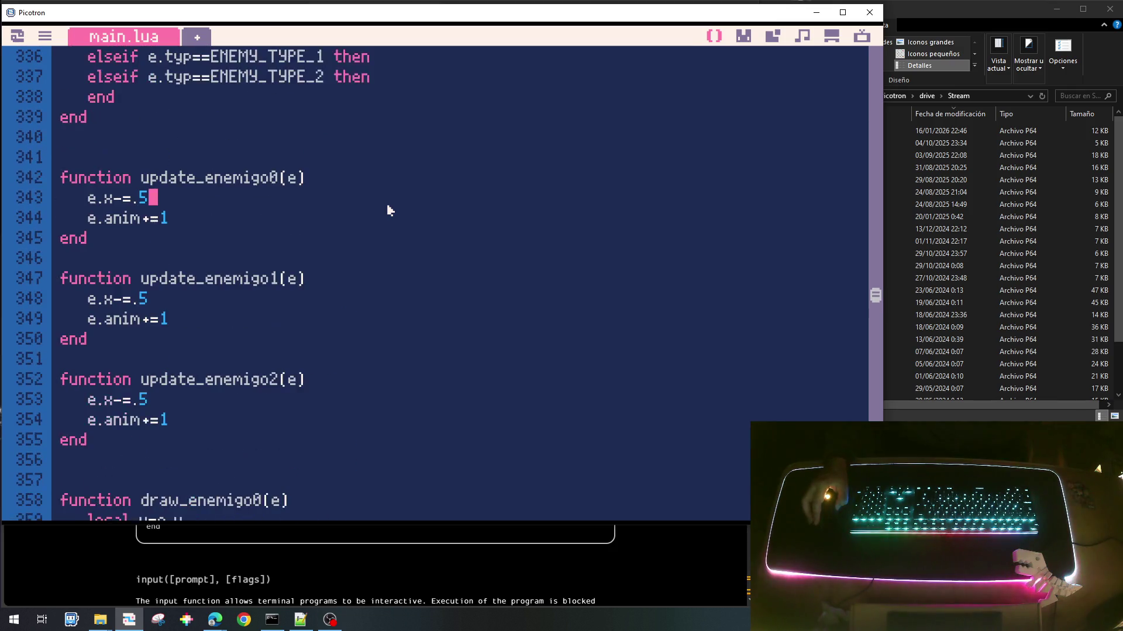
pyautogui.scroll(-1, 389, 209)
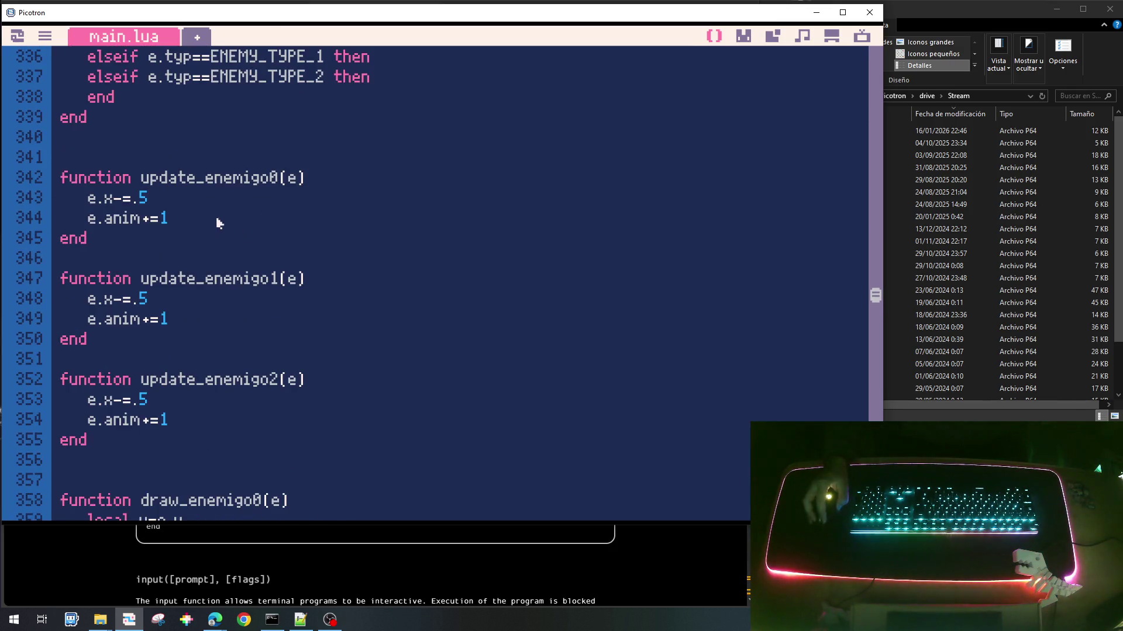
pyautogui.press('Return')
pyautogui.write('i')
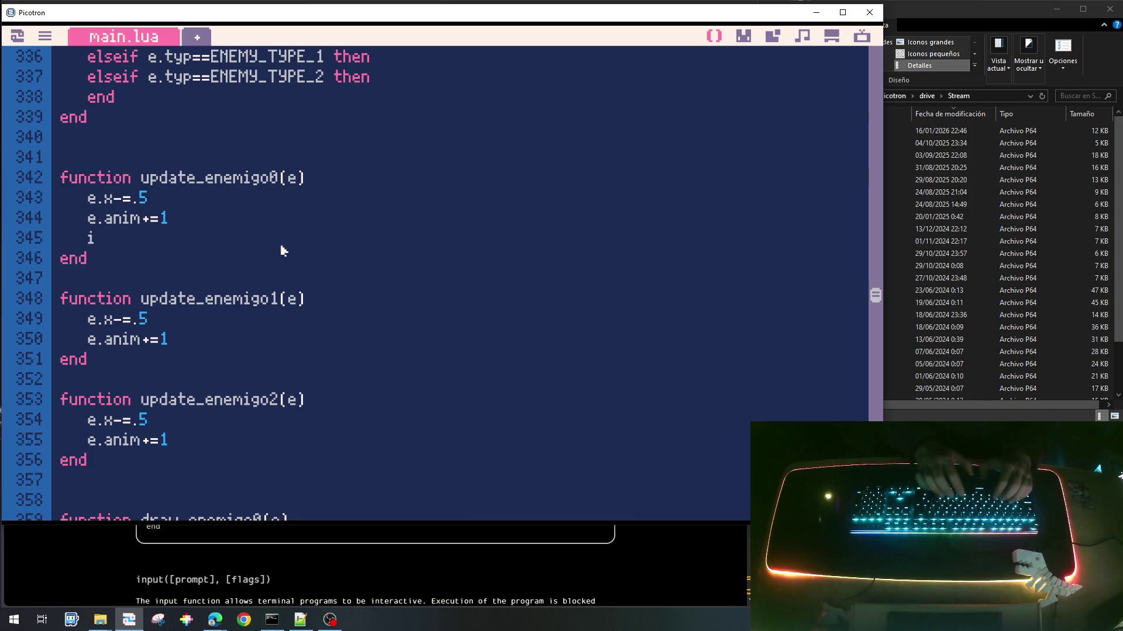
pyautogui.write('f')
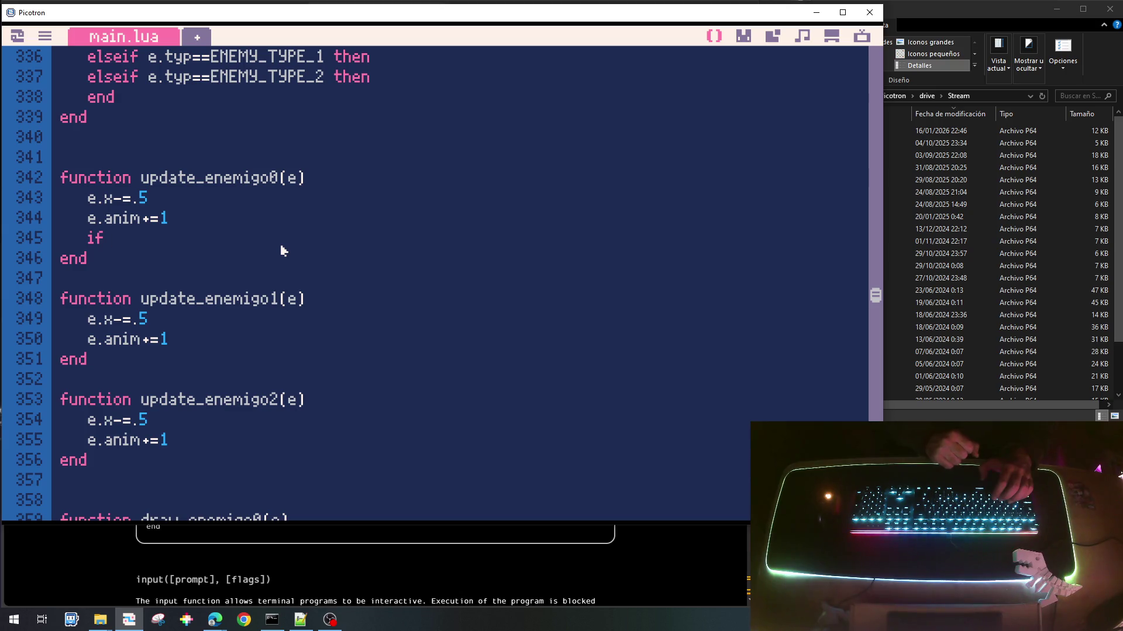
pyautogui.write(' e.x<')
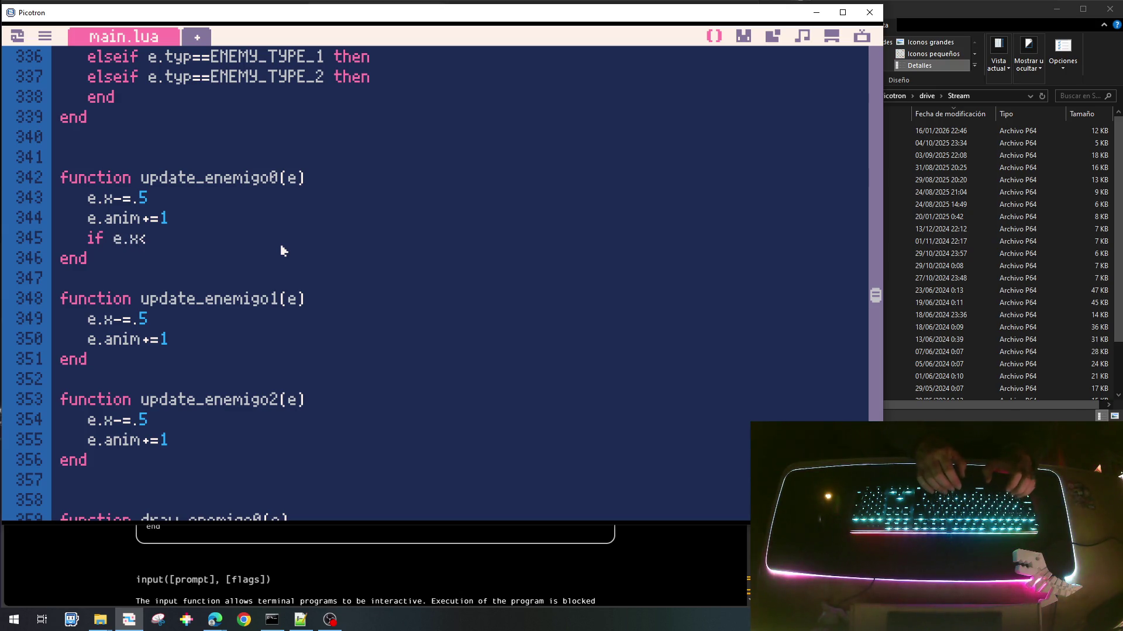
pyautogui.write('-16')
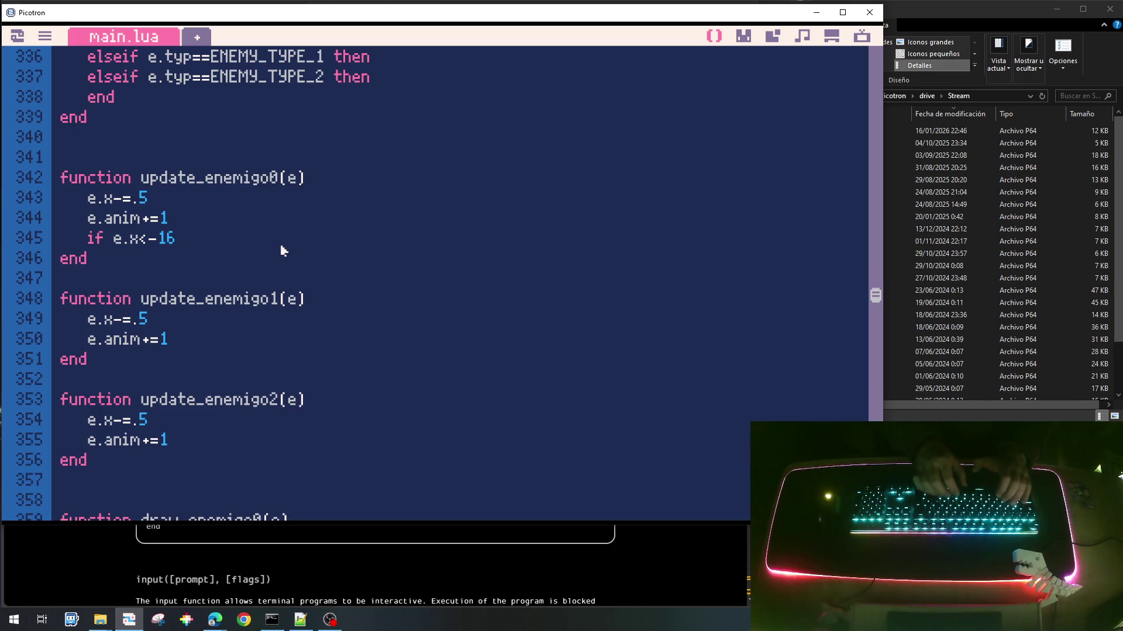
pyautogui.write(' then')
pyautogui.press('Return')
pyautogui.write('e.')
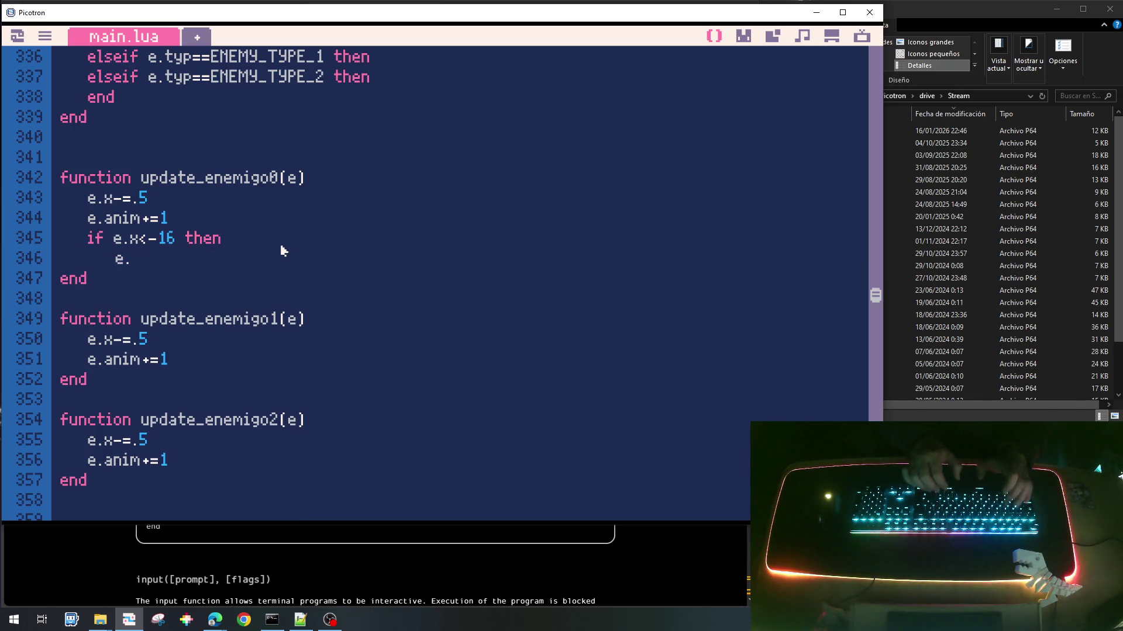
pyautogui.write('remove=')
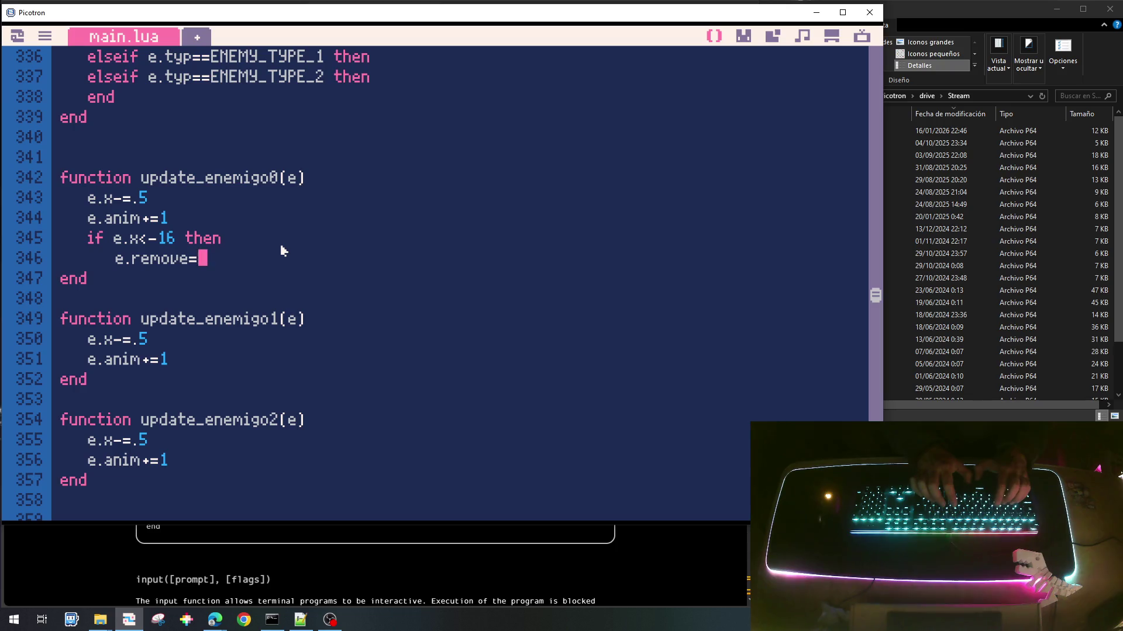
pyautogui.write('trure')
pyautogui.press('BackSpace')
pyautogui.press('BackSpace')
pyautogui.write('e')
pyautogui.press('Return')
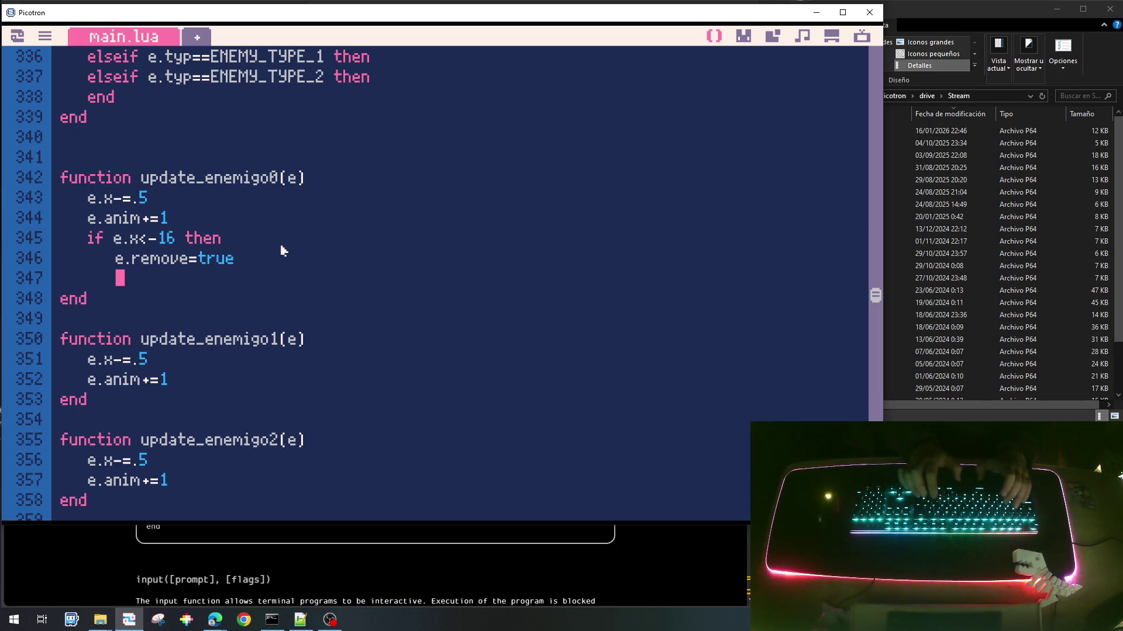
pyautogui.write('end')
# Step: Copy the removal check into update_enemigo1 and update_enemigo2, then save the cart
pyautogui.press('Up')
pyautogui.press('Home')
pyautogui.hotkey('shift', 'Down')
pyautogui.hotkey('shift', 'Down')
pyautogui.hotkey('shift', 'Down')
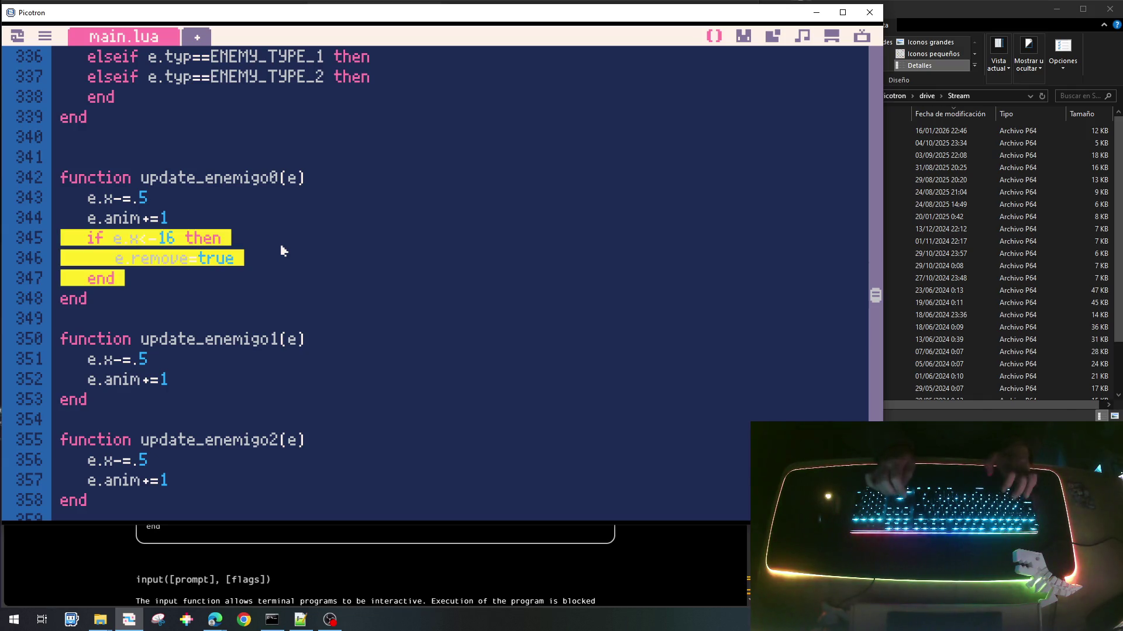
pyautogui.press('Down')
pyautogui.press('Down')
pyautogui.press('Down')
pyautogui.press('Down')
pyautogui.press('Down')
pyautogui.press('Down')
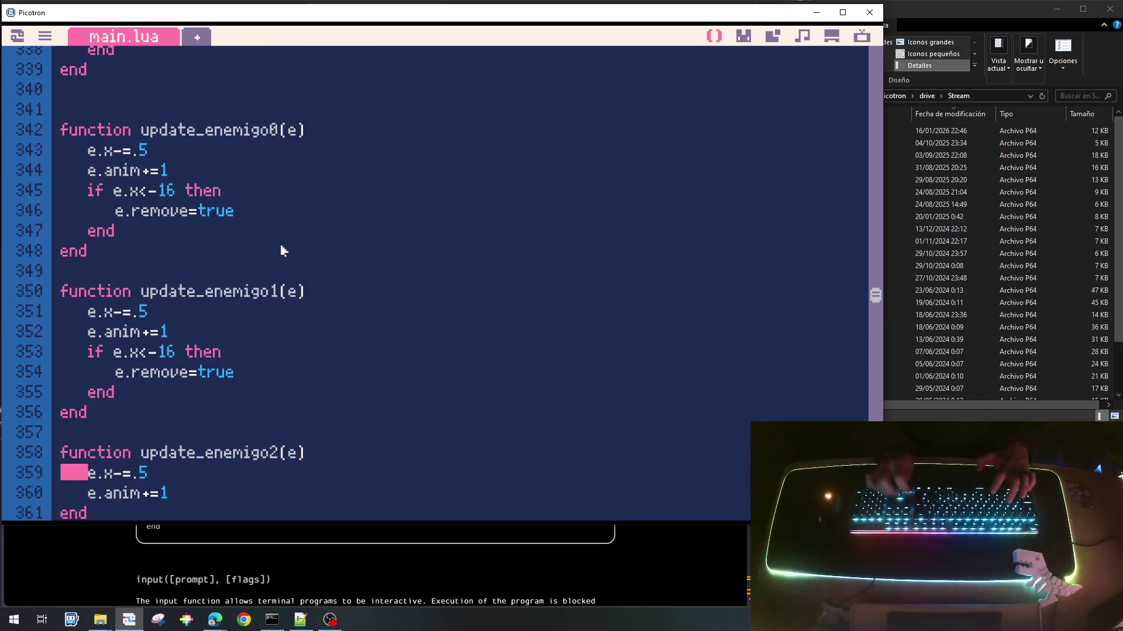
pyautogui.scroll(-3, 323, 334)
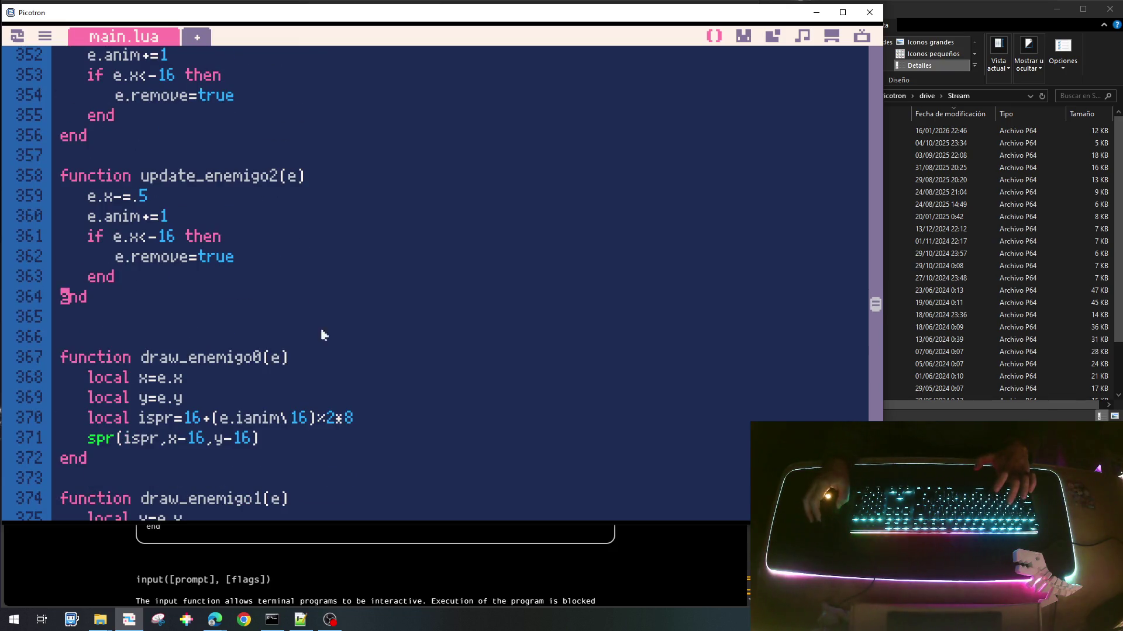
pyautogui.scroll(-1, 304, 383)
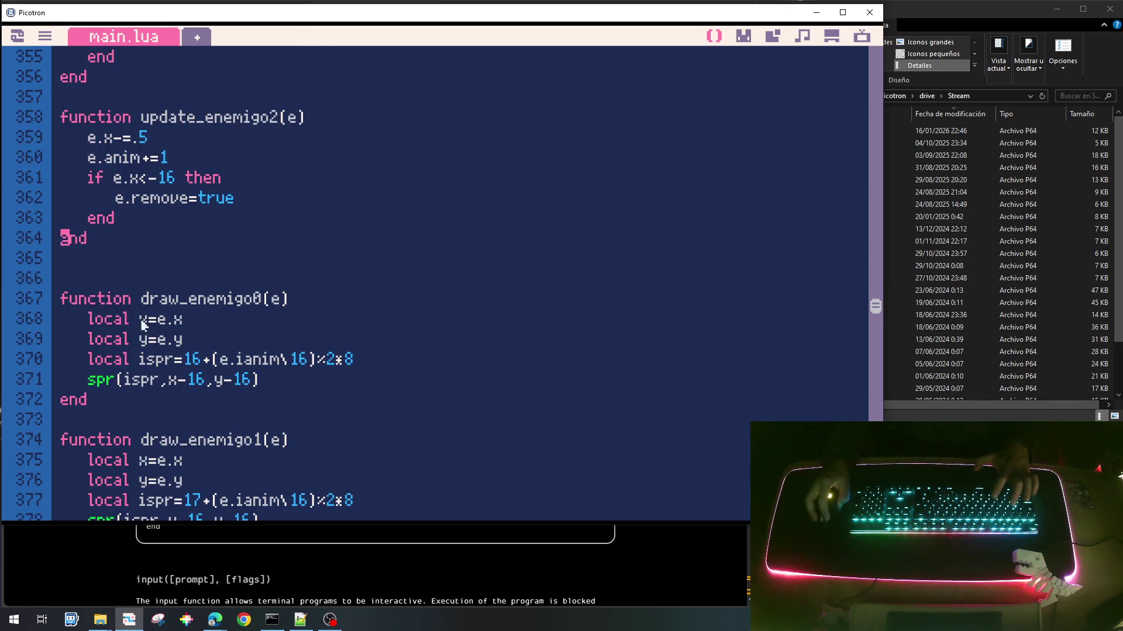
pyautogui.scroll(4, 174, 259)
pyautogui.scroll(-5, 319, 377)
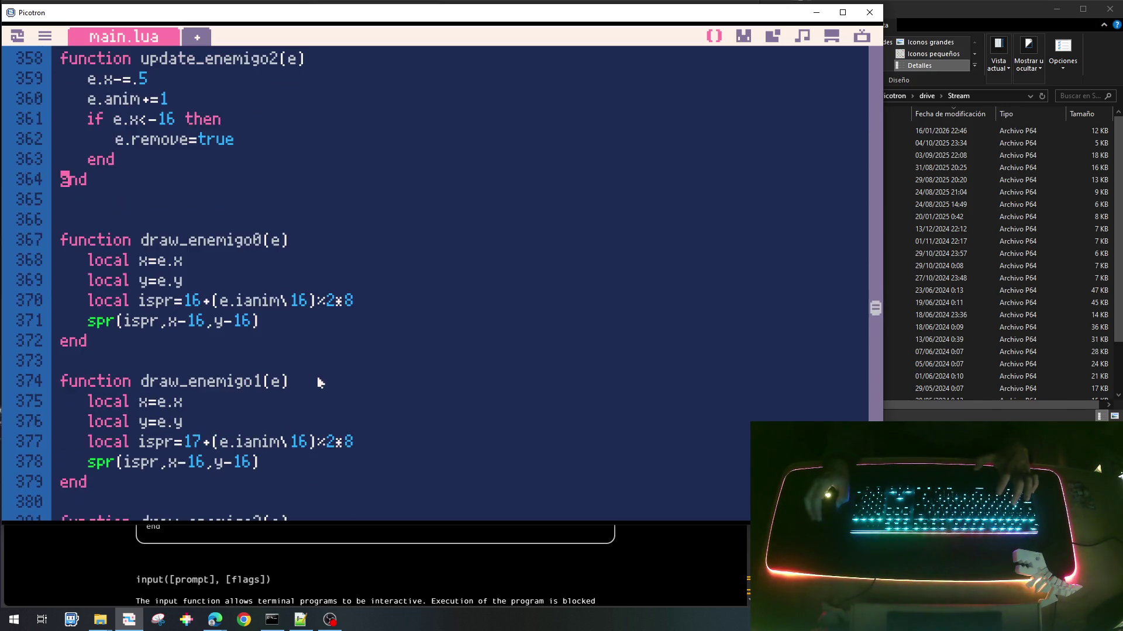
pyautogui.hotkey('ctrl', 's')
# Step: Select the init_tenemigo() function name and its parentheses for copying
pyautogui.scroll(3, 321, 381)
pyautogui.scroll(-8, 321, 382)
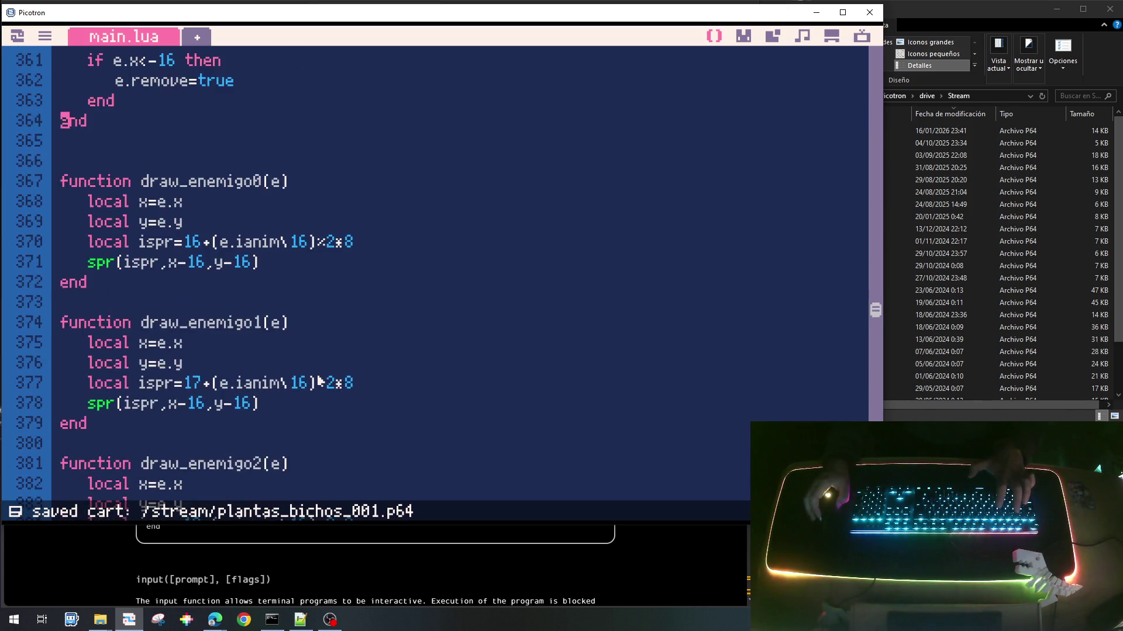
pyautogui.scroll(-20, 321, 381)
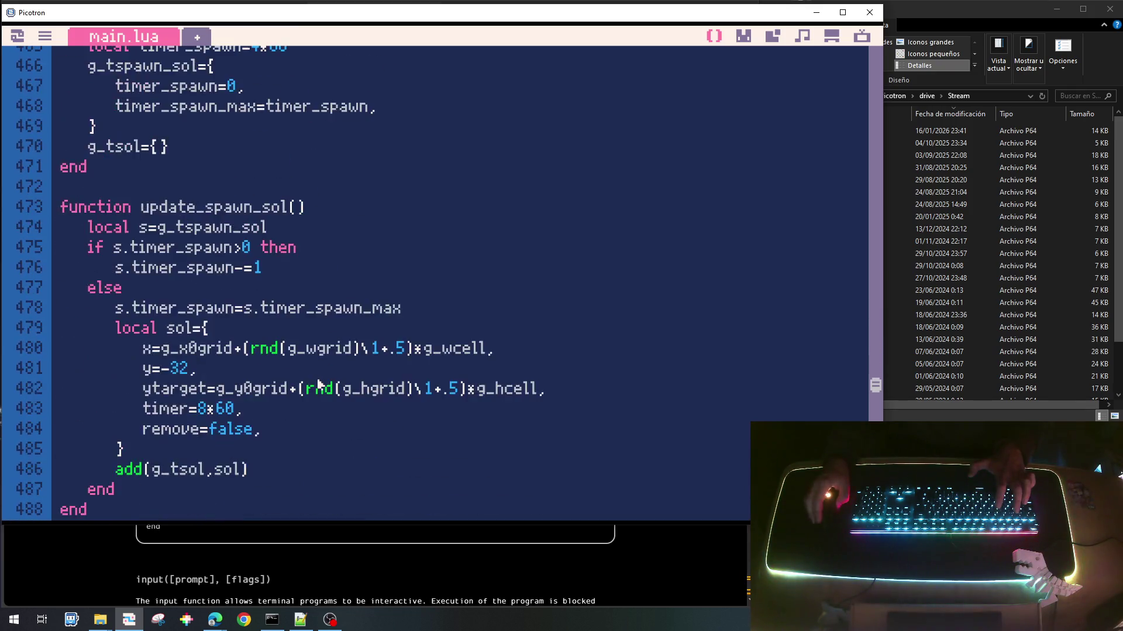
pyautogui.scroll(20, 320, 388)
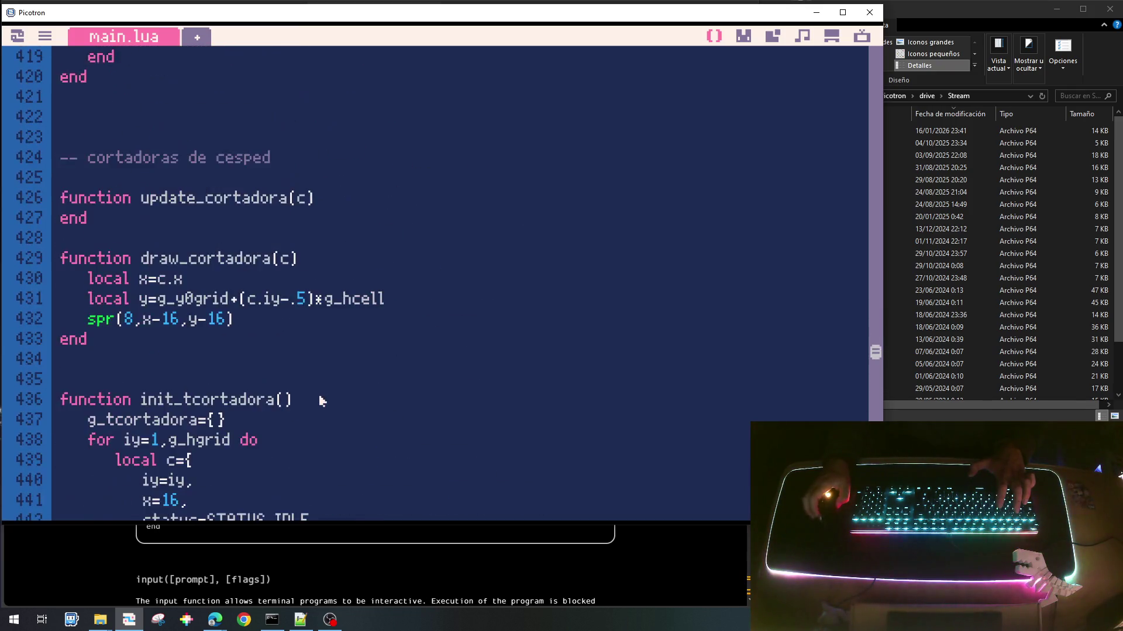
pyautogui.scroll(8, 321, 401)
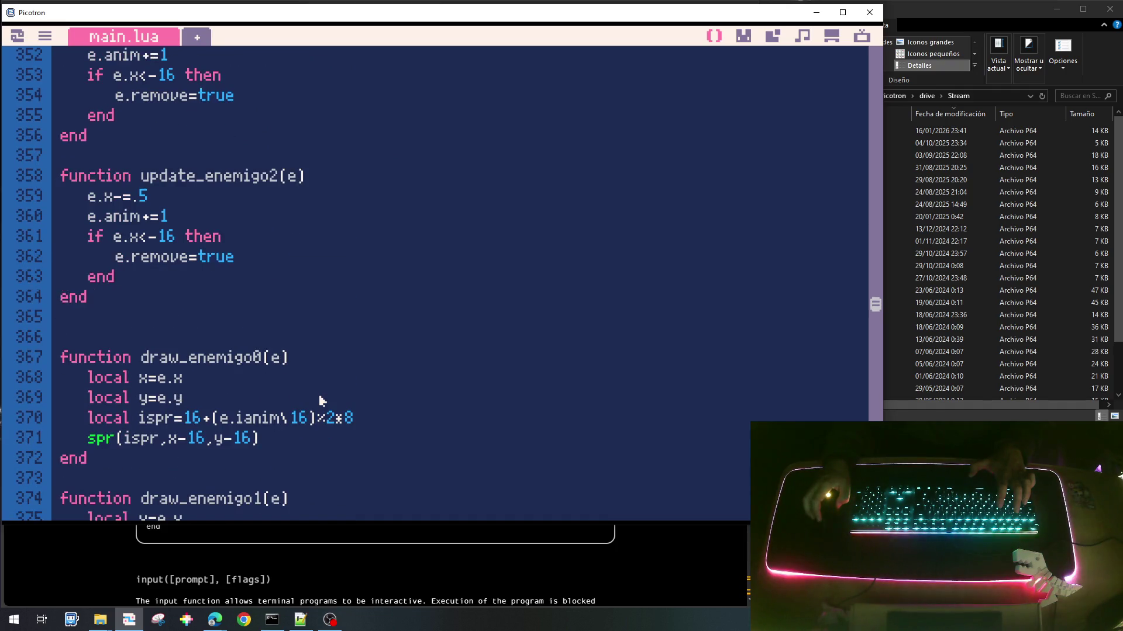
pyautogui.scroll(11, 320, 401)
pyautogui.scroll(-15, 320, 401)
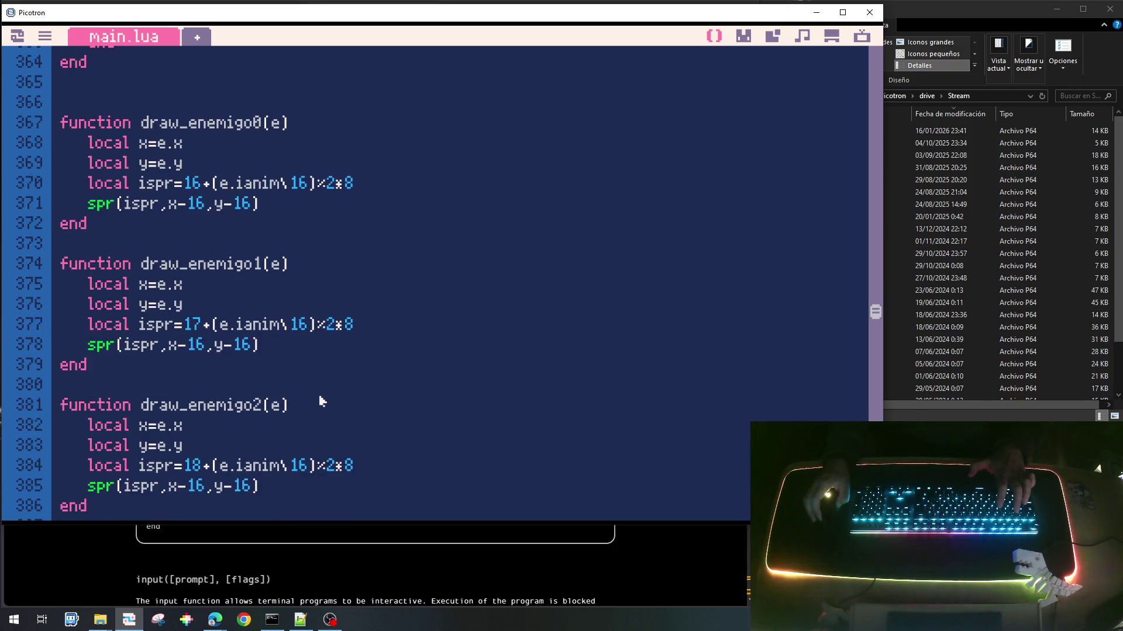
pyautogui.scroll(-7, 320, 401)
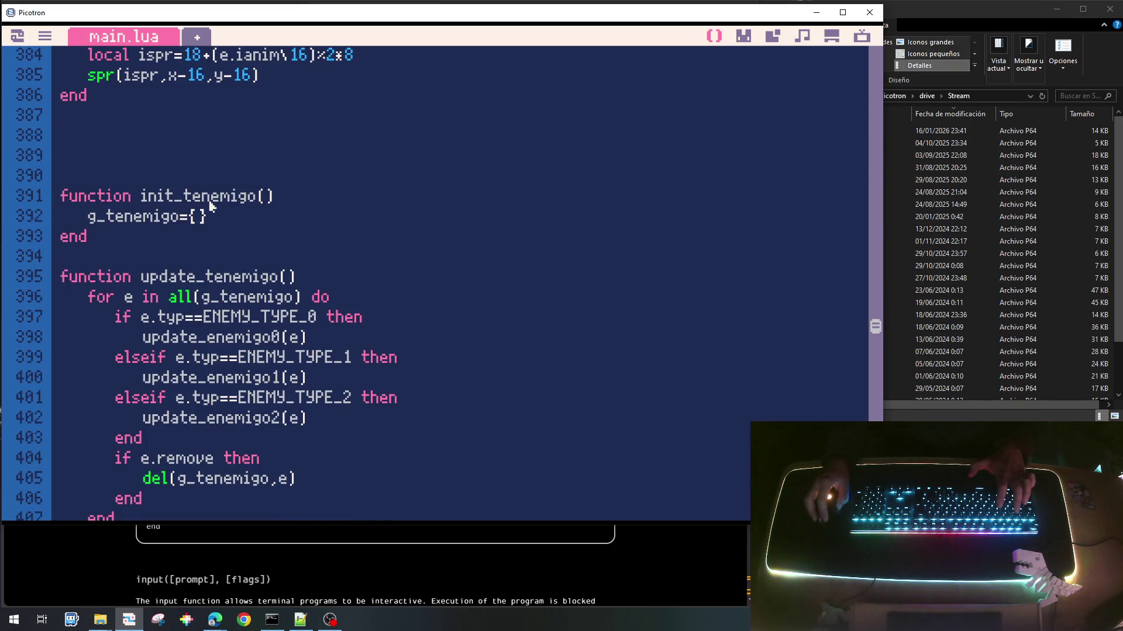
pyautogui.doubleClick(211, 202)
pyautogui.moveTo(273, 197); pyautogui.dragTo(141, 205)
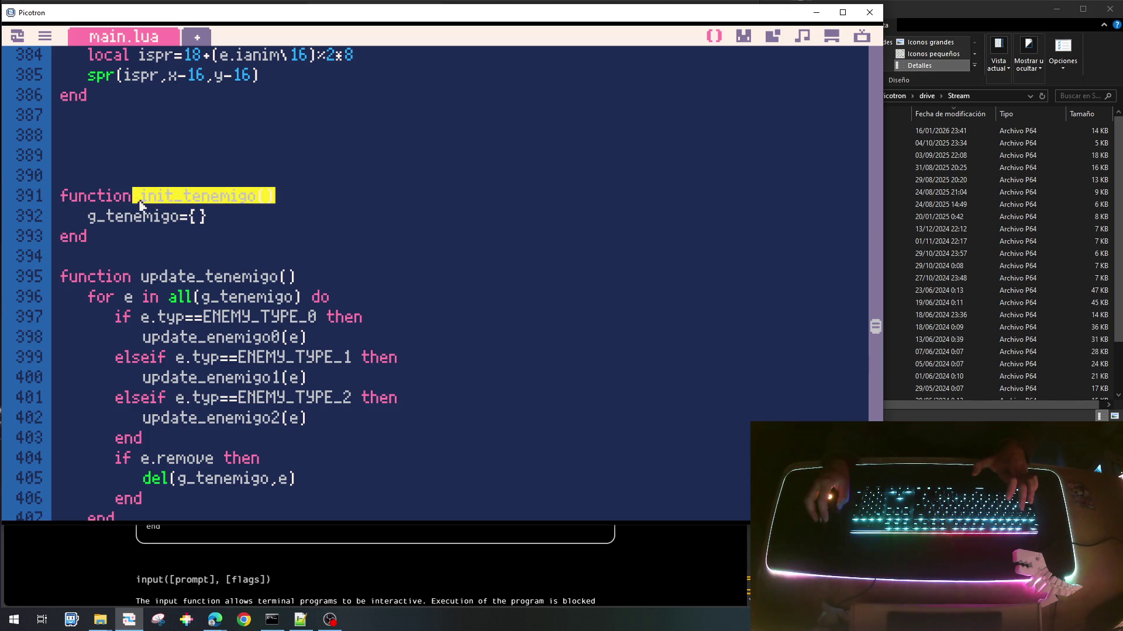
# Step: Add an init_tenemigo() call after init_spawn_sol() in init_game
pyautogui.scroll(-20, 145, 205)
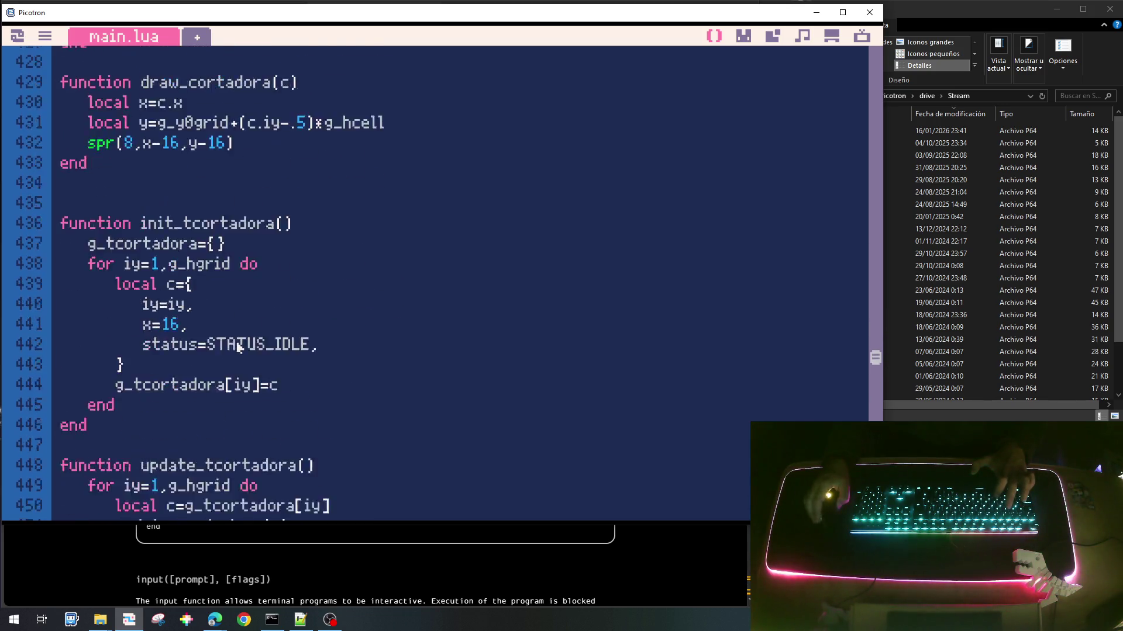
pyautogui.scroll(-20, 246, 381)
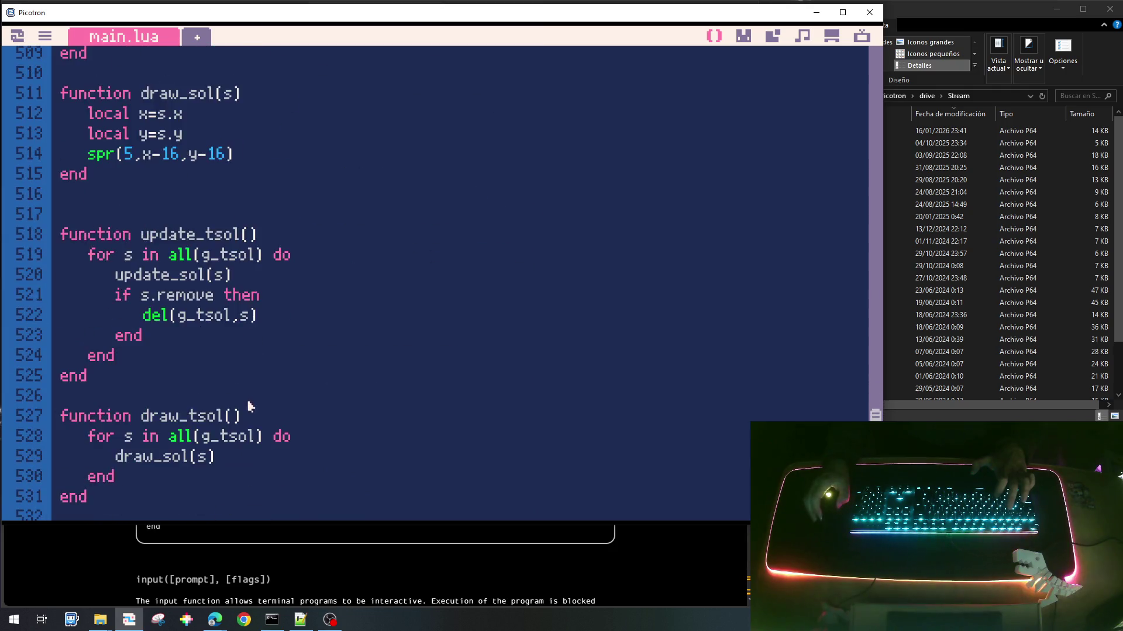
pyautogui.scroll(-3, 249, 407)
pyautogui.scroll(2, 250, 408)
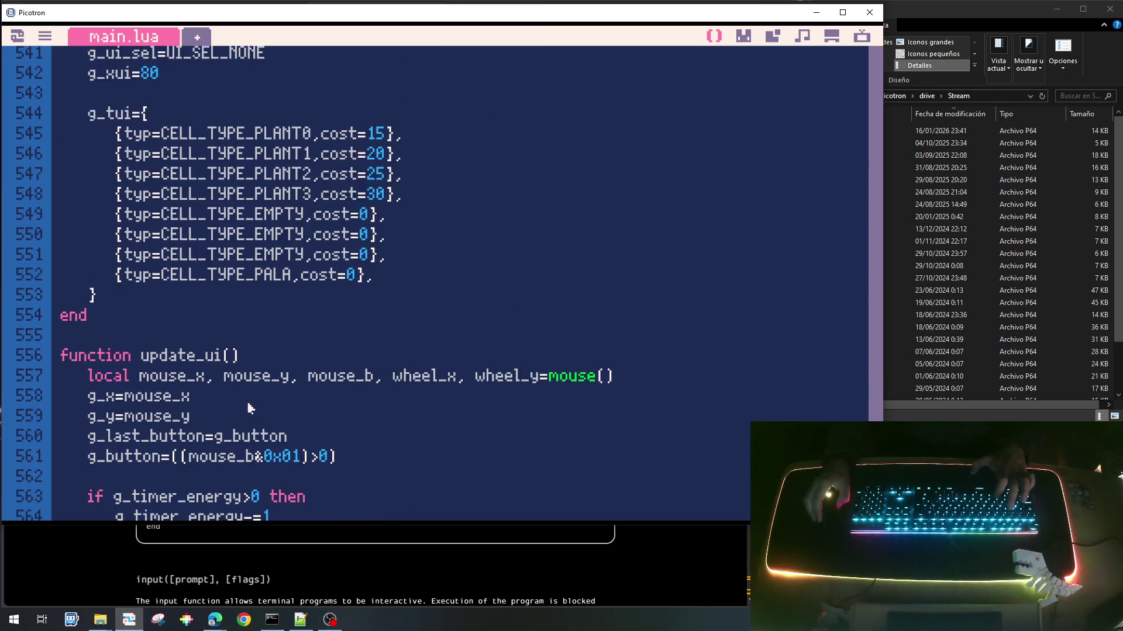
pyautogui.scroll(-2, 250, 408)
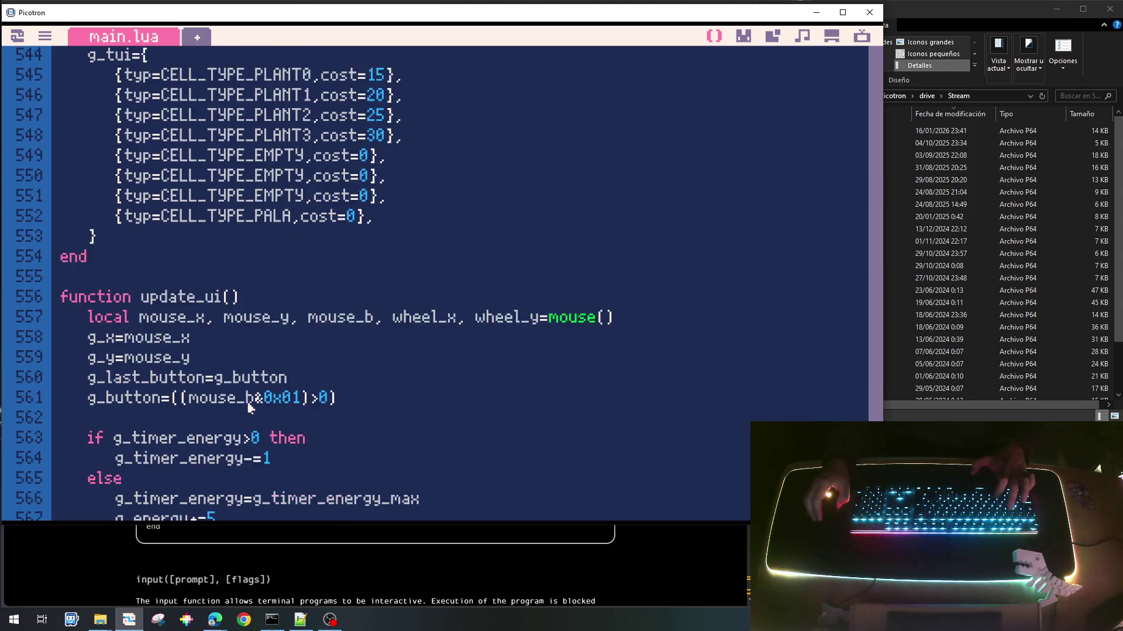
pyautogui.scroll(4, 250, 408)
pyautogui.scroll(-5, 250, 408)
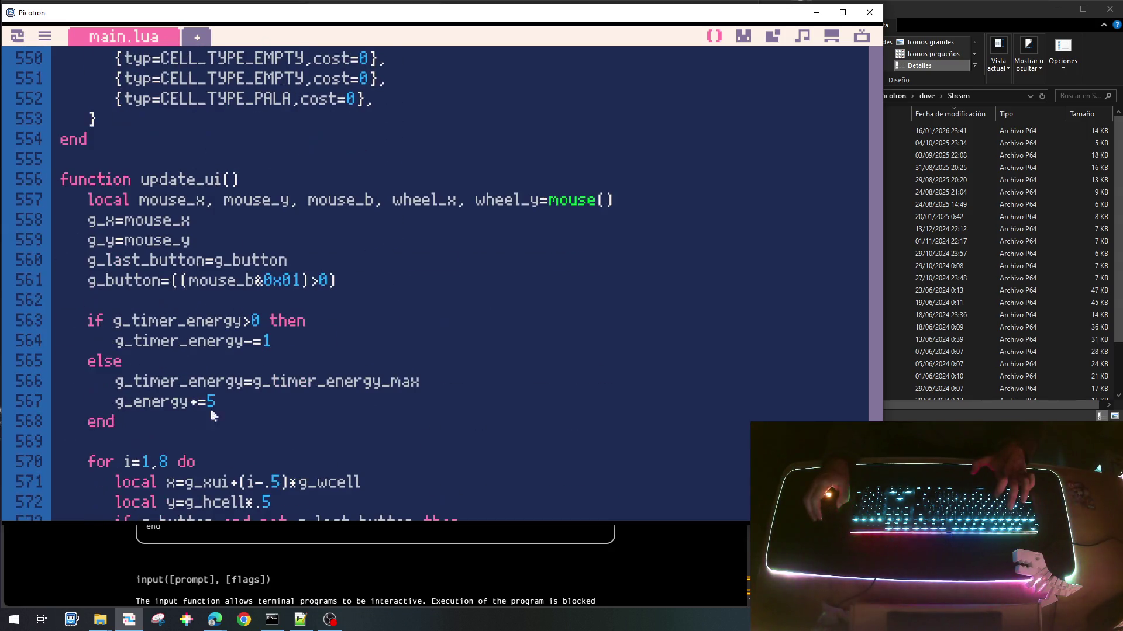
pyautogui.scroll(-20, 227, 297)
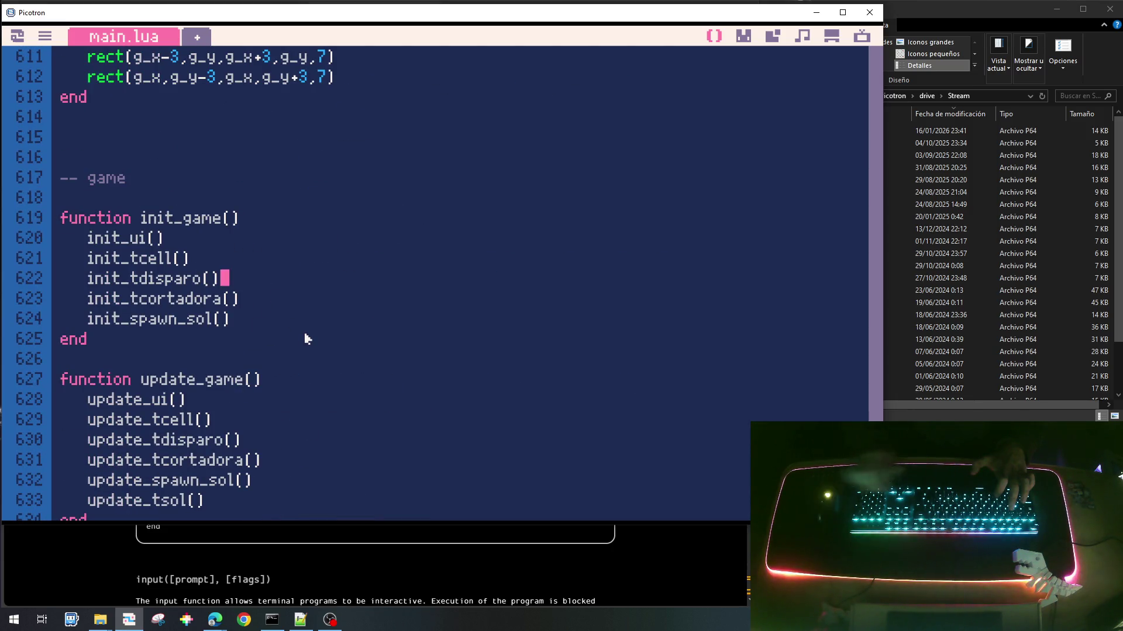
pyautogui.press('Return')
pyautogui.write('init_tenemigo()')
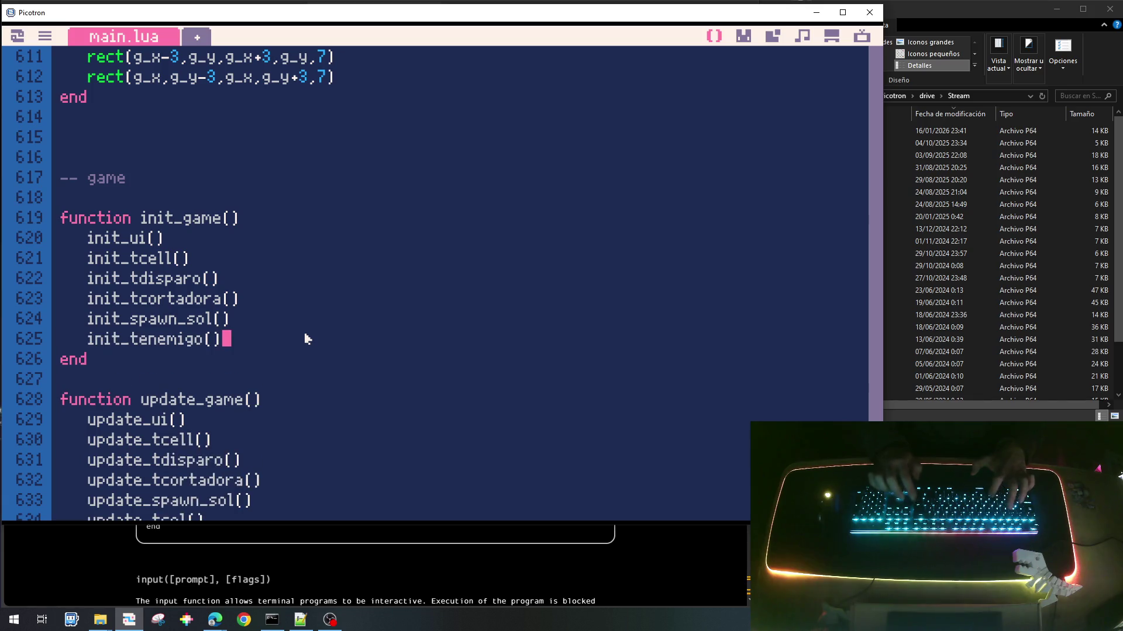
# Step: Add an update_tenemigo() call below update_tsol() in update_game
pyautogui.press('Down')
pyautogui.press('Down')
pyautogui.press('Down')
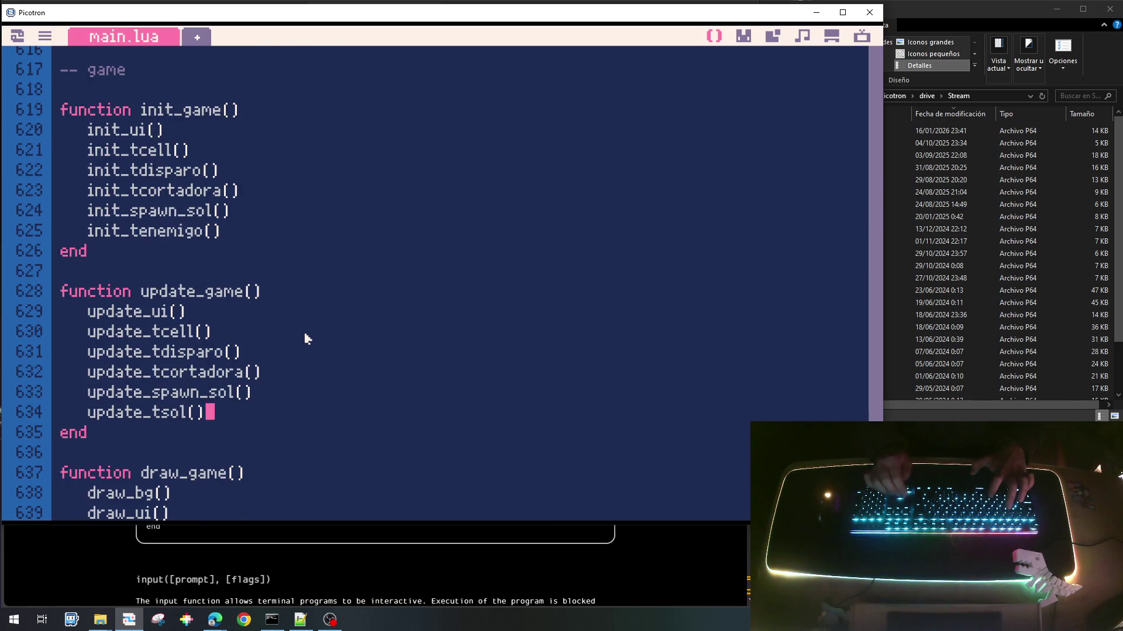
pyautogui.press('Return')
pyautogui.write('init_tenemigo()')
pyautogui.press('Home')
pyautogui.press('Home')
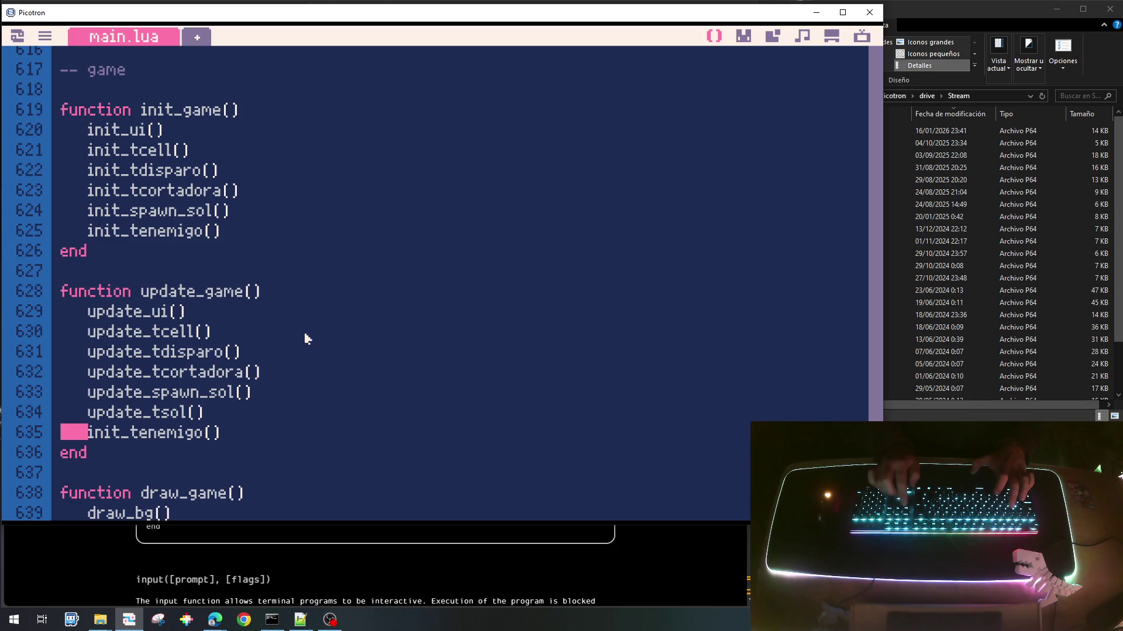
pyautogui.press('Delete')
pyautogui.press('Delete')
pyautogui.press('Delete')
pyautogui.write('update')
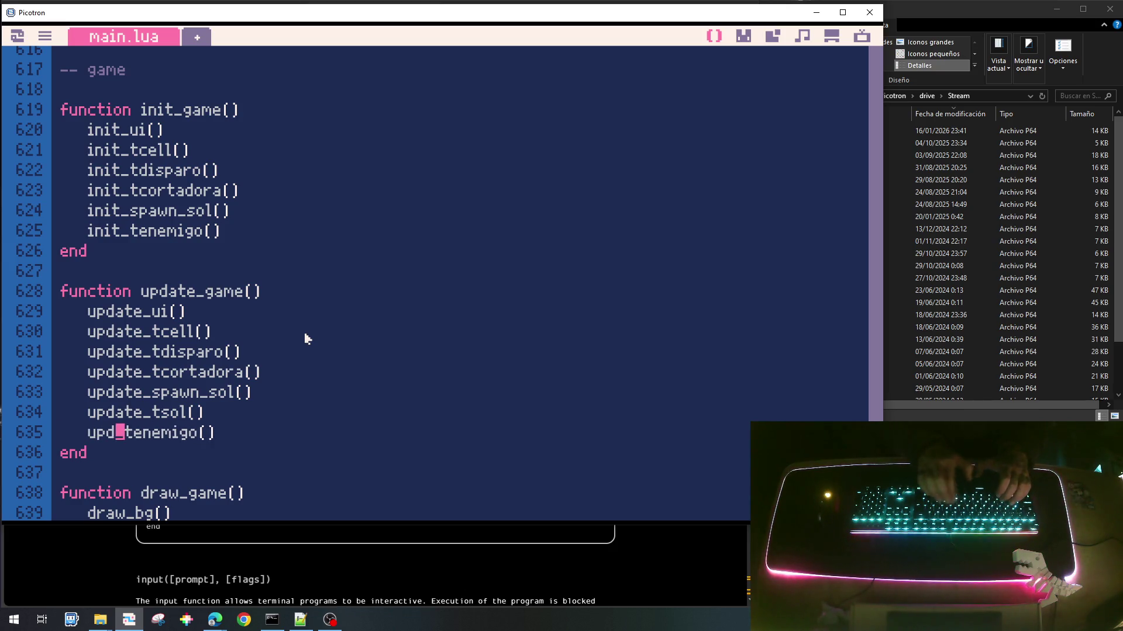
# Step: Start typing a draw_tenemigo() call below draw_tsol() in draw_game
pyautogui.press('Down')
pyautogui.press('Down')
pyautogui.press('Down')
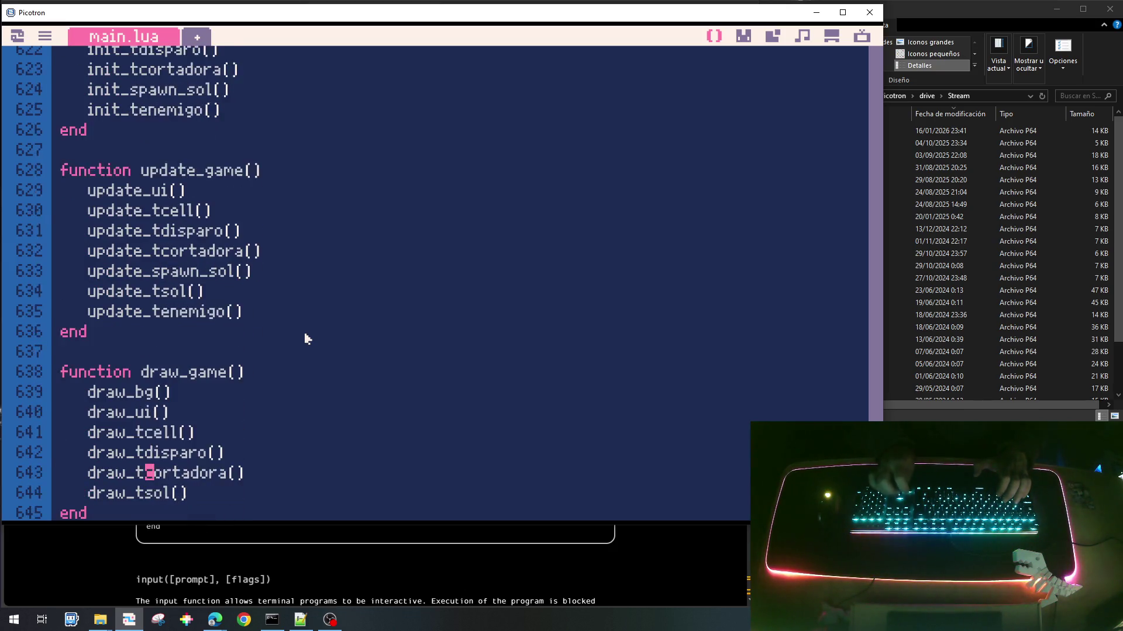
pyautogui.press('End')
pyautogui.press('Return')
pyautogui.write('draw')
pyautogui.write('tenem')
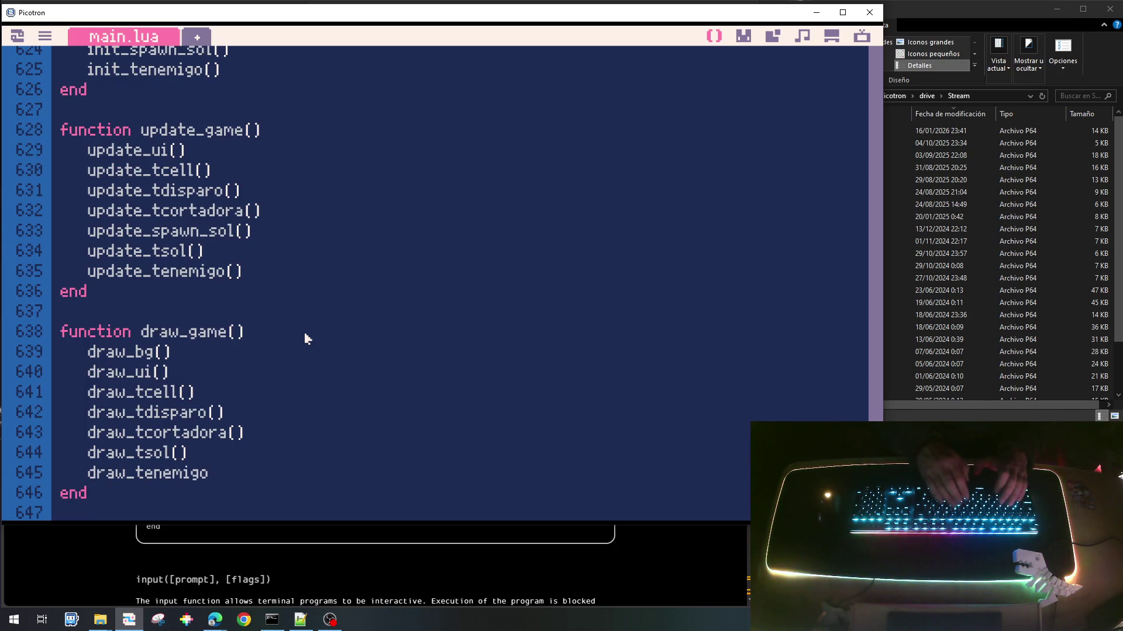
pyautogui.write('(')
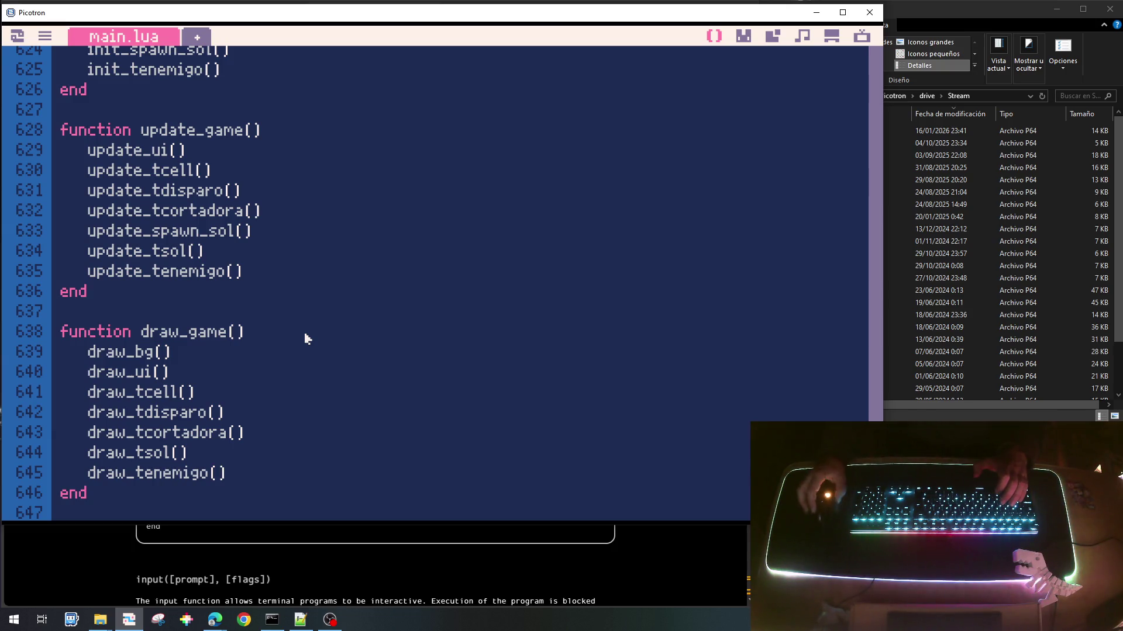
# Step: Find the init_tspawn_oleada() function and select its name for copying
pyautogui.scroll(10, 310, 341)
pyautogui.scroll(18, 314, 342)
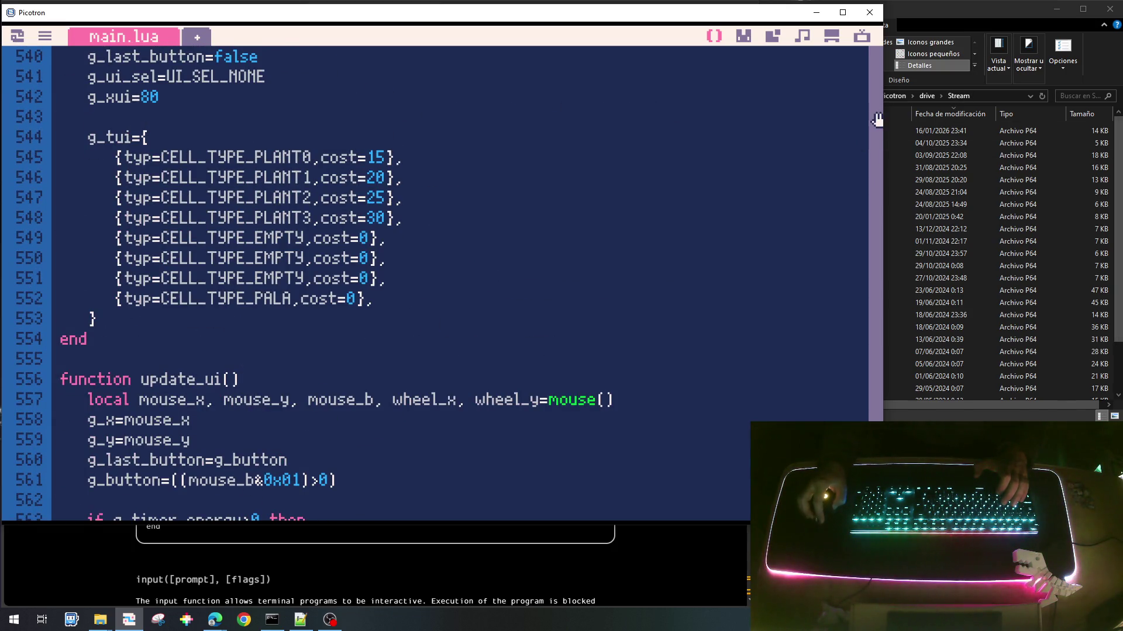
pyautogui.scroll(16, 878, 122)
pyautogui.scroll(20, 877, 122)
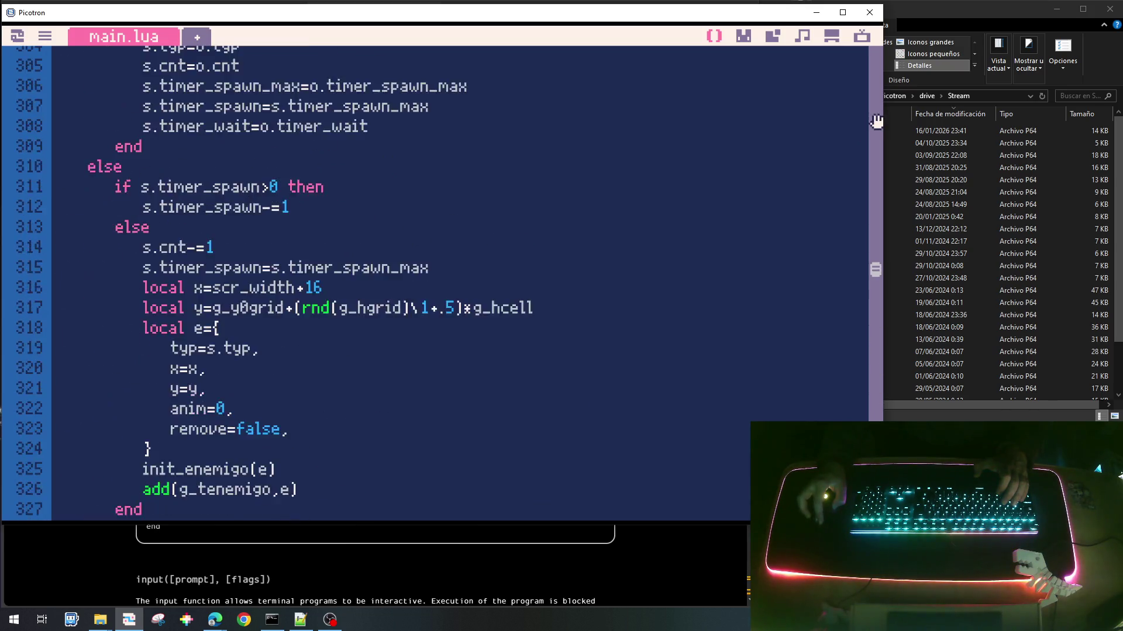
pyautogui.moveTo(876, 237); pyautogui.dragTo(877, 216)
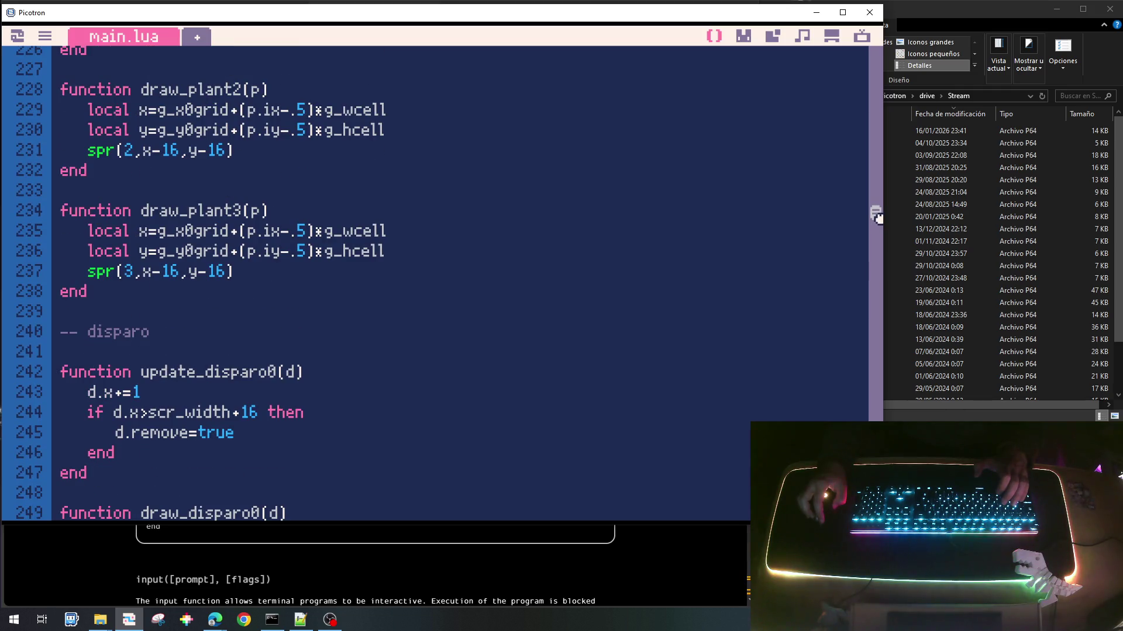
pyautogui.moveTo(877, 216); pyautogui.dragTo(879, 209)
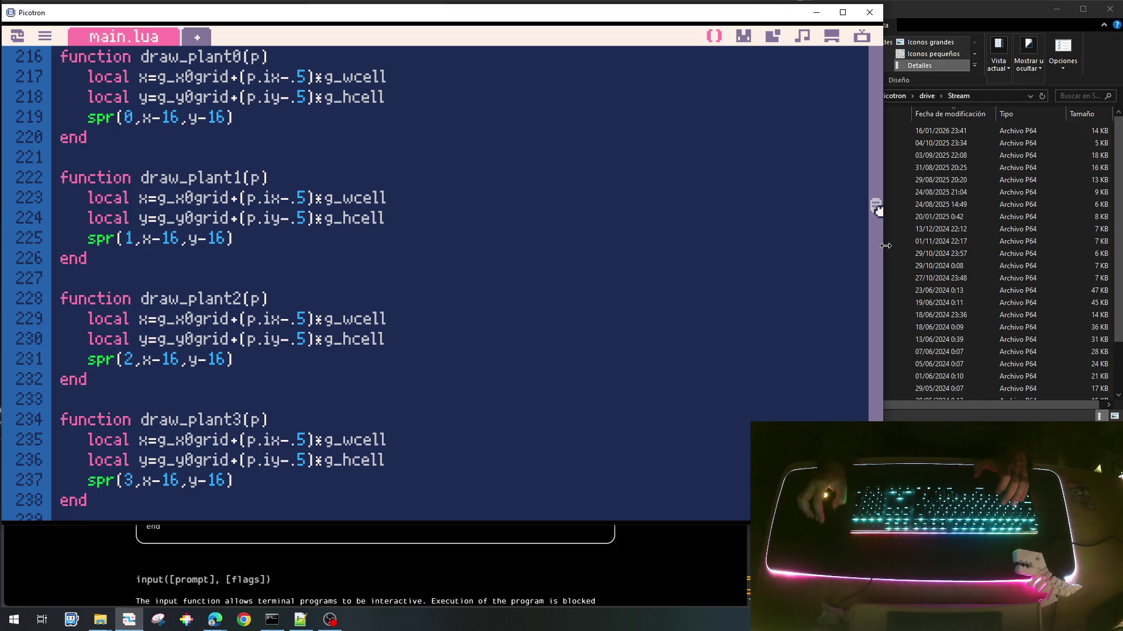
pyautogui.scroll(-20, 664, 266)
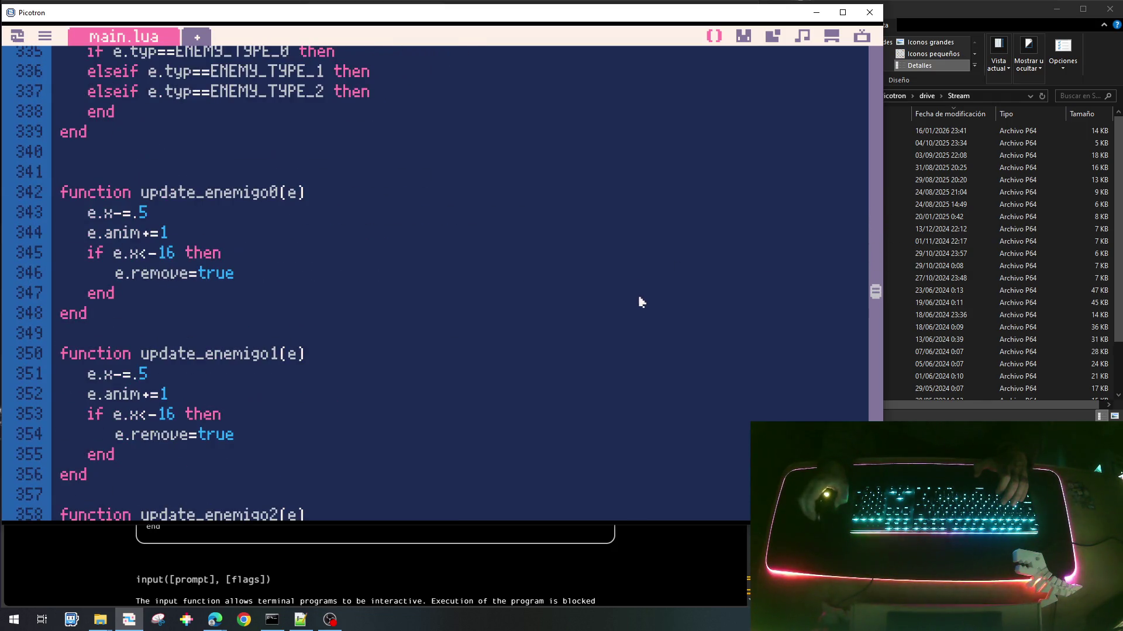
pyautogui.scroll(10, 641, 302)
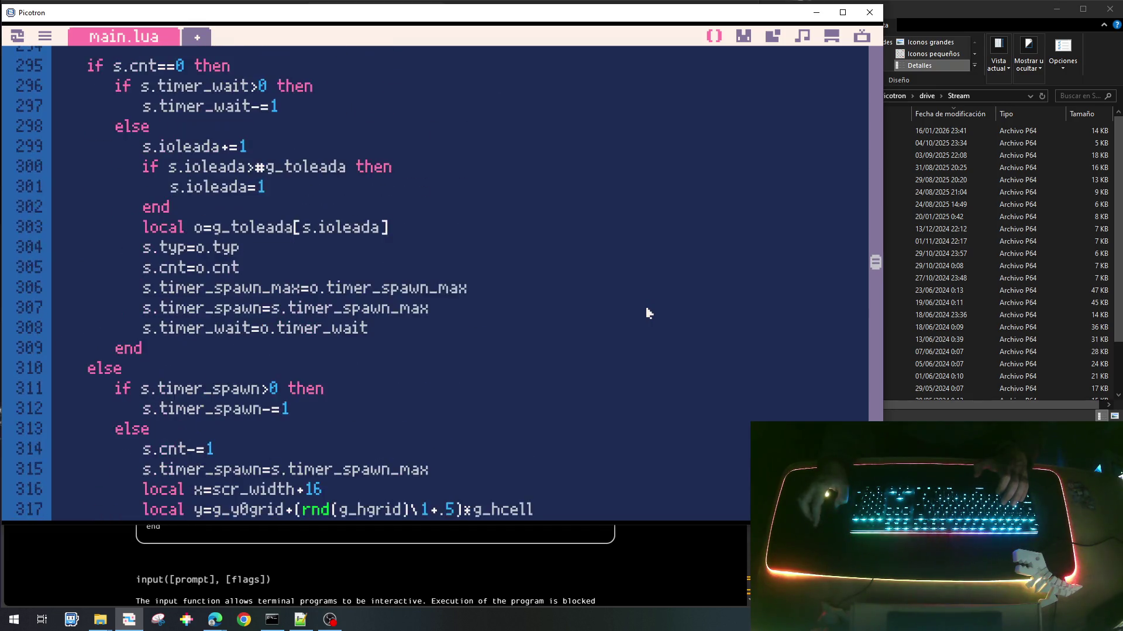
pyautogui.scroll(3, 646, 314)
pyautogui.scroll(-1, 647, 314)
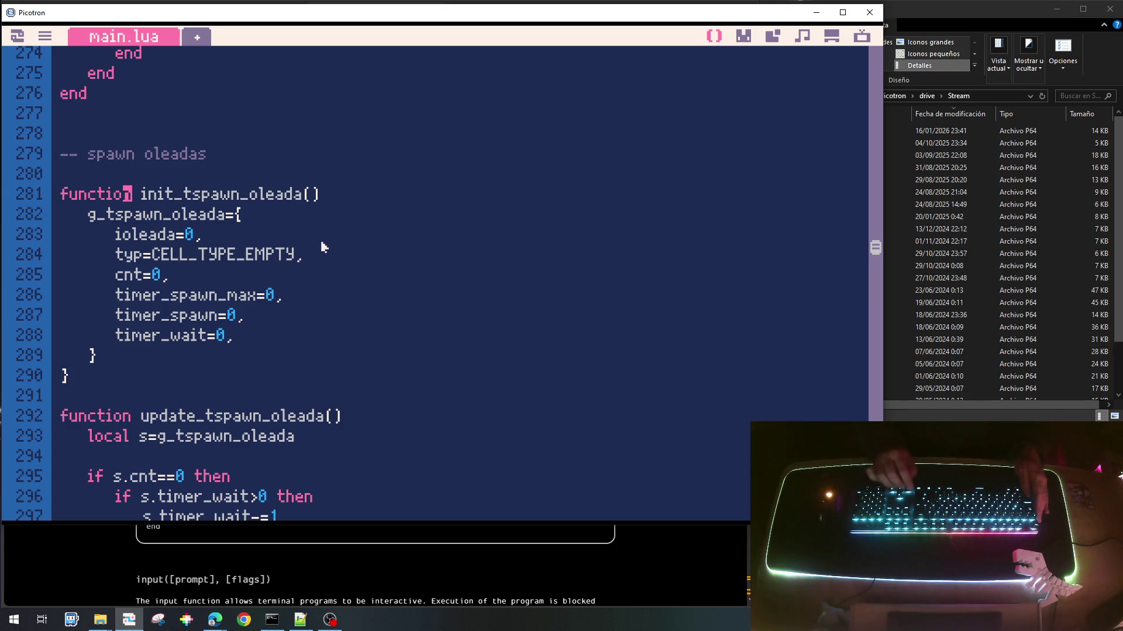
pyautogui.hotkey('shift', 'End')
pyautogui.hotkey('ctrl', 'c')
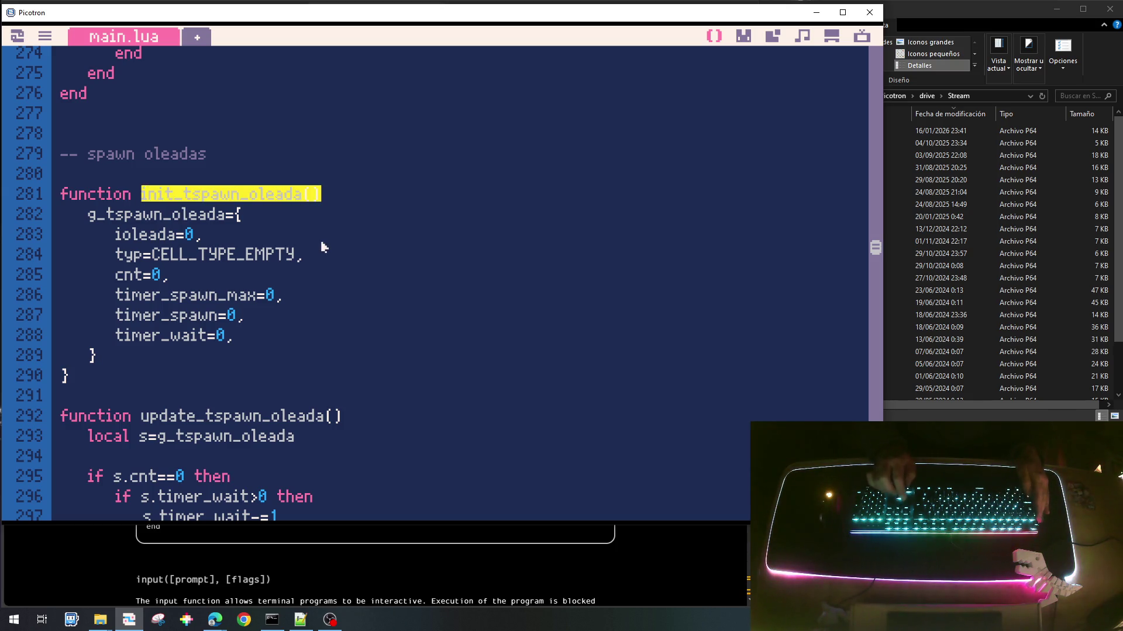
# Step: Add an update_tspawn_oleada() call after update_tsol() in update_game
pyautogui.scroll(-10, 302, 322)
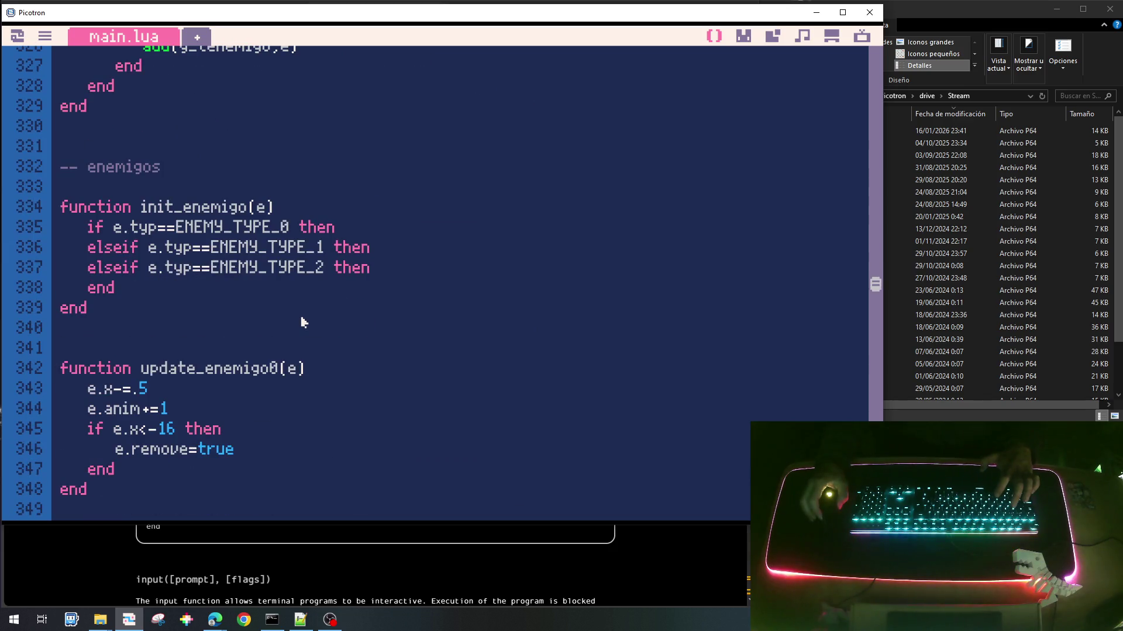
pyautogui.scroll(-20, 302, 322)
pyautogui.scroll(-20, 530, 428)
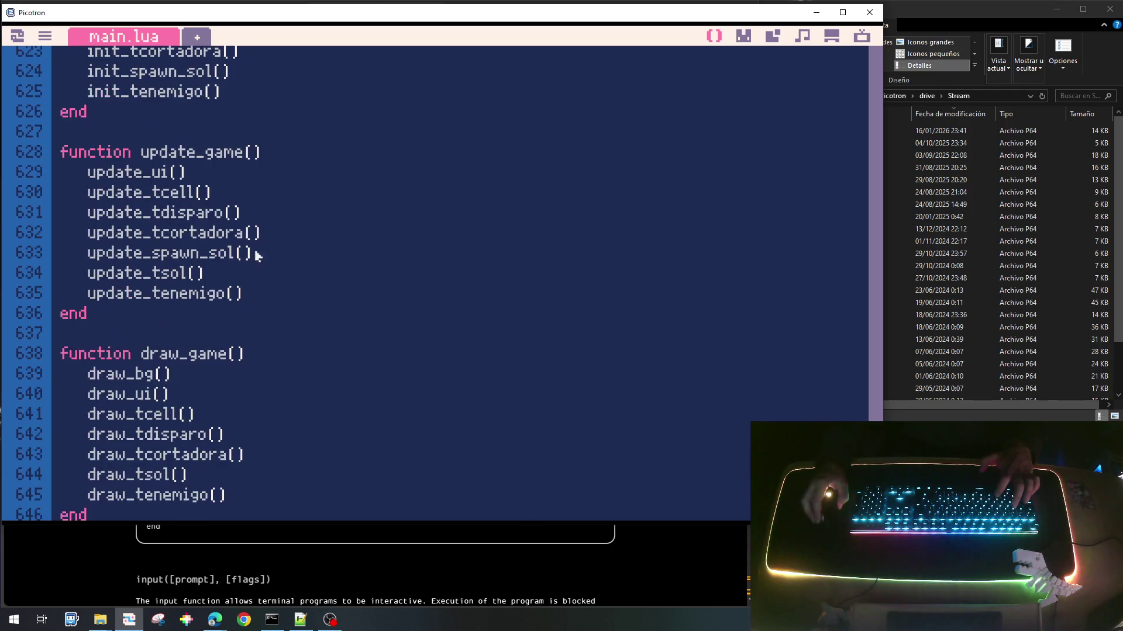
pyautogui.press('Return')
pyautogui.hotkey('ctrl', 'v')
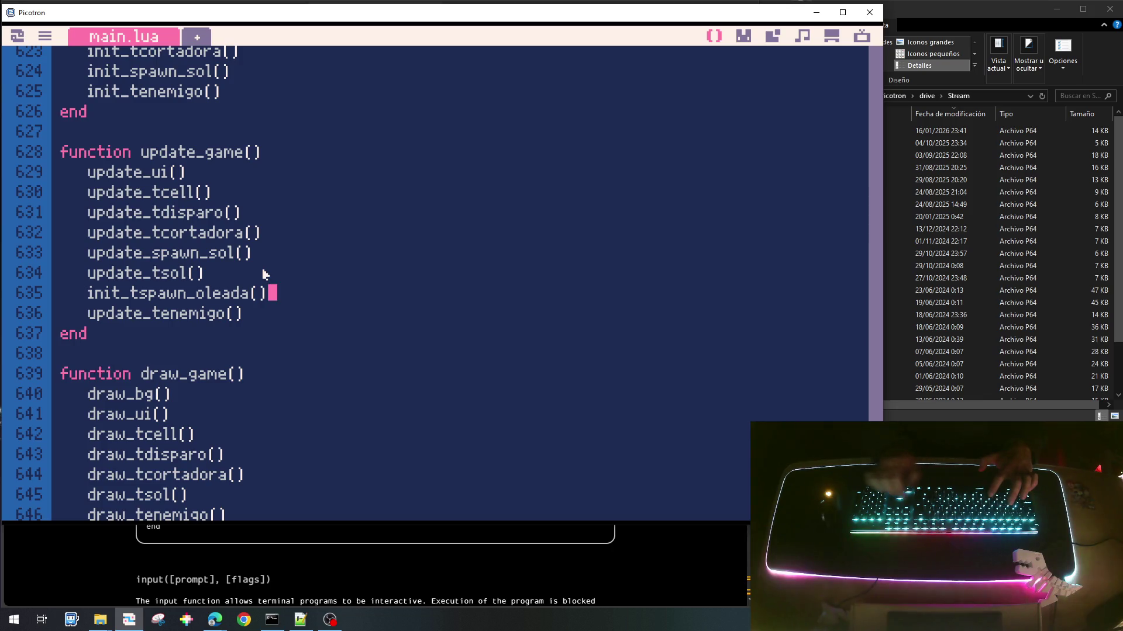
pyautogui.press('Delete')
pyautogui.press('Delete')
pyautogui.press('Delete')
pyautogui.write('update')
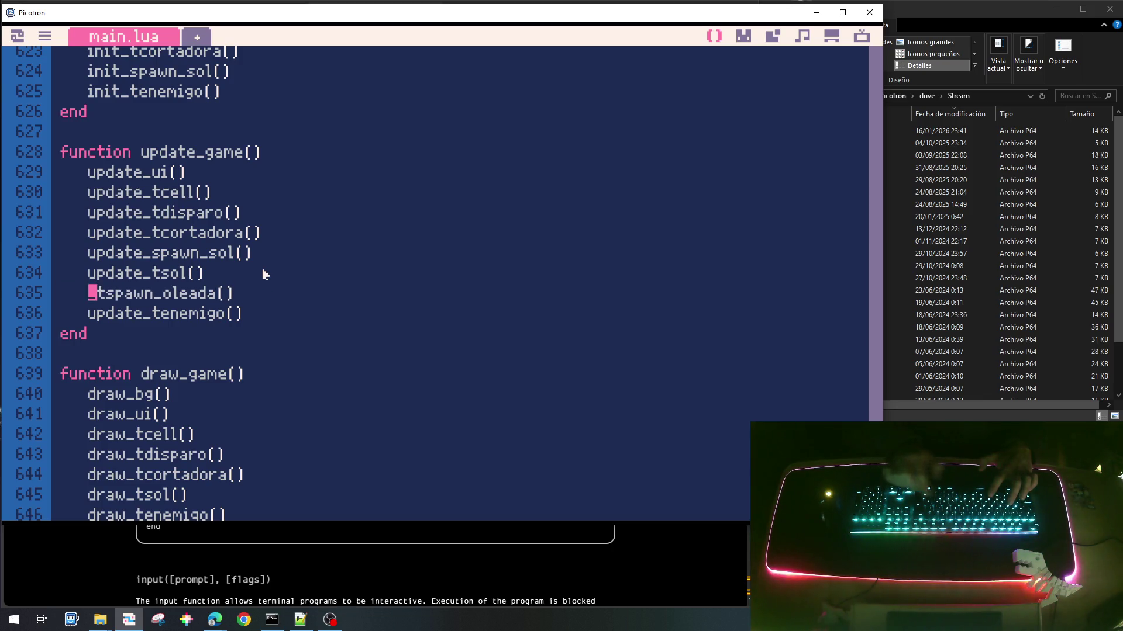
# Step: Add an init_tspawn_oleada() call after init_spawn_sol() in init_game
pyautogui.press('Up')
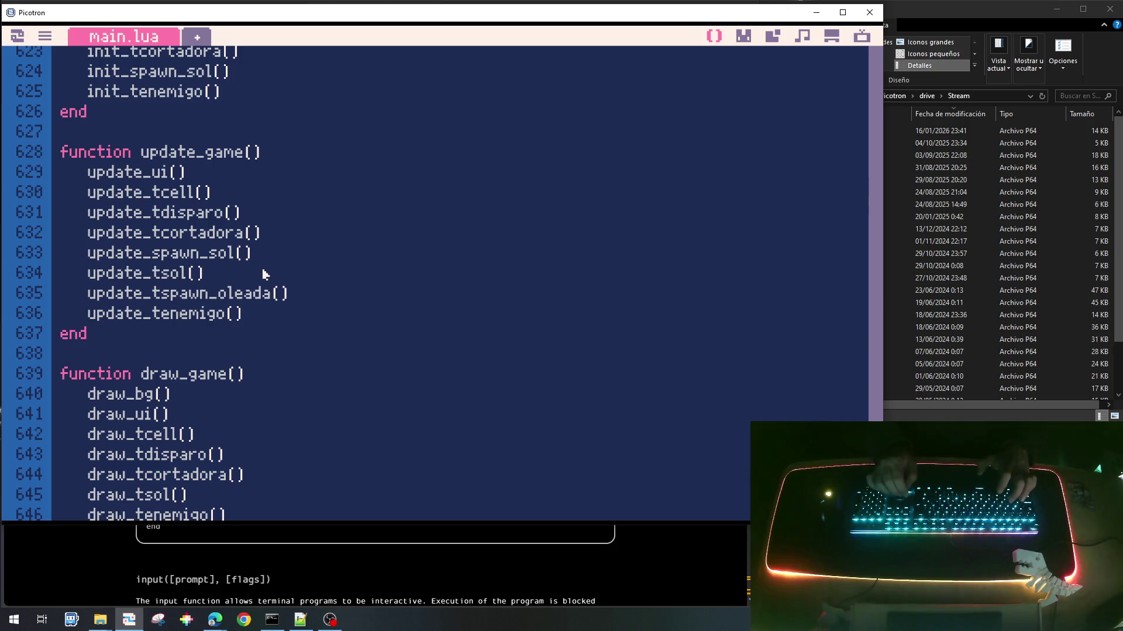
pyautogui.press('Up')
pyautogui.press('Up')
pyautogui.press('Up')
pyautogui.press('End')
pyautogui.press('Return')
pyautogui.hotkey('ctrl', 'v')
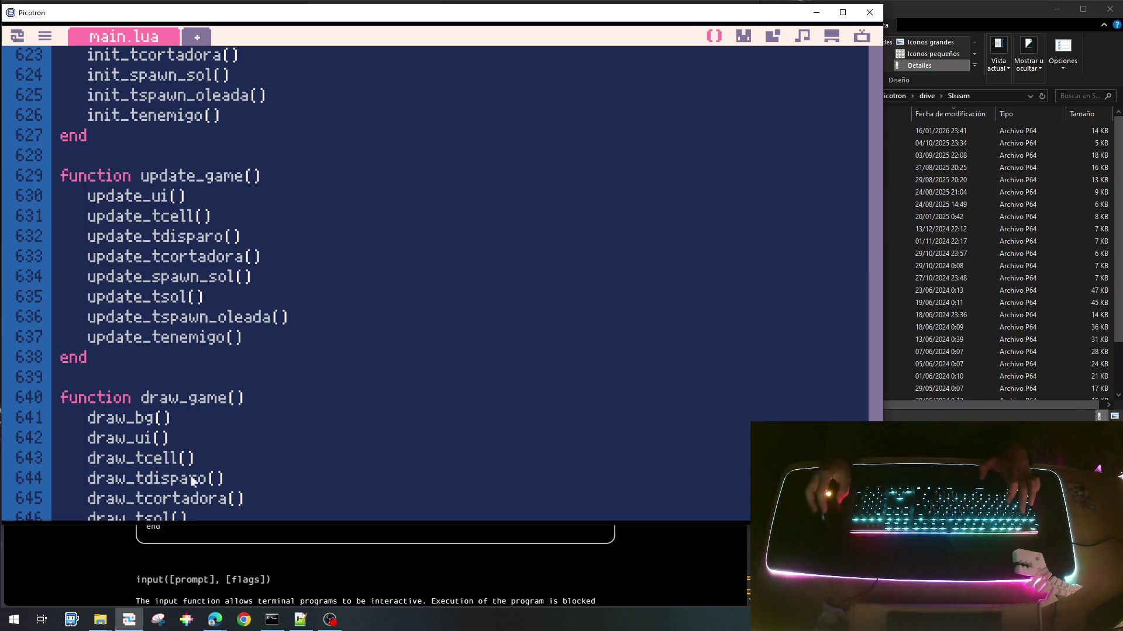
# Step: Save the cart as plantas_bichos_001.p64
pyautogui.scroll(-2, 173, 325)
pyautogui.scroll(3, 187, 236)
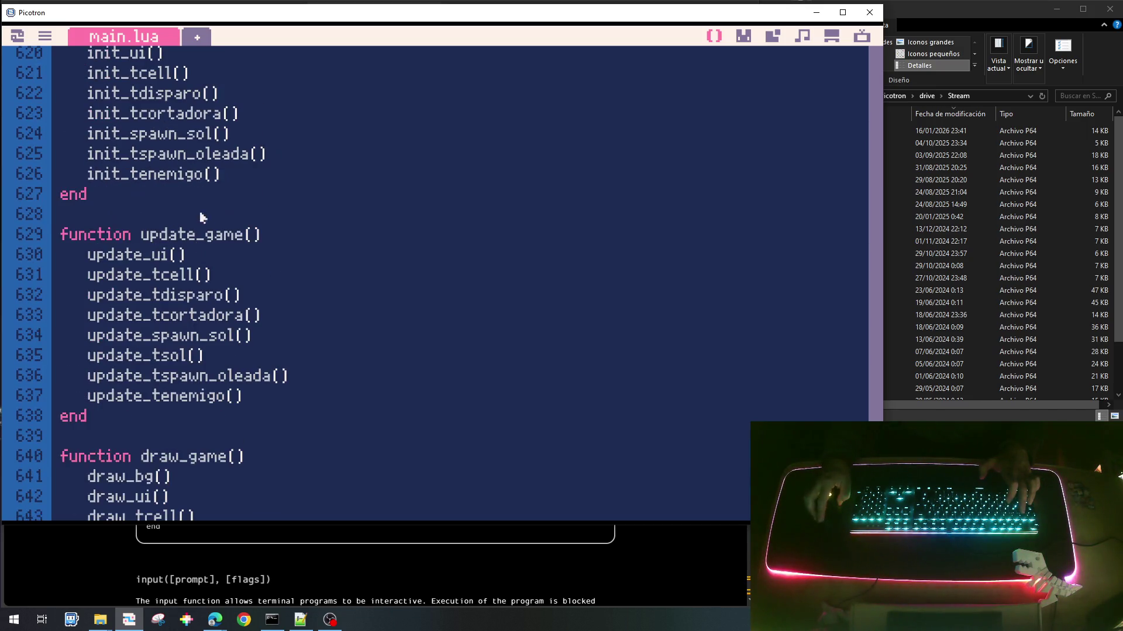
pyautogui.scroll(-2, 200, 221)
pyautogui.scroll(3, 284, 361)
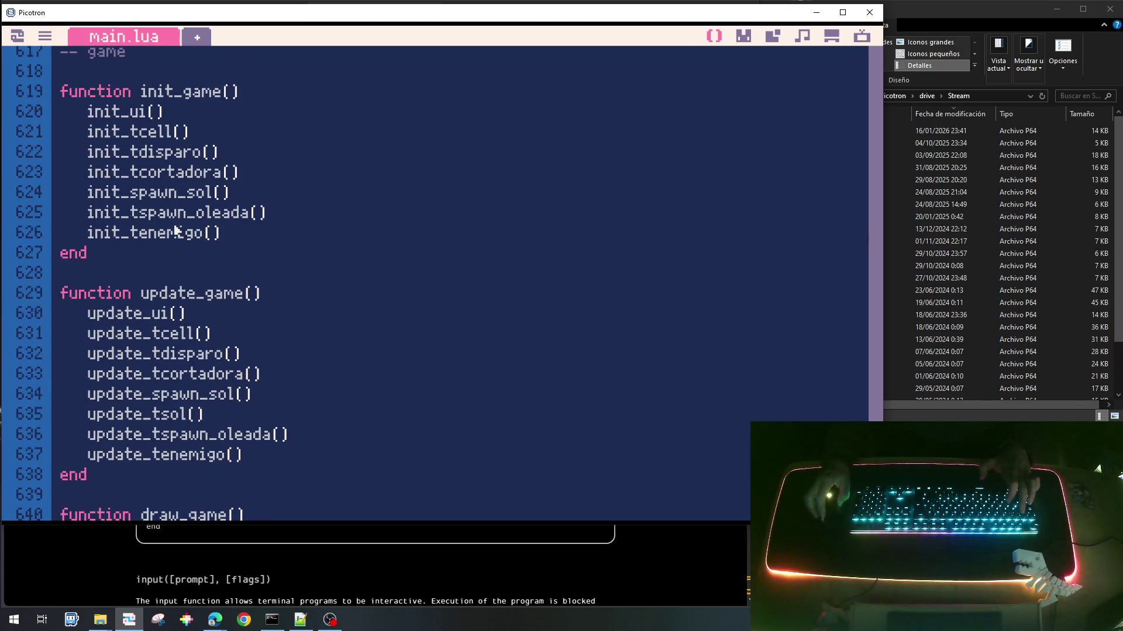
pyautogui.hotkey('ctrl', 's')
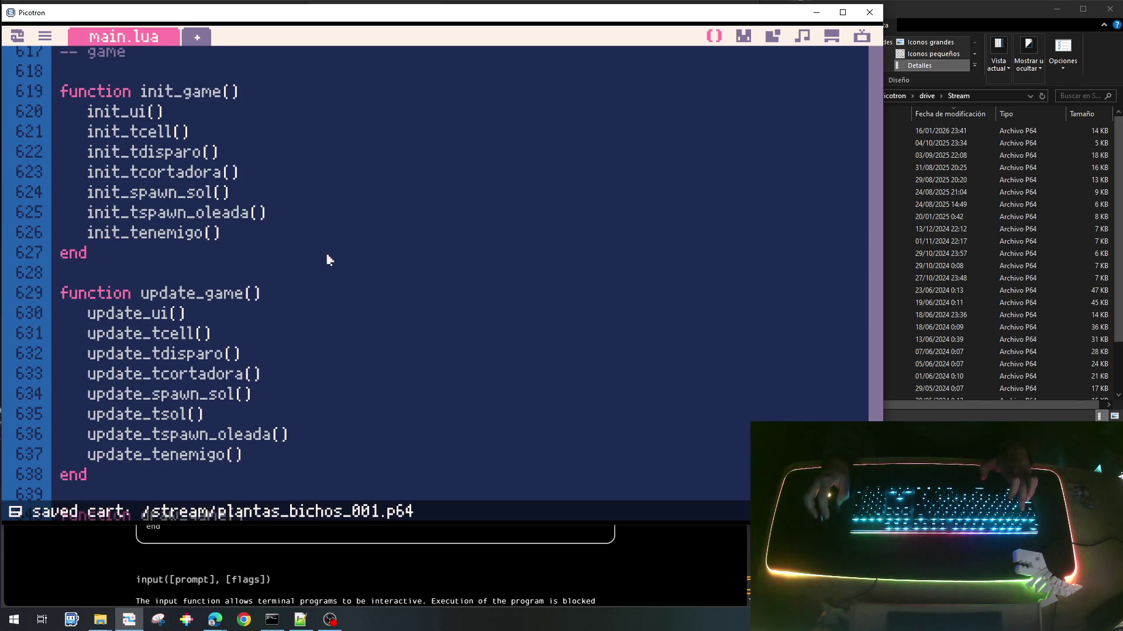
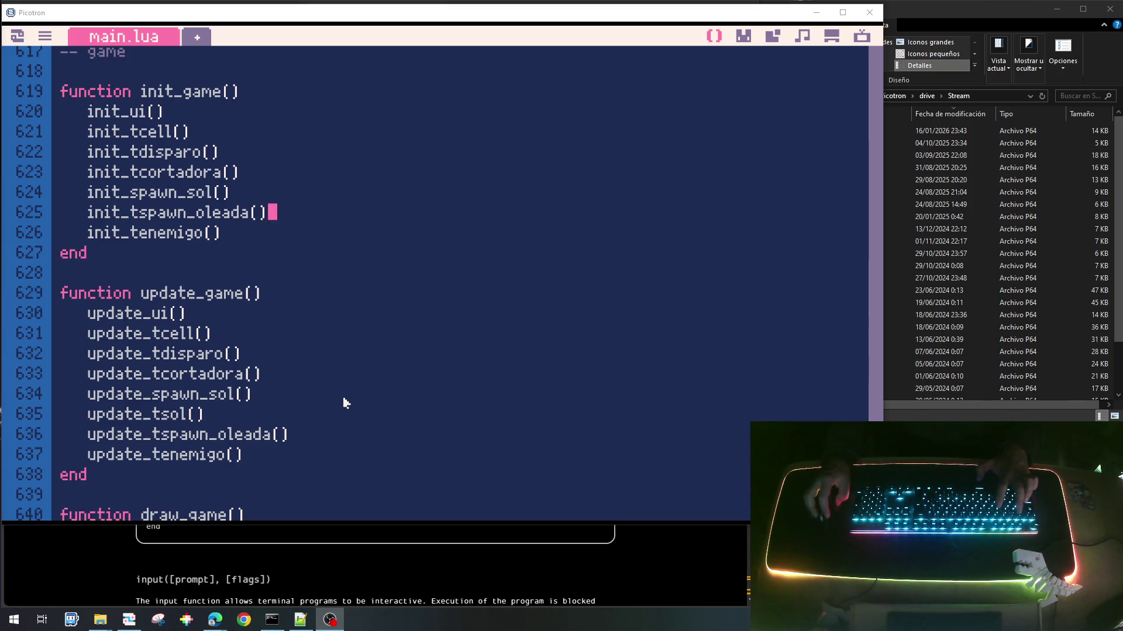
# Step: Run the cart to test it, then leave the syntax error and return to the code
pyautogui.hotkey('alt', 'Tab')
pyautogui.hotkey('ctrl', 'r')
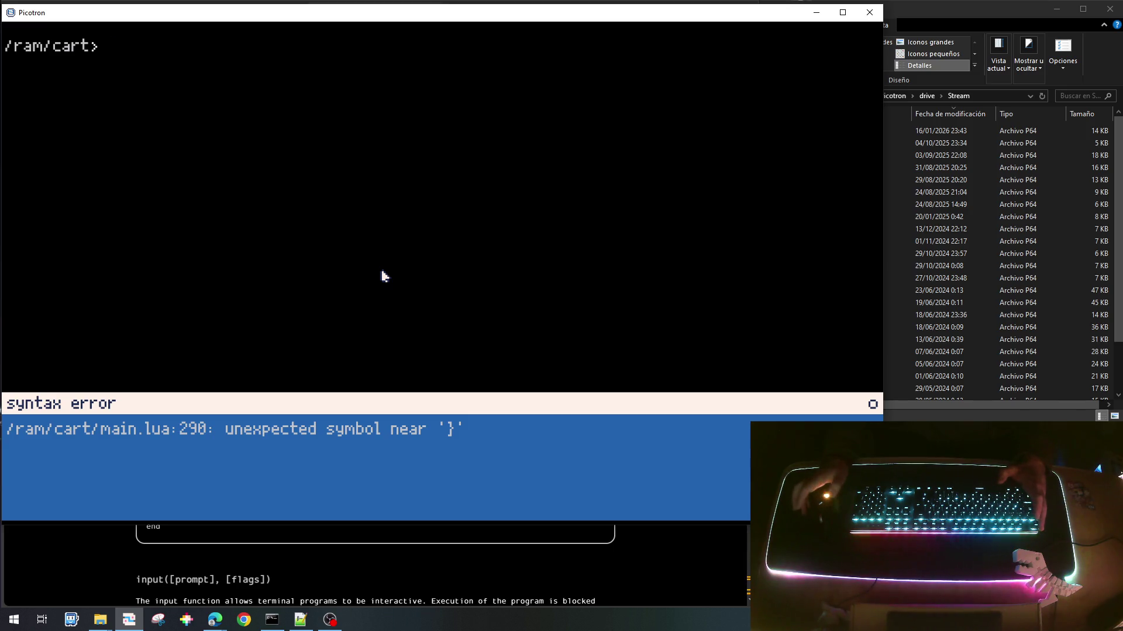
pyautogui.press('Escape')
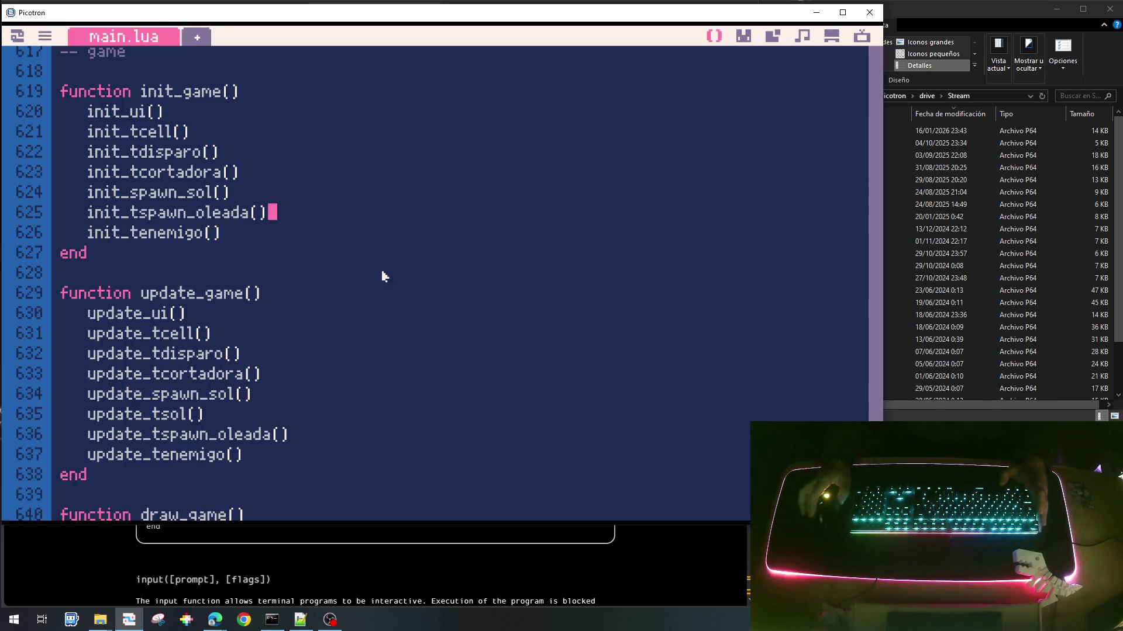
# Step: Replace the closing brace on line 290 with end to close init_tspawn_oleada
pyautogui.scroll(20, 384, 276)
pyautogui.scroll(20, 380, 283)
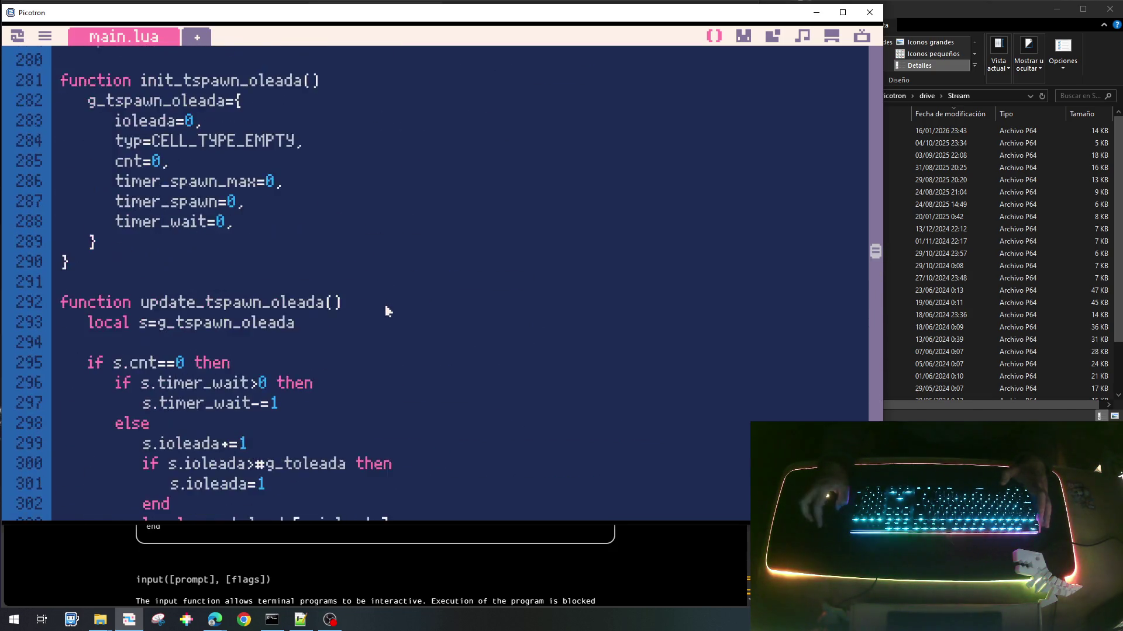
pyautogui.scroll(4, 384, 304)
pyautogui.scroll(-3, 383, 332)
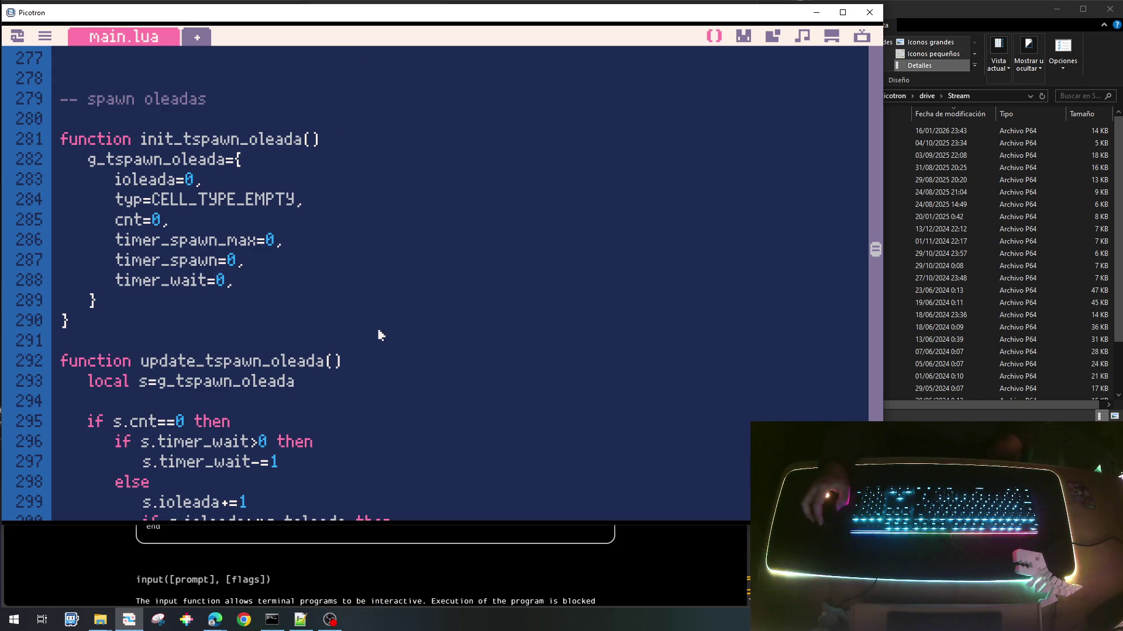
pyautogui.press('BackSpace')
pyautogui.write('end')
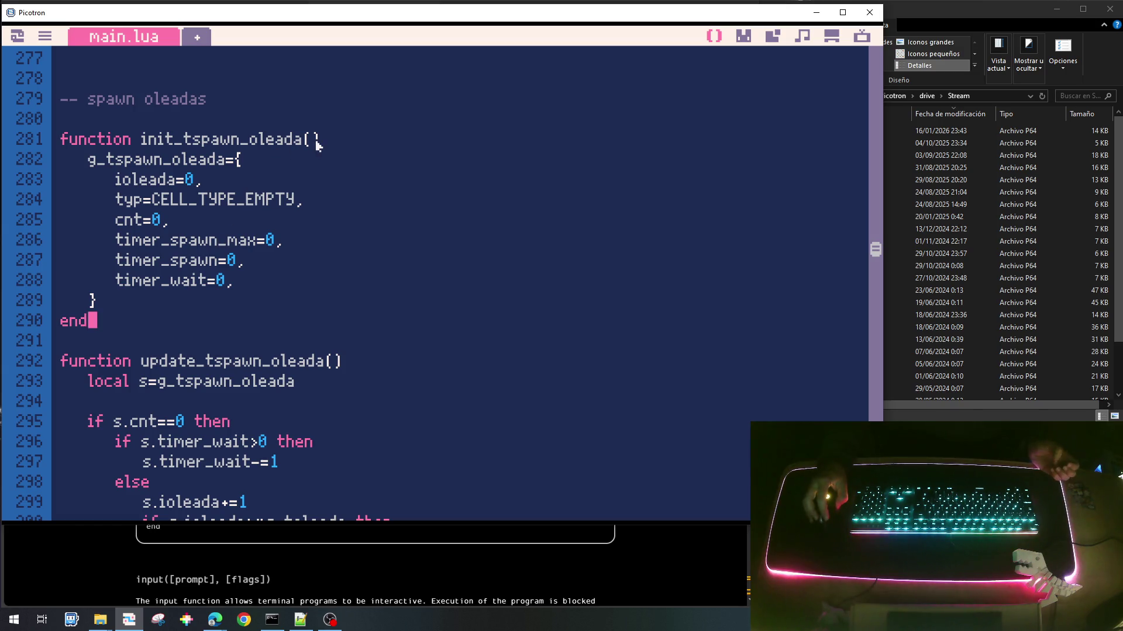
# Step: Check the surrounding code, then save plantas_bichos_001.p64 and run it again
pyautogui.scroll(-1, 115, 318)
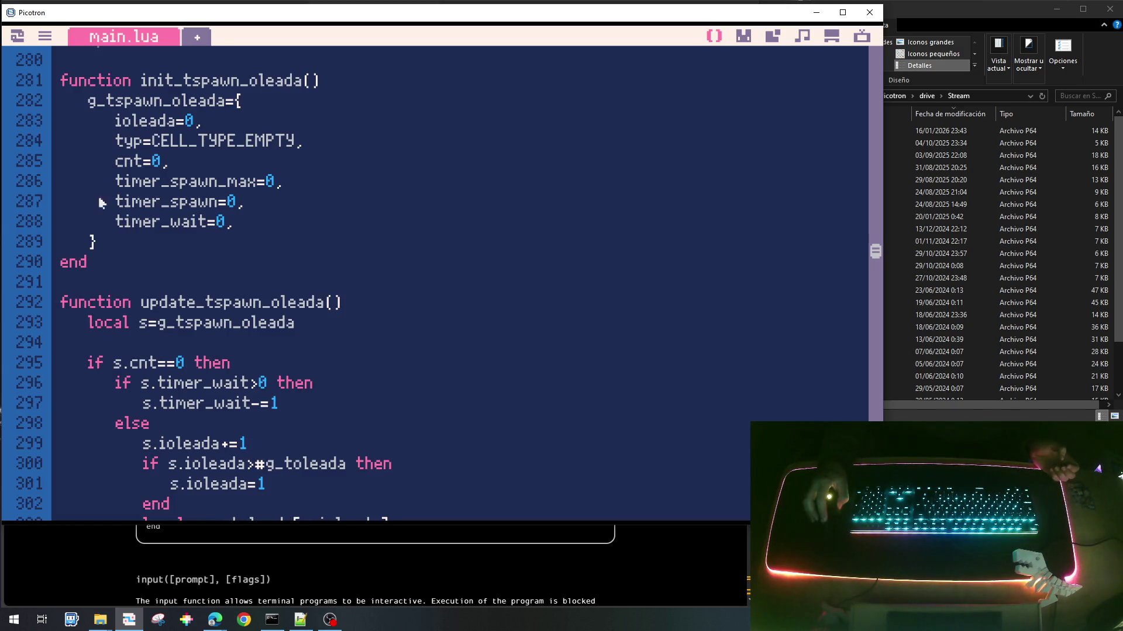
pyautogui.scroll(-12, 225, 271)
pyautogui.scroll(4, 254, 303)
pyautogui.scroll(-2, 253, 303)
pyautogui.scroll(12, 254, 302)
pyautogui.hotkey('ctrl', 's')
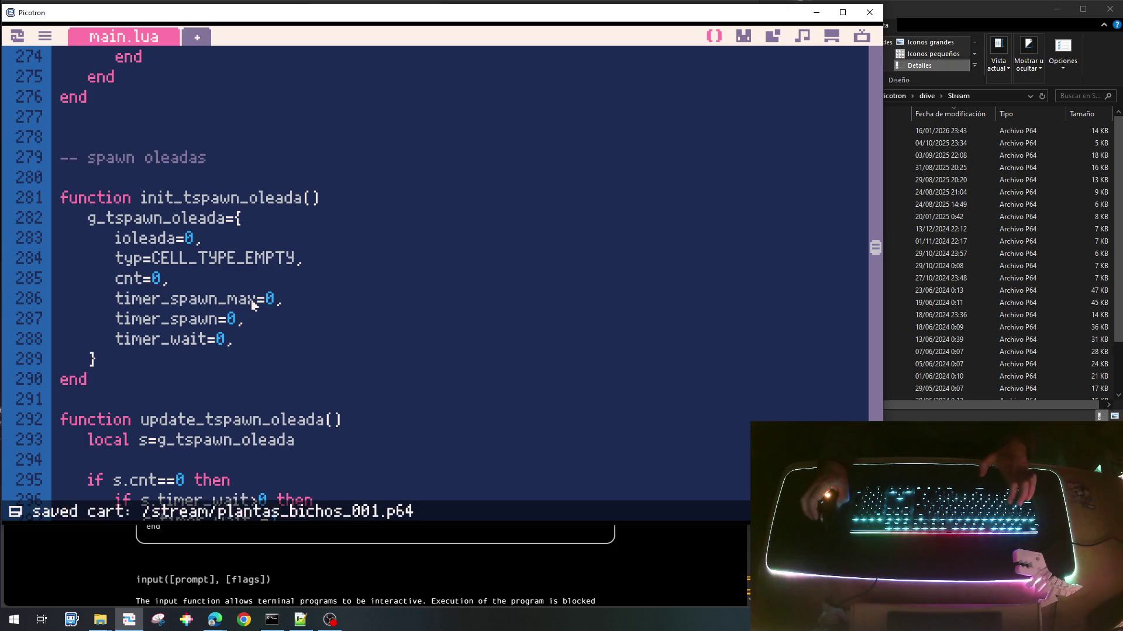
pyautogui.hotkey('ctrl', 'r')
# Step: Collect a sun, dismiss the nil ianim error, and find the draw_enemigo functions in main.lua
pyautogui.click(808, 286)
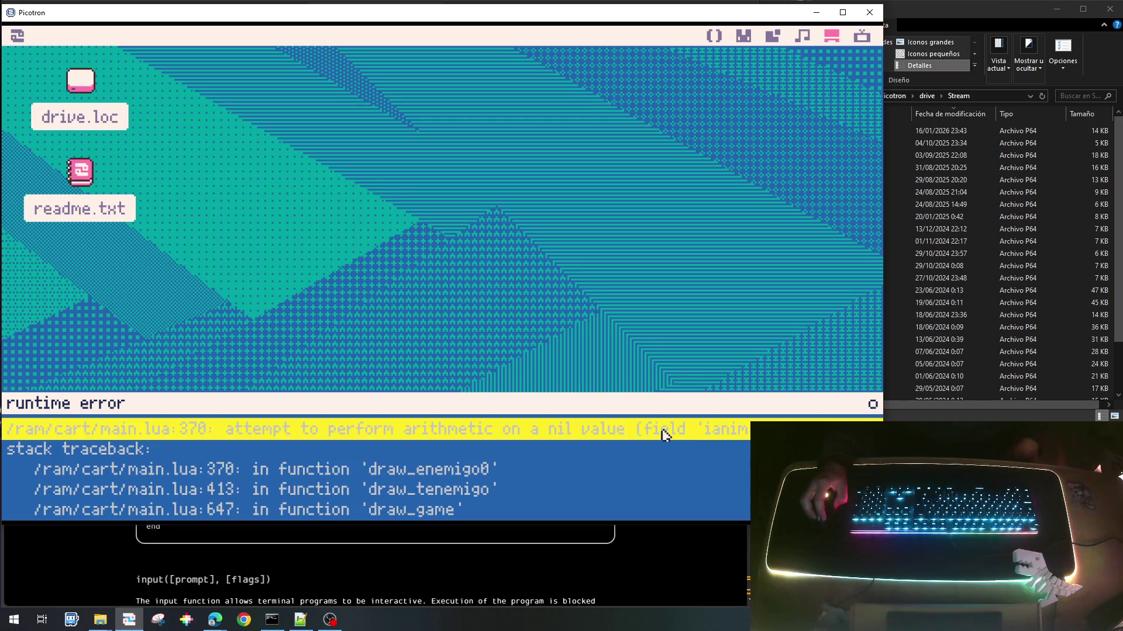
pyautogui.press('Escape')
pyautogui.press('Escape')
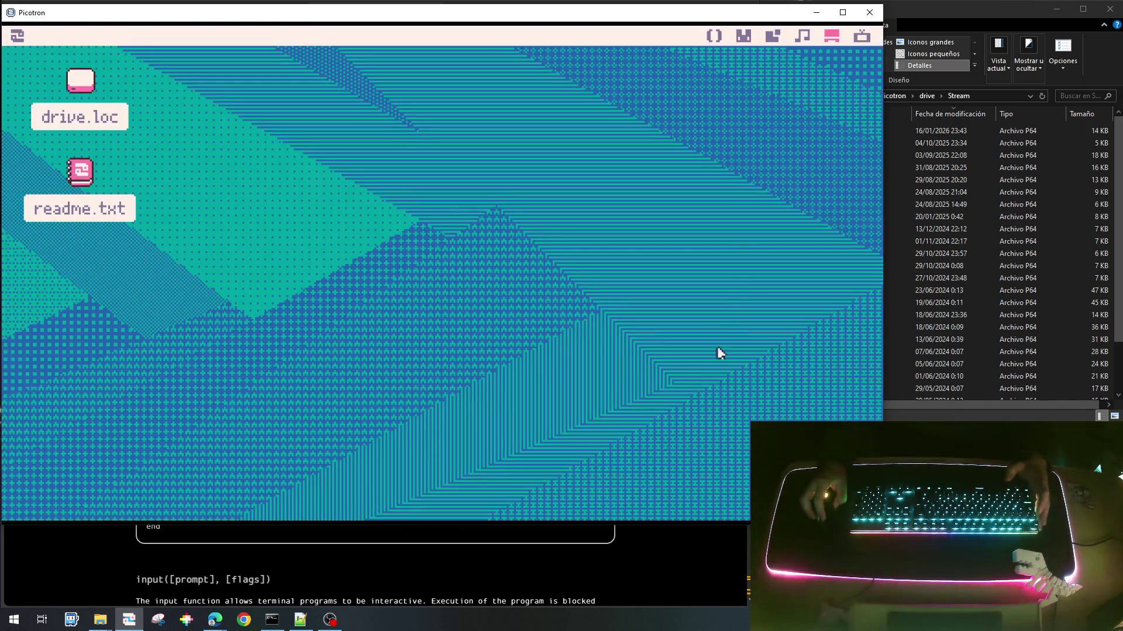
pyautogui.click(715, 39)
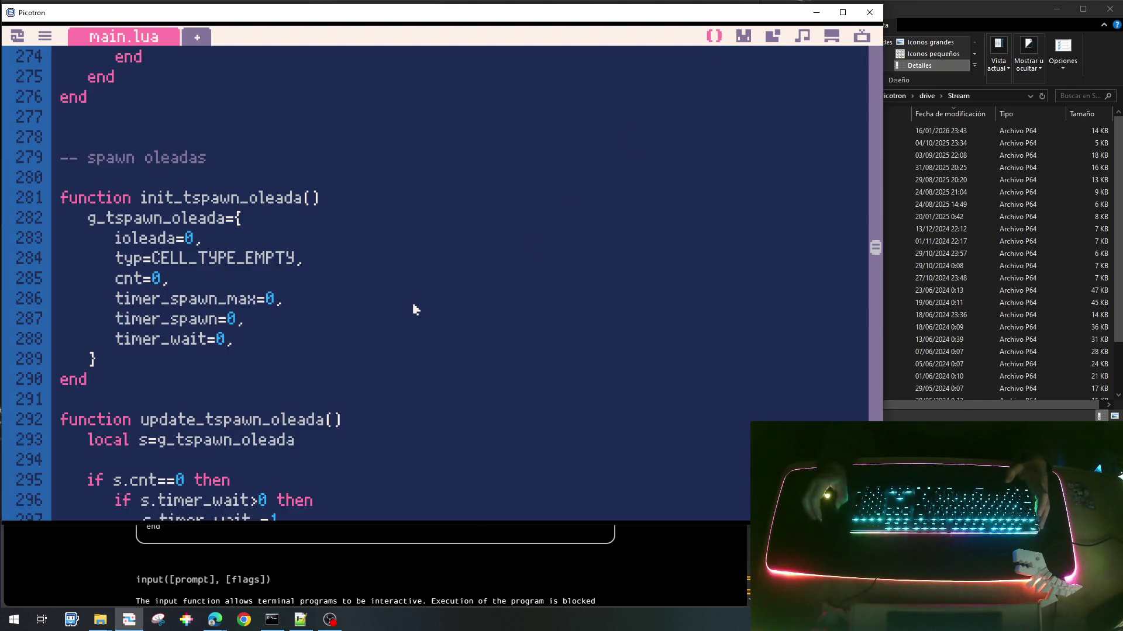
pyautogui.scroll(-12, 412, 303)
pyautogui.scroll(6, 412, 304)
pyautogui.scroll(4, 414, 321)
pyautogui.scroll(-10, 414, 321)
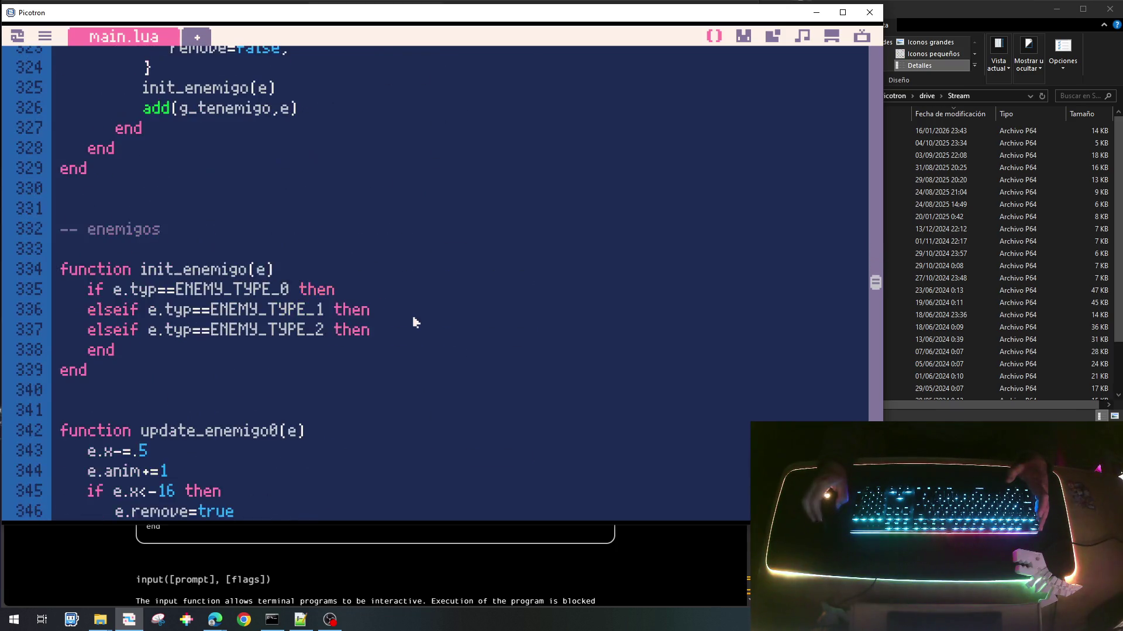
pyautogui.scroll(3, 414, 322)
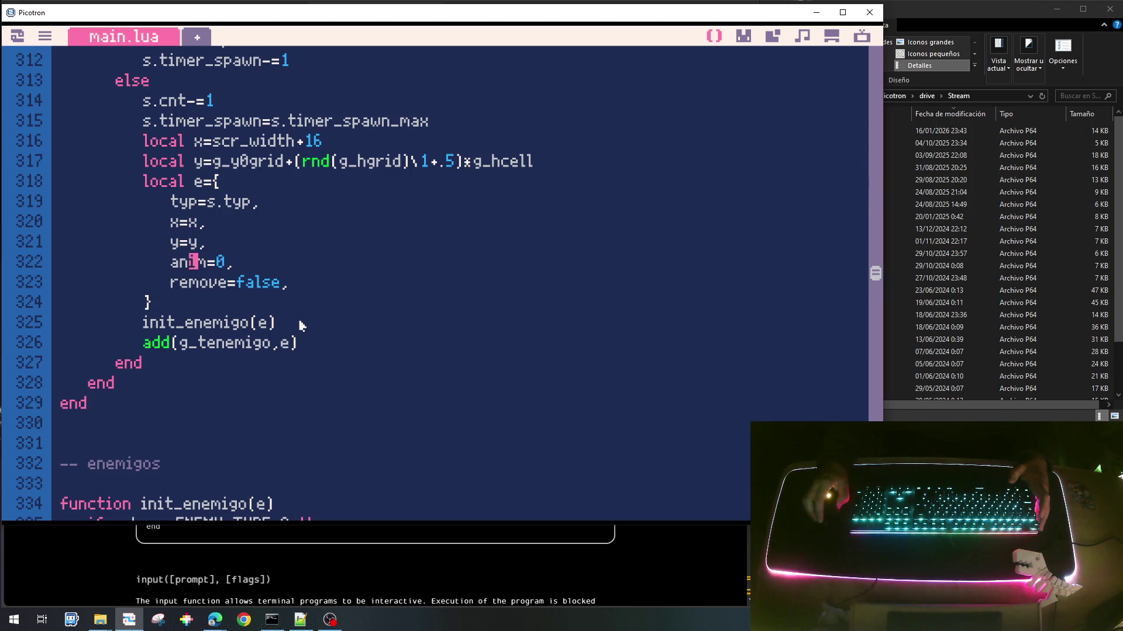
pyautogui.scroll(-6, 301, 325)
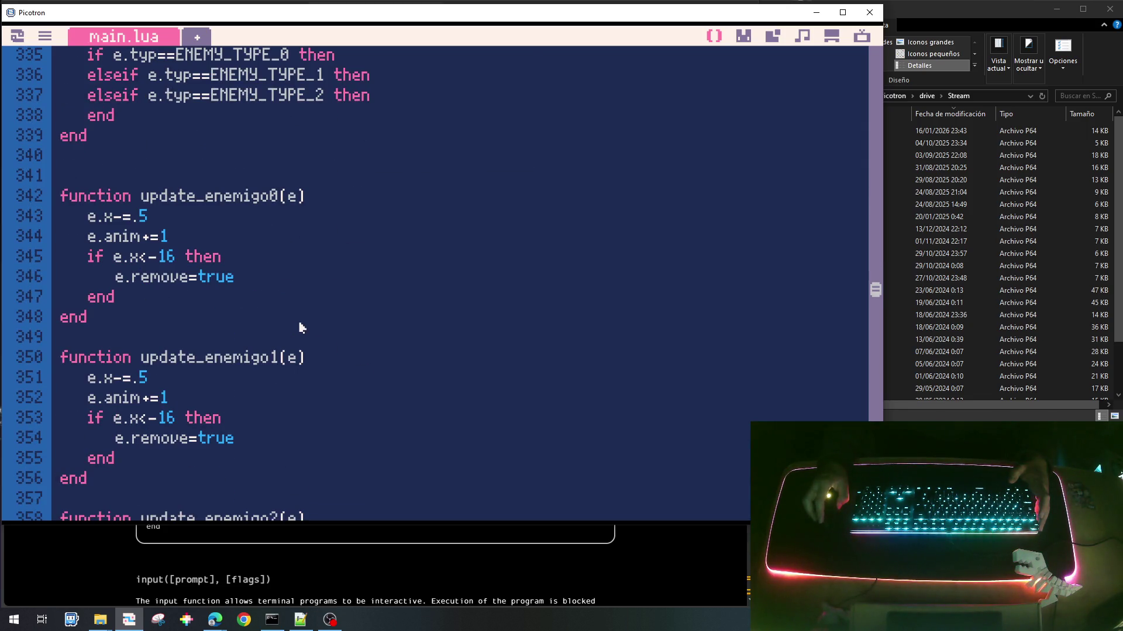
pyautogui.scroll(-2, 117, 412)
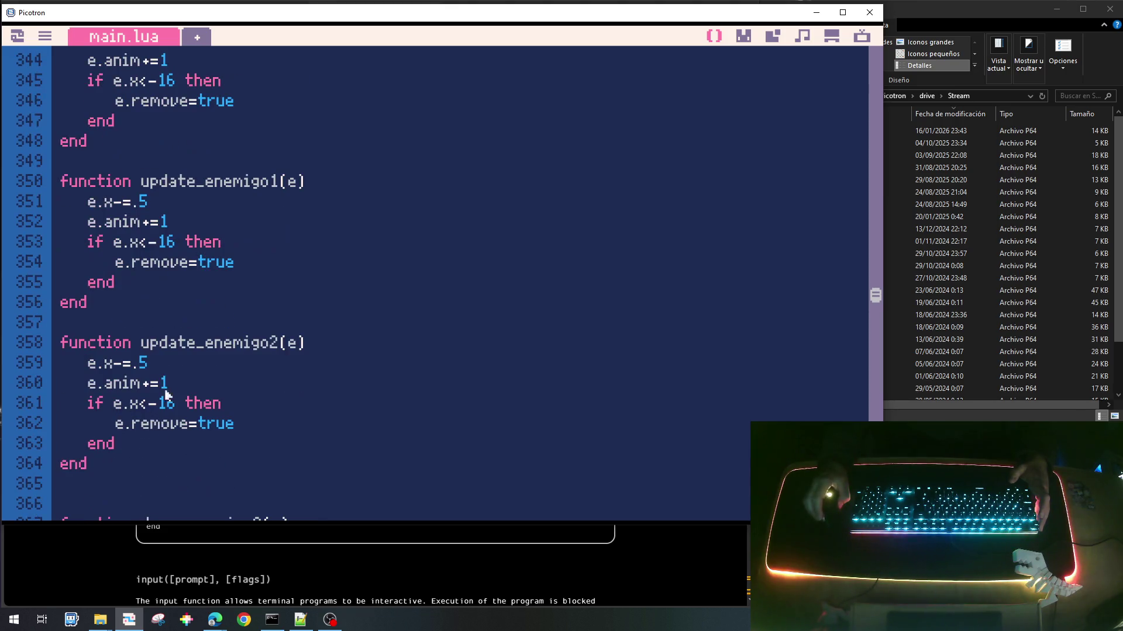
pyautogui.scroll(-3, 141, 404)
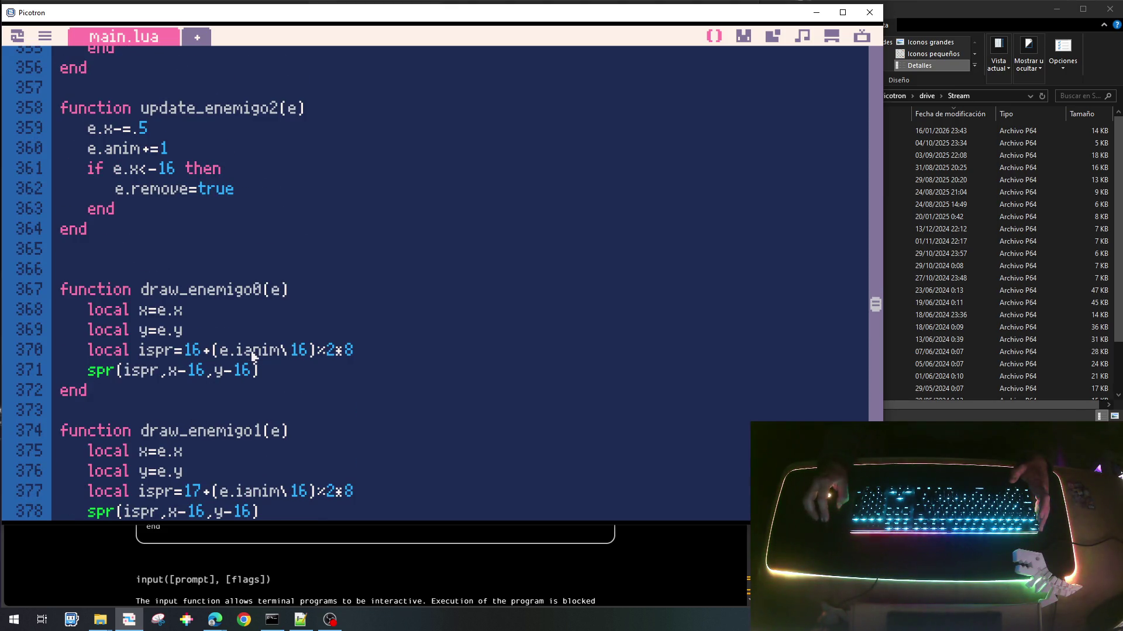
# Step: Change e.ianim to e.anim on lines 370, 377 and 384, then save and rerun
pyautogui.press('BackSpace')
pyautogui.scroll(-1, 240, 439)
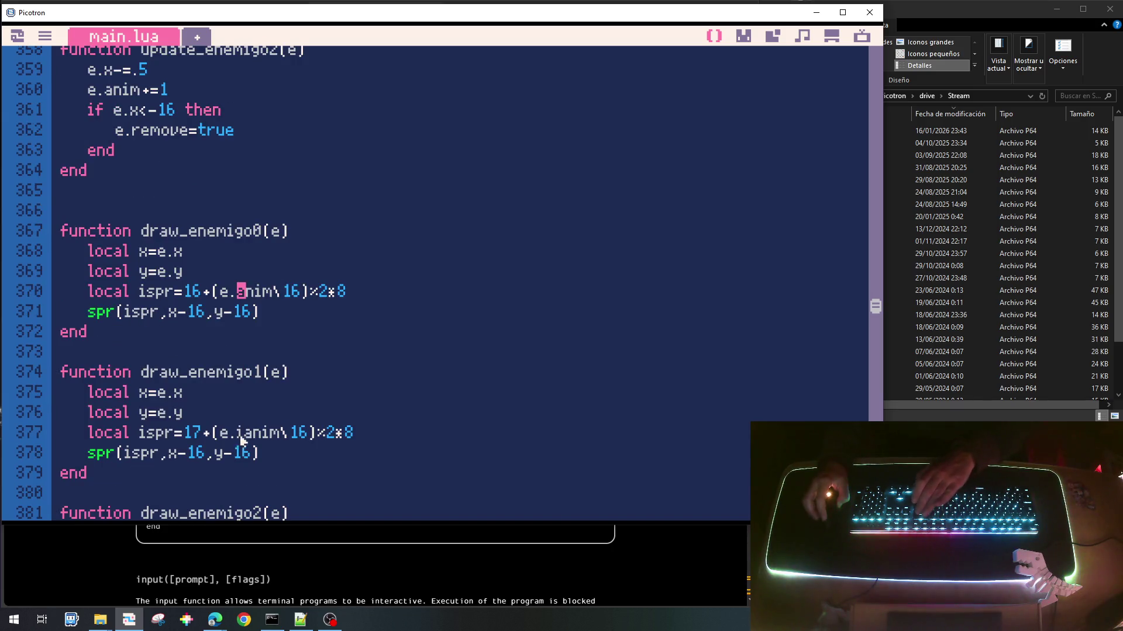
pyautogui.click(247, 436)
pyautogui.press('BackSpace')
pyautogui.scroll(-2, 263, 442)
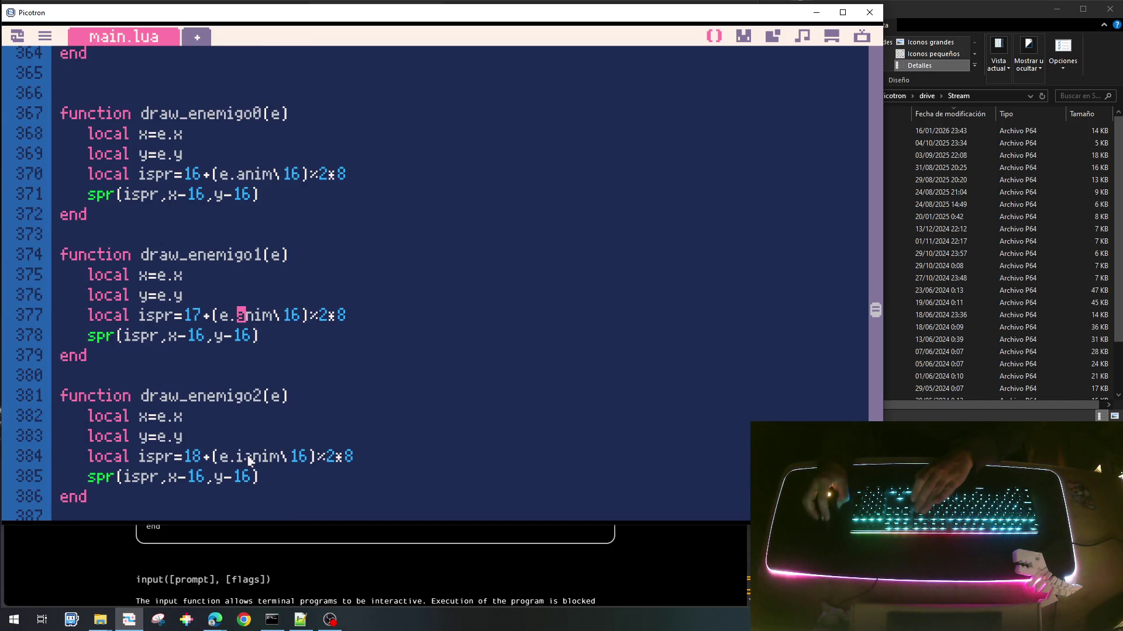
pyautogui.click(250, 461)
pyautogui.press('BackSpace')
pyautogui.hotkey('ctrl', 's')
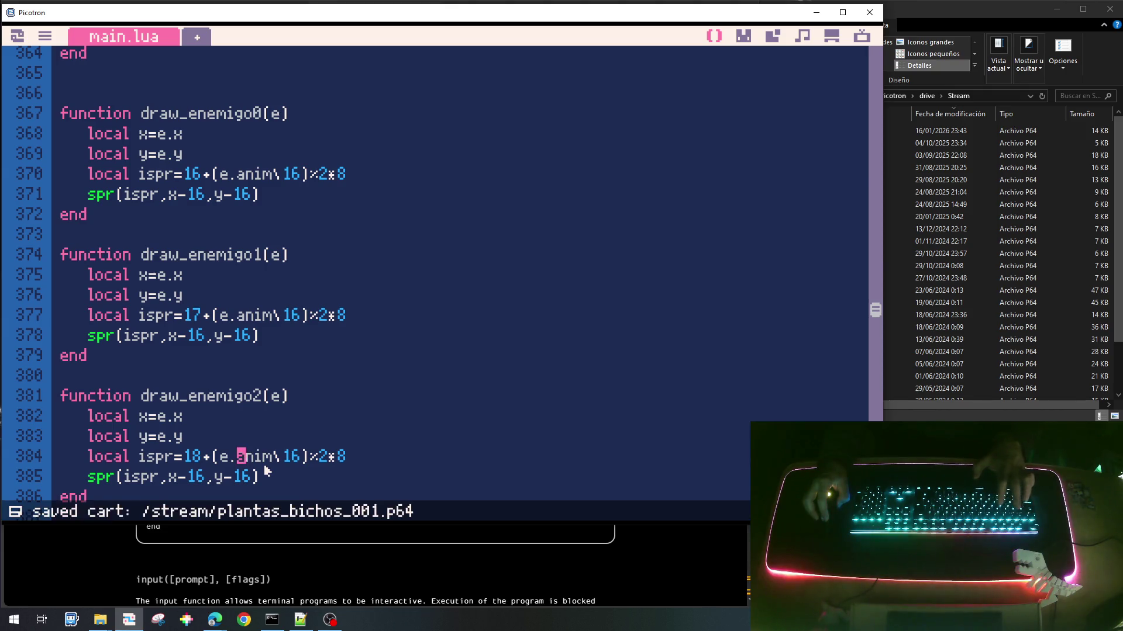
pyautogui.hotkey('ctrl', 'r')
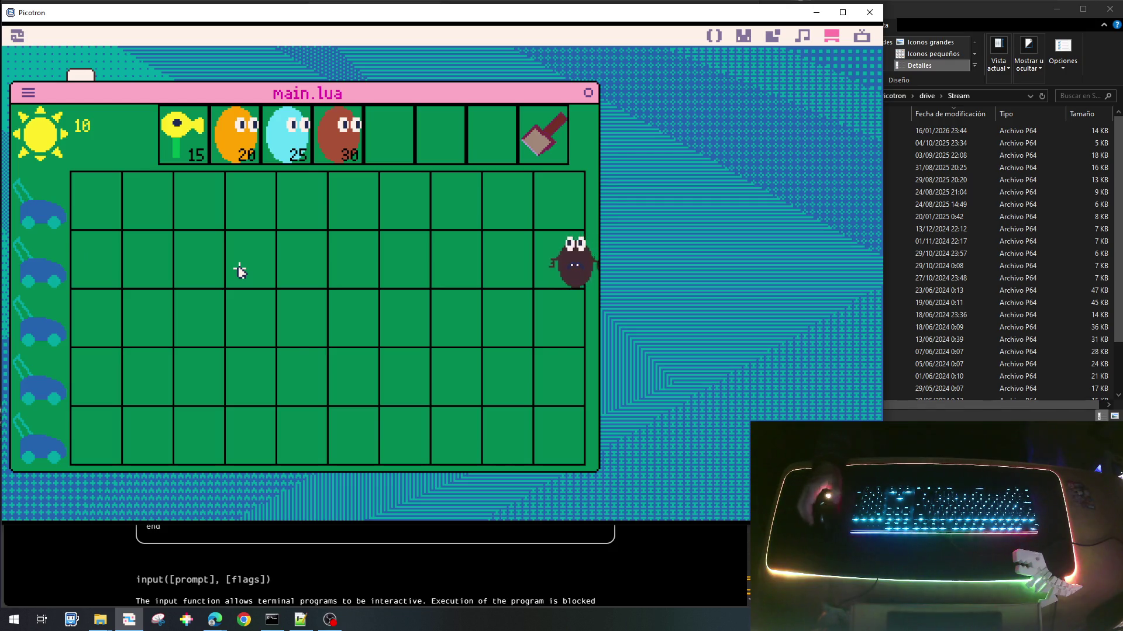
# Step: Collect seven falling suns across the lawn and near the seed bar
pyautogui.click(150, 258)
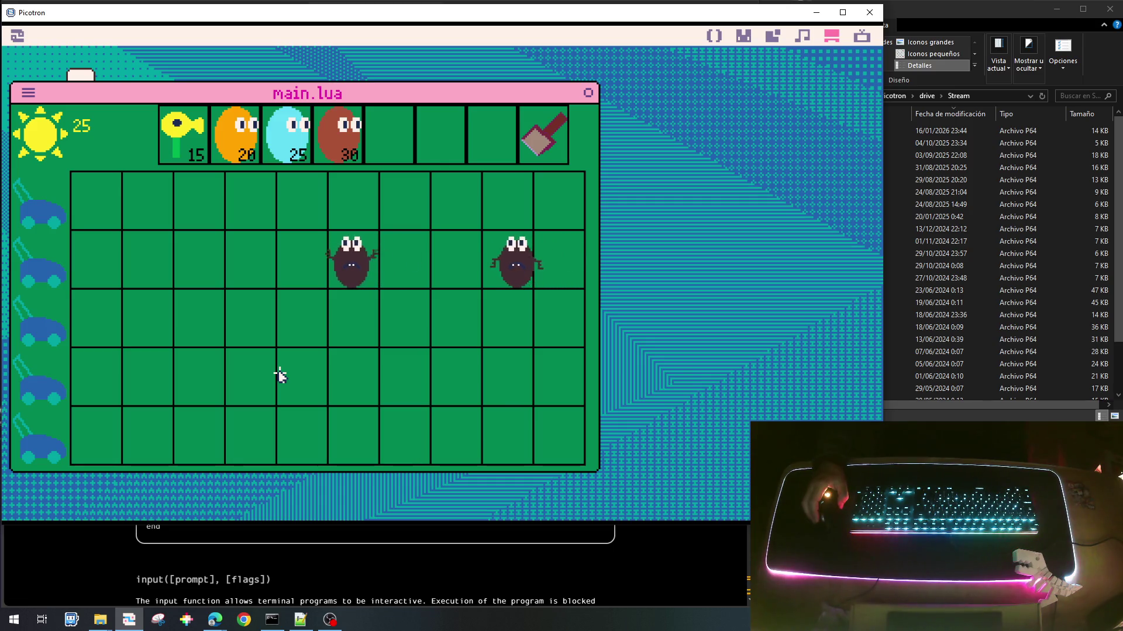
pyautogui.click(255, 178)
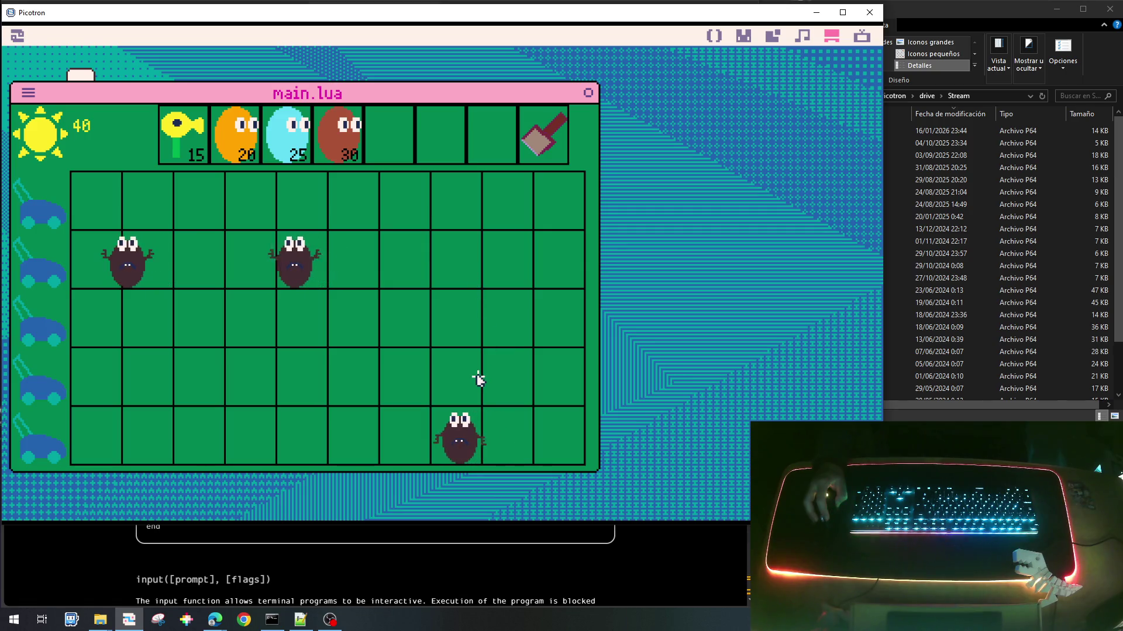
pyautogui.click(140, 233)
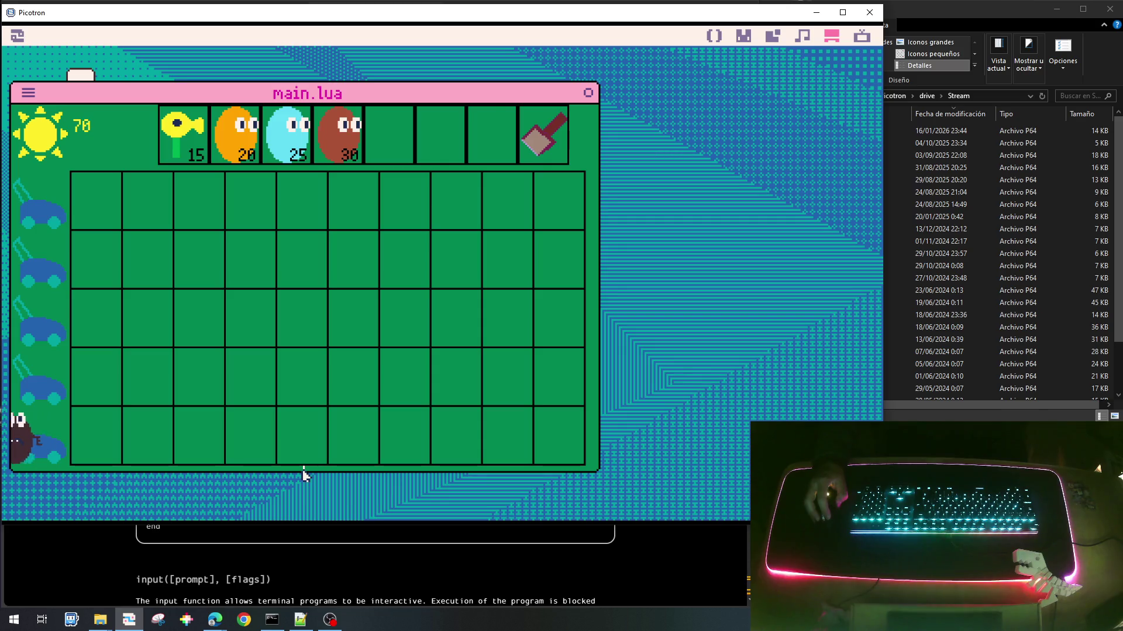
pyautogui.click(502, 234)
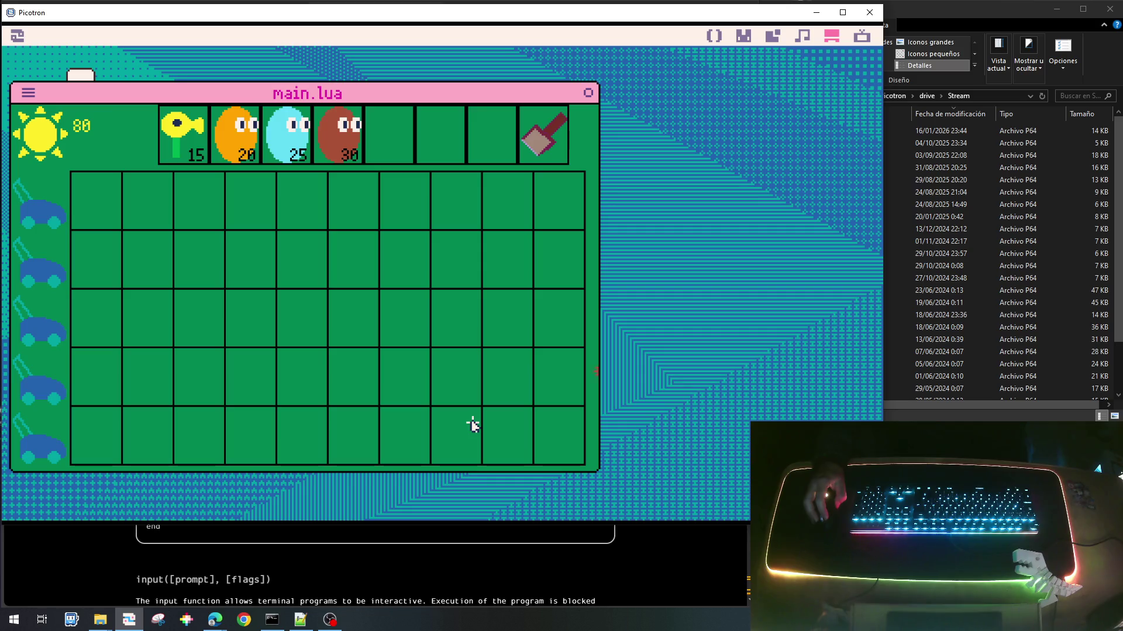
pyautogui.click(151, 216)
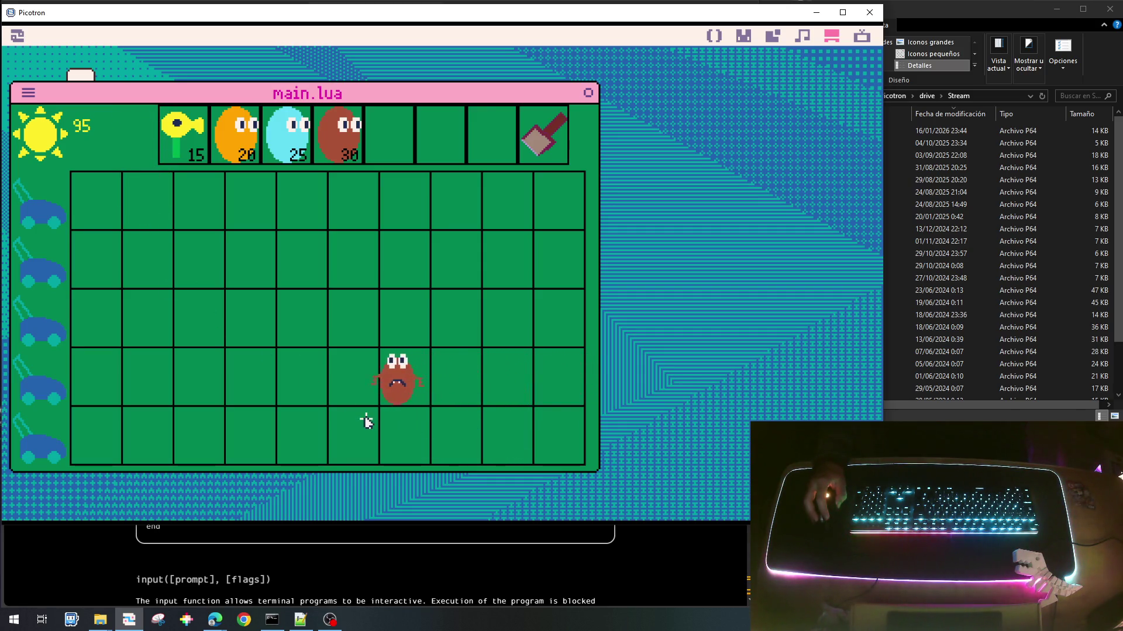
pyautogui.click(501, 242)
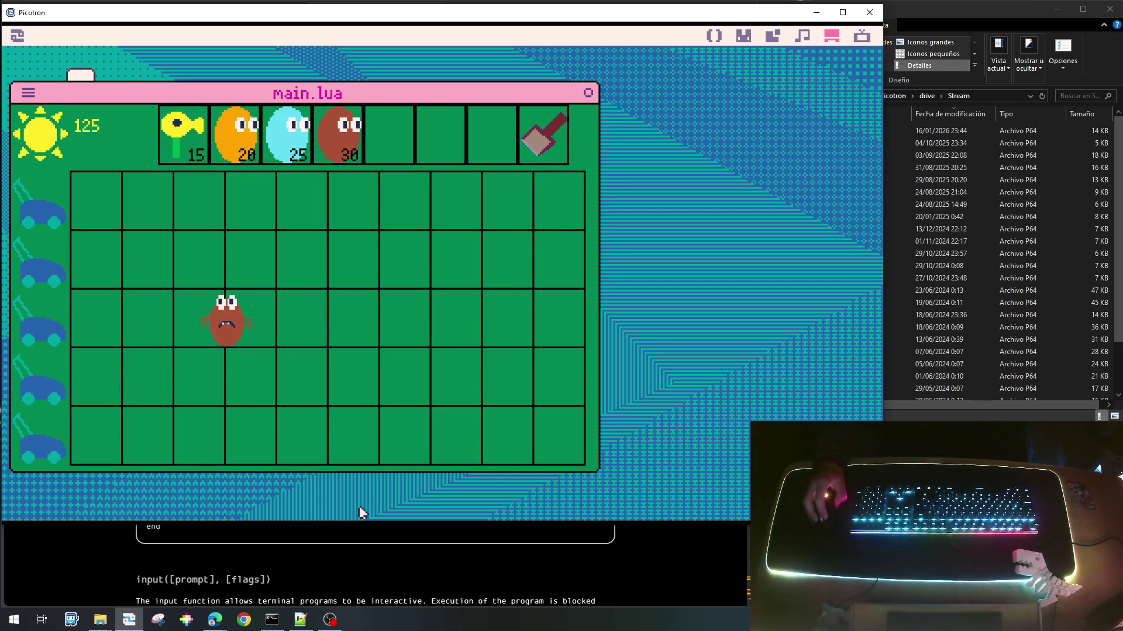
pyautogui.click(197, 202)
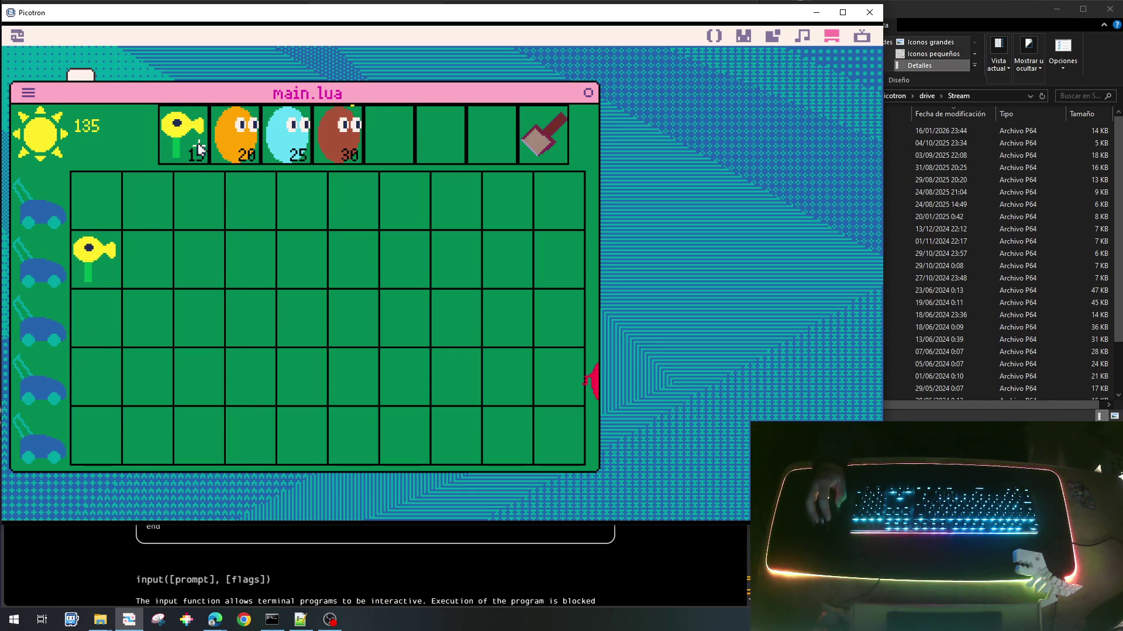
# Step: Plant peashooters in the first cells of lanes 3 and 4
pyautogui.click(93, 301)
pyautogui.click(183, 146)
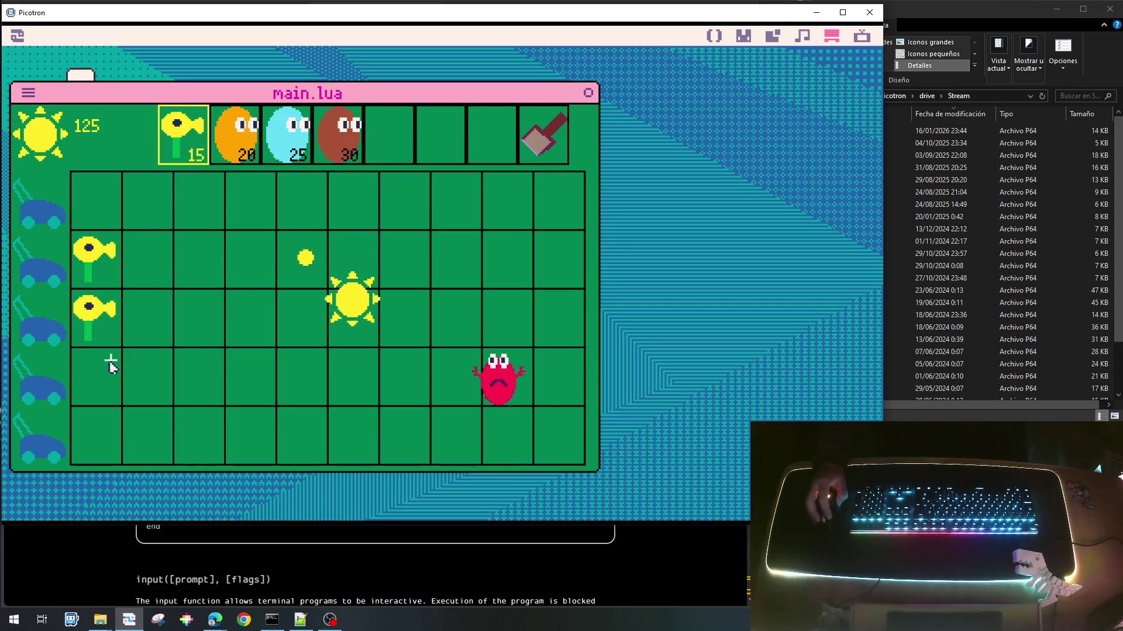
pyautogui.click(96, 369)
# Step: Collect six more falling suns, including the large one in row 2
pyautogui.click(358, 403)
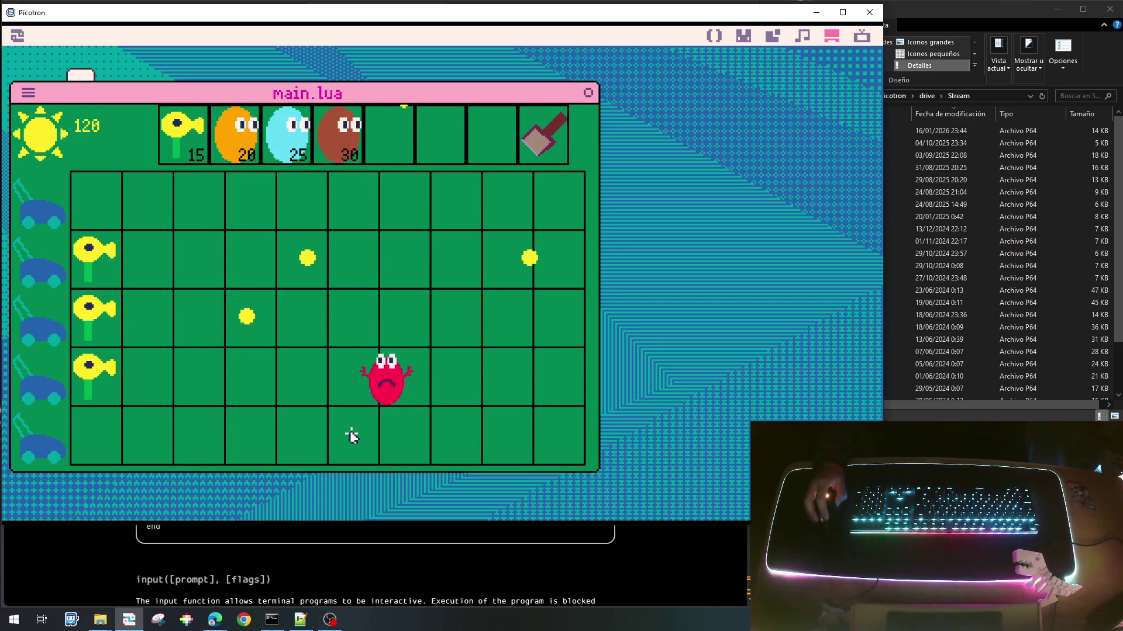
pyautogui.click(413, 351)
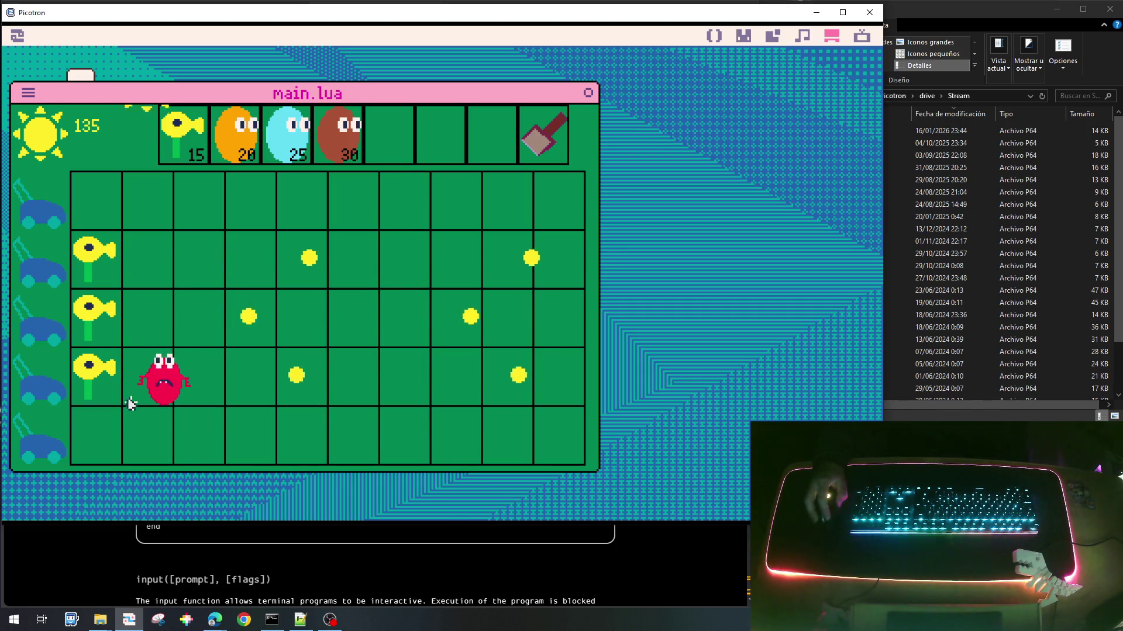
pyautogui.click(146, 260)
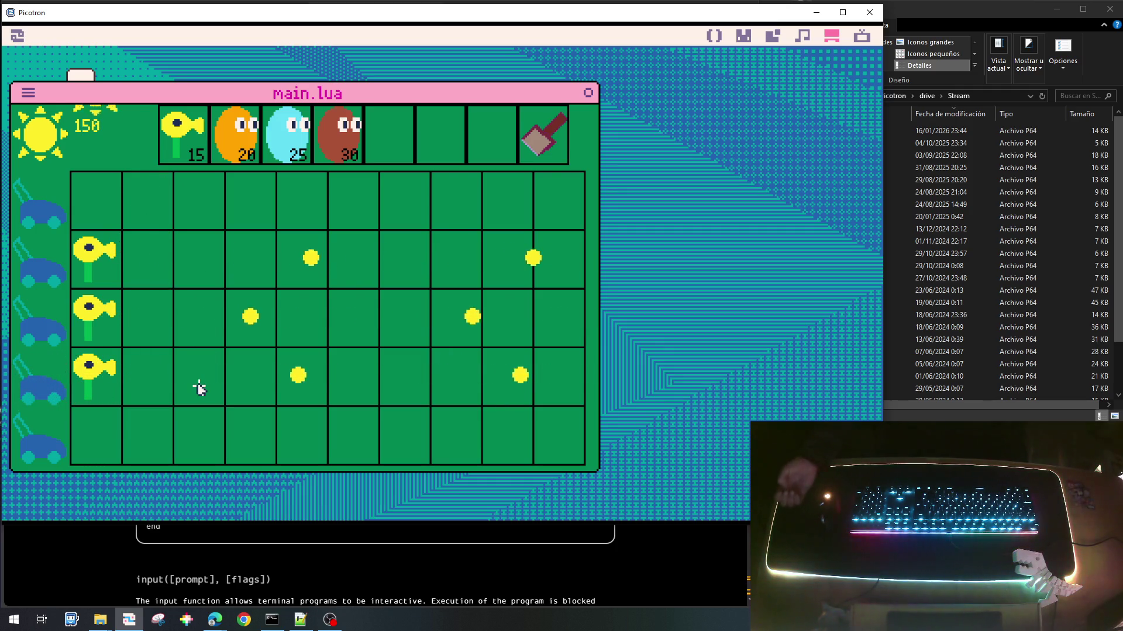
pyautogui.click(95, 269)
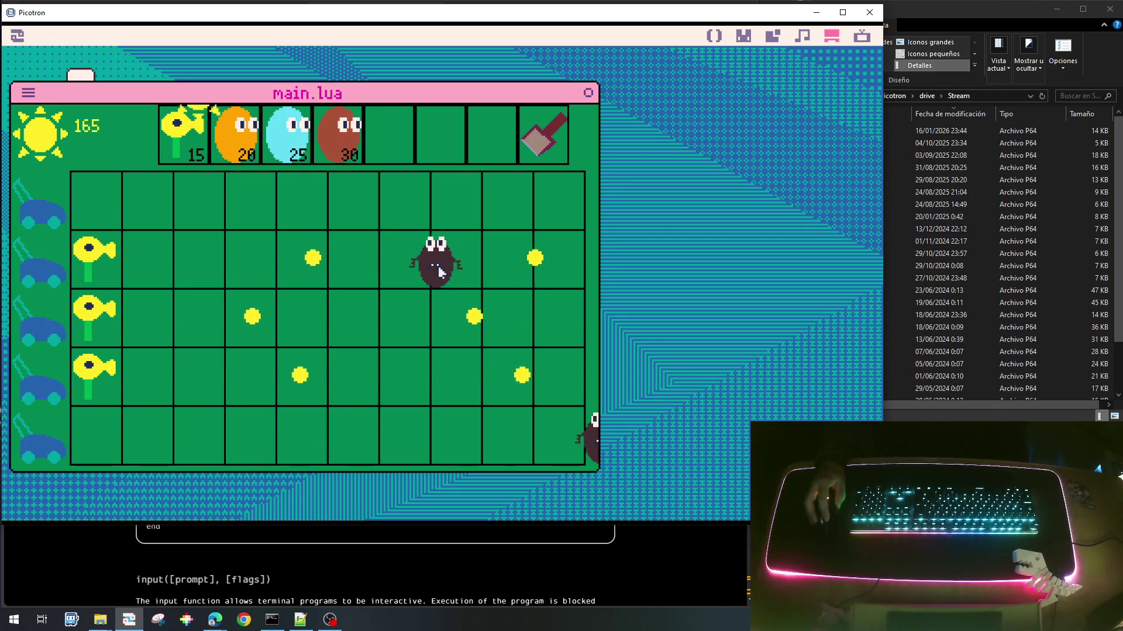
pyautogui.click(199, 255)
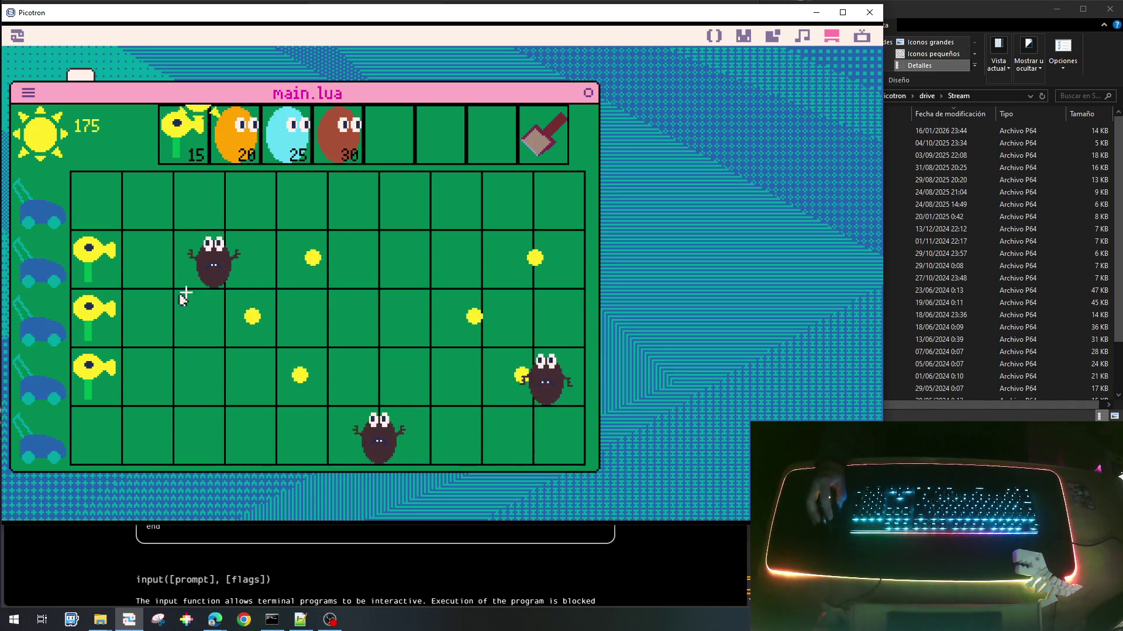
pyautogui.click(206, 231)
# Step: Plant peashooters in the first cells of the bottom and top lanes, then grab two large suns
pyautogui.click(183, 134)
pyautogui.click(101, 443)
pyautogui.click(183, 134)
pyautogui.click(96, 198)
pyautogui.click(512, 268)
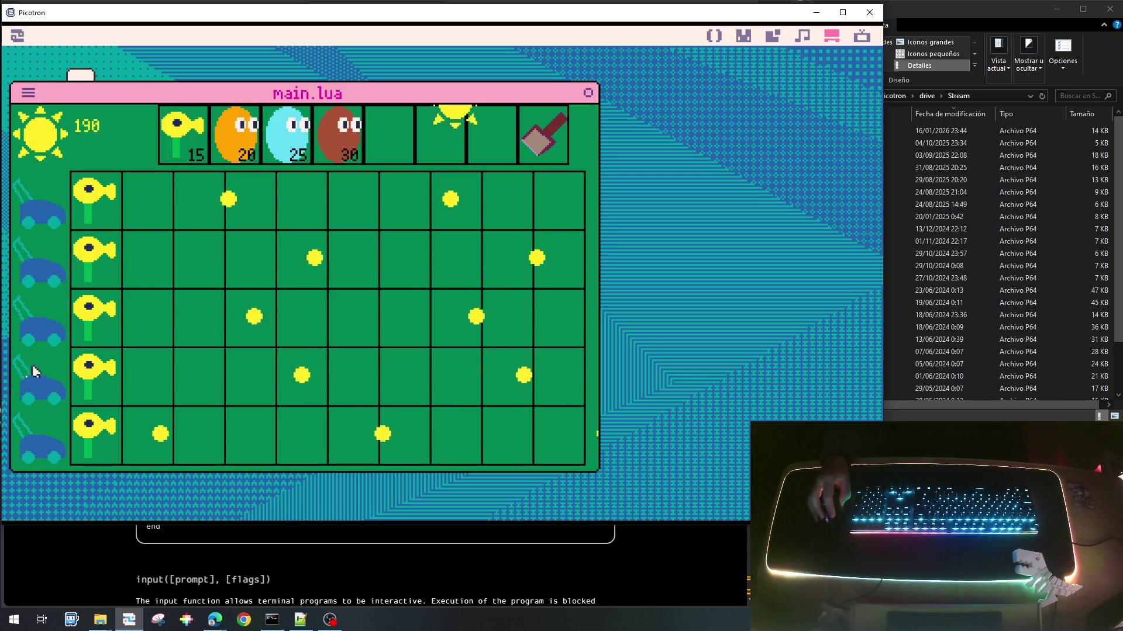
pyautogui.click(428, 267)
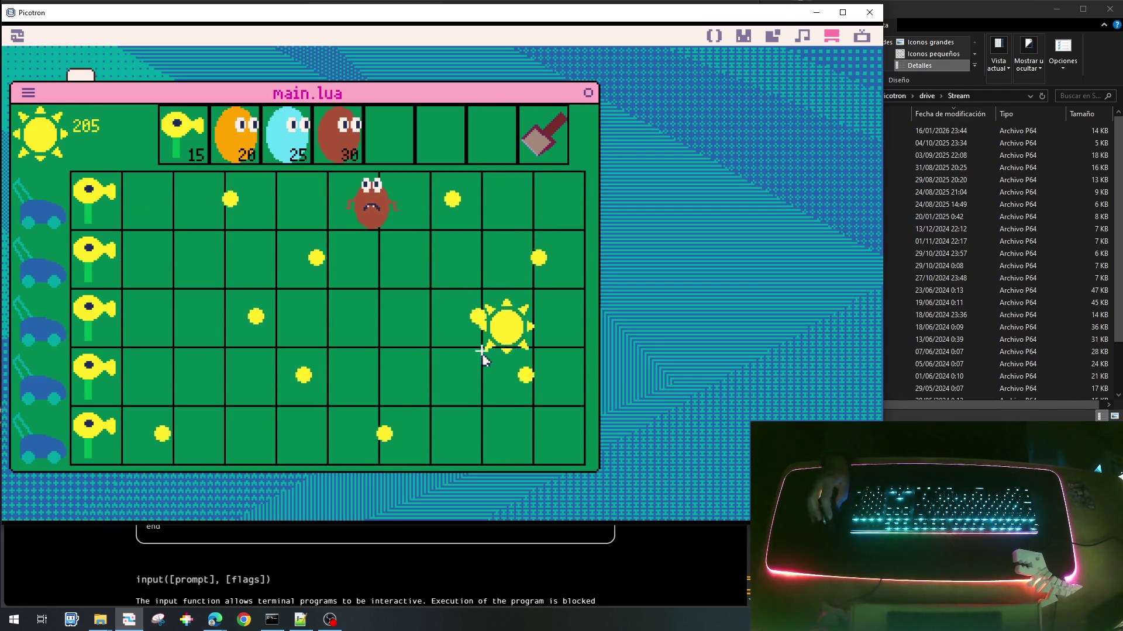
# Step: Collect four suns, including the fallen one in row 4 and two large suns
pyautogui.click(494, 372)
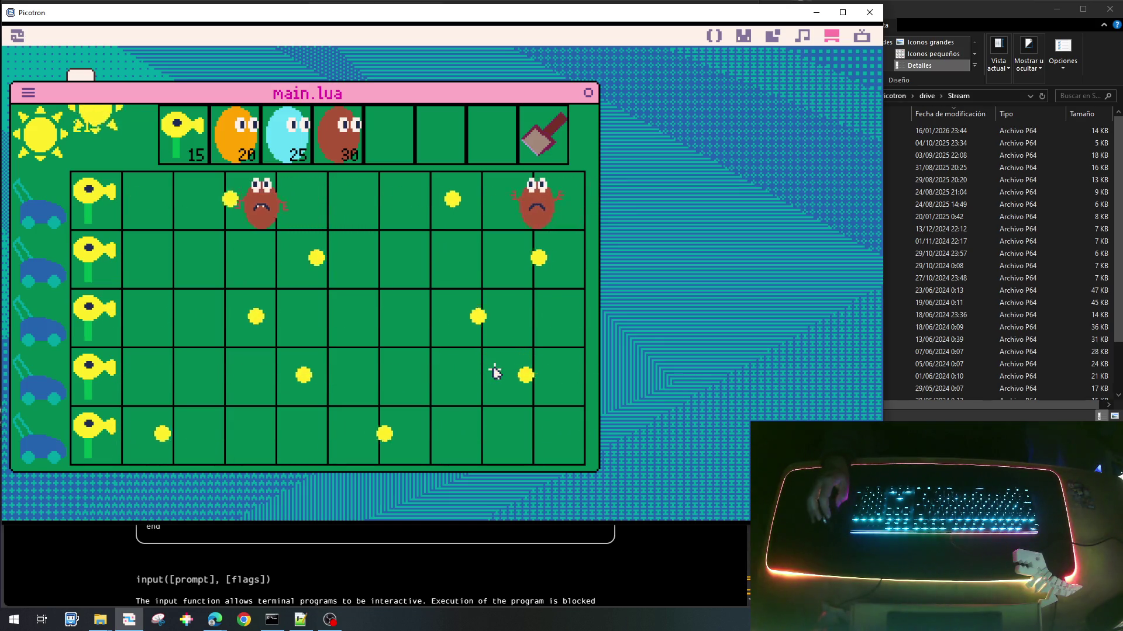
pyautogui.click(96, 192)
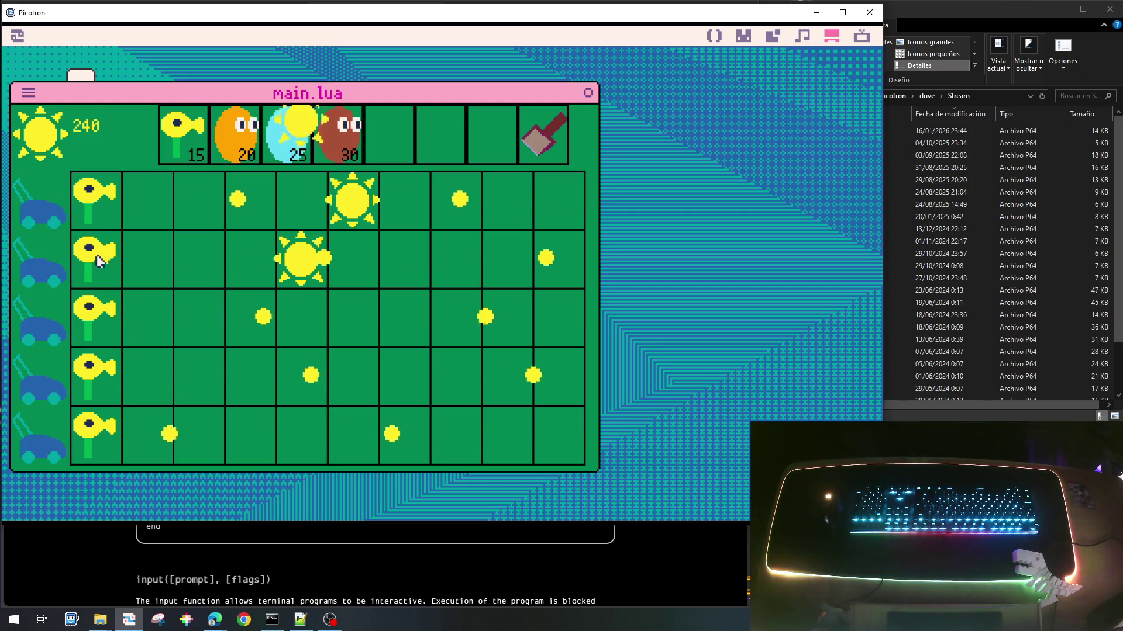
pyautogui.click(300, 341)
pyautogui.click(352, 201)
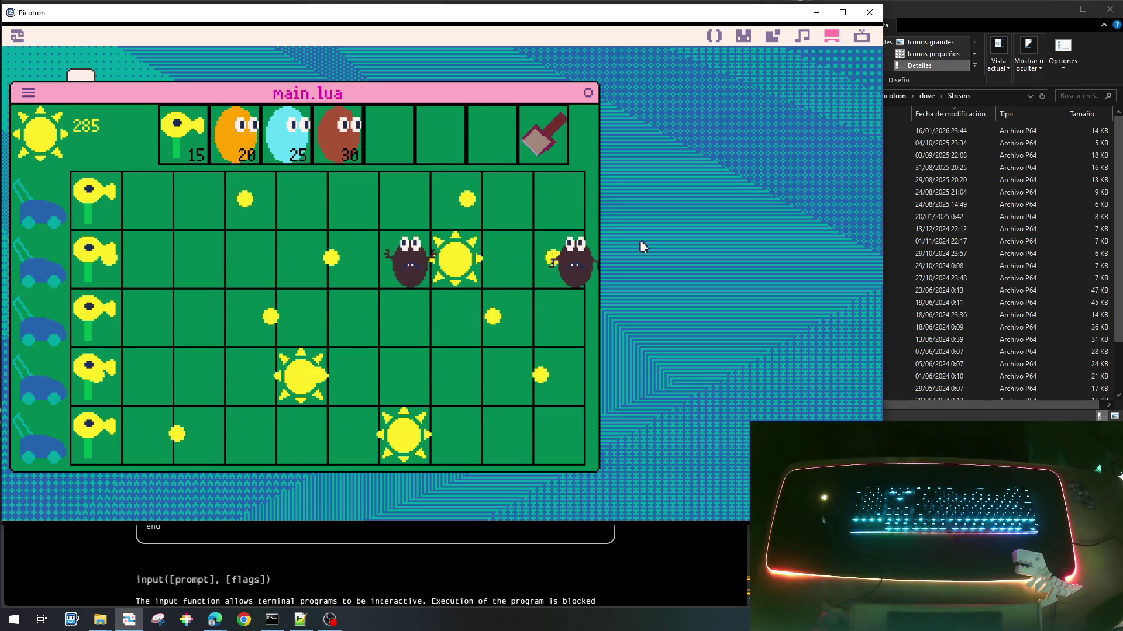
# Step: Plant peashooters in column 2 of rows 1, 2 and 3
pyautogui.click(183, 134)
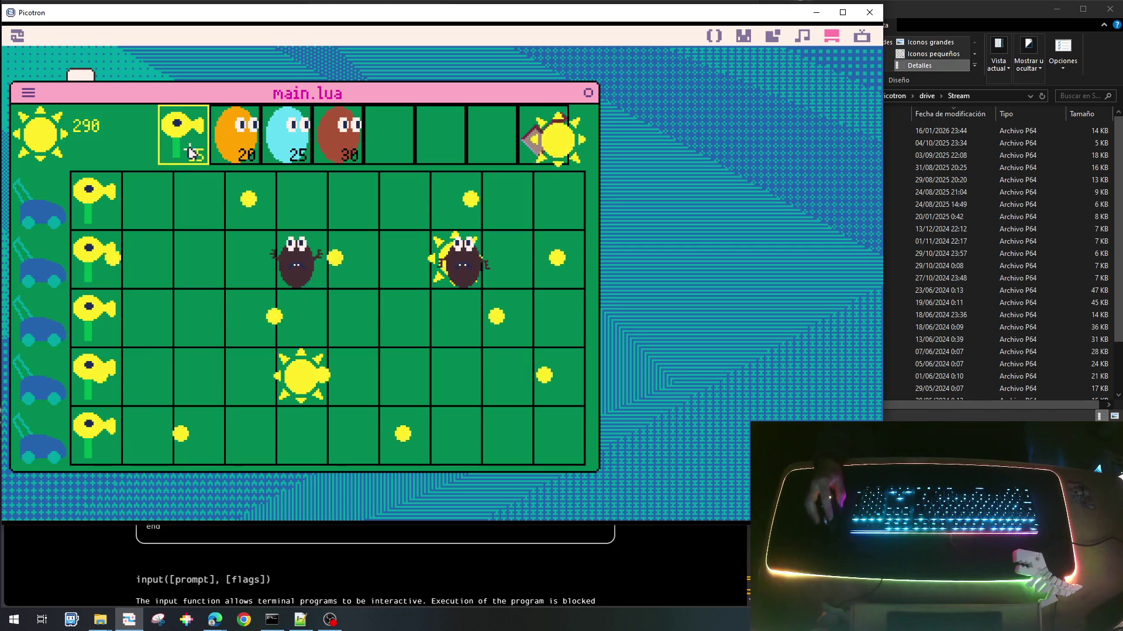
pyautogui.click(162, 225)
pyautogui.click(165, 234)
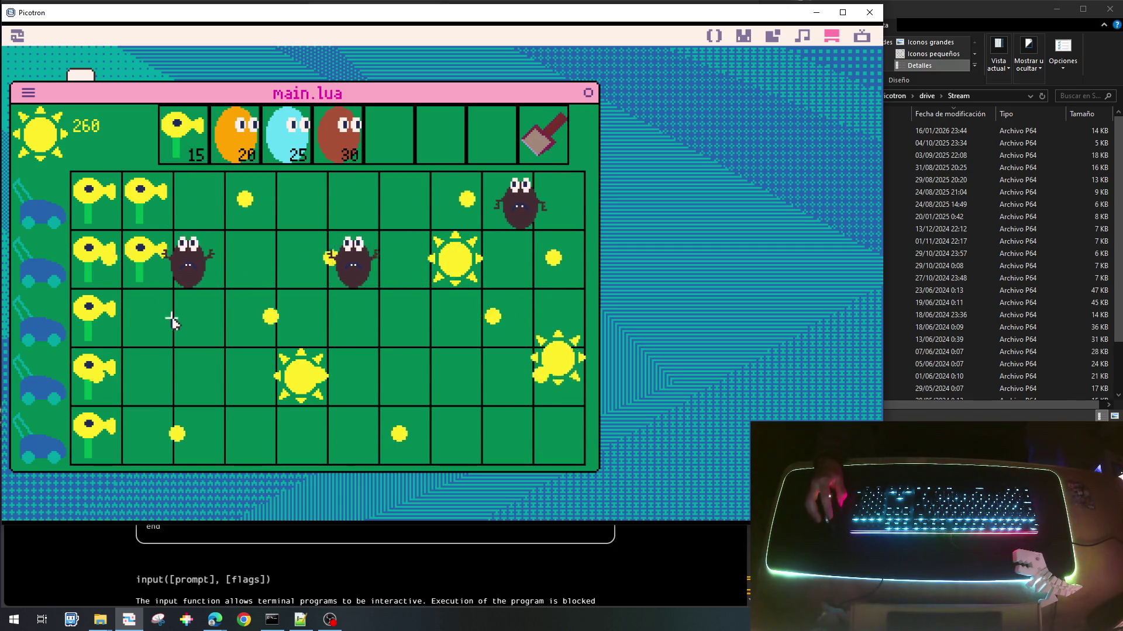
pyautogui.click(243, 168)
pyautogui.click(183, 135)
pyautogui.click(146, 316)
pyautogui.click(245, 138)
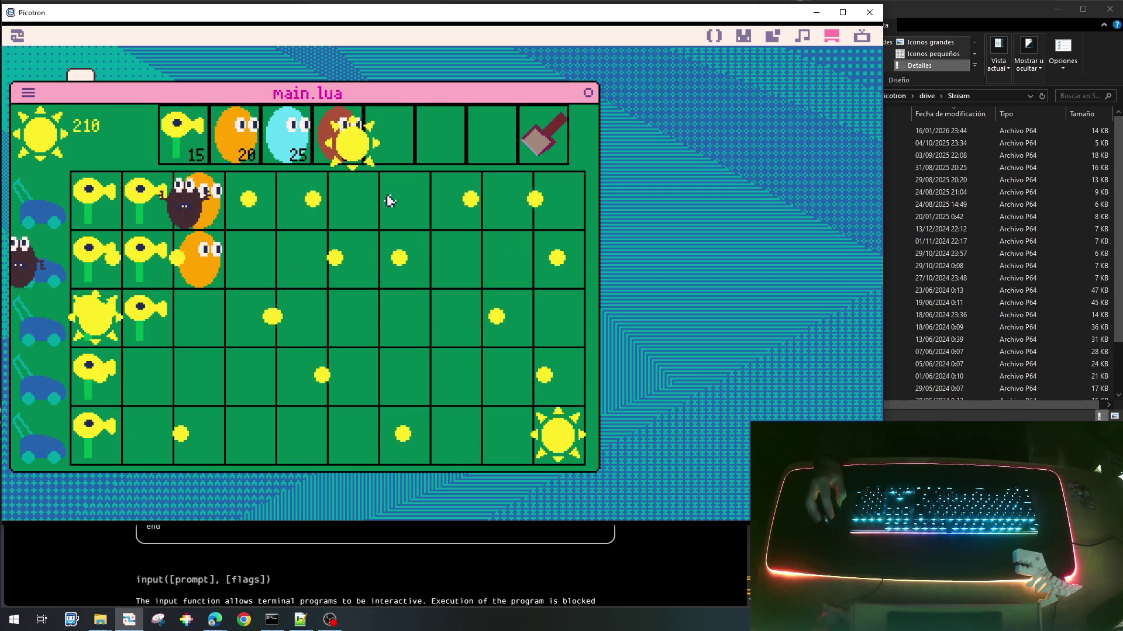
# Step: Collect the sun over row 3's peashooter and the large sun in row 5
pyautogui.click(93, 318)
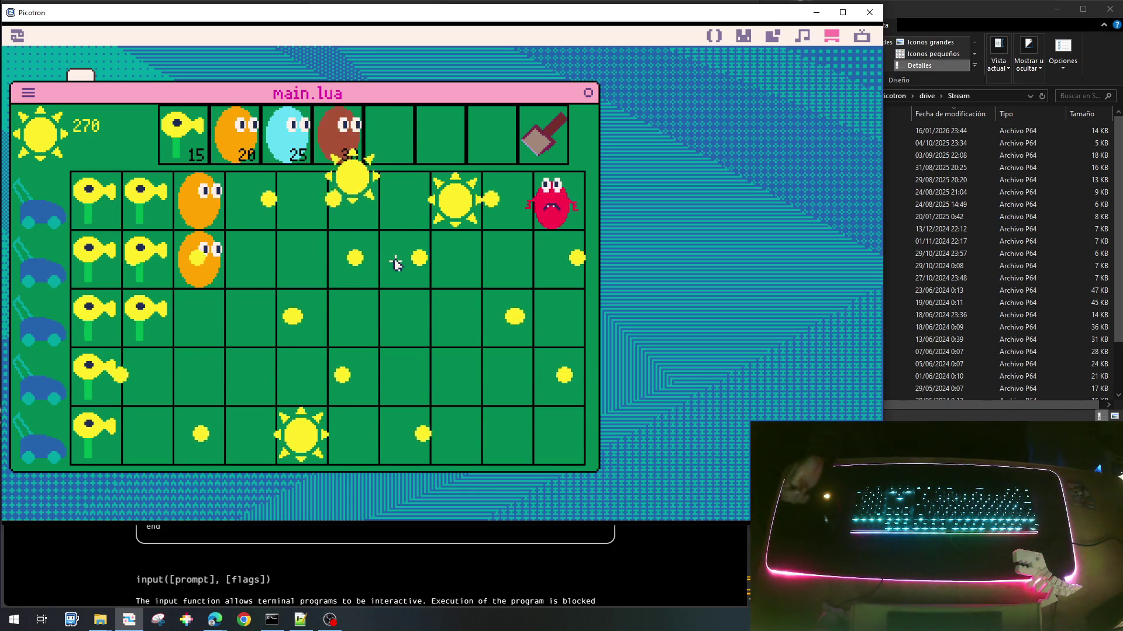
pyautogui.click(309, 433)
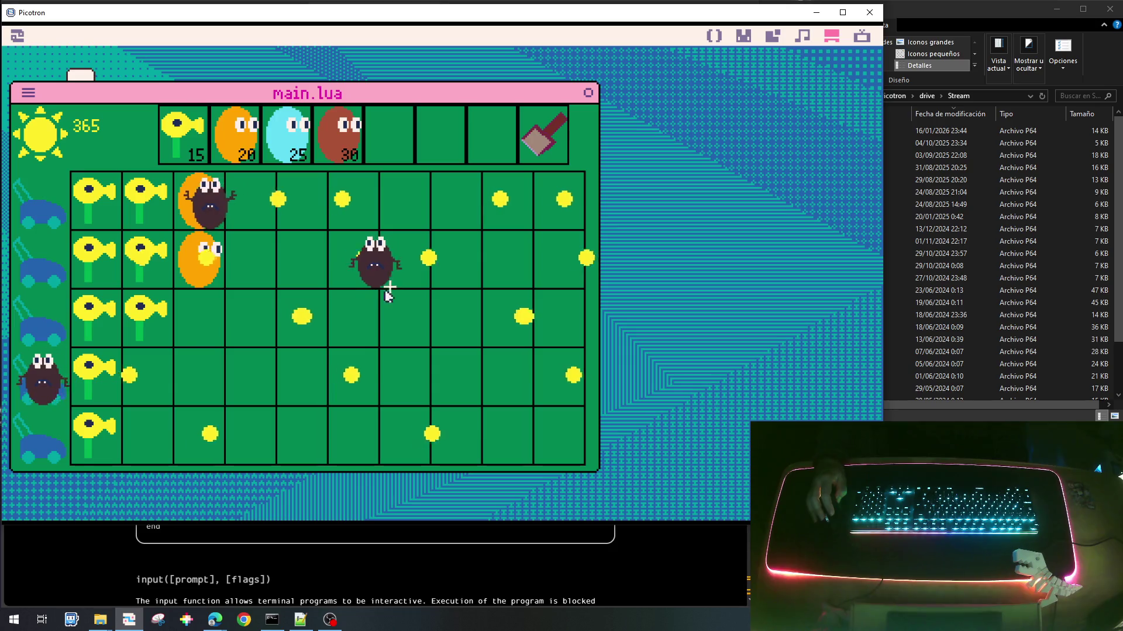
# Step: Collect seven suns falling over rows 2, 4 and 5 as the bug waves advance
pyautogui.click(296, 210)
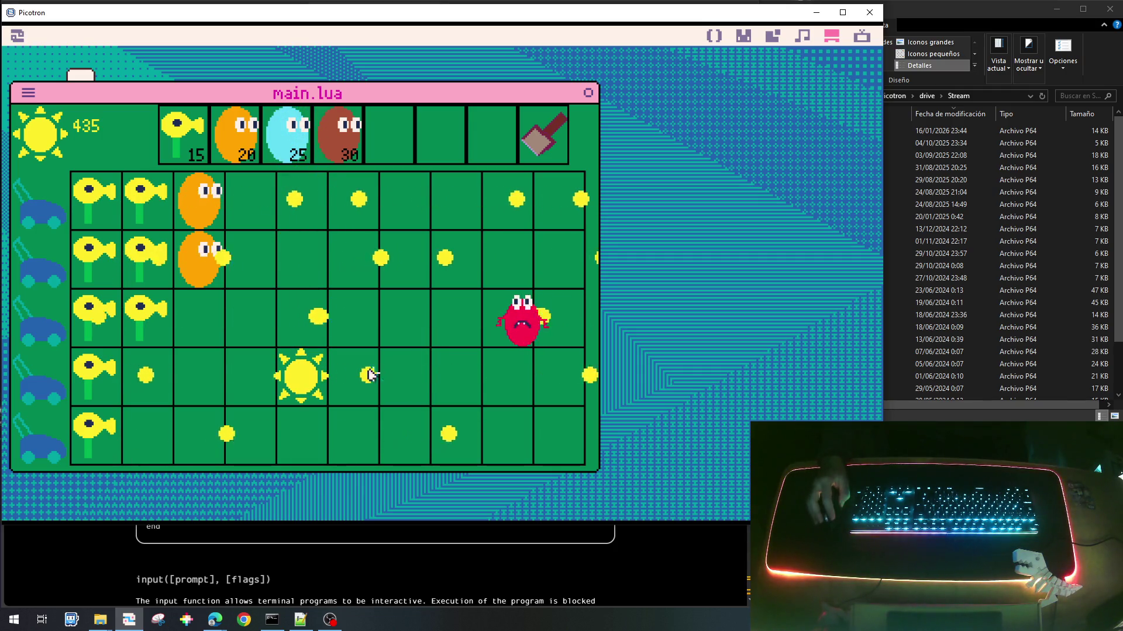
pyautogui.click(301, 386)
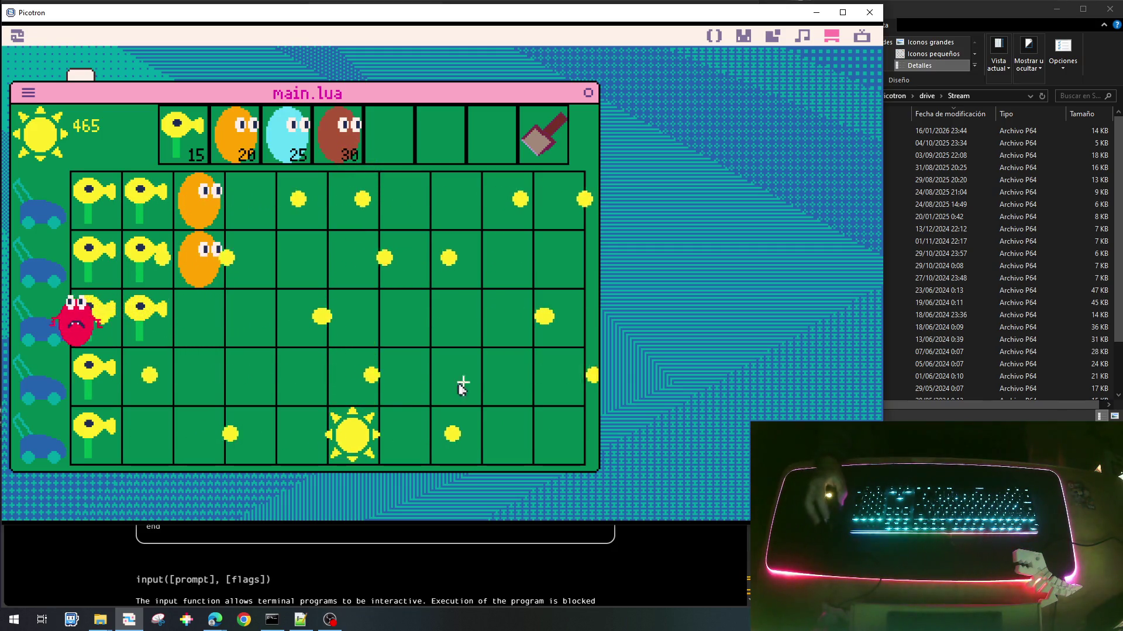
pyautogui.click(362, 427)
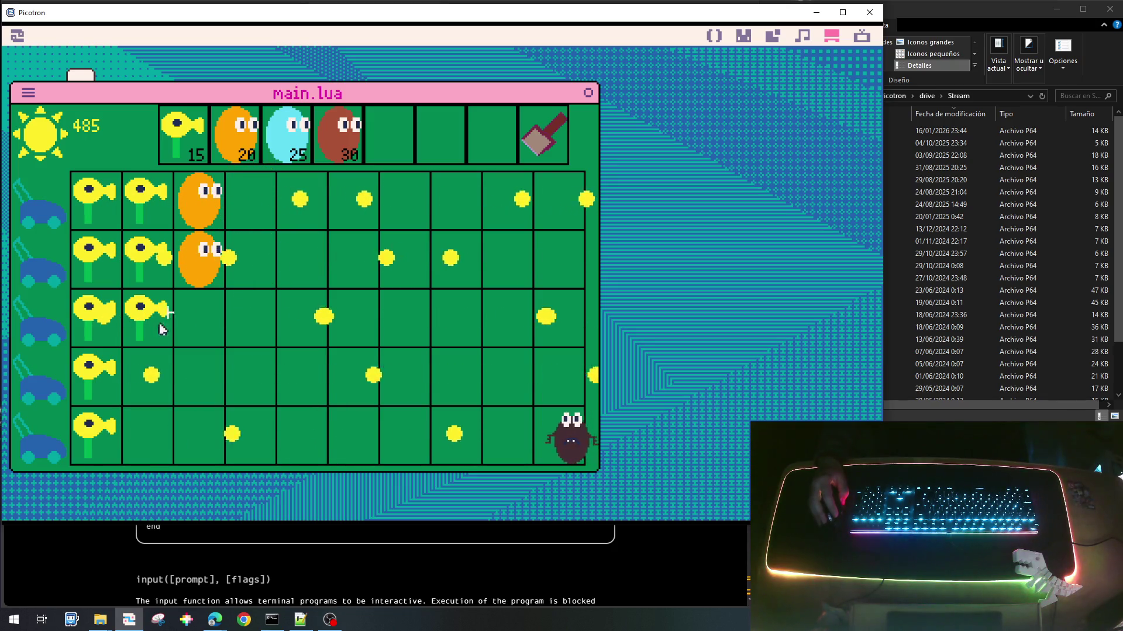
pyautogui.click(190, 255)
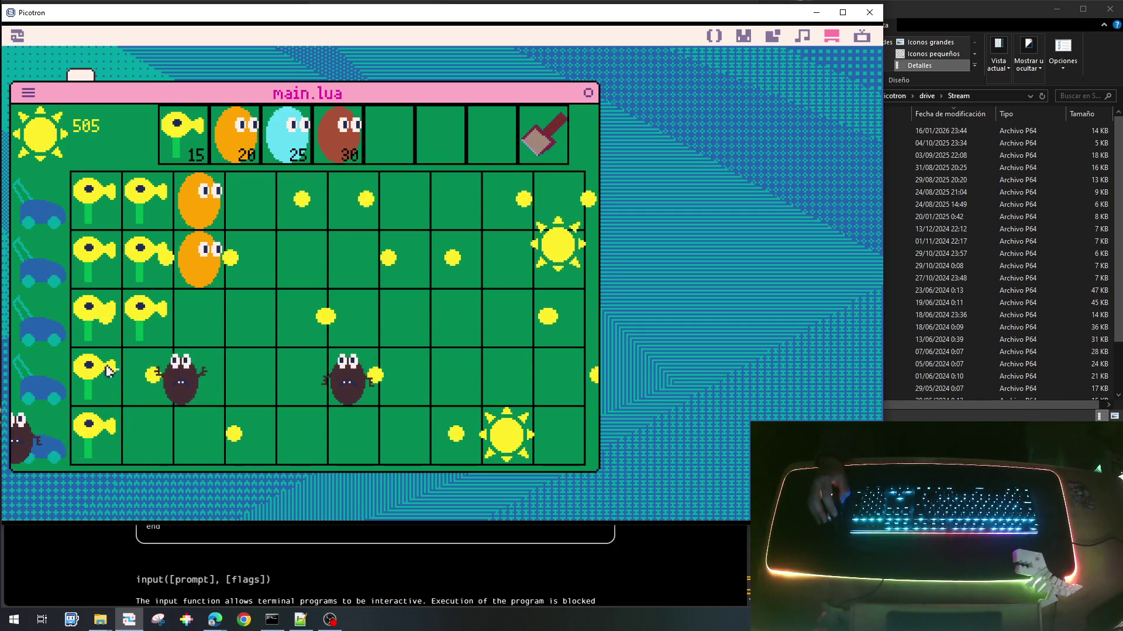
pyautogui.click(558, 245)
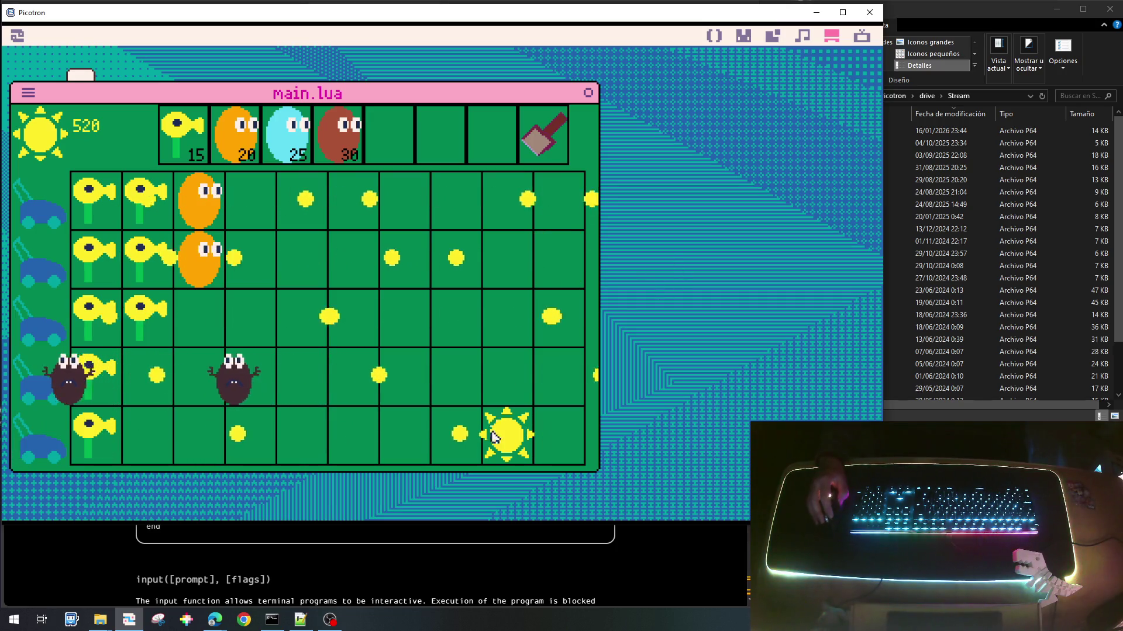
pyautogui.click(498, 431)
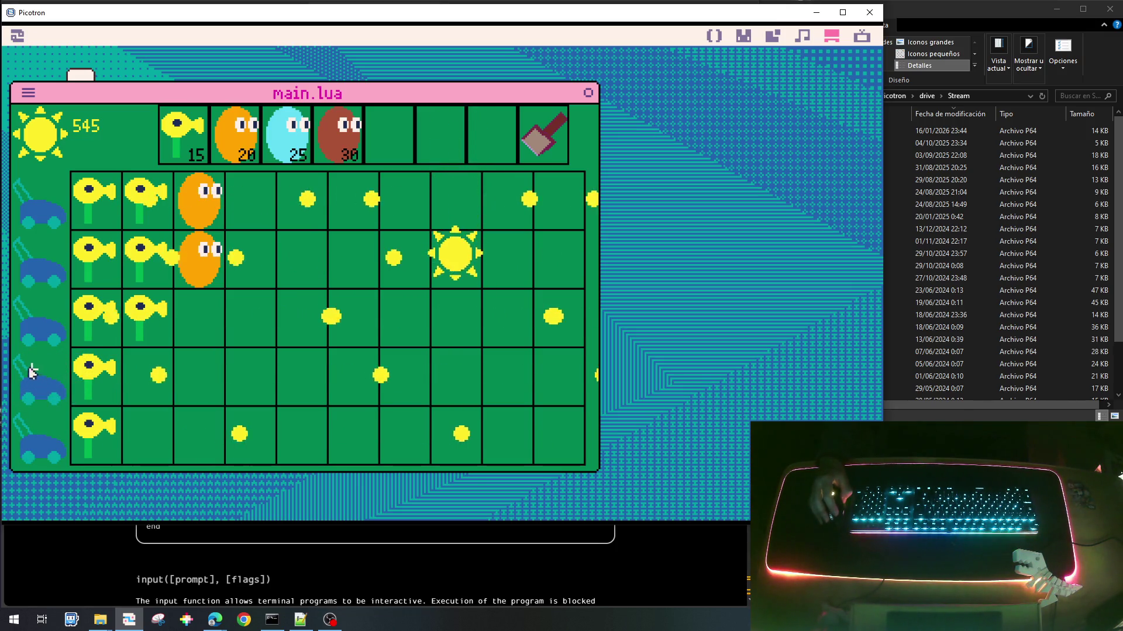
pyautogui.click(453, 377)
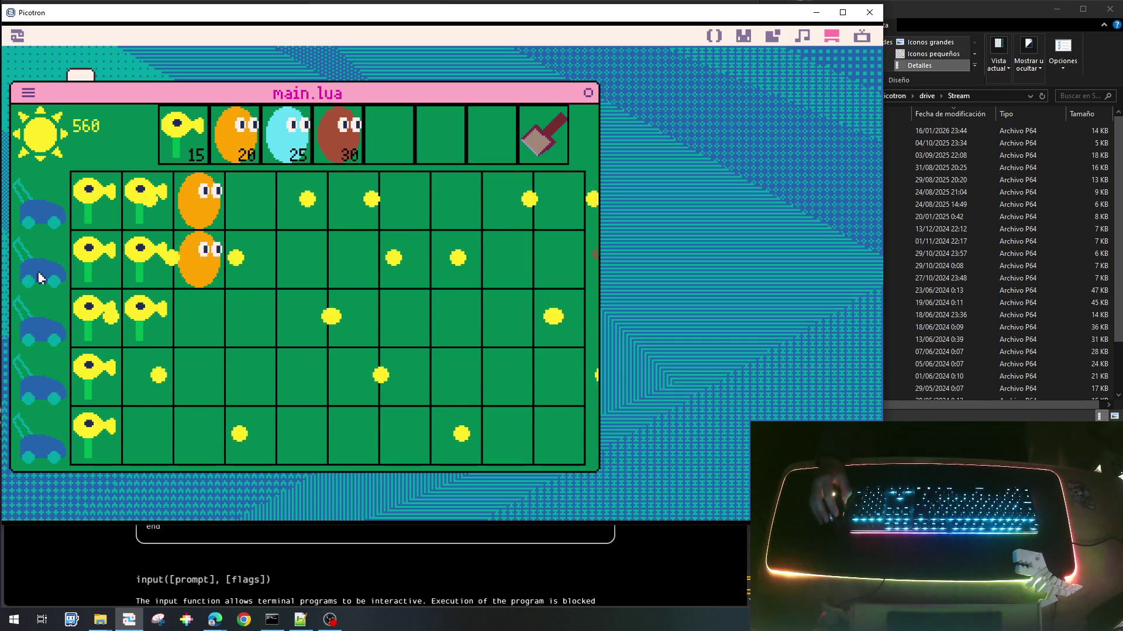